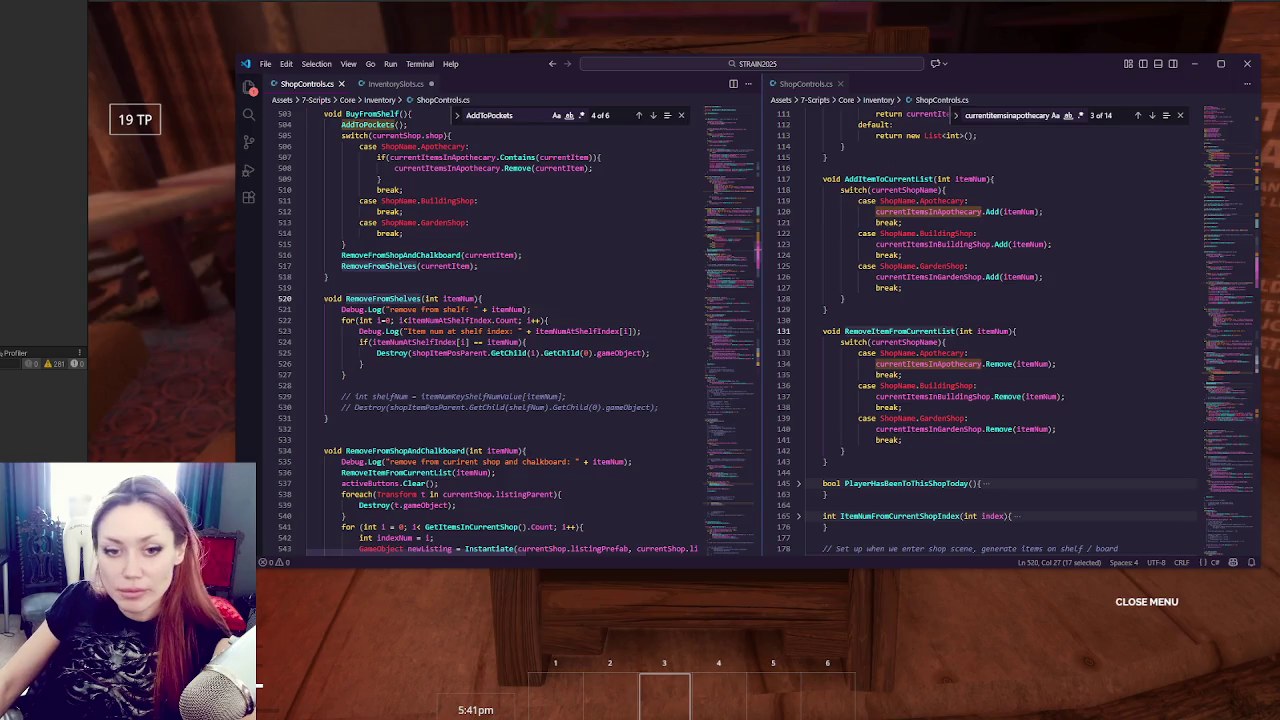
Highlight RemoveFromShelves uses around BuyFromShelf, then return to the game's Todays Items board.
{"action": "left_click", "coordinate": [345, 374]}
{"action": "double_click", "coordinate": [383, 299]}
{"action": "scroll", "coordinate": [475, 340], "scroll_direction": "up", "scroll_amount": 5}
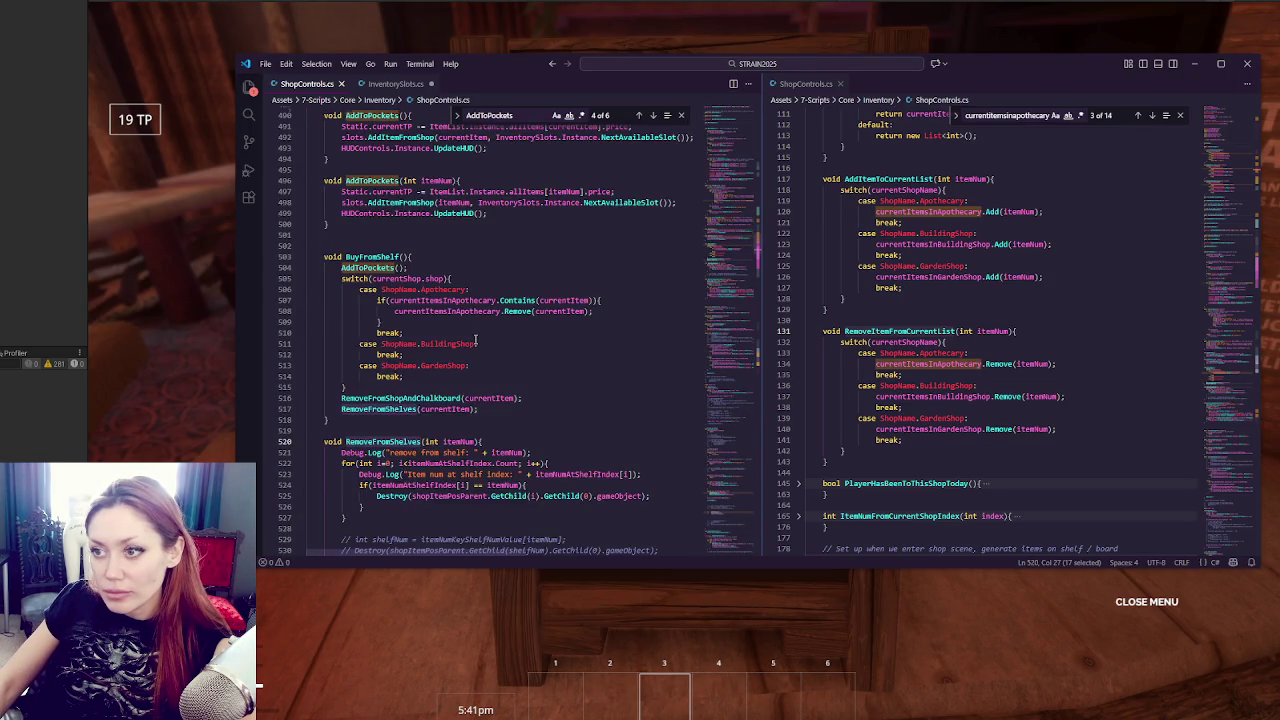
{"action": "scroll", "coordinate": [475, 340], "scroll_direction": "up", "scroll_amount": 2}
{"action": "scroll", "coordinate": [475, 340], "scroll_direction": "down", "scroll_amount": 4}
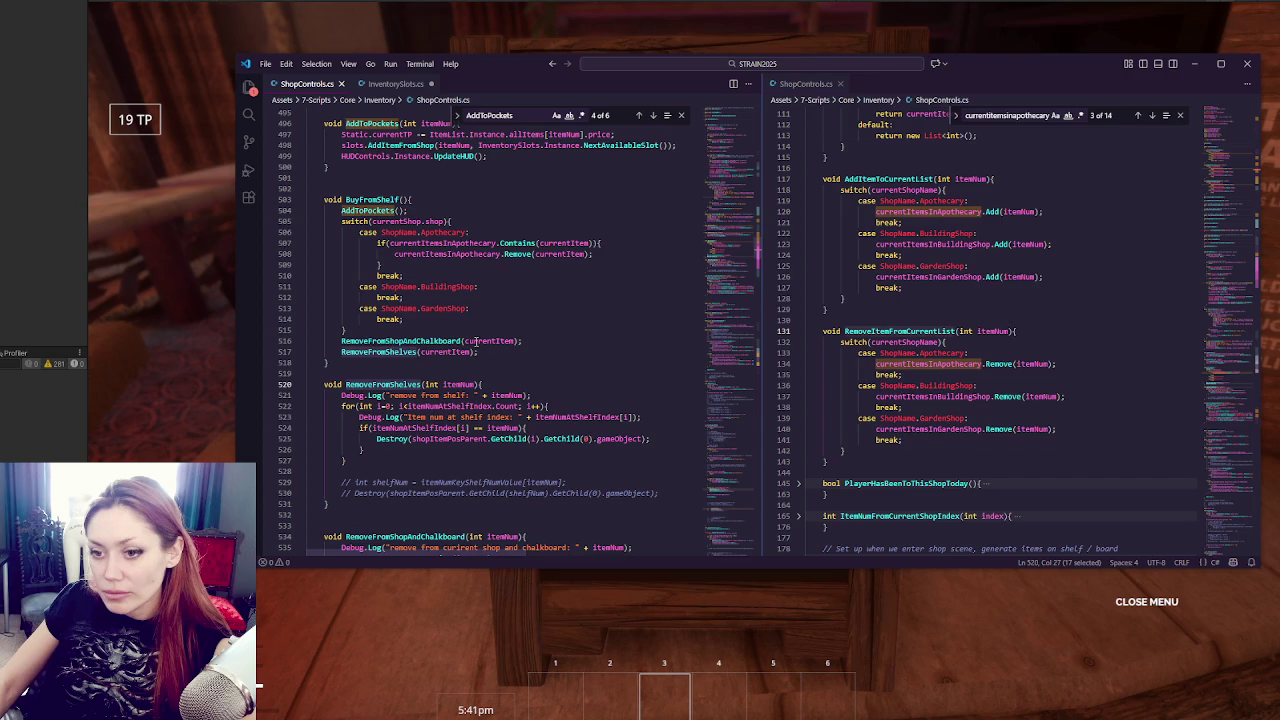
{"action": "left_click", "coordinate": [20, 431]}
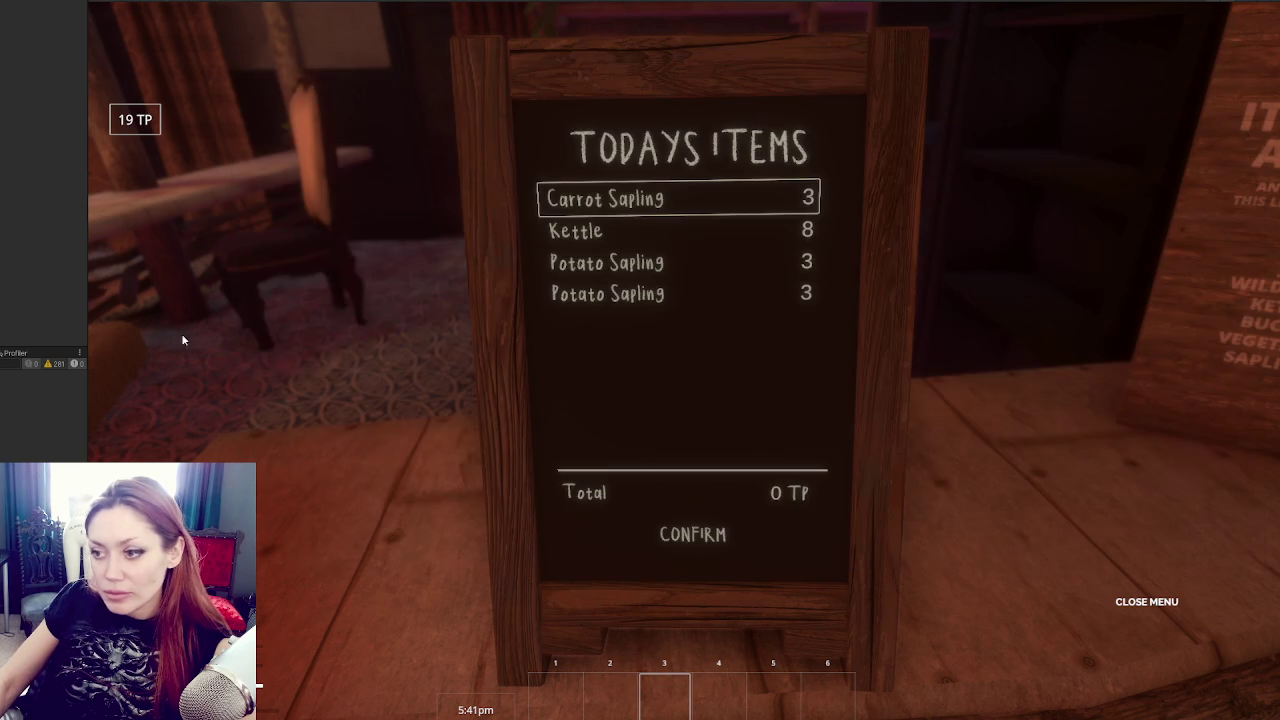
Stop the game, check itemNumAtShelfIndex uses in RemoveFromShelves, and return to Unity to recompile.
{"action": "key", "text": "ctrl+p"}
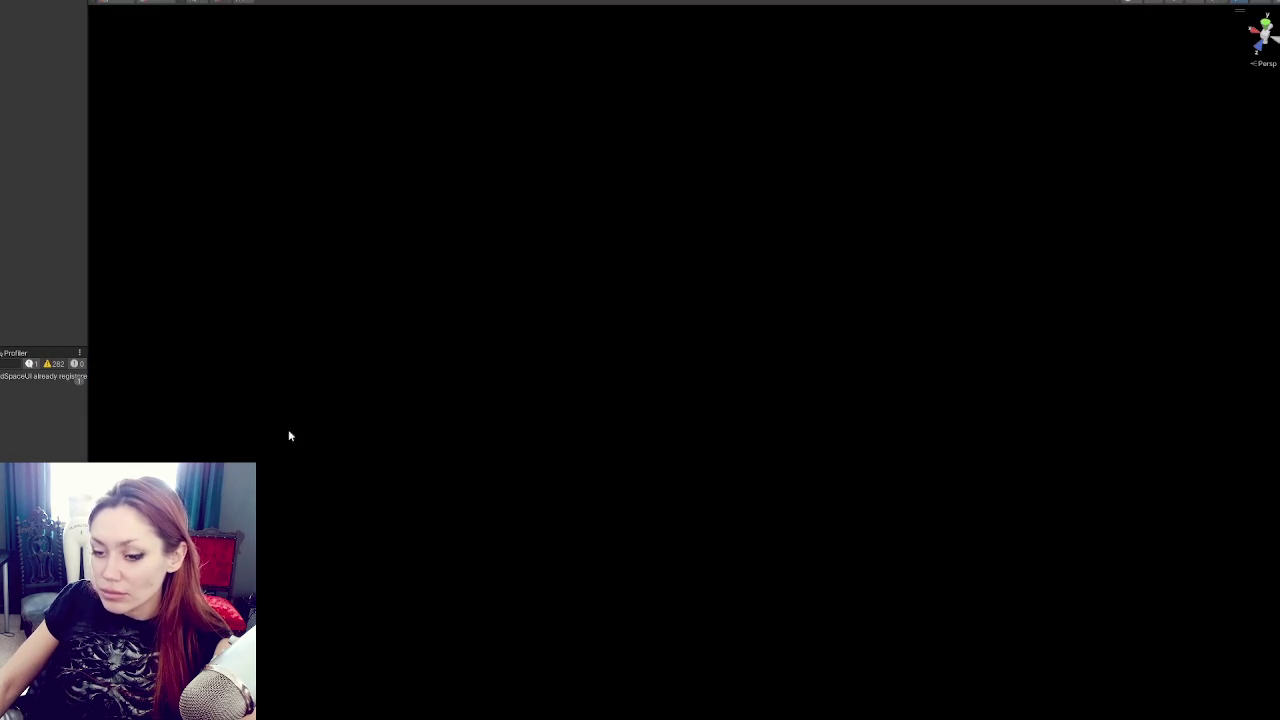
{"action": "key", "text": "alt+Tab"}
{"action": "left_click", "coordinate": [446, 385]}
{"action": "double_click", "coordinate": [595, 418]}
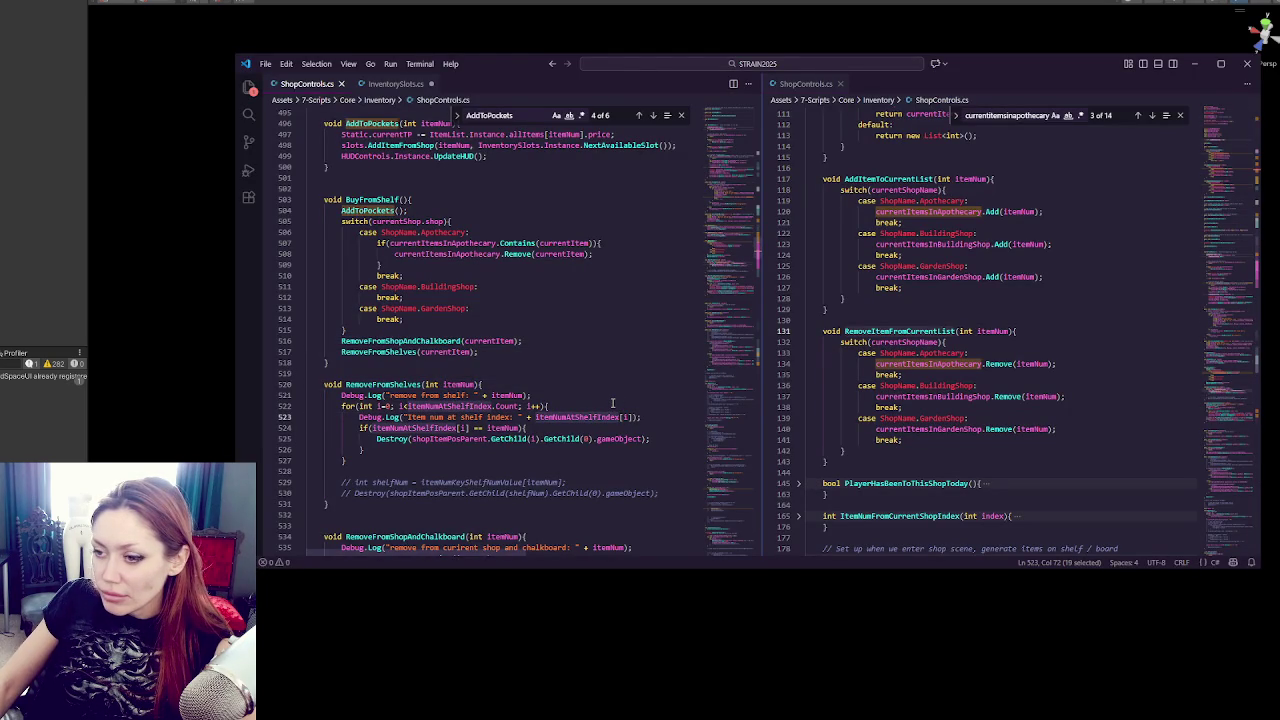
{"action": "key", "text": "alt+Tab"}
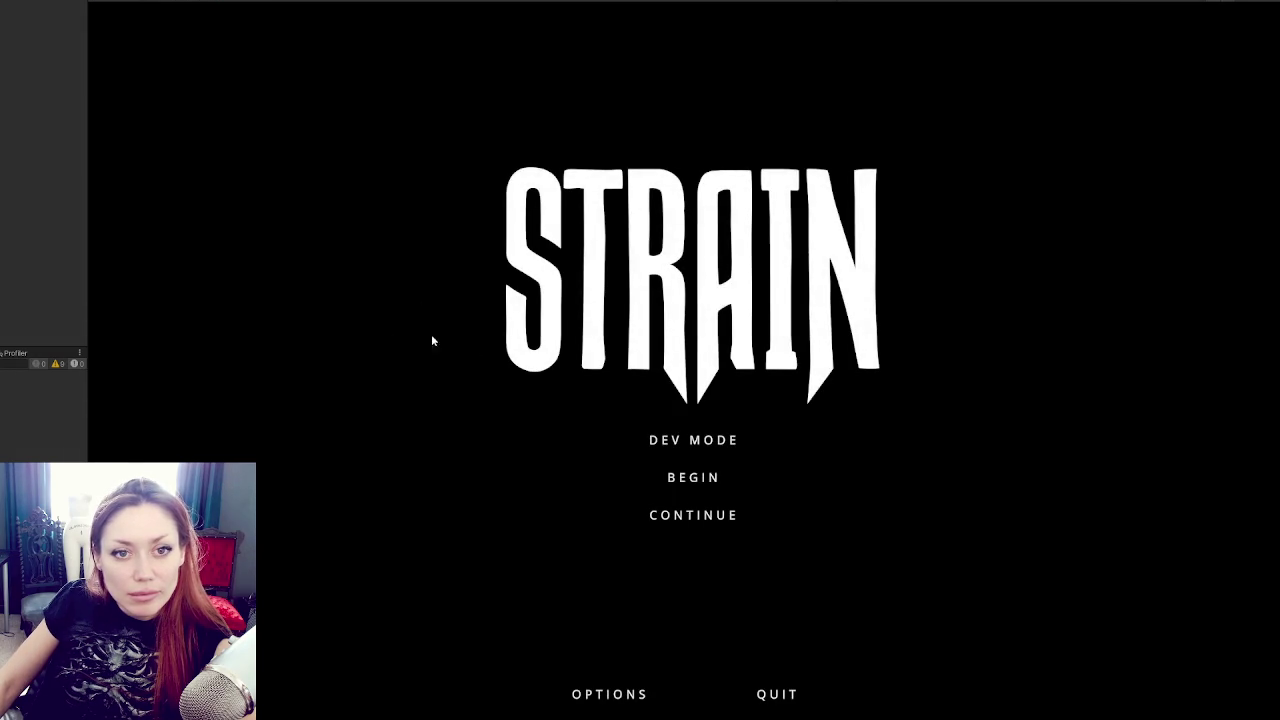
Continue the saved game and walk up to the shop counter's Todays Items board.
{"action": "left_click", "coordinate": [701, 517]}
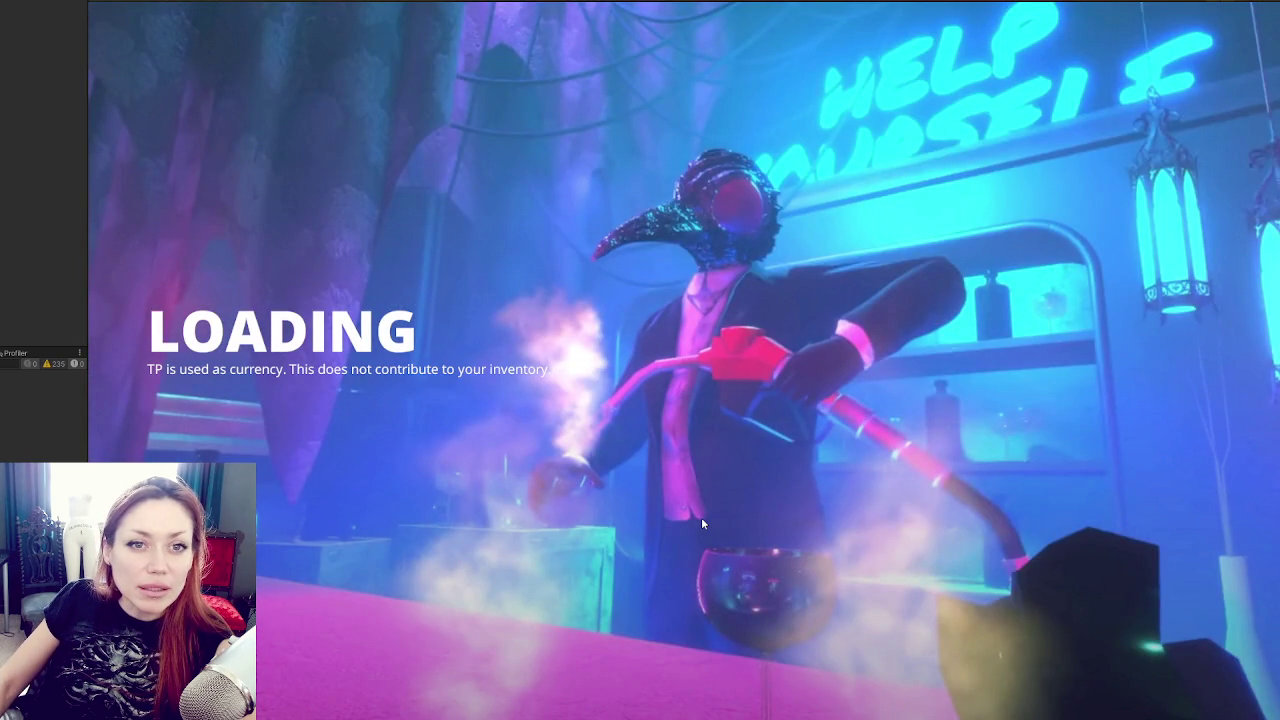
{"action": "key", "text": "w"}
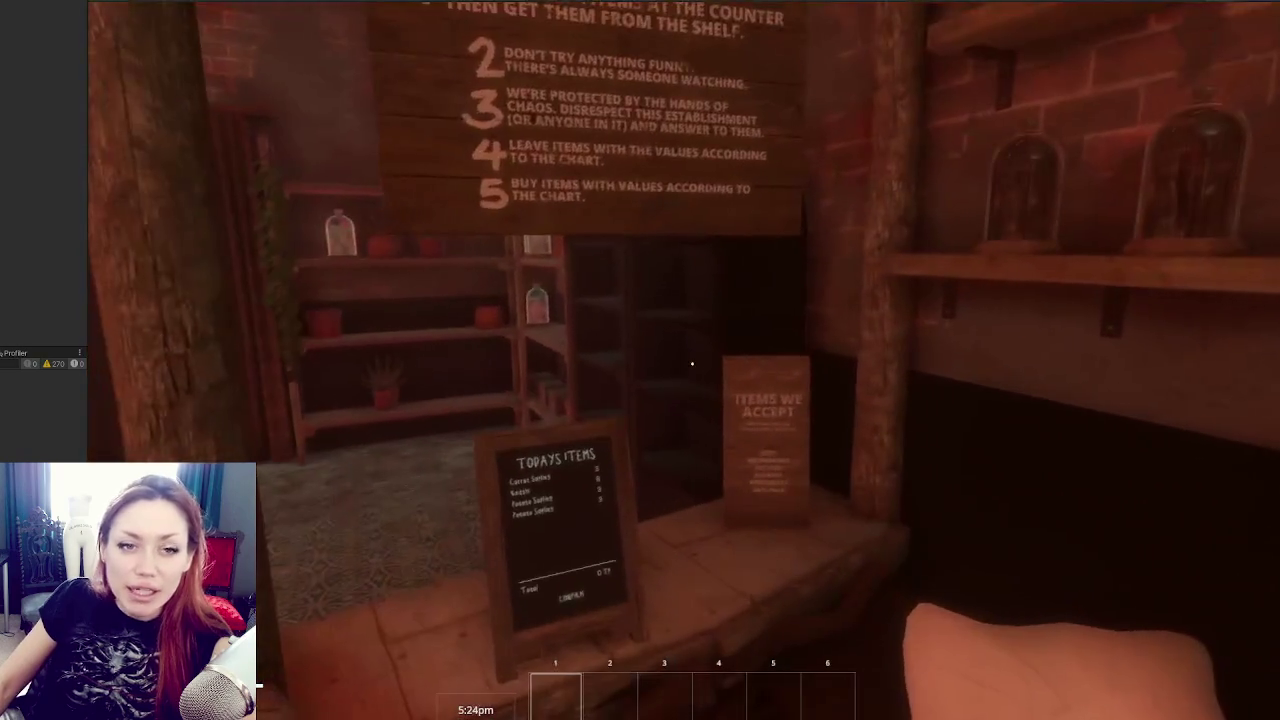
{"action": "key", "text": "s"}
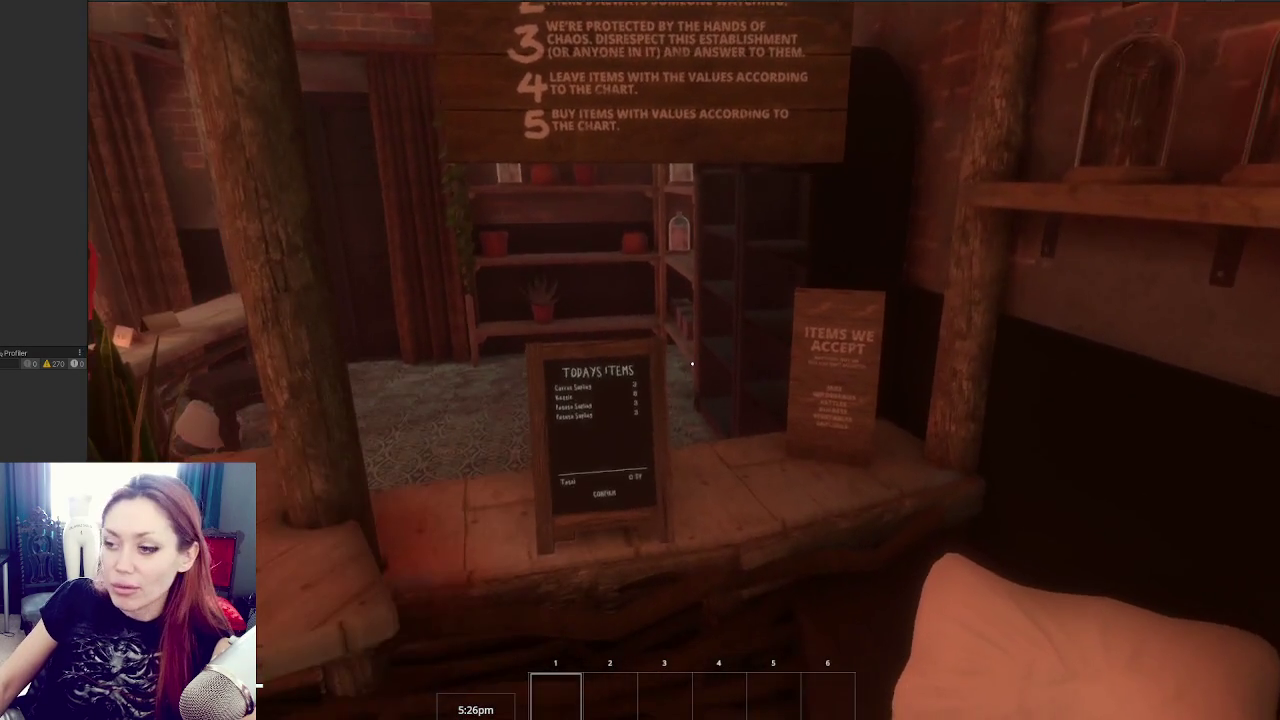
{"action": "key", "text": "w"}
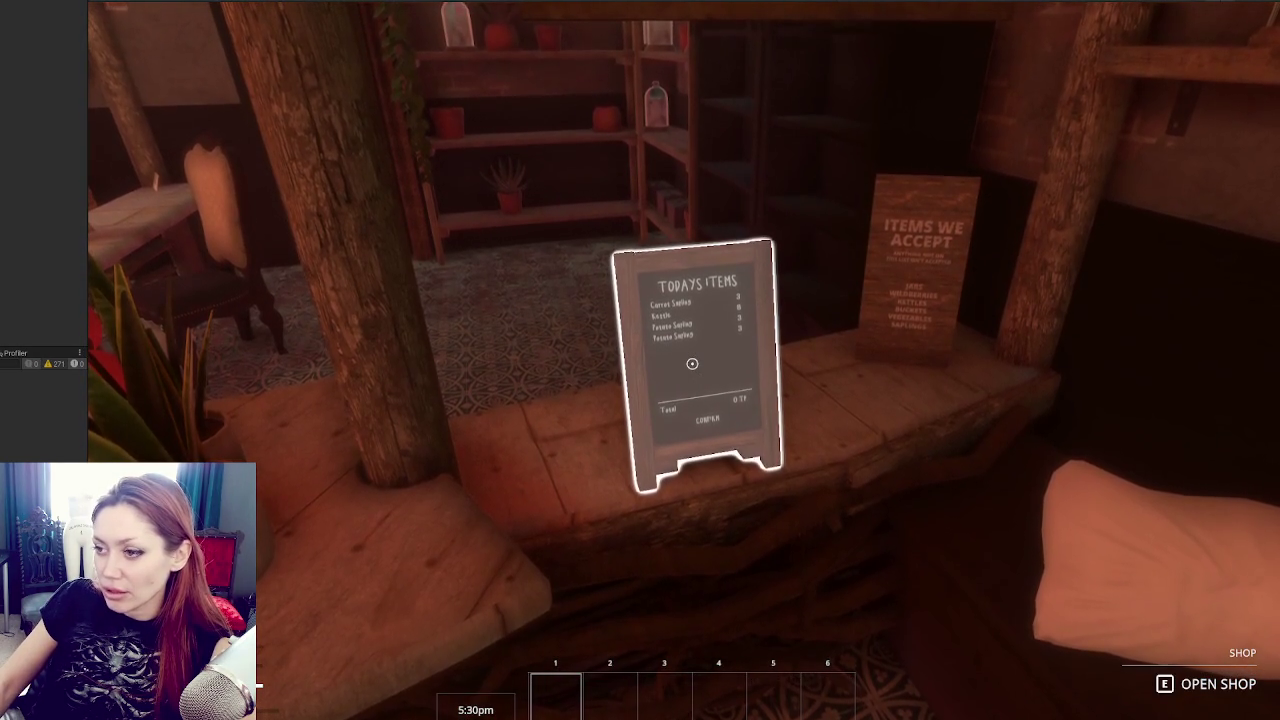
In Build mode, place a toilet-paper roll on the lounge floor.
{"action": "mouse_move", "coordinate": [692, 363]}
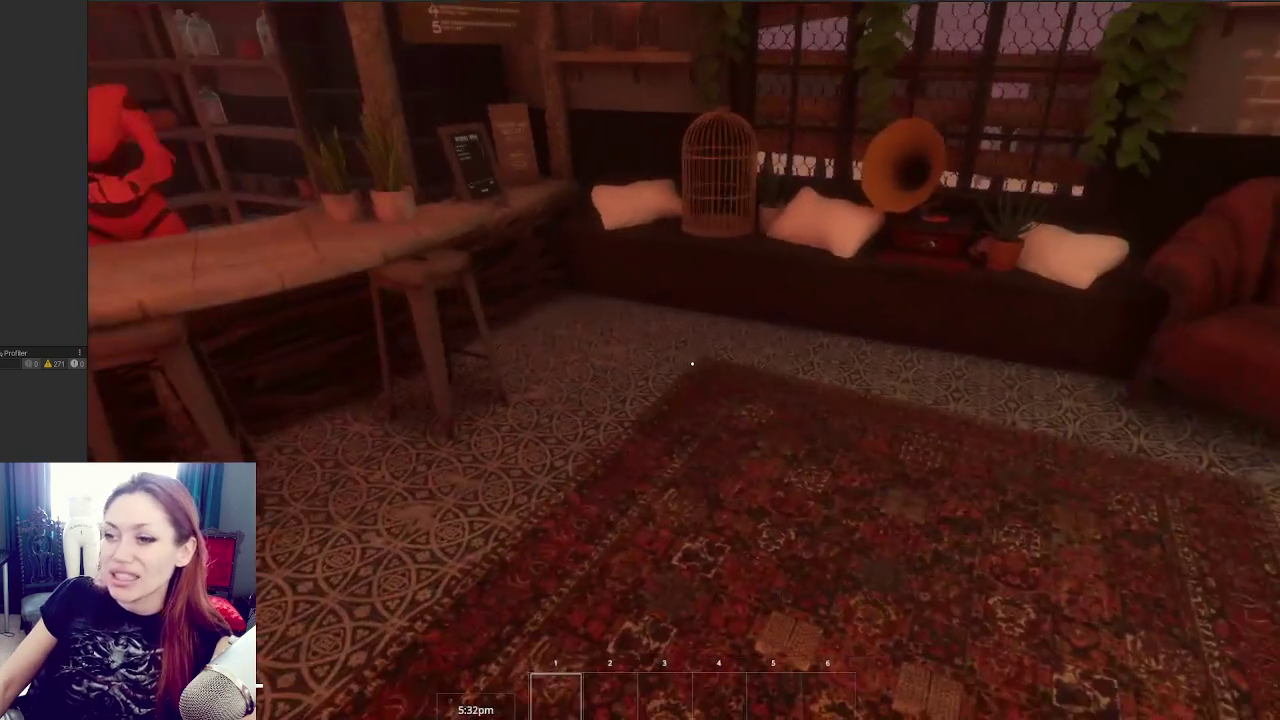
{"action": "key", "text": "Escape"}
{"action": "left_click", "coordinate": [943, 80]}
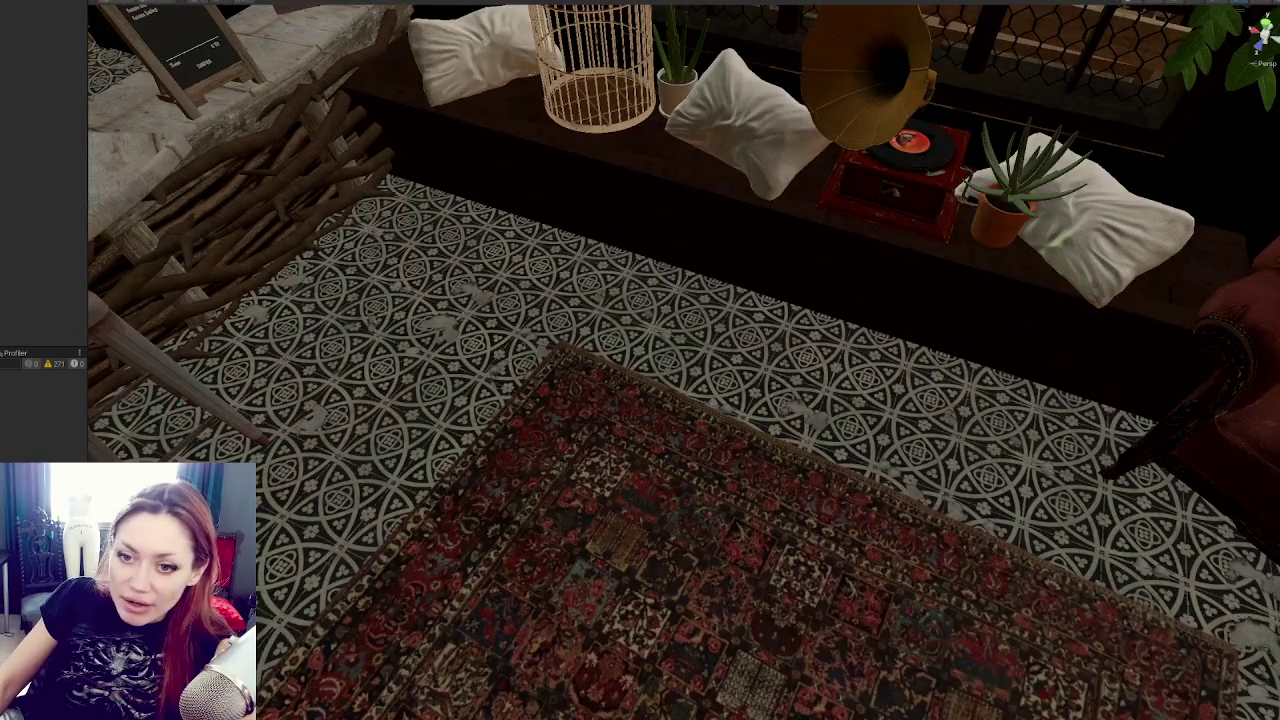
{"action": "left_click", "coordinate": [564, 396]}
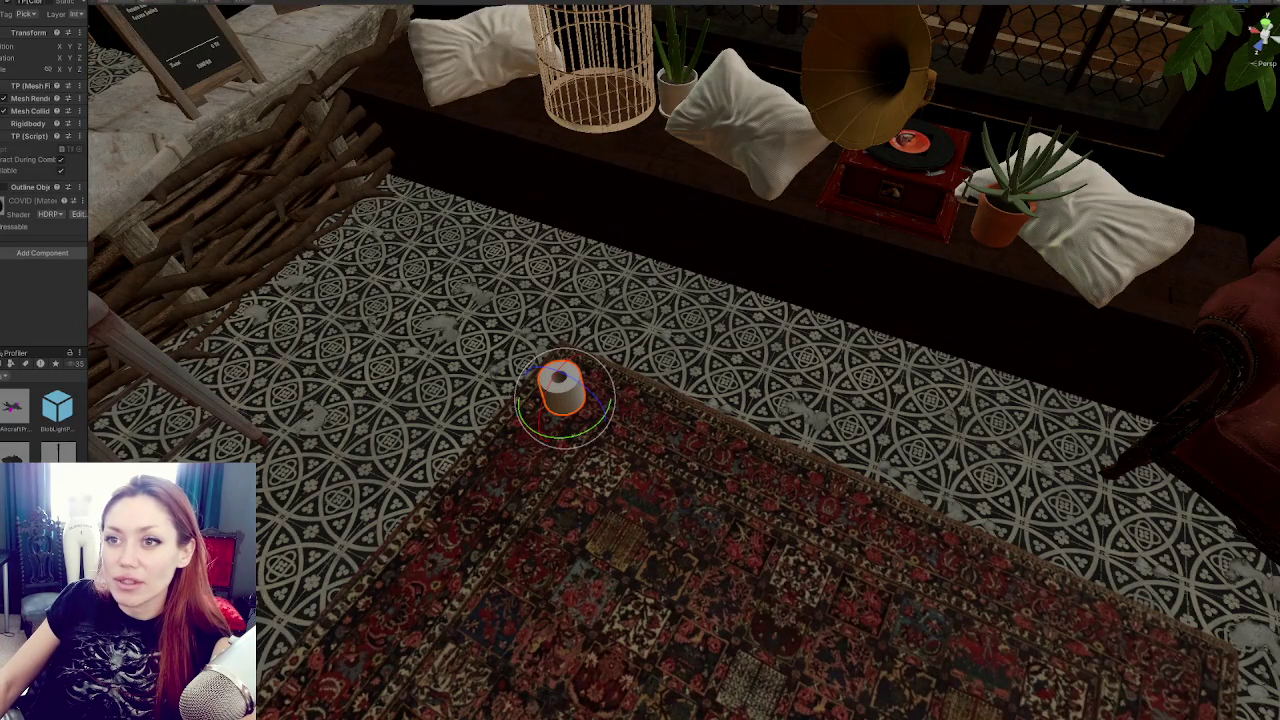
{"action": "key", "text": "Escape"}
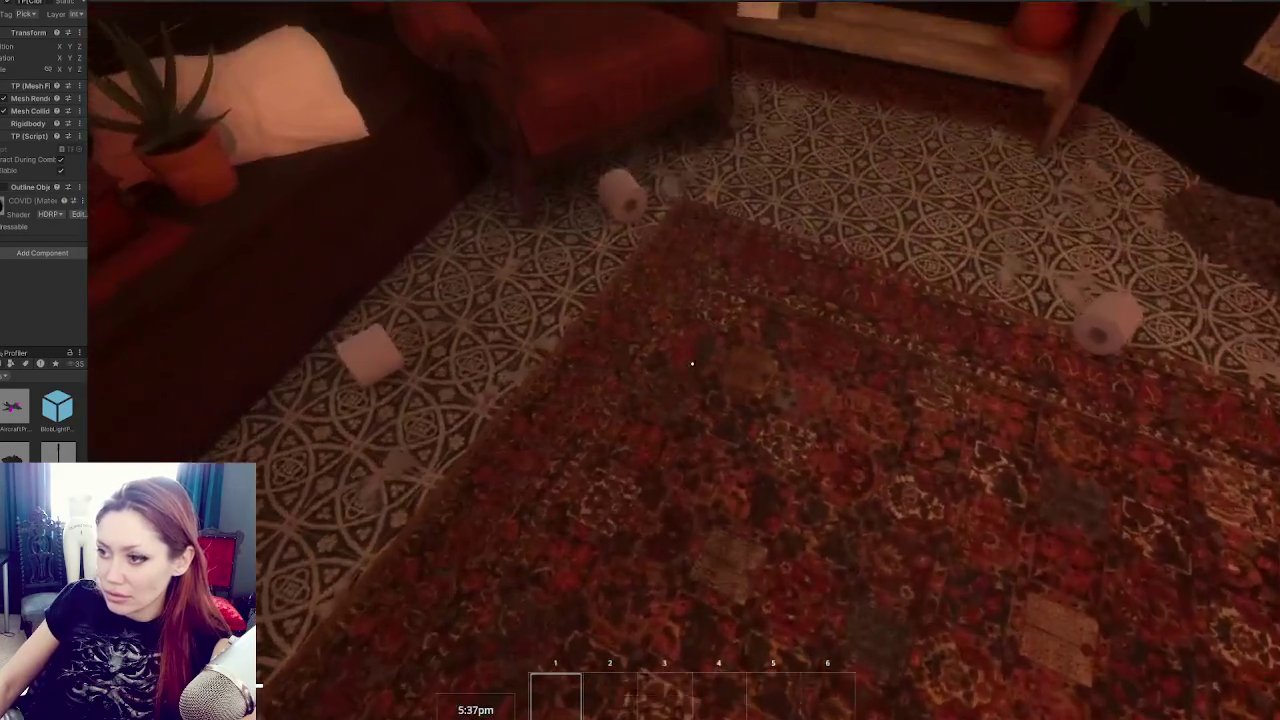
Save the game into the top save slot from the pause menu.
{"action": "key", "text": "Escape"}
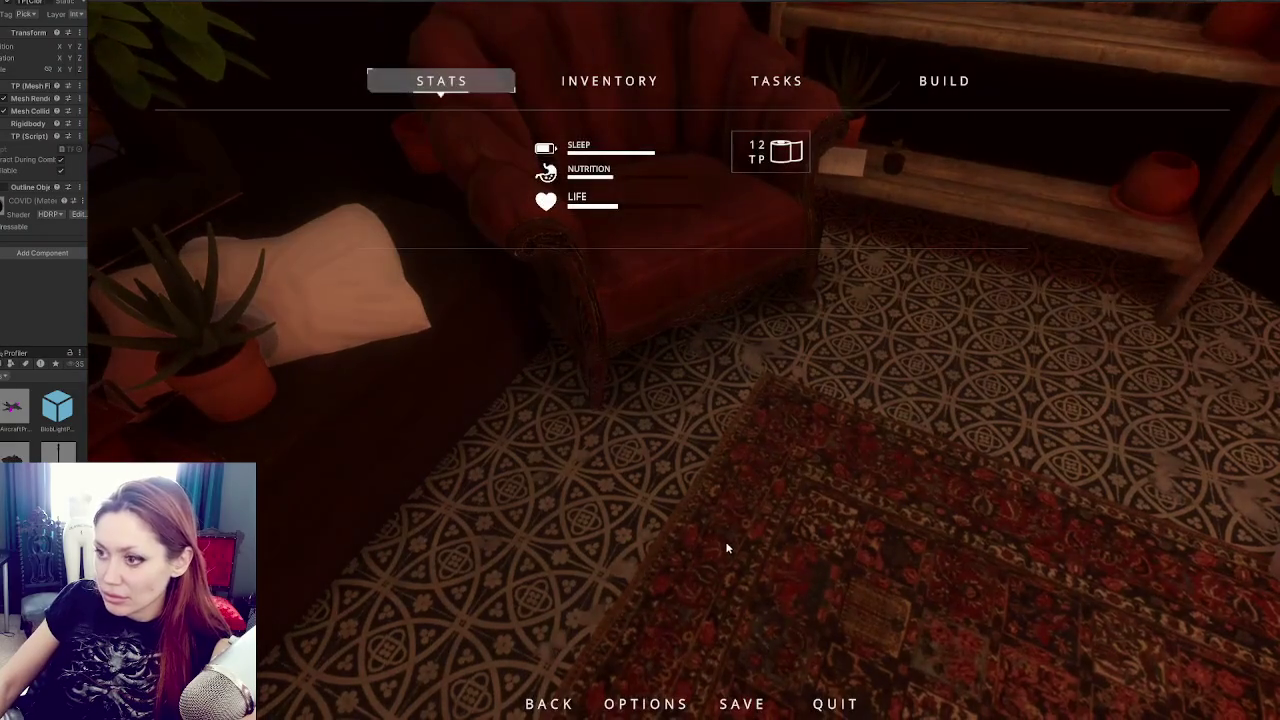
{"action": "left_click", "coordinate": [742, 703]}
{"action": "left_click", "coordinate": [639, 145]}
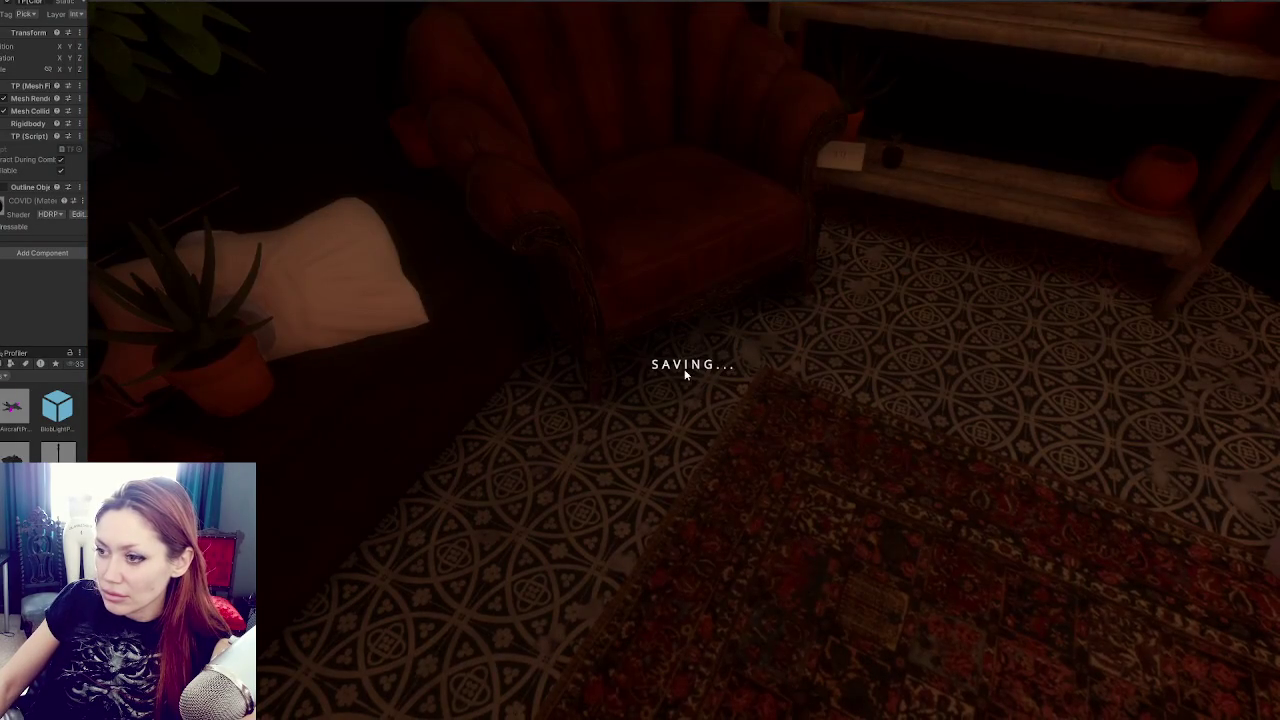
Buy only the Carrot Sapling for 3 TP from the Todays Items chalkboard.
{"action": "key", "text": "e"}
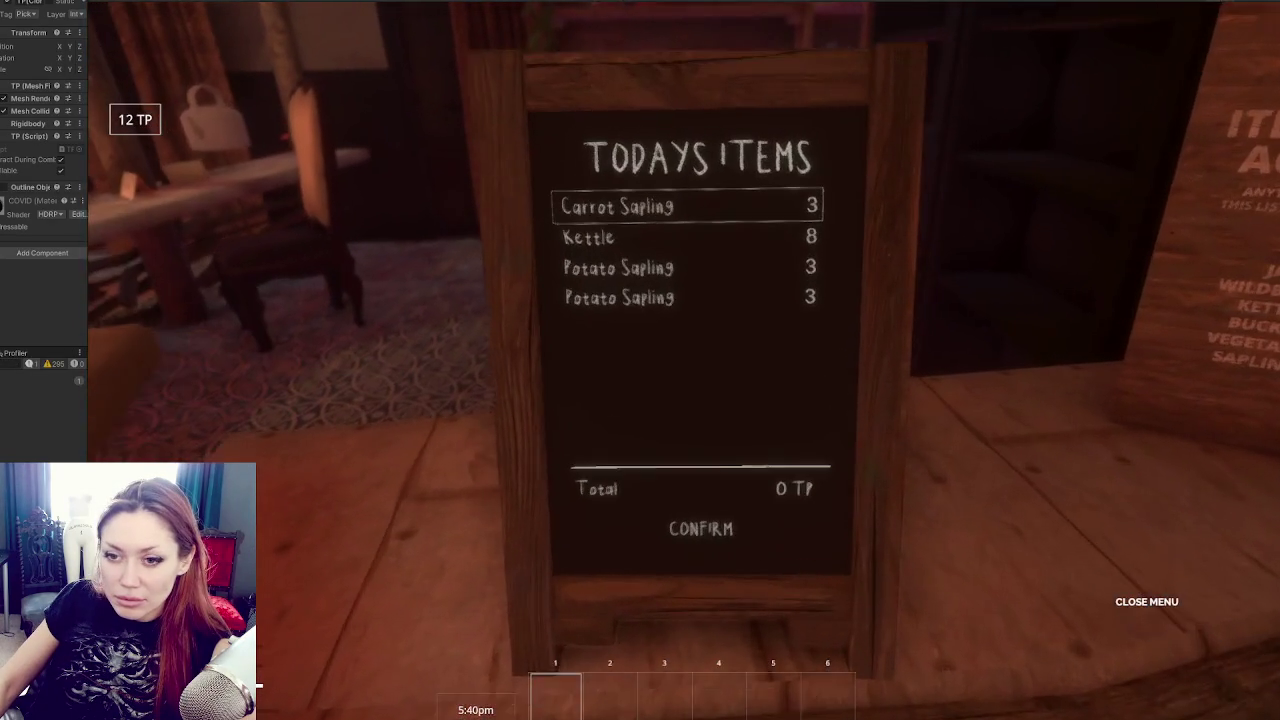
{"action": "left_click", "coordinate": [705, 257]}
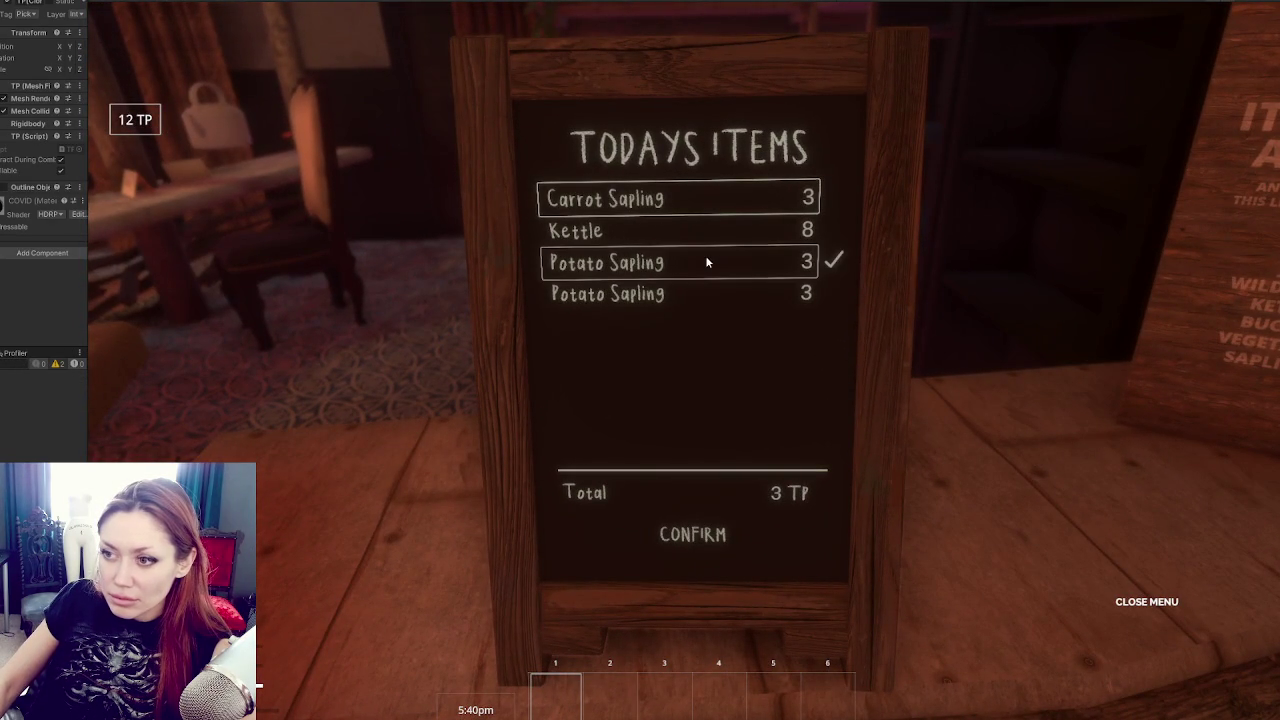
{"action": "left_click", "coordinate": [705, 257]}
{"action": "left_click", "coordinate": [698, 200]}
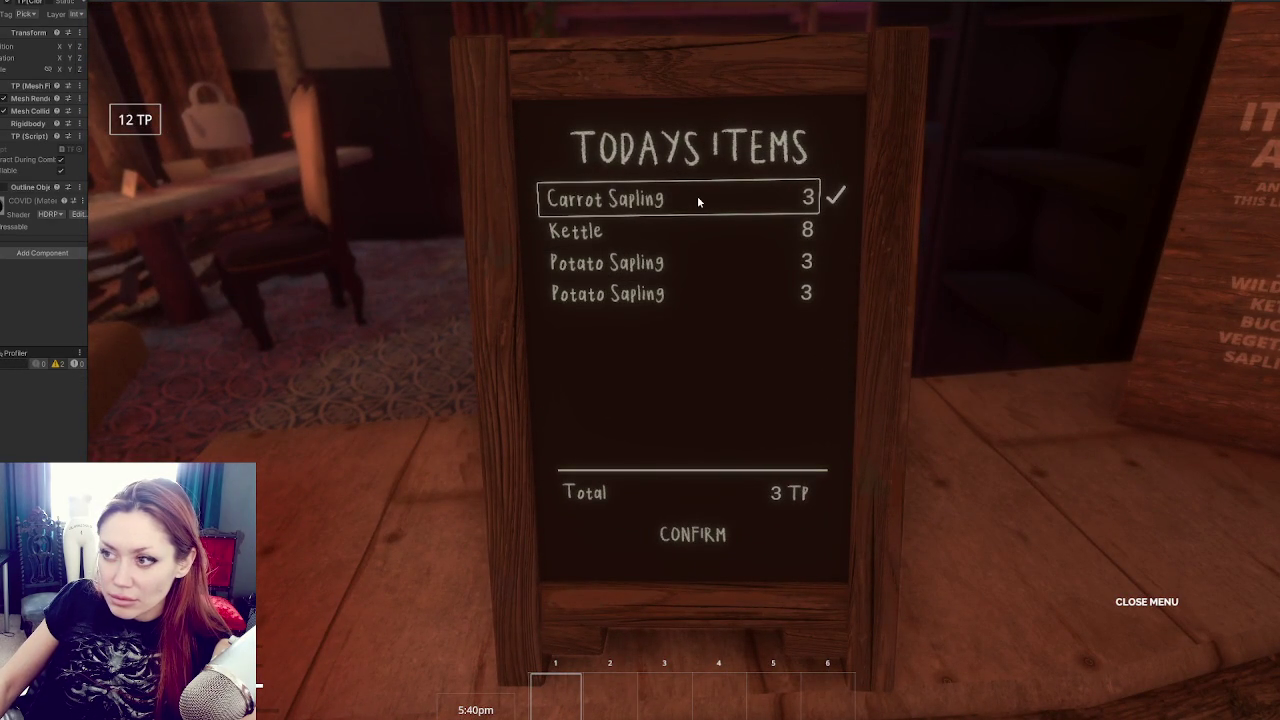
{"action": "left_click", "coordinate": [697, 543]}
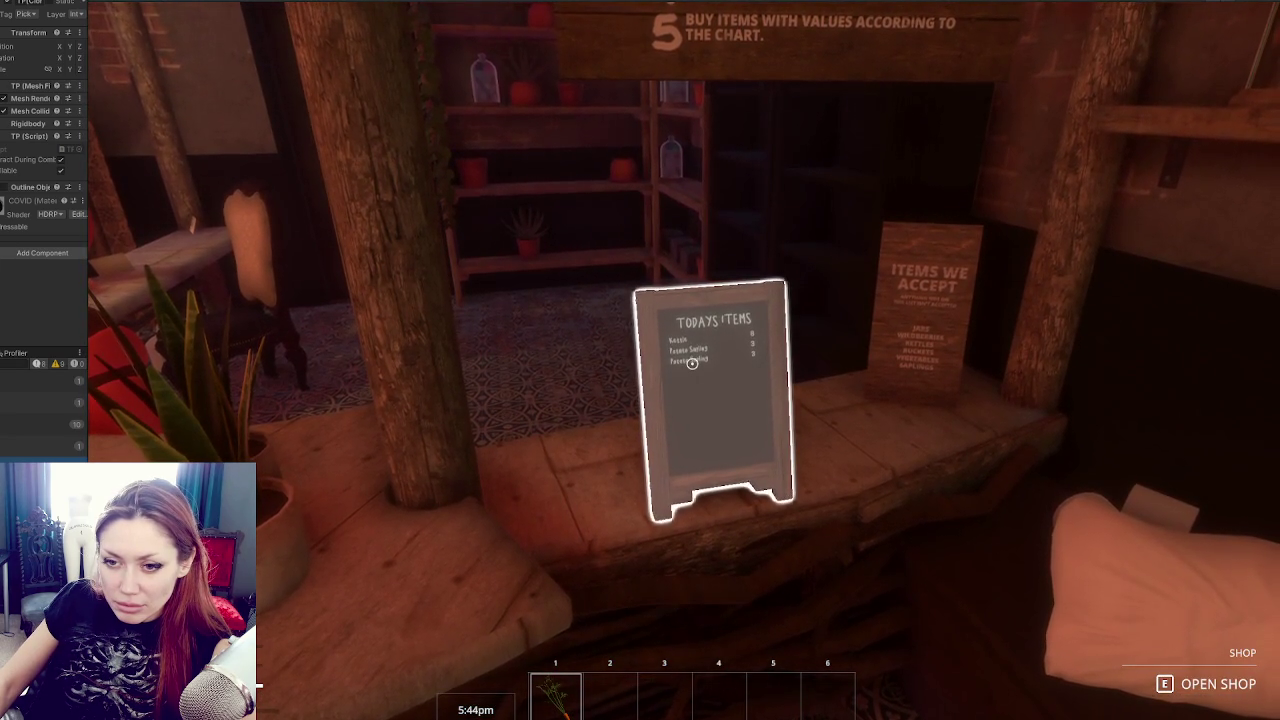
{"action": "key", "text": "alt+Tab"}
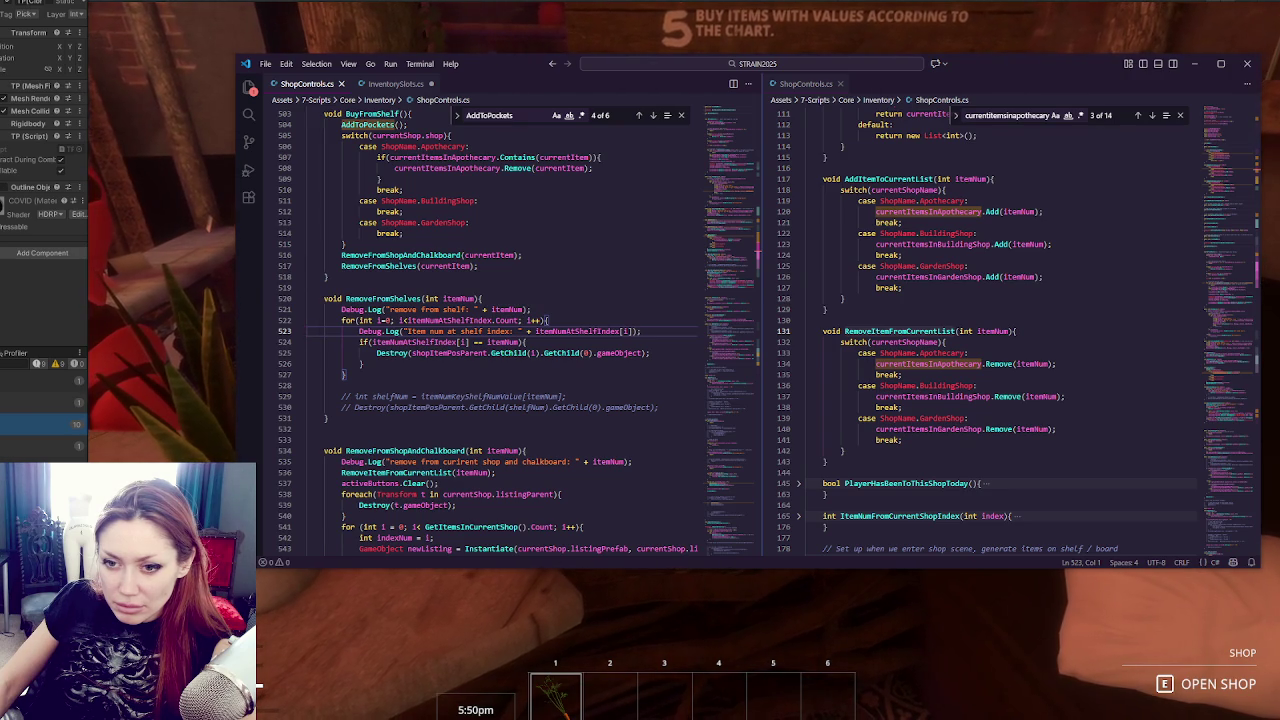
Search ShopControls.cs for RemoveFromShelves and step through all four matches, including line 721.
{"action": "key", "text": "alt+Tab"}
{"action": "key", "text": "alt+Tab"}
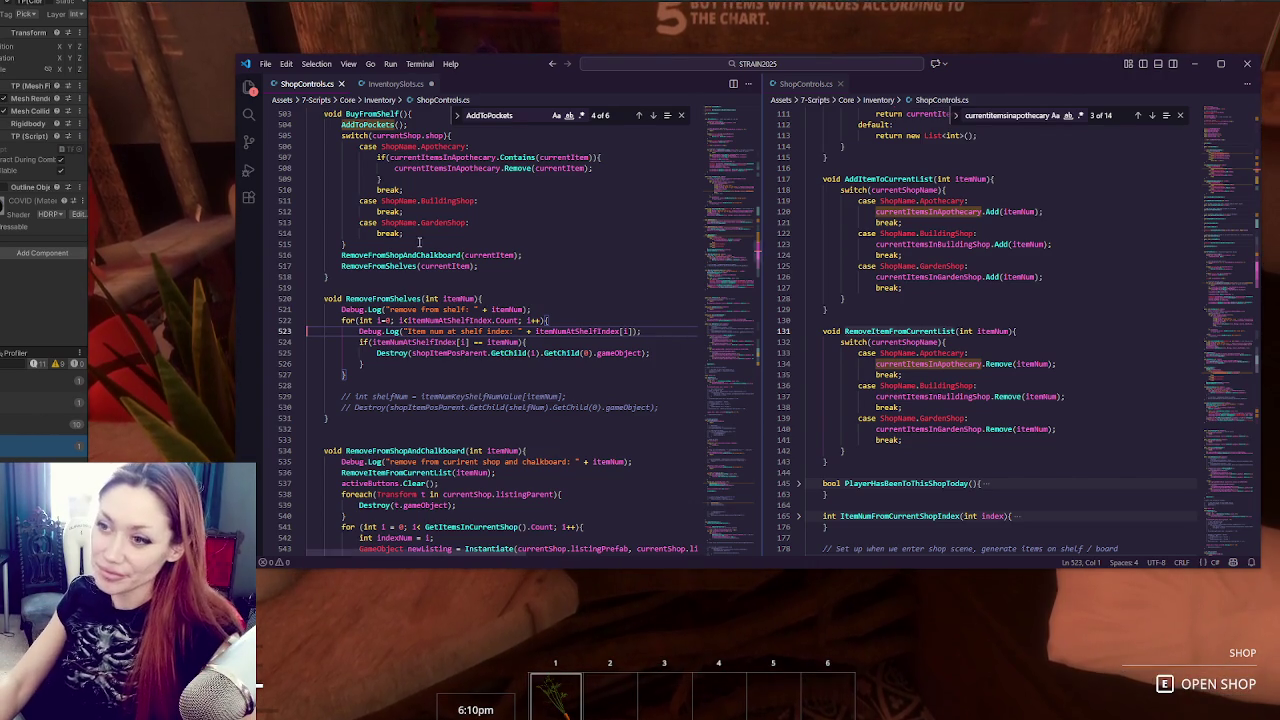
{"action": "double_click", "coordinate": [388, 298]}
{"action": "key", "text": "ctrl+f"}
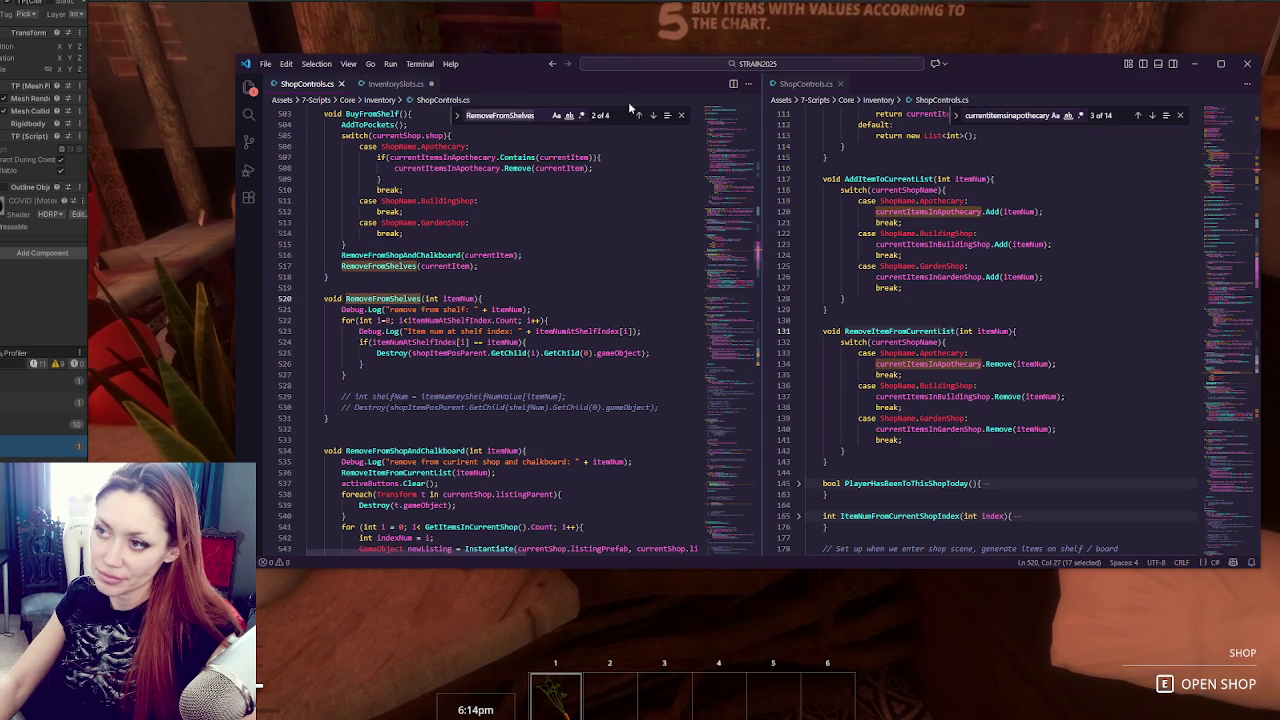
{"action": "left_click", "coordinate": [639, 115]}
{"action": "left_click", "coordinate": [639, 115]}
{"action": "left_click", "coordinate": [639, 115]}
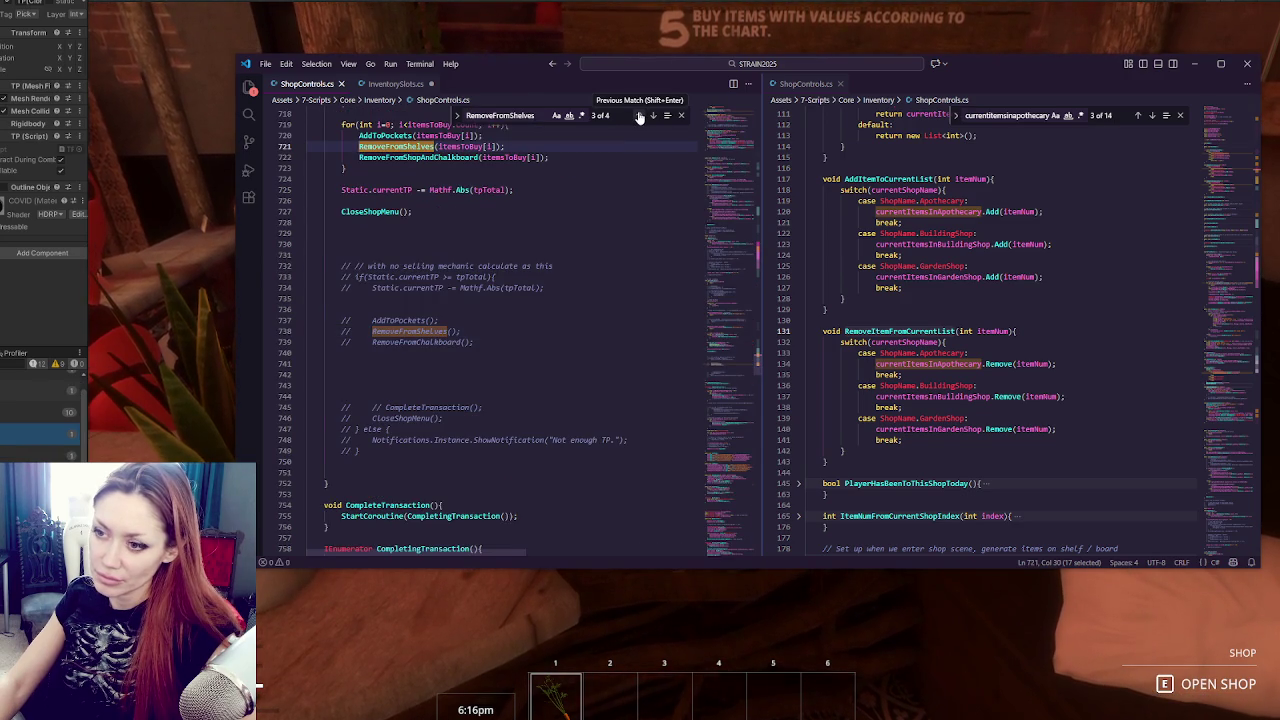
{"action": "scroll", "coordinate": [594, 217], "scroll_direction": "up", "scroll_amount": 4}
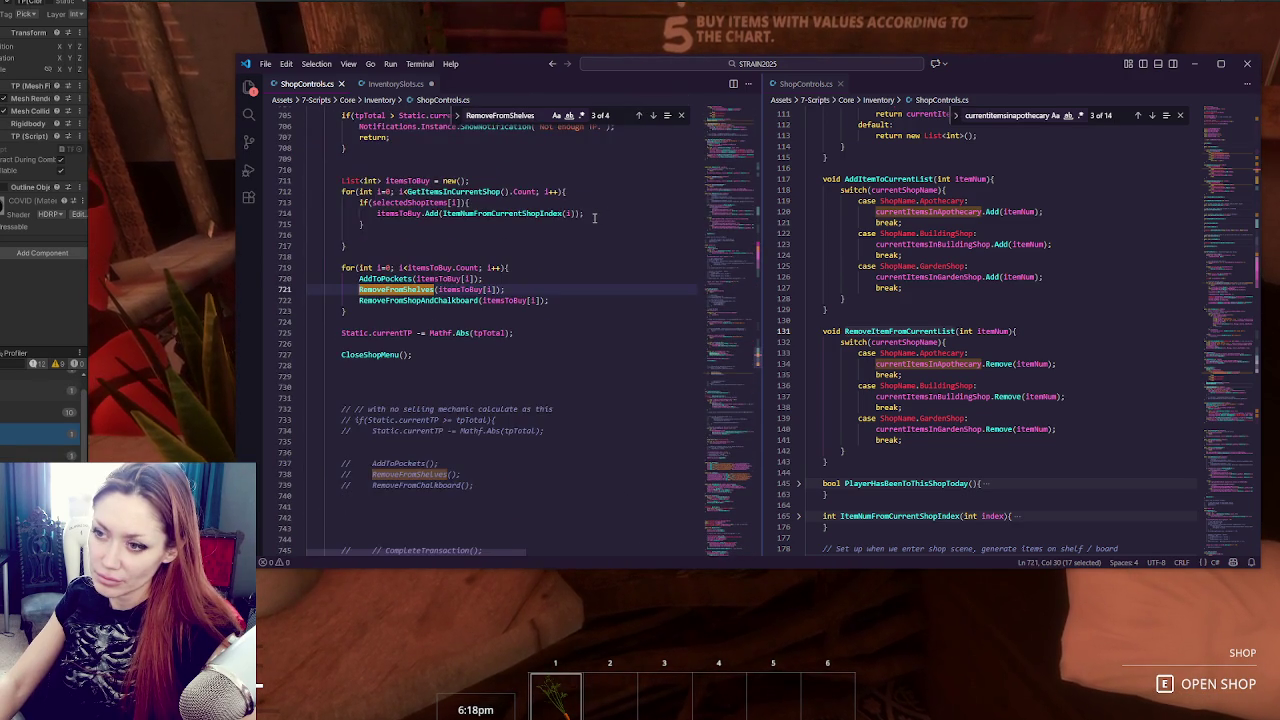
{"action": "scroll", "coordinate": [594, 217], "scroll_direction": "up", "scroll_amount": 2}
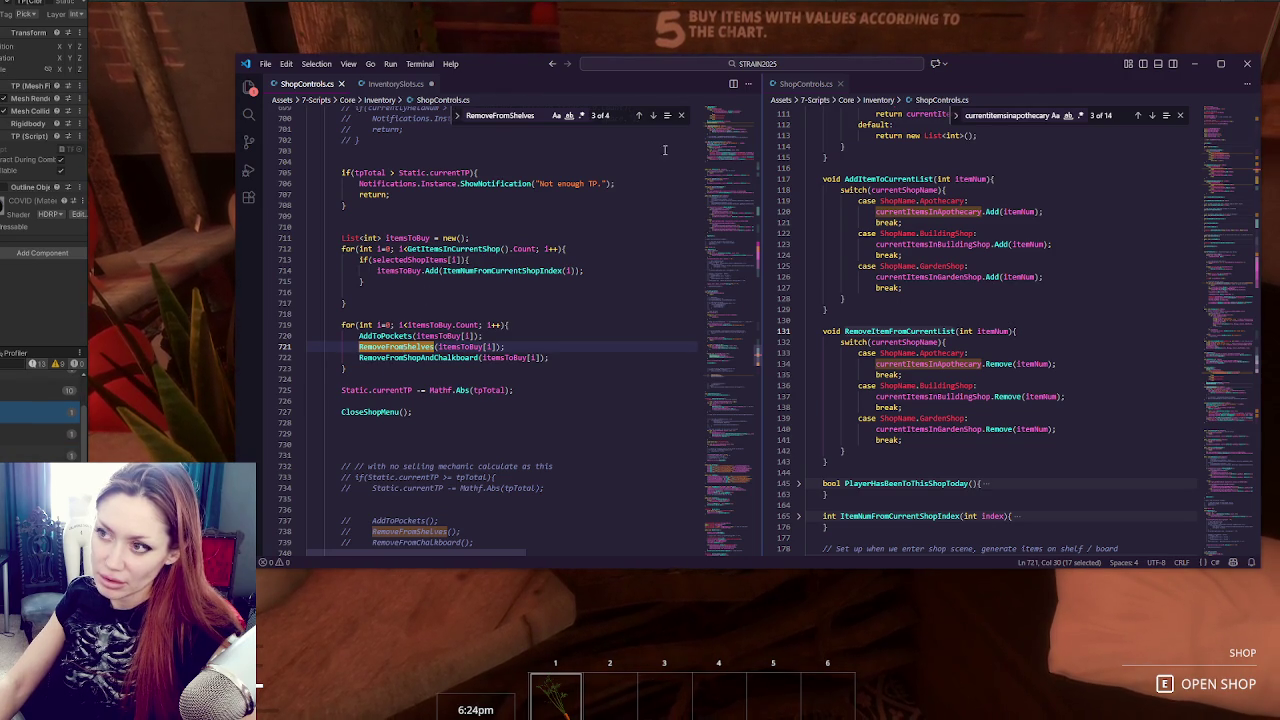
{"action": "left_click", "coordinate": [653, 115]}
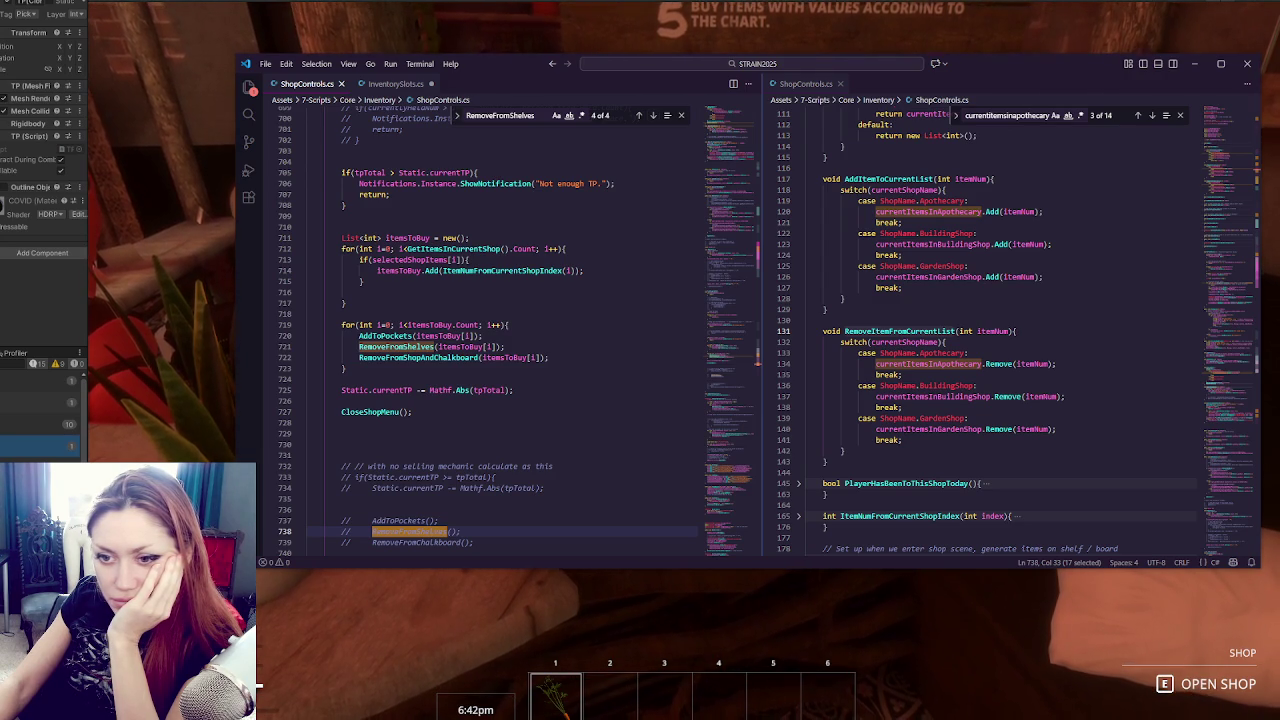
Check the shop board in the Unity game, then return to RemoveFromShelves in VS Code.
{"action": "key", "text": "alt+Tab"}
{"action": "key", "text": "alt+Tab"}
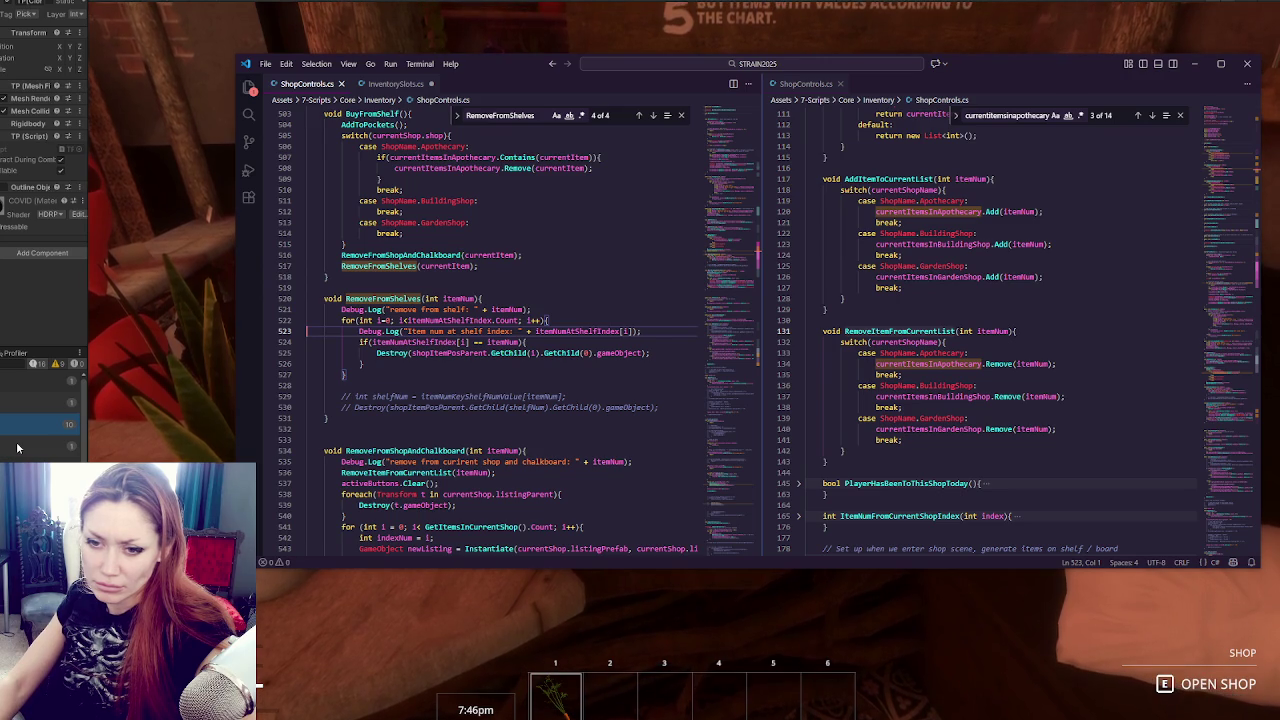
{"action": "left_click", "coordinate": [17, 448]}
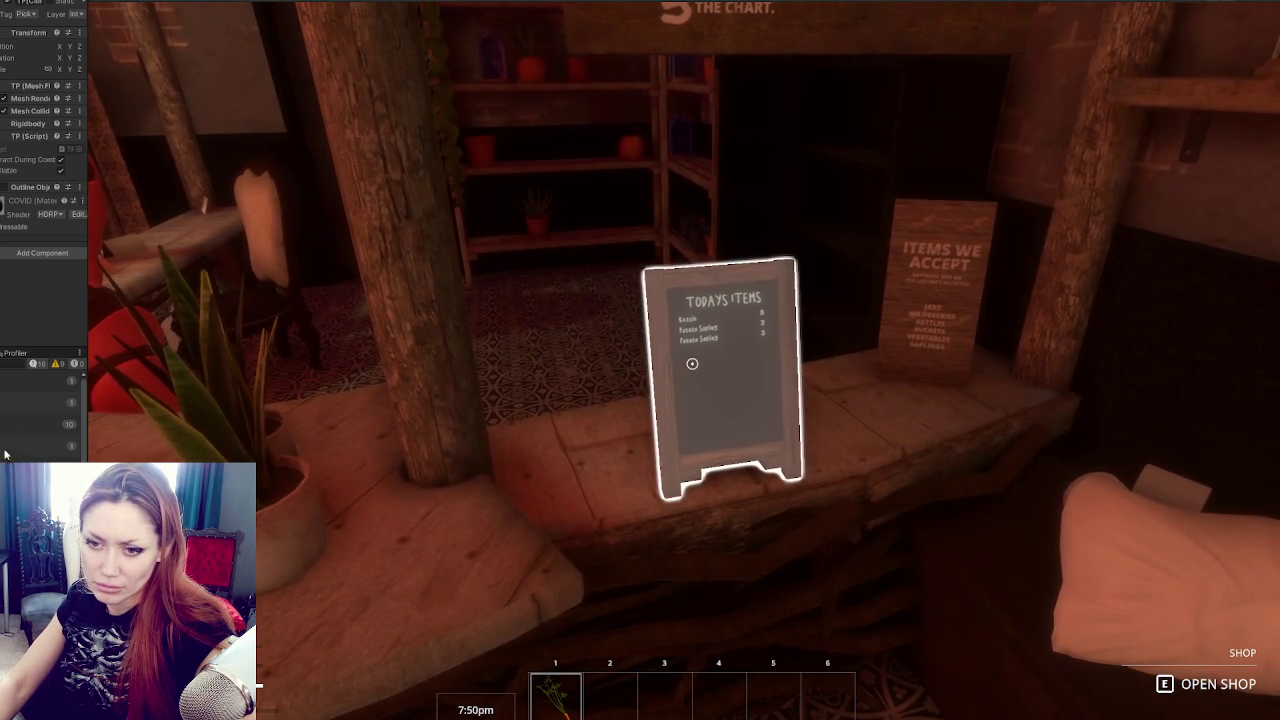
{"action": "key", "text": "alt+Tab"}
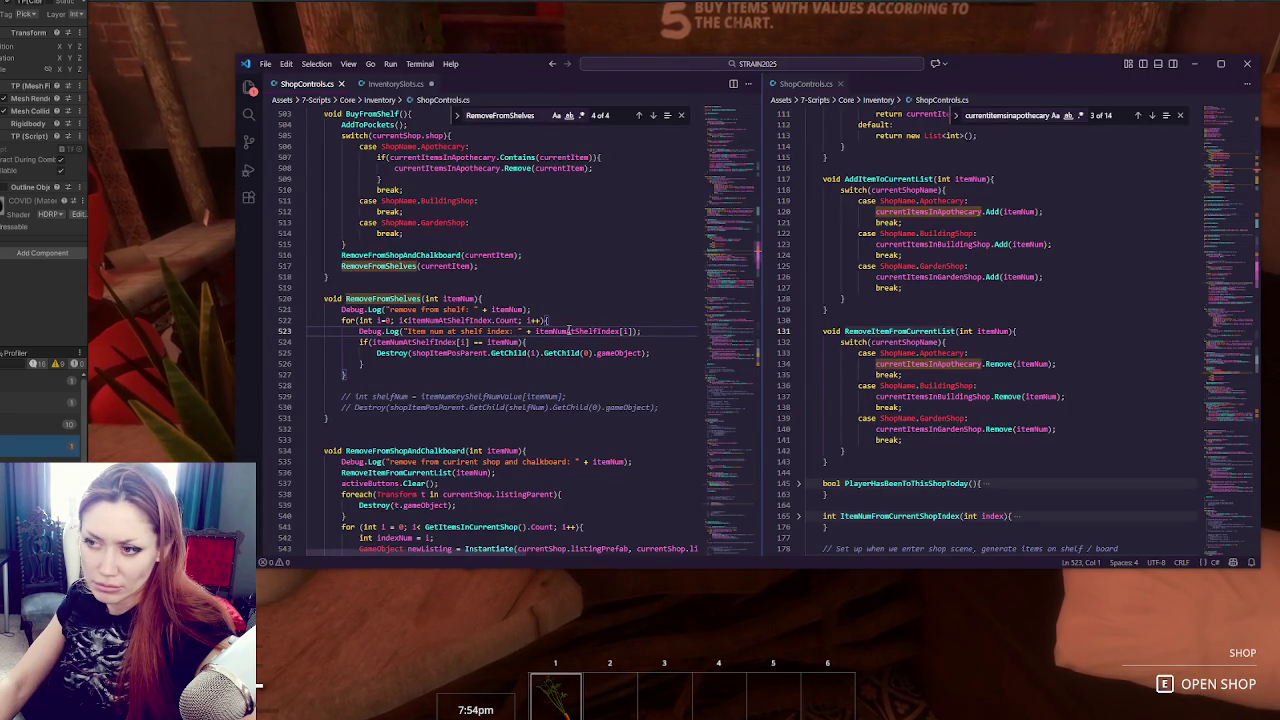
Search ShopControls.cs for itemNumAtShelfIndex, stepping from its declaration to its use in RefreshShelves.
{"action": "double_click", "coordinate": [569, 330]}
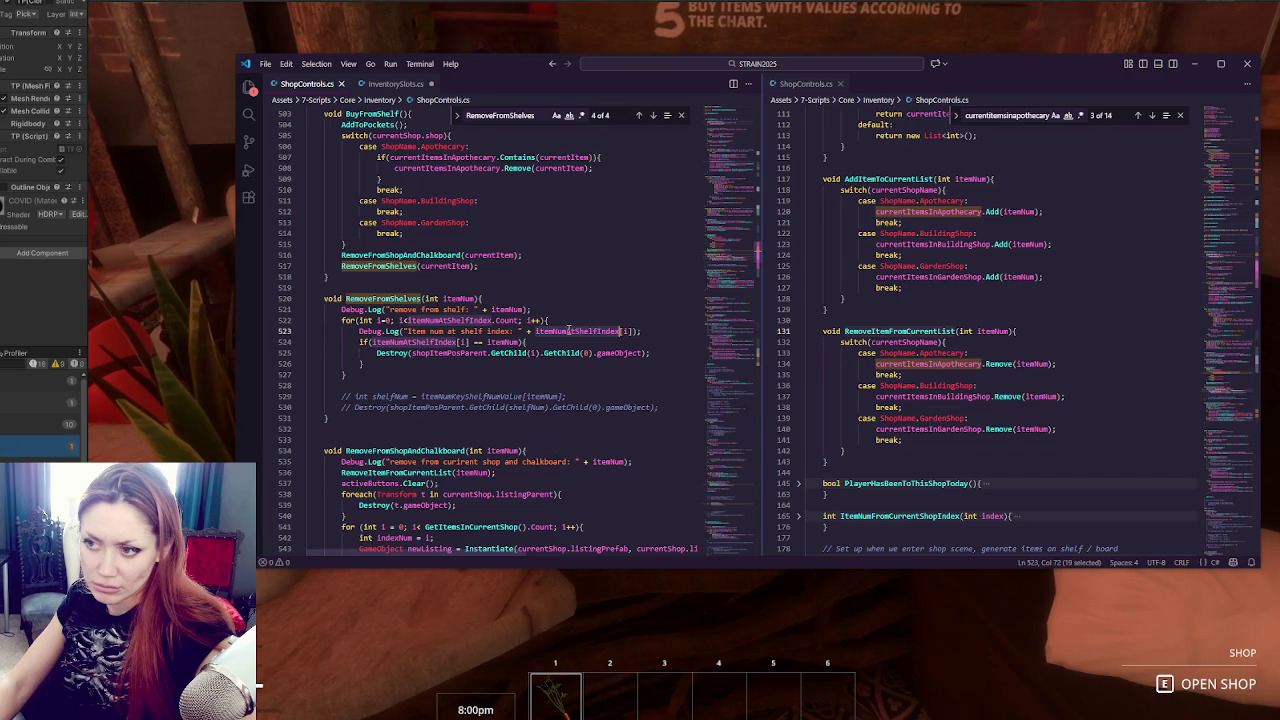
{"action": "key", "text": "ctrl+f"}
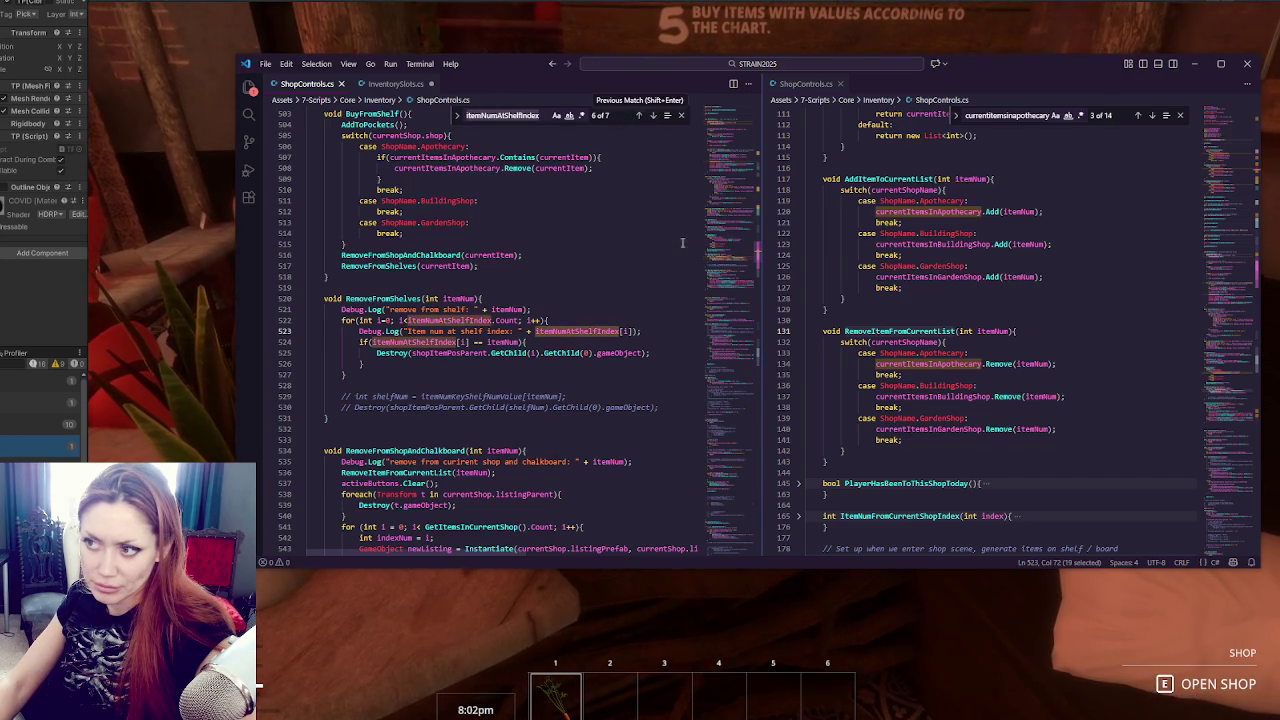
{"action": "left_click", "coordinate": [658, 116]}
{"action": "left_click", "coordinate": [658, 116]}
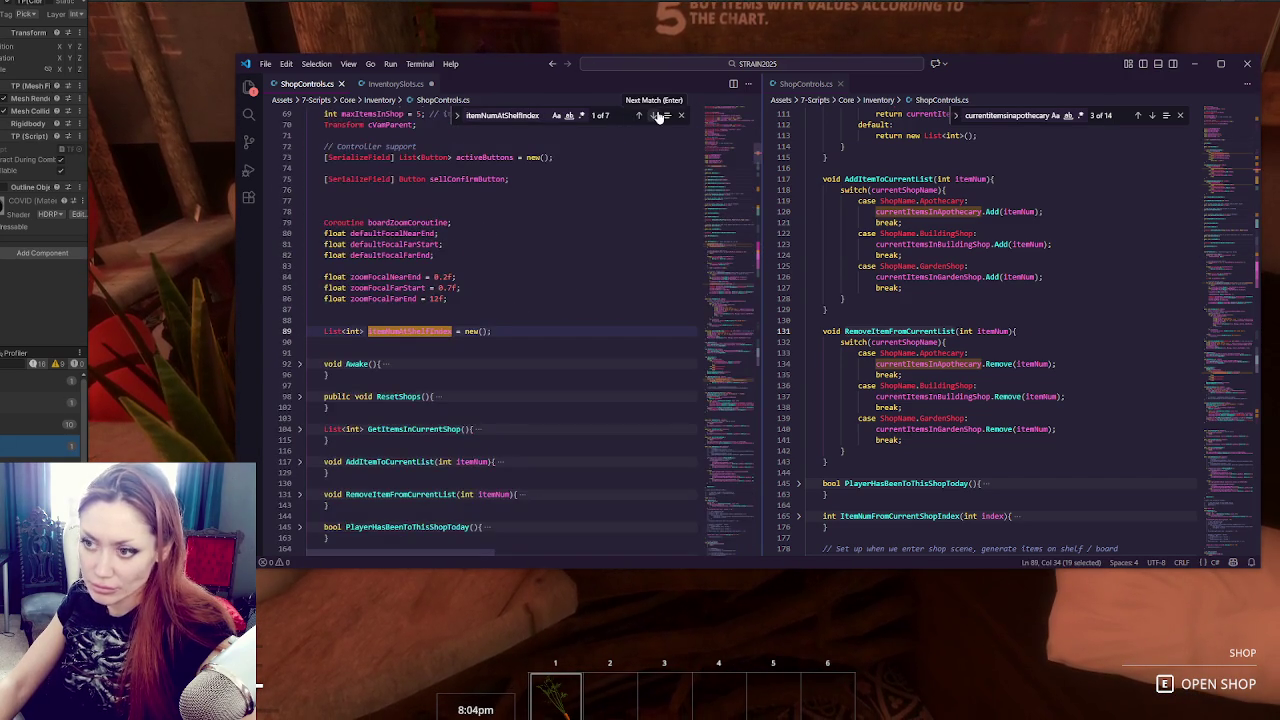
{"action": "left_click", "coordinate": [658, 116]}
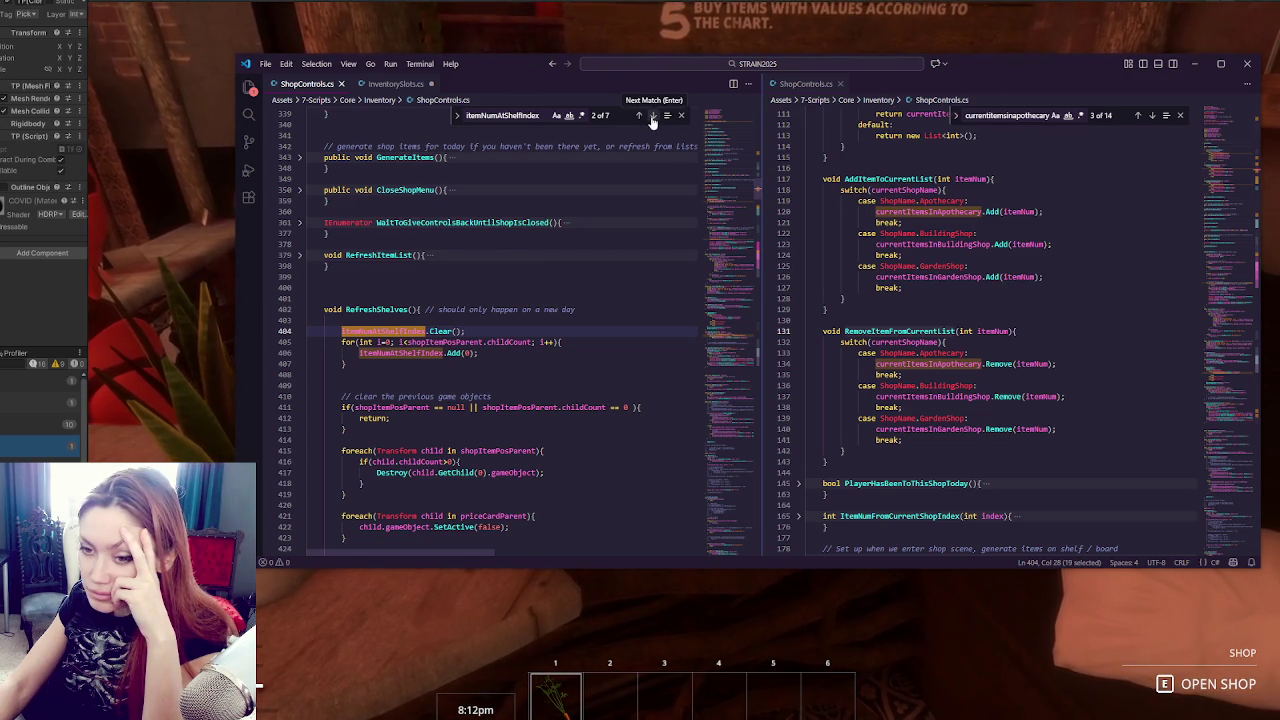
Highlight shopItemPosParent in the loop condition, review the field declarations, and return to Unity.
{"action": "double_click", "coordinate": [475, 342]}
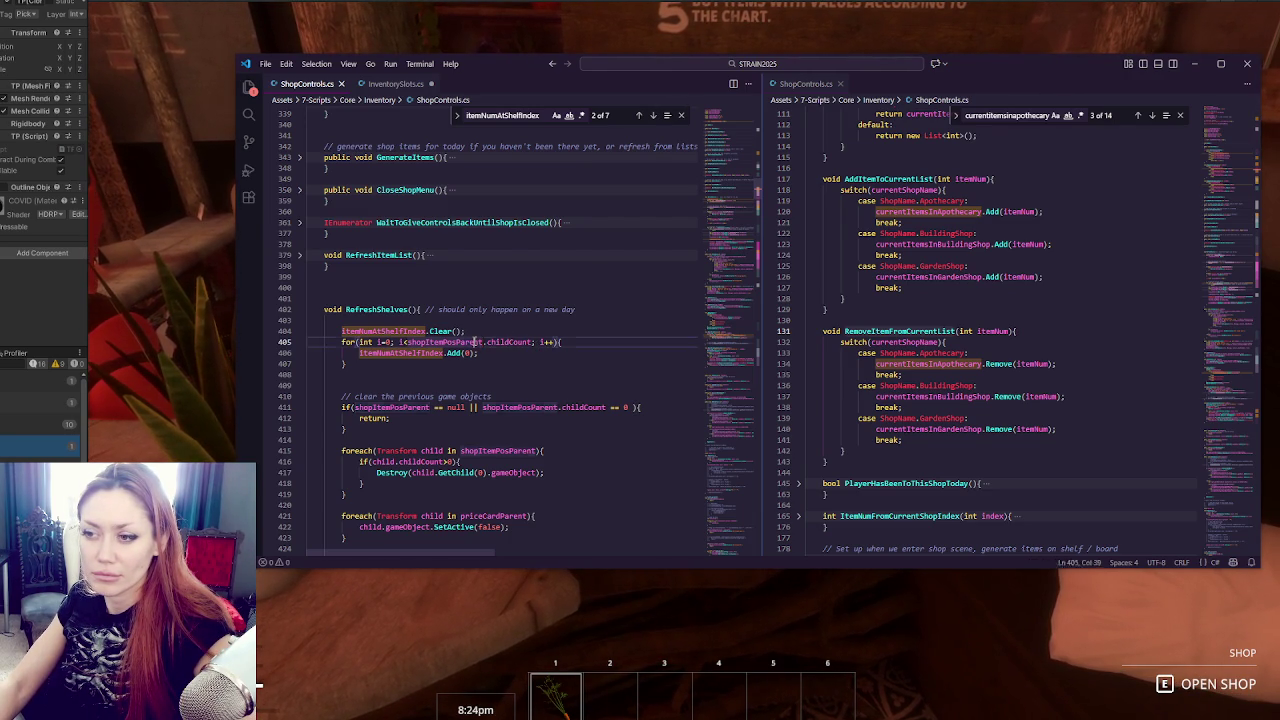
{"action": "scroll", "coordinate": [478, 342], "scroll_direction": "up", "scroll_amount": 20}
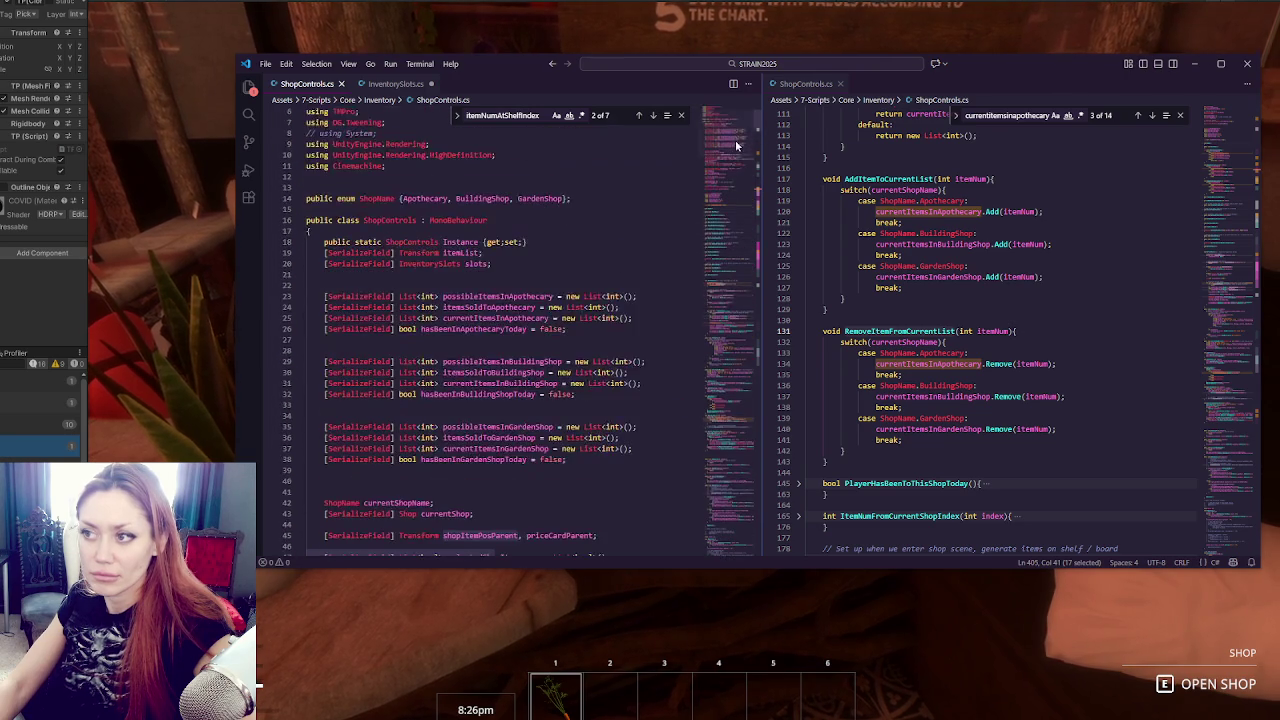
{"action": "scroll", "coordinate": [485, 282], "scroll_direction": "down", "scroll_amount": 8}
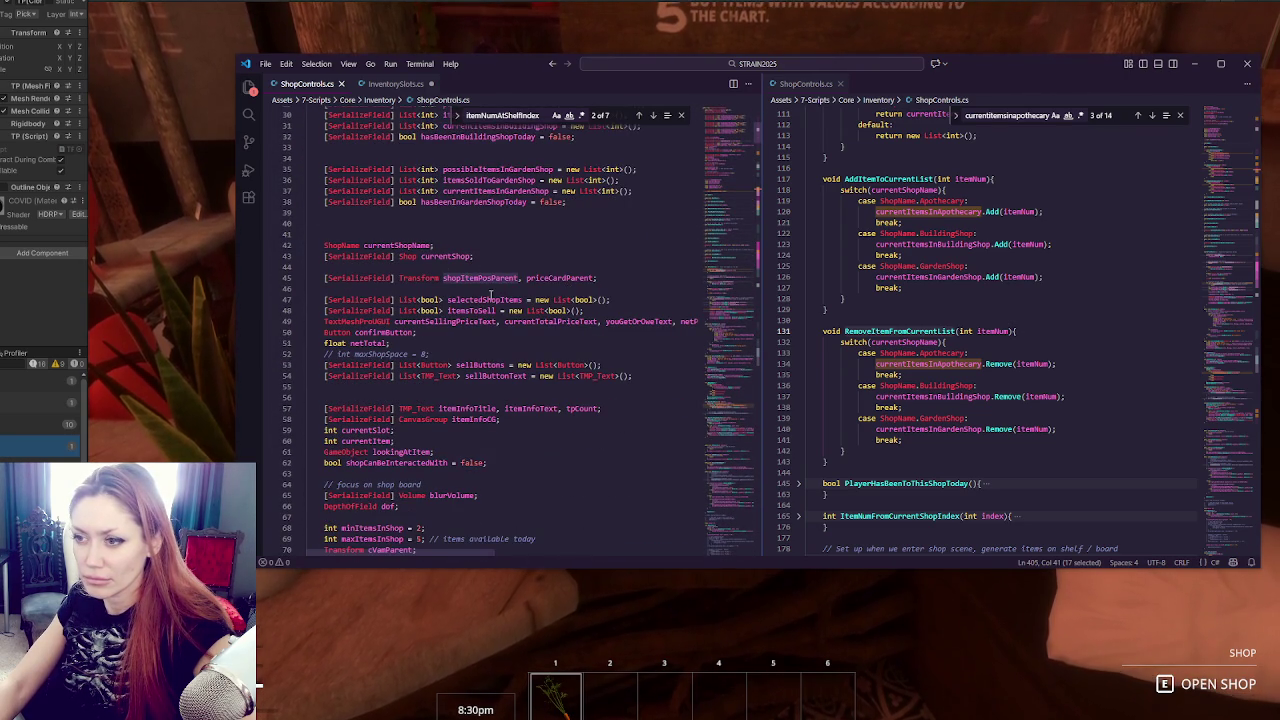
{"action": "scroll", "coordinate": [490, 292], "scroll_direction": "down", "scroll_amount": 1}
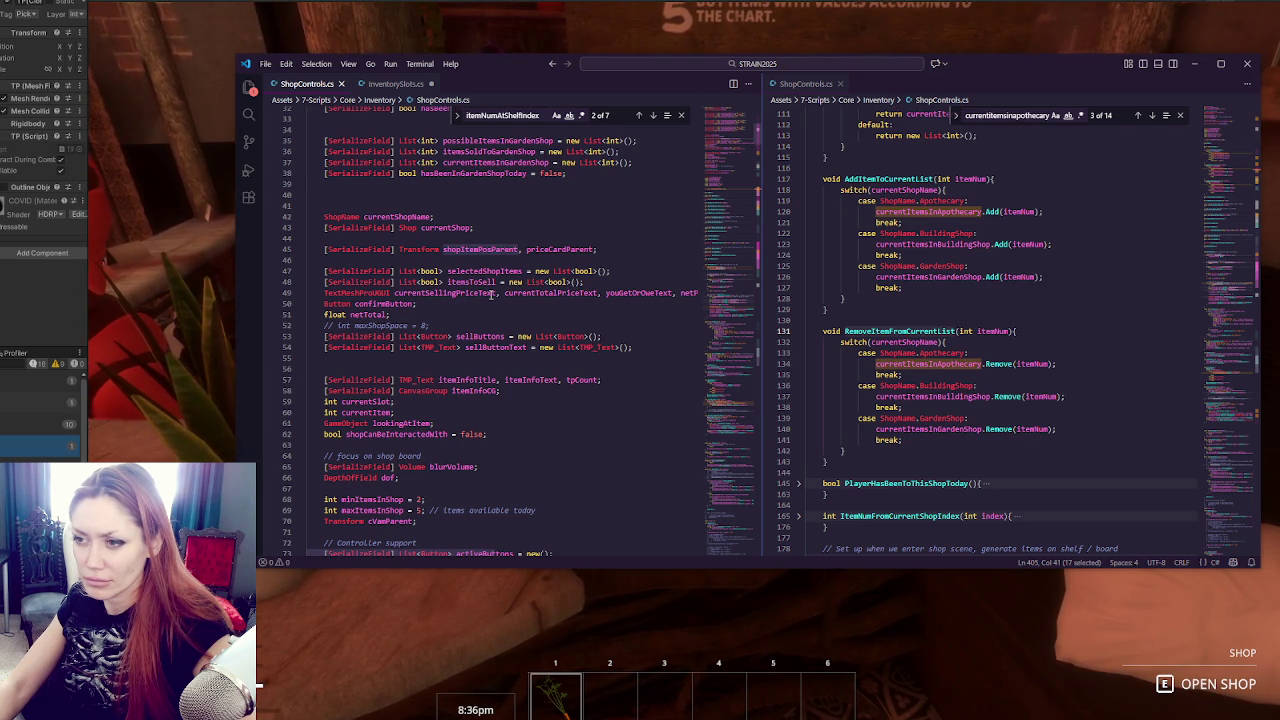
{"action": "scroll", "coordinate": [490, 292], "scroll_direction": "down", "scroll_amount": 20}
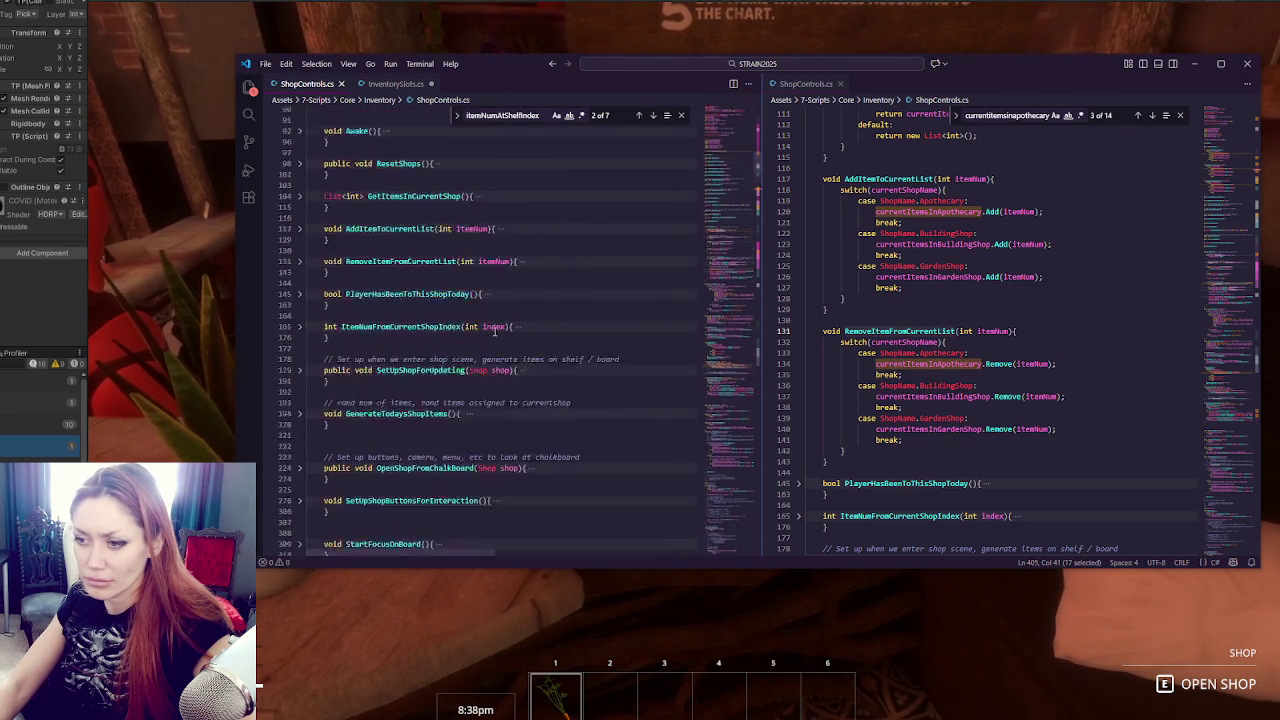
{"action": "scroll", "coordinate": [504, 346], "scroll_direction": "down", "scroll_amount": 1}
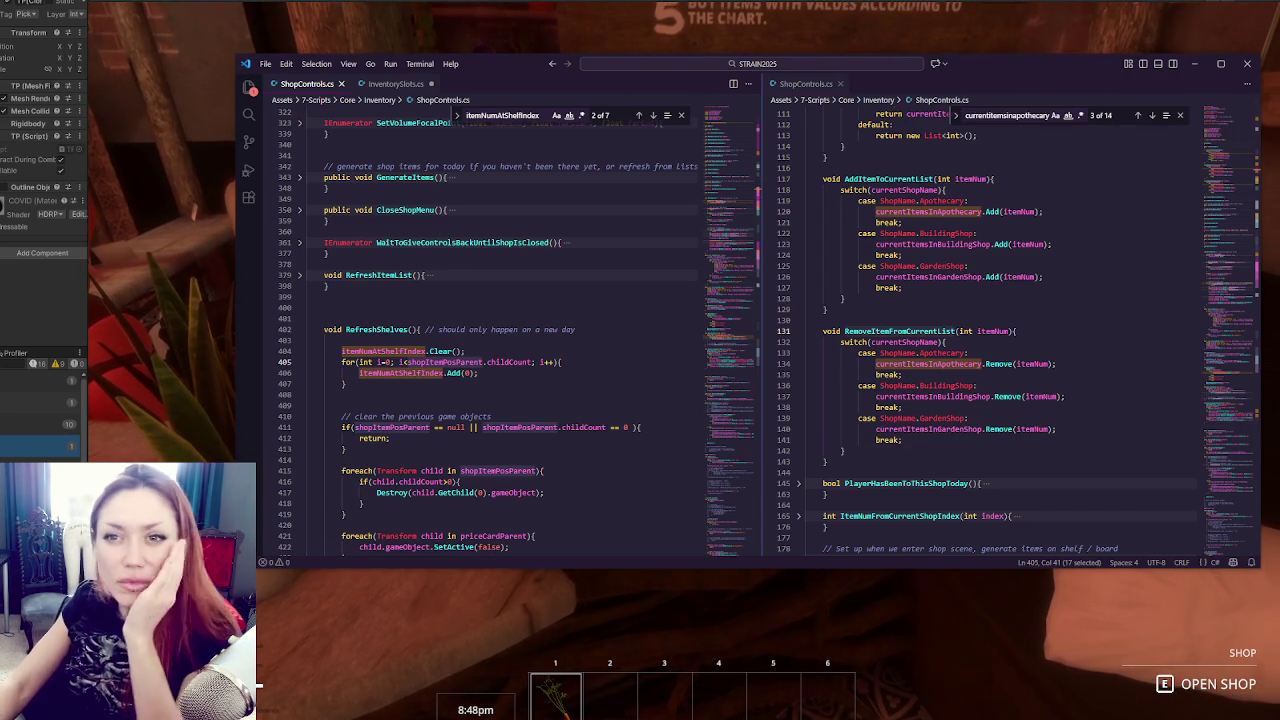
{"action": "left_click", "coordinate": [90, 68]}
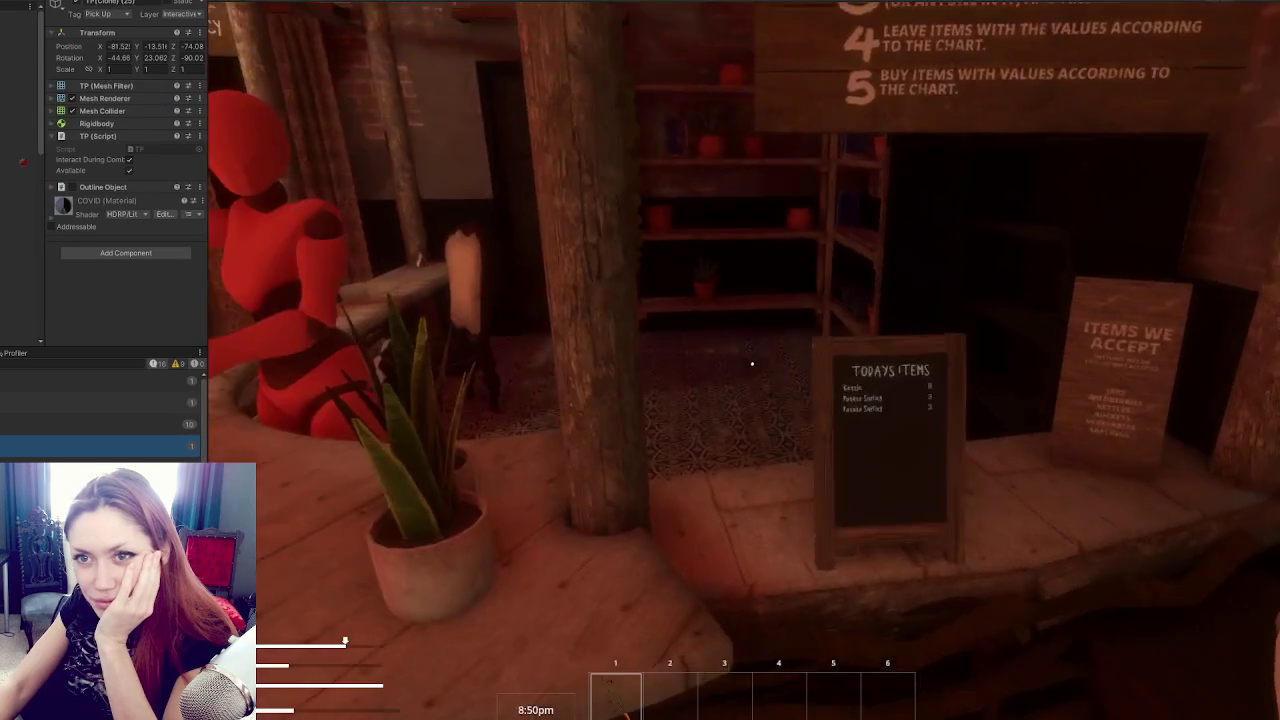
Find the Shop Controls (Script) component in the Inspector and expand its fields.
{"action": "scroll", "coordinate": [90, 210], "scroll_direction": "down", "scroll_amount": 10}
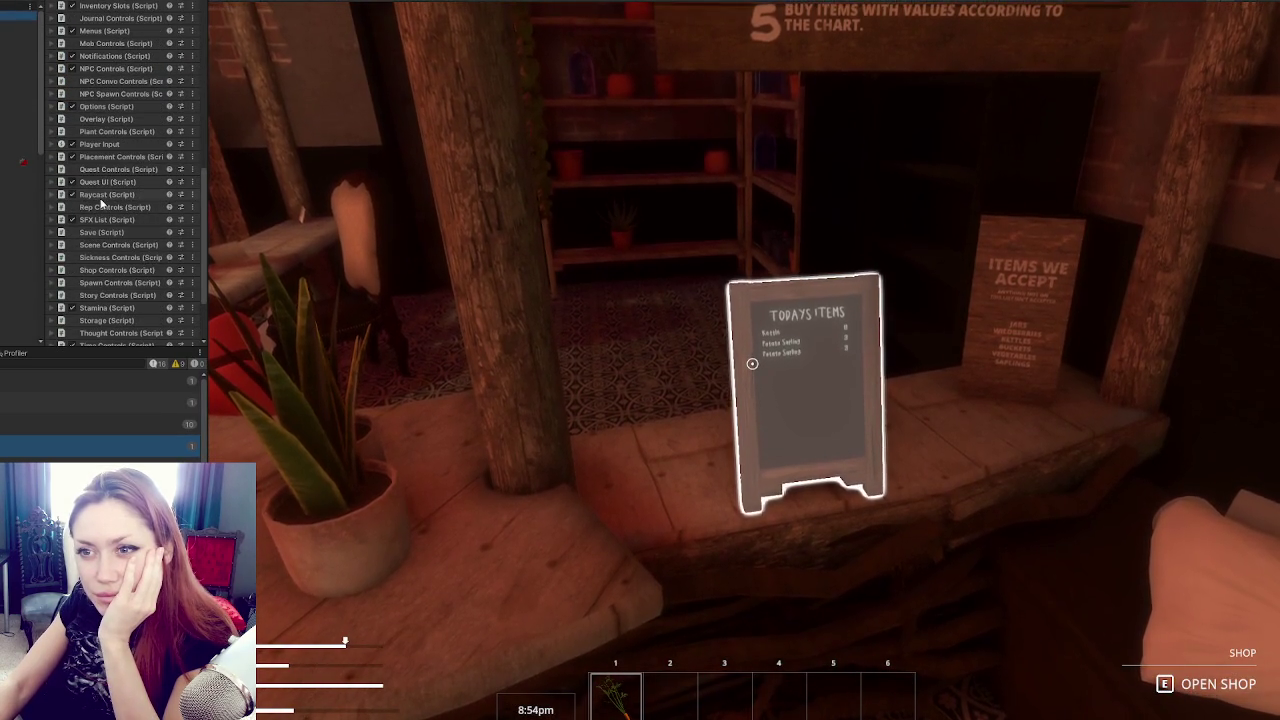
{"action": "scroll", "coordinate": [103, 206], "scroll_direction": "up", "scroll_amount": 3}
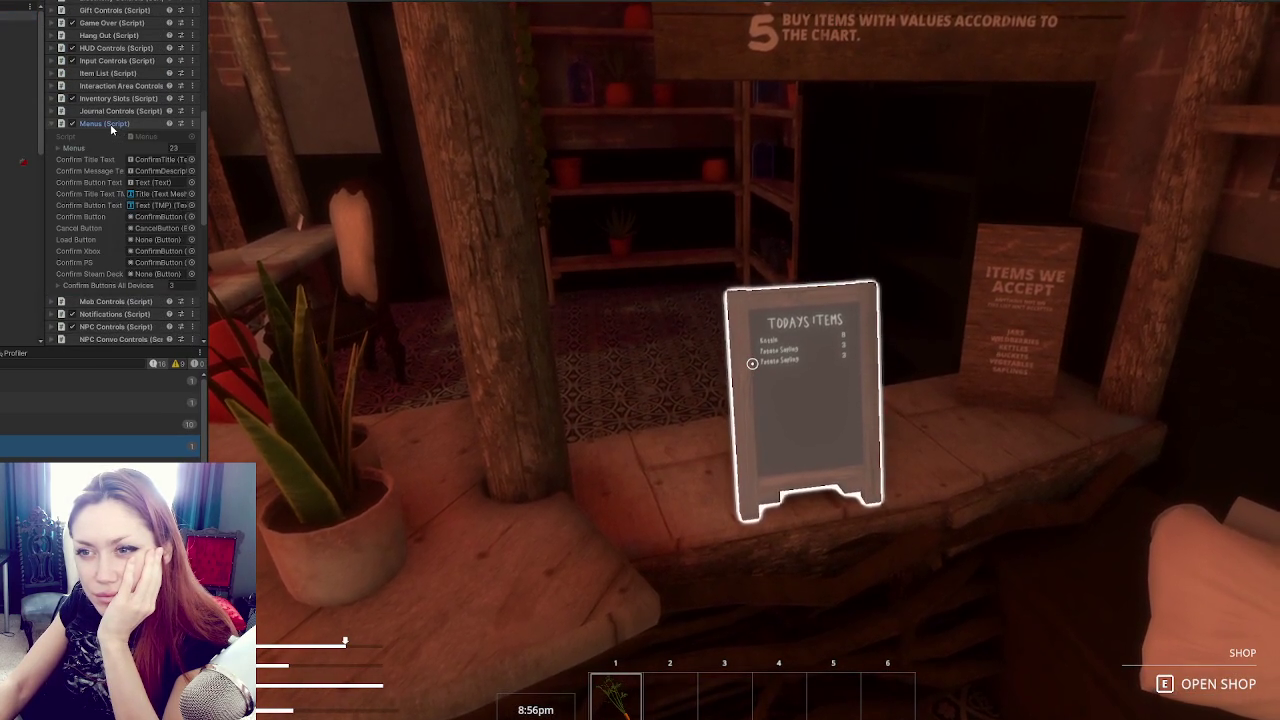
{"action": "scroll", "coordinate": [112, 128], "scroll_direction": "down", "scroll_amount": 4}
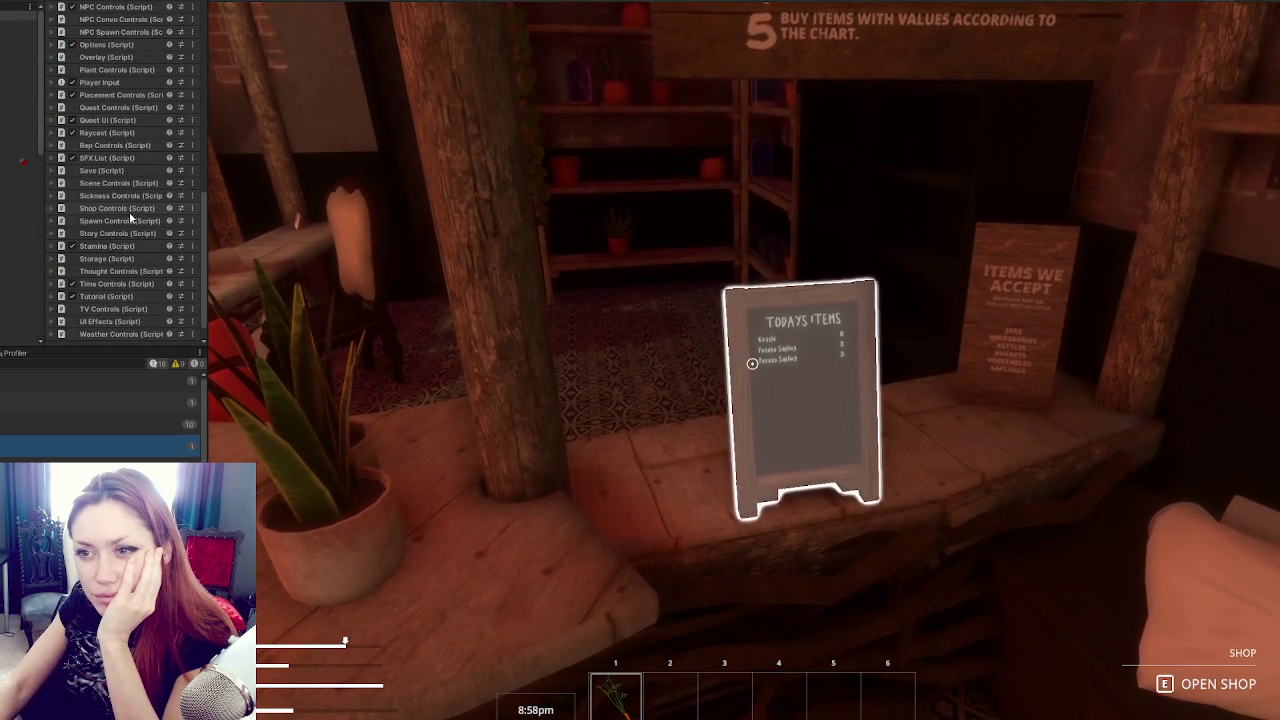
{"action": "scroll", "coordinate": [124, 210], "scroll_direction": "up", "scroll_amount": 2}
{"action": "scroll", "coordinate": [120, 207], "scroll_direction": "up", "scroll_amount": 7}
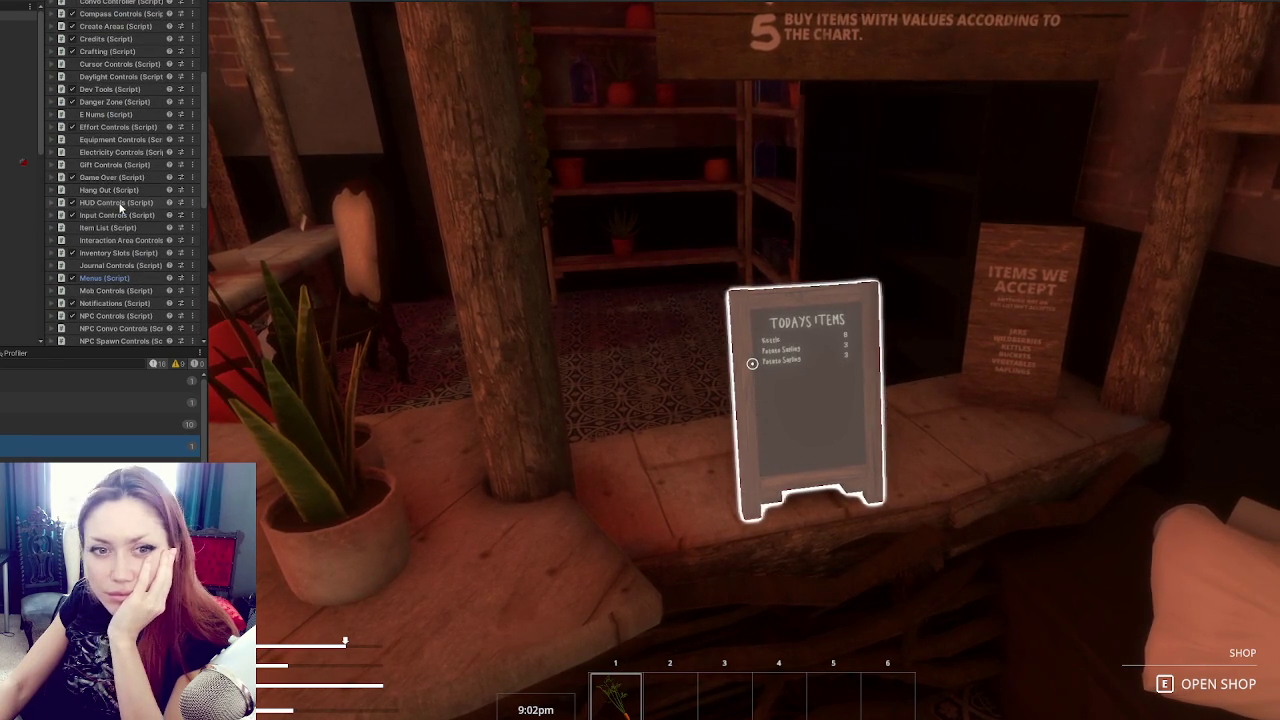
{"action": "scroll", "coordinate": [120, 207], "scroll_direction": "up", "scroll_amount": 2}
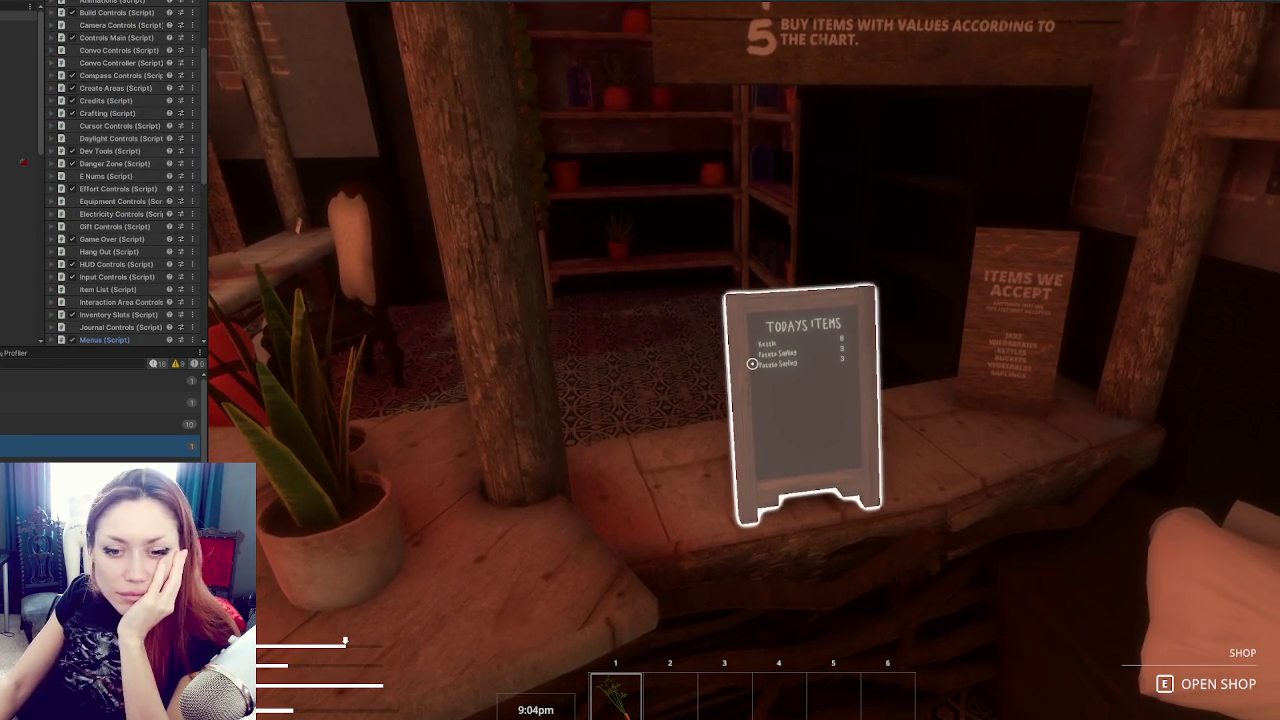
{"action": "scroll", "coordinate": [115, 180], "scroll_direction": "up", "scroll_amount": 4}
{"action": "scroll", "coordinate": [121, 172], "scroll_direction": "down", "scroll_amount": 5}
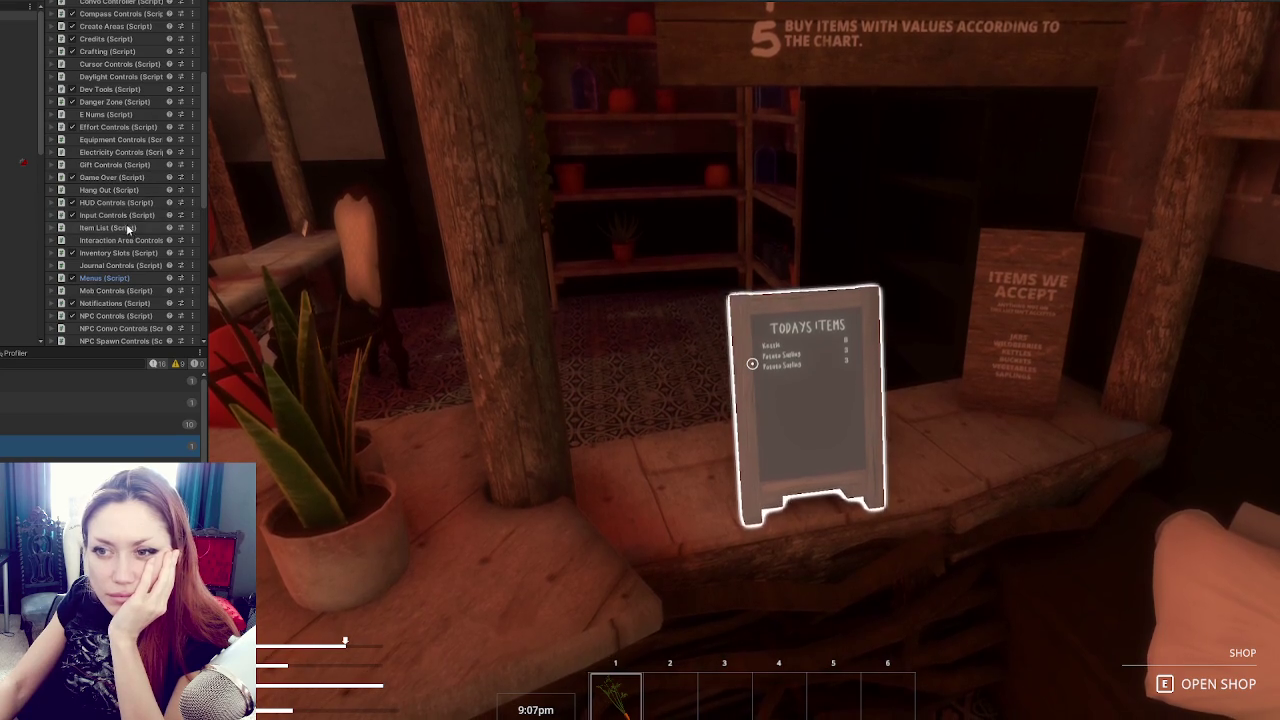
{"action": "scroll", "coordinate": [128, 228], "scroll_direction": "down", "scroll_amount": 2}
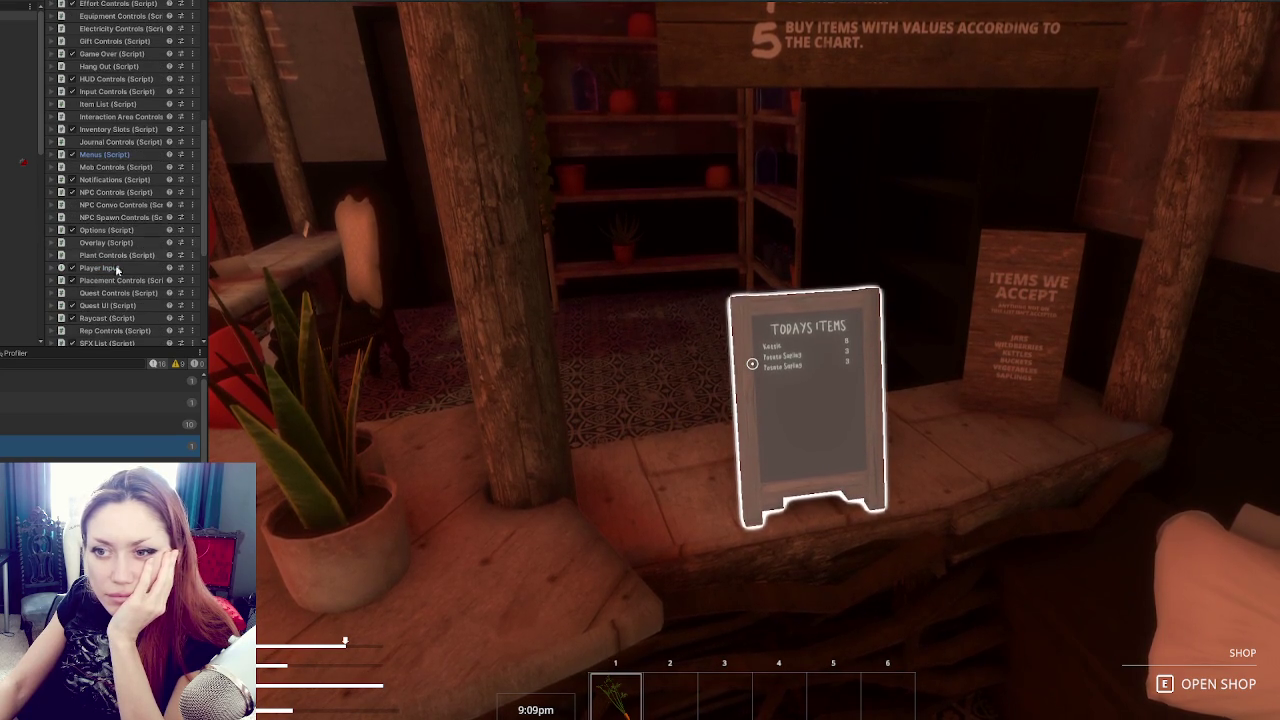
{"action": "scroll", "coordinate": [115, 273], "scroll_direction": "down", "scroll_amount": 3}
{"action": "left_click", "coordinate": [115, 331]}
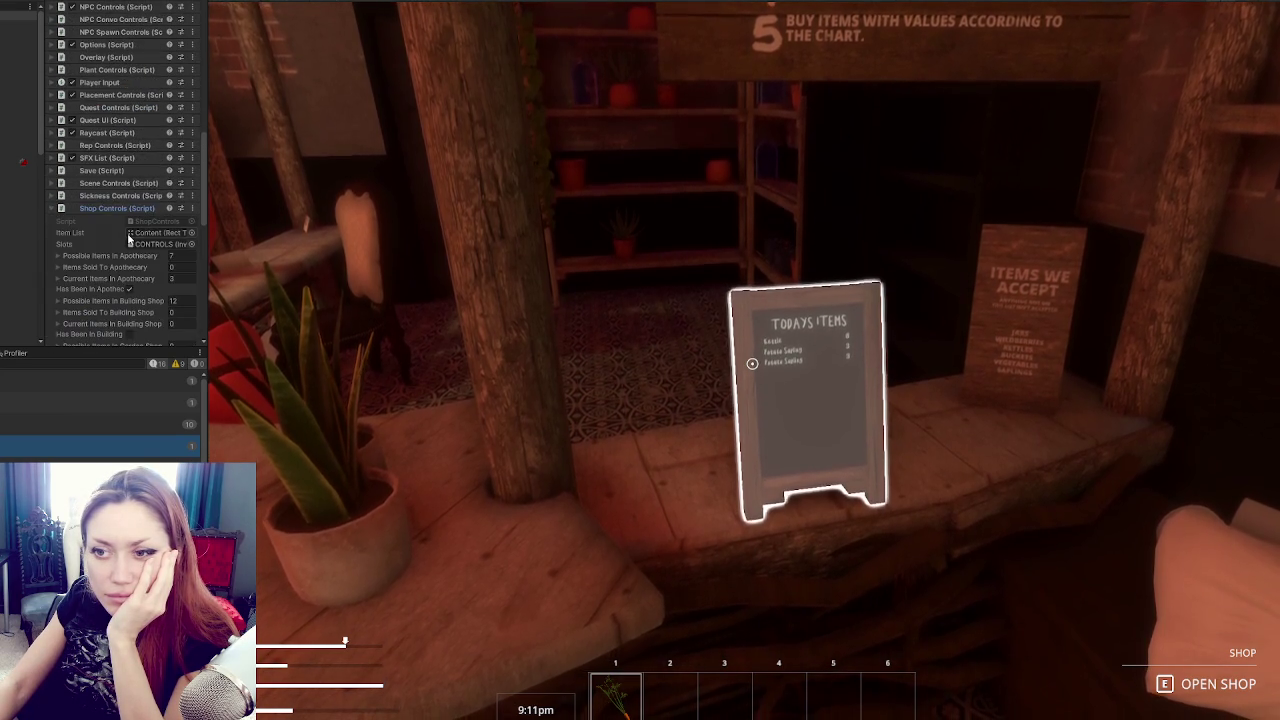
Ping the object assigned to Shop Item Pos Parent, then return to ShopControls.cs.
{"action": "scroll", "coordinate": [125, 235], "scroll_direction": "down", "scroll_amount": 5}
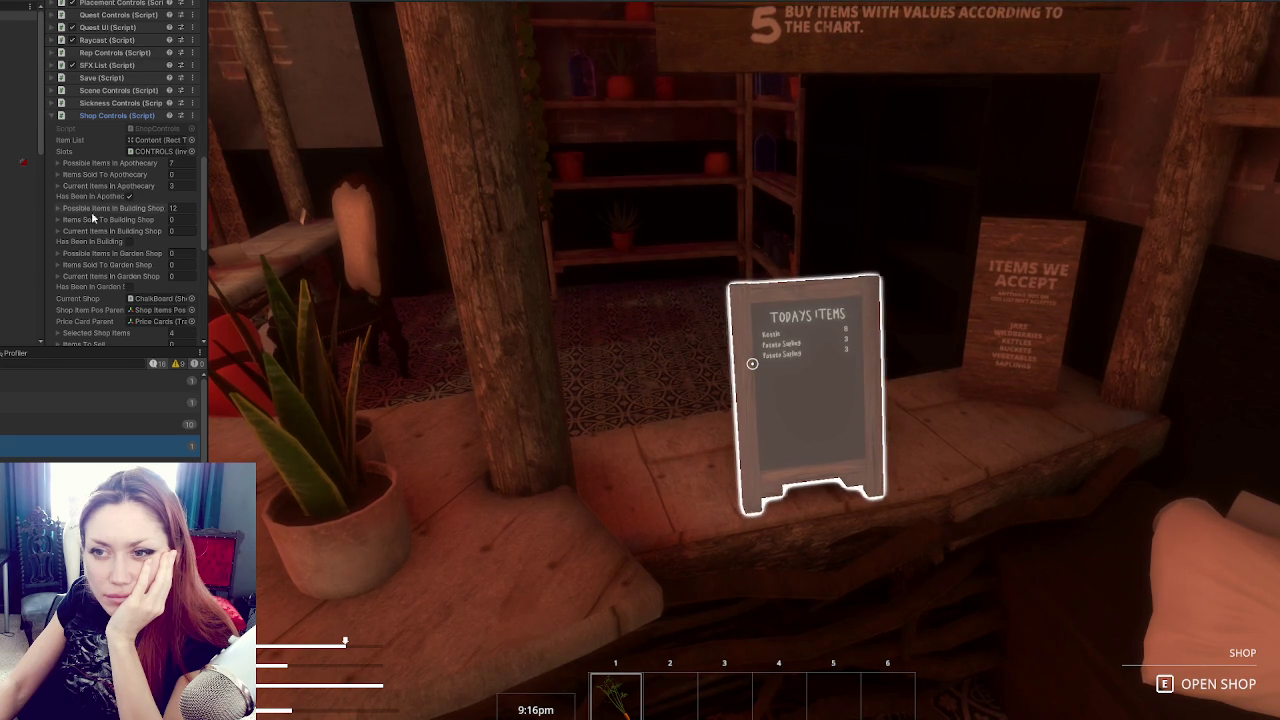
{"action": "scroll", "coordinate": [92, 232], "scroll_direction": "down", "scroll_amount": 2}
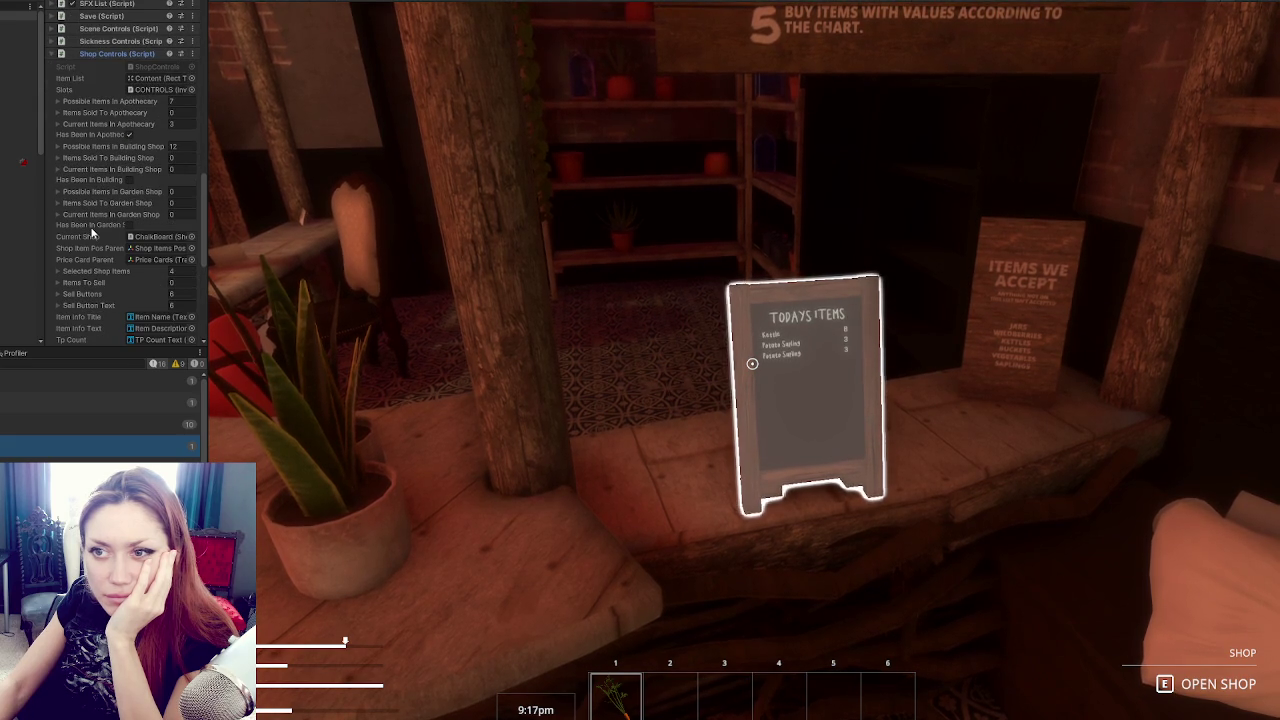
{"action": "scroll", "coordinate": [91, 232], "scroll_direction": "down", "scroll_amount": 2}
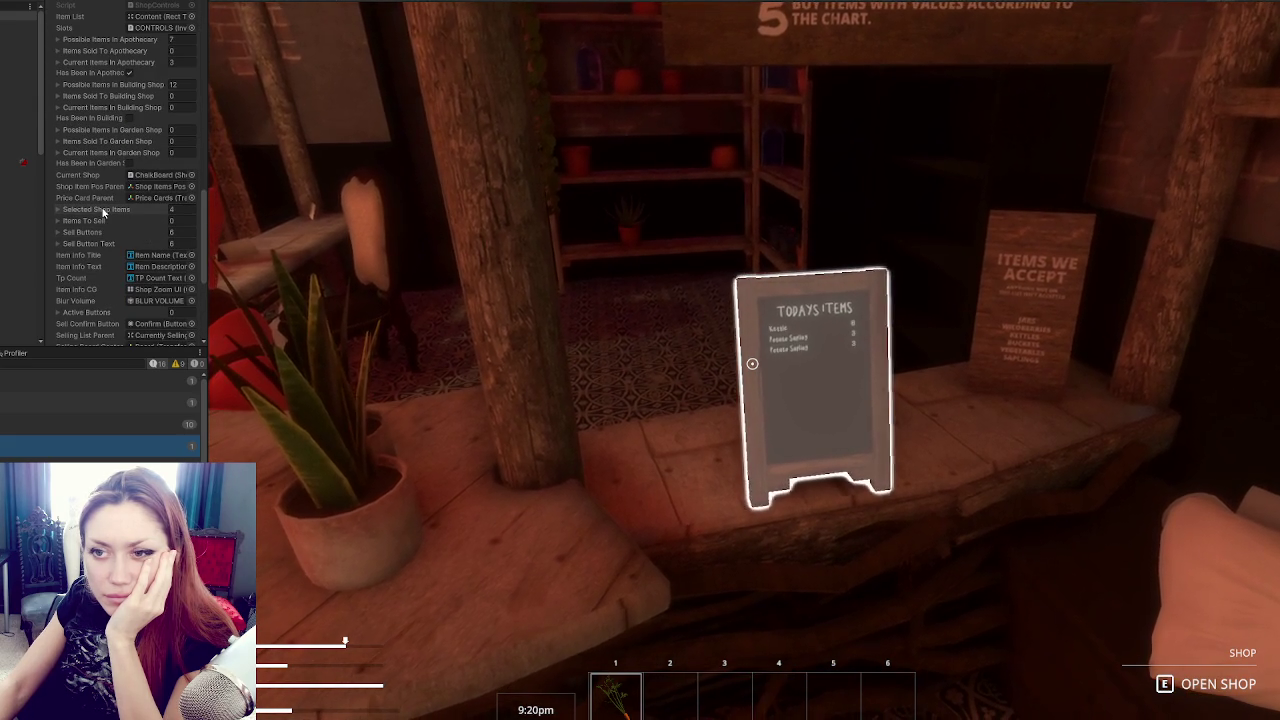
{"action": "left_click", "coordinate": [146, 188]}
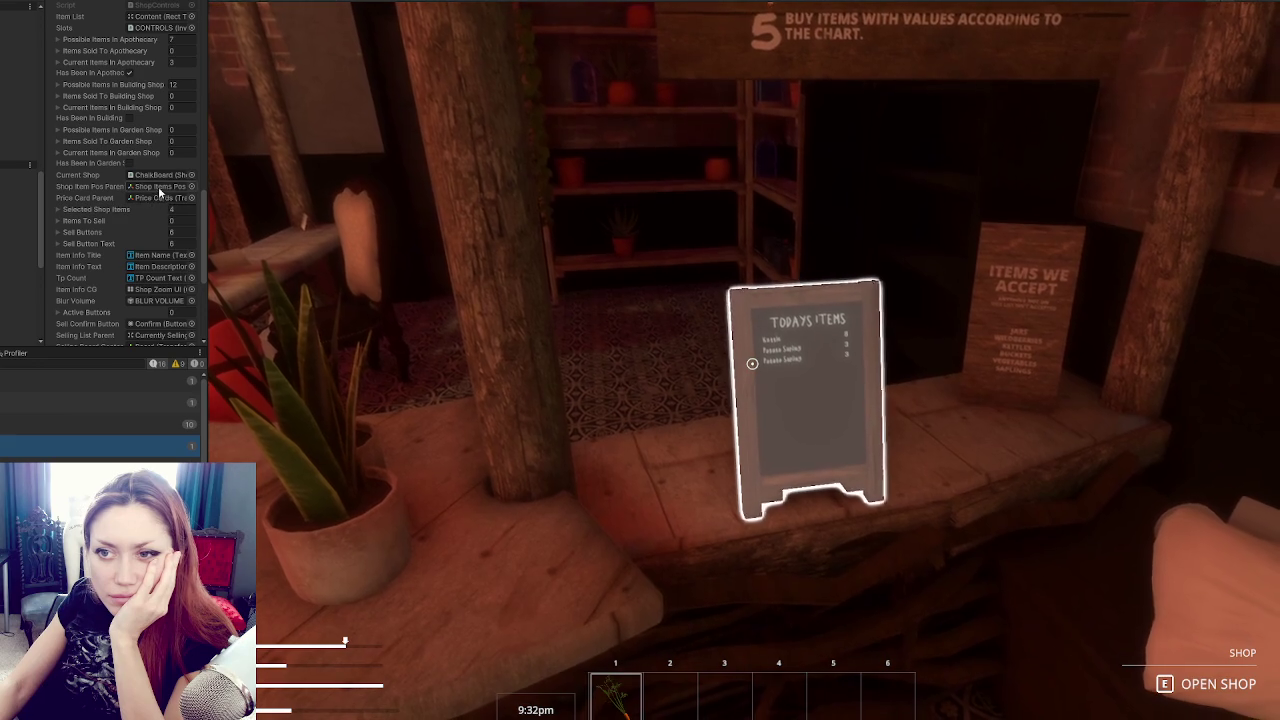
{"action": "key", "text": "alt+Tab"}
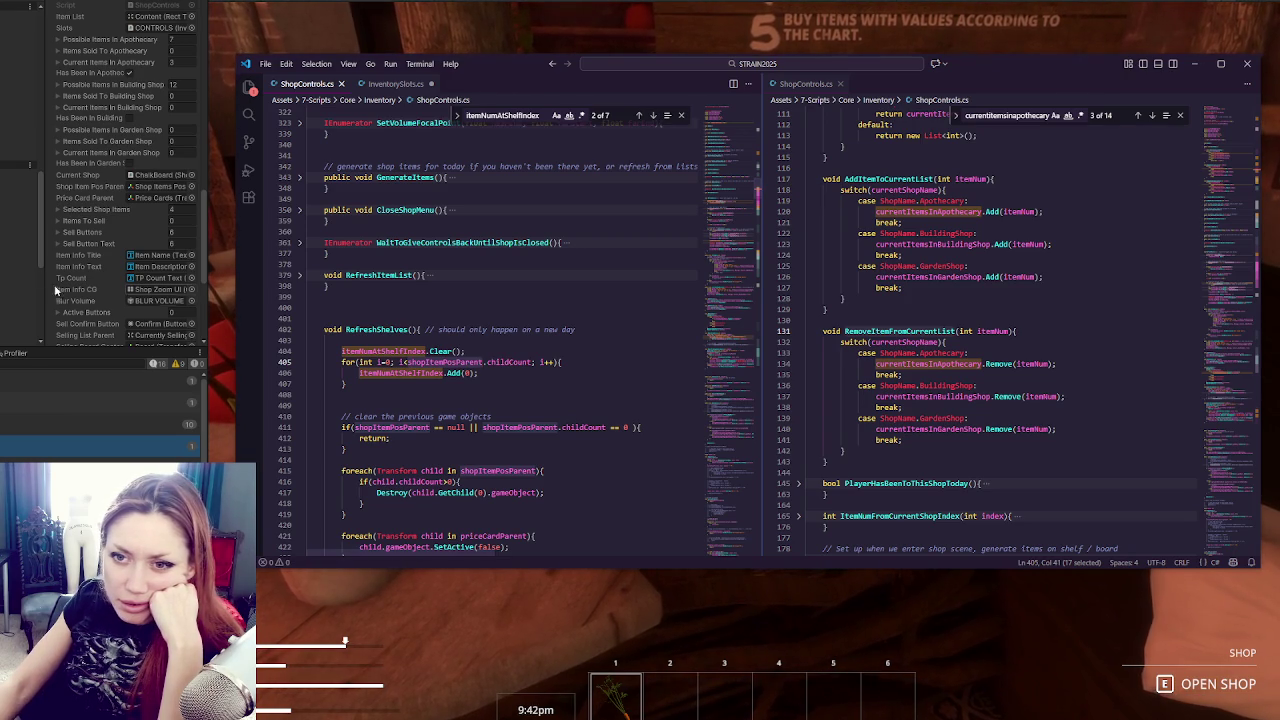
Inspect the cube and Potato_Sapling clone in the Hierarchy, then search ShopControls.cs for shopItemPosParent.
{"action": "left_click", "coordinate": [8, 251]}
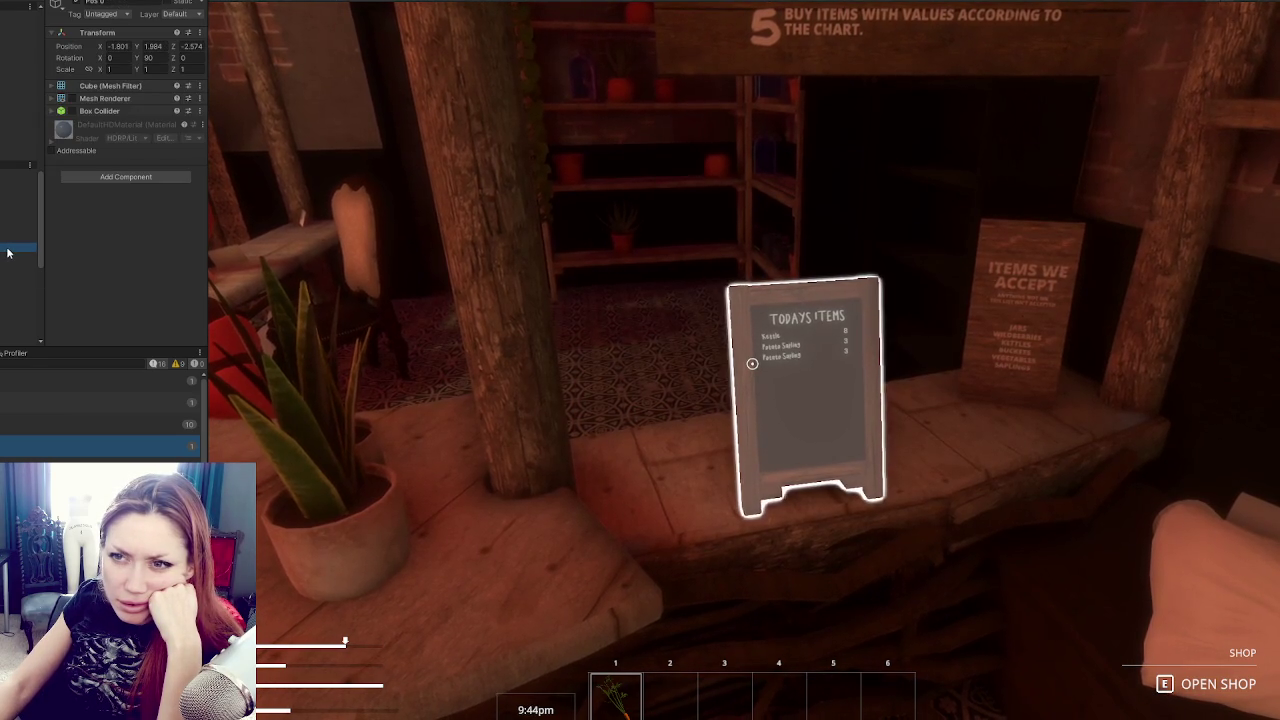
{"action": "left_click", "coordinate": [10, 302]}
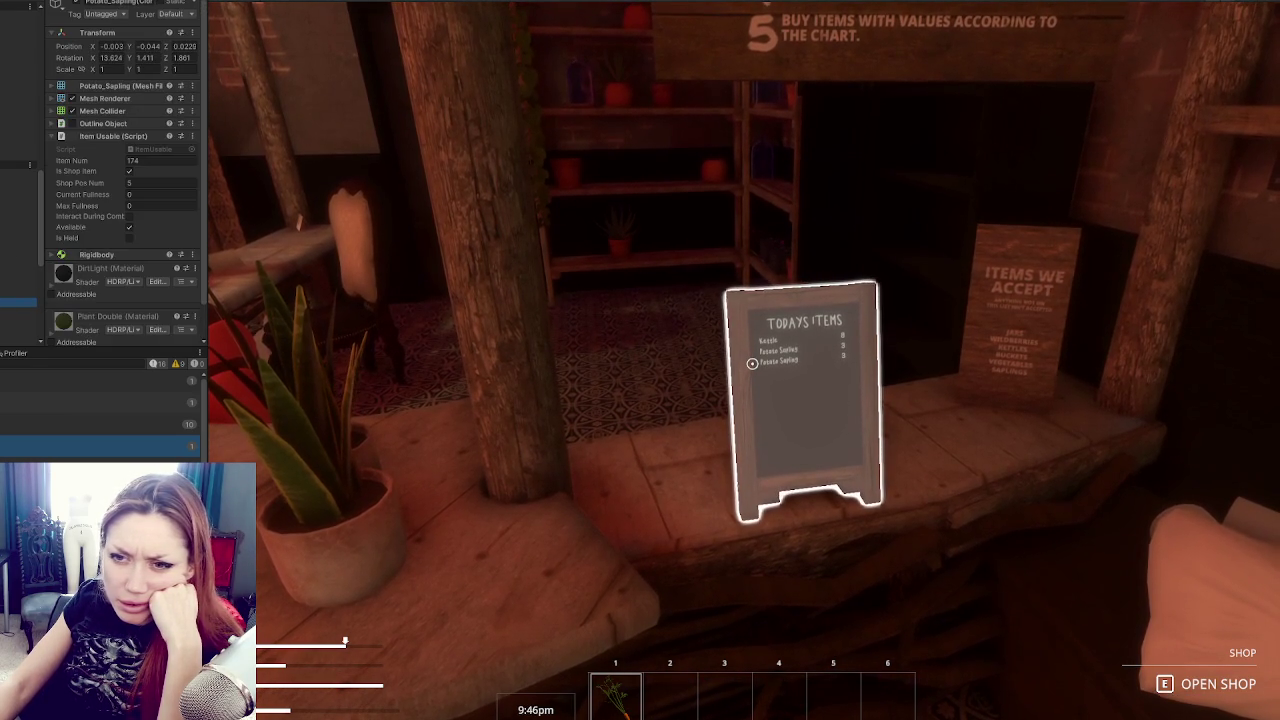
{"action": "key", "text": "alt+Tab"}
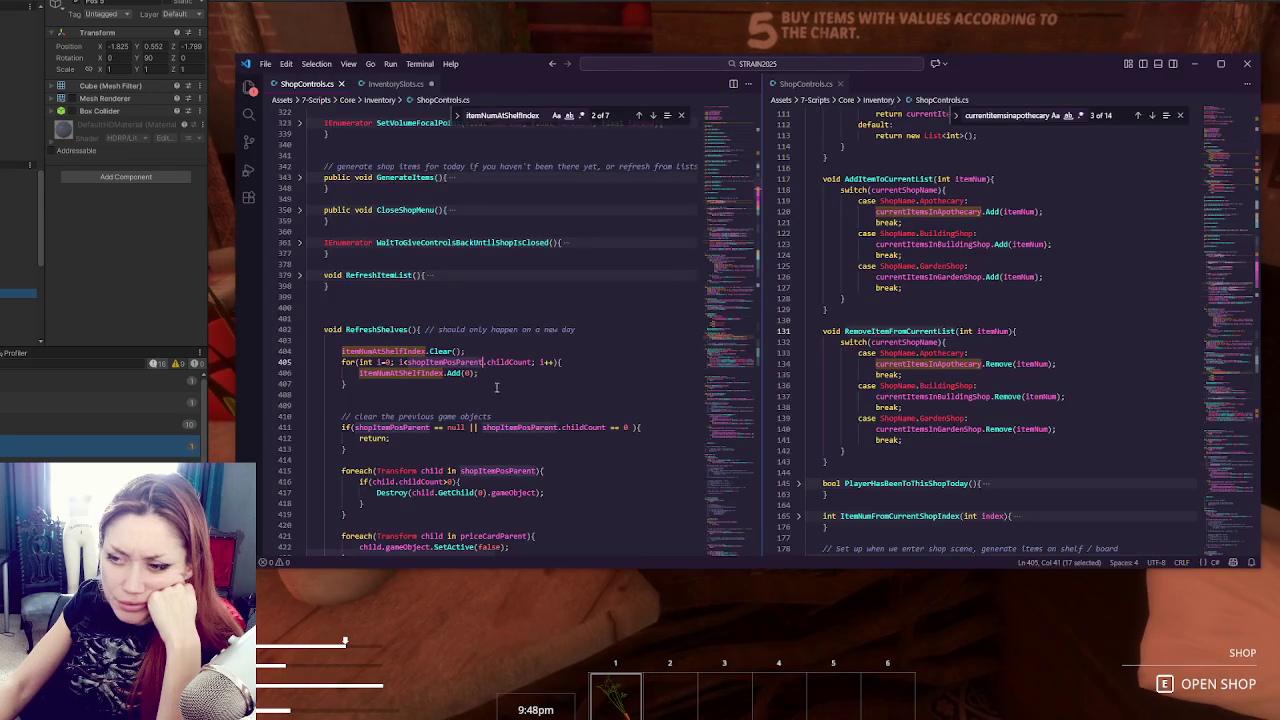
{"action": "double_click", "coordinate": [437, 364]}
{"action": "key", "text": "ctrl+f"}
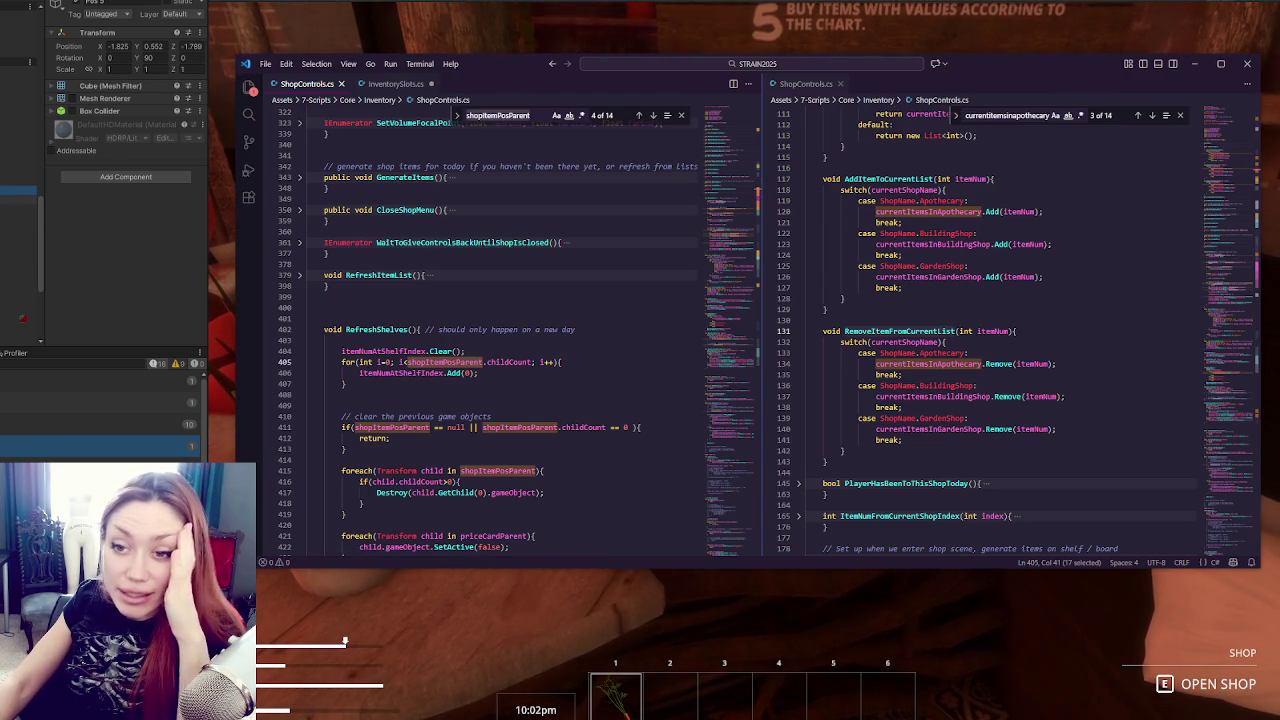
{"action": "key", "text": "alt+Tab"}
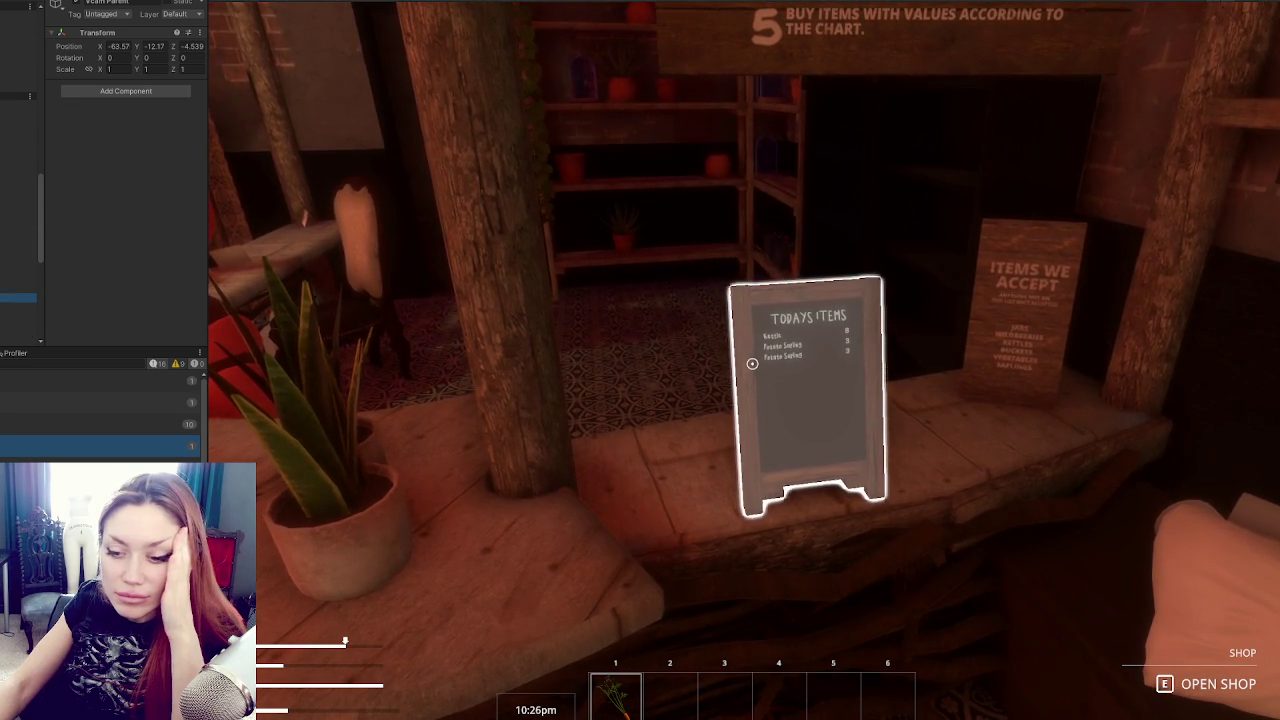
{"action": "key", "text": "alt+Tab"}
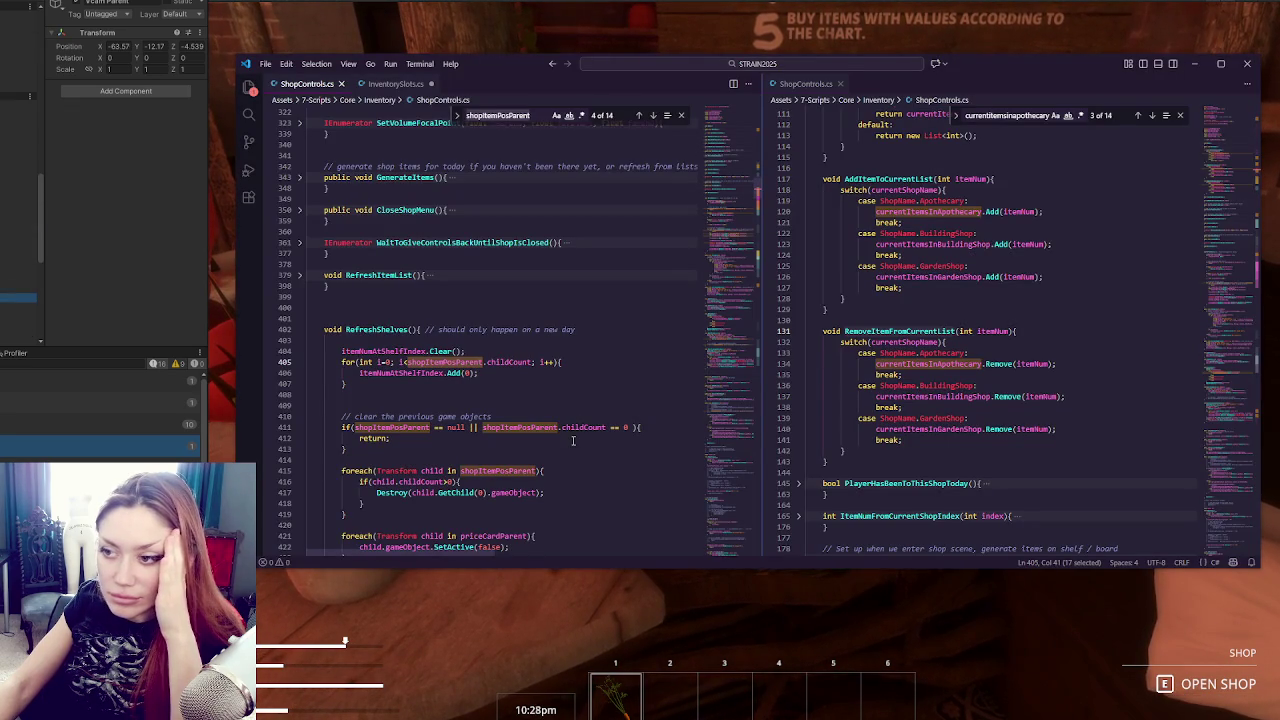
Search ShopControls.cs for itemNumAtShelfIndex and land on the Insert call on line 439.
{"action": "double_click", "coordinate": [407, 372]}
{"action": "double_click", "coordinate": [385, 351]}
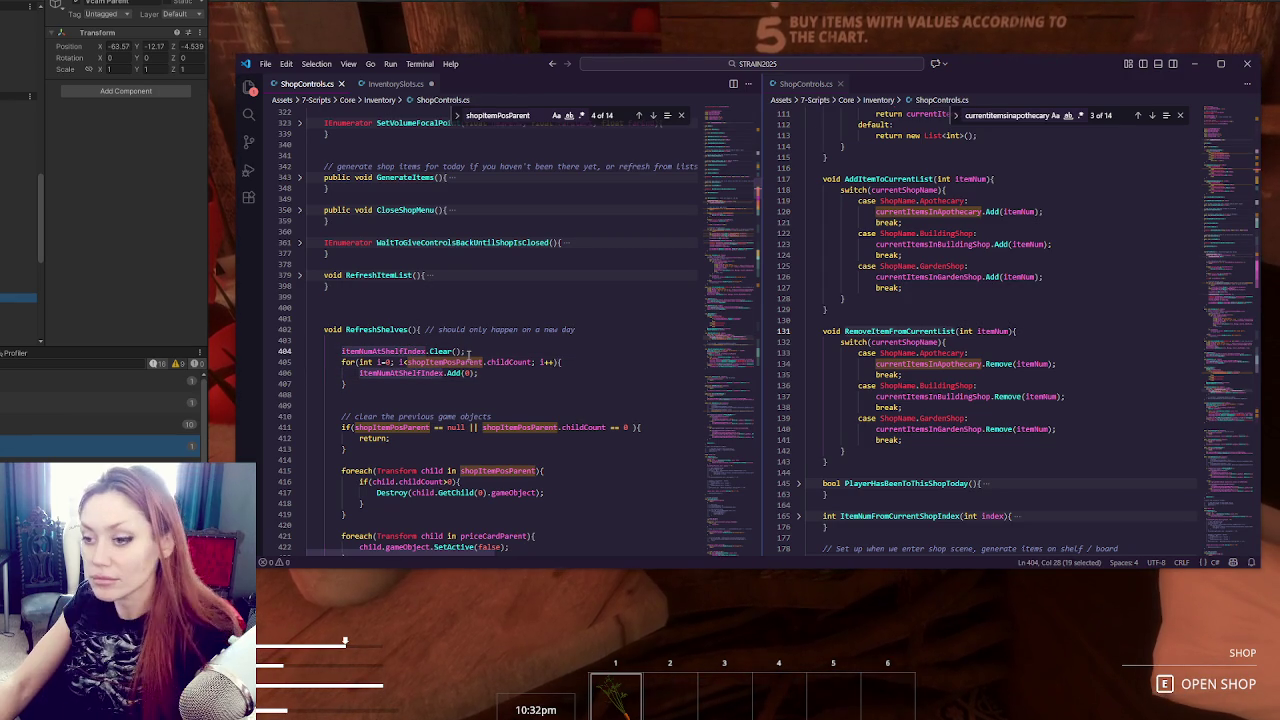
{"action": "key", "text": "ctrl+f"}
{"action": "left_click", "coordinate": [655, 116]}
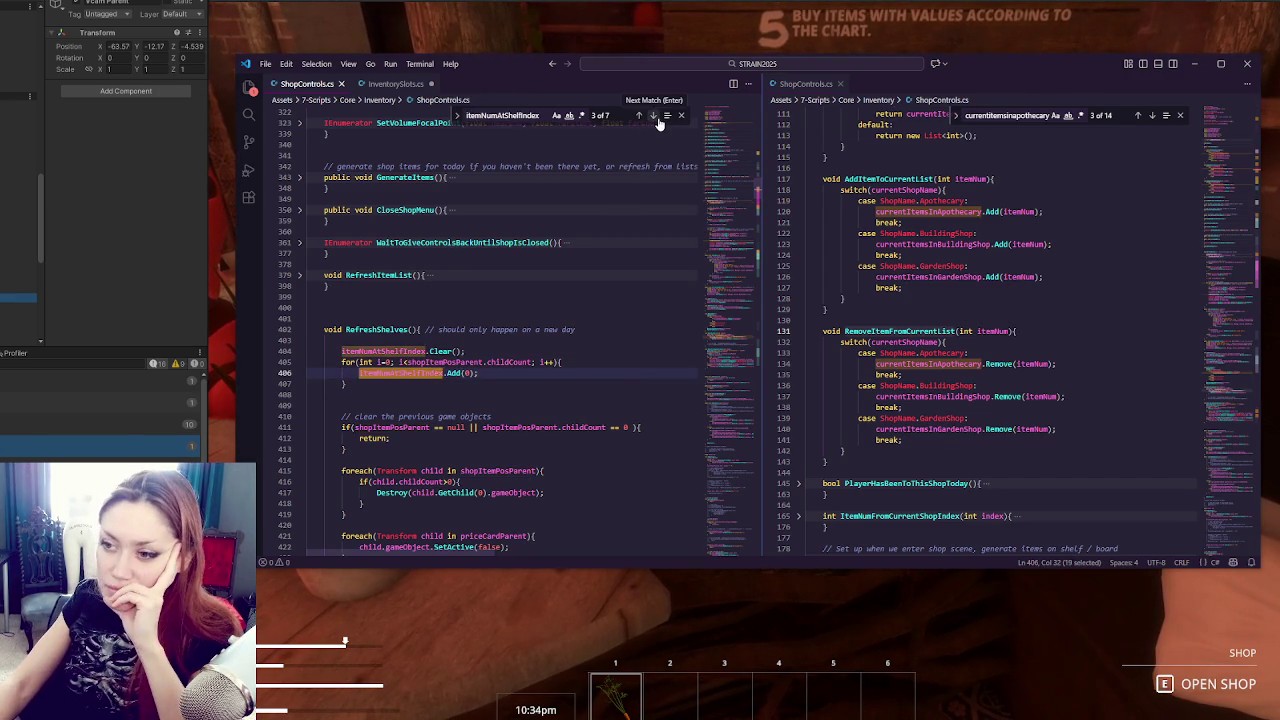
{"action": "left_click", "coordinate": [655, 116]}
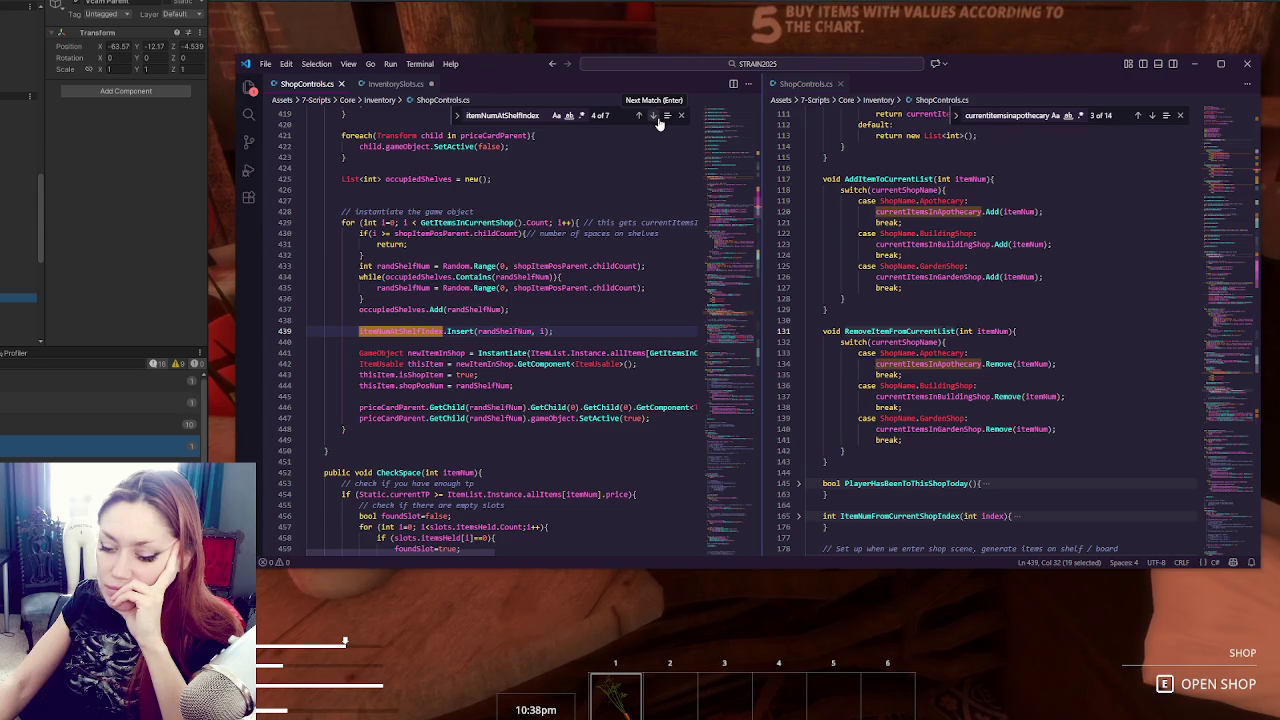
{"action": "left_click", "coordinate": [655, 116]}
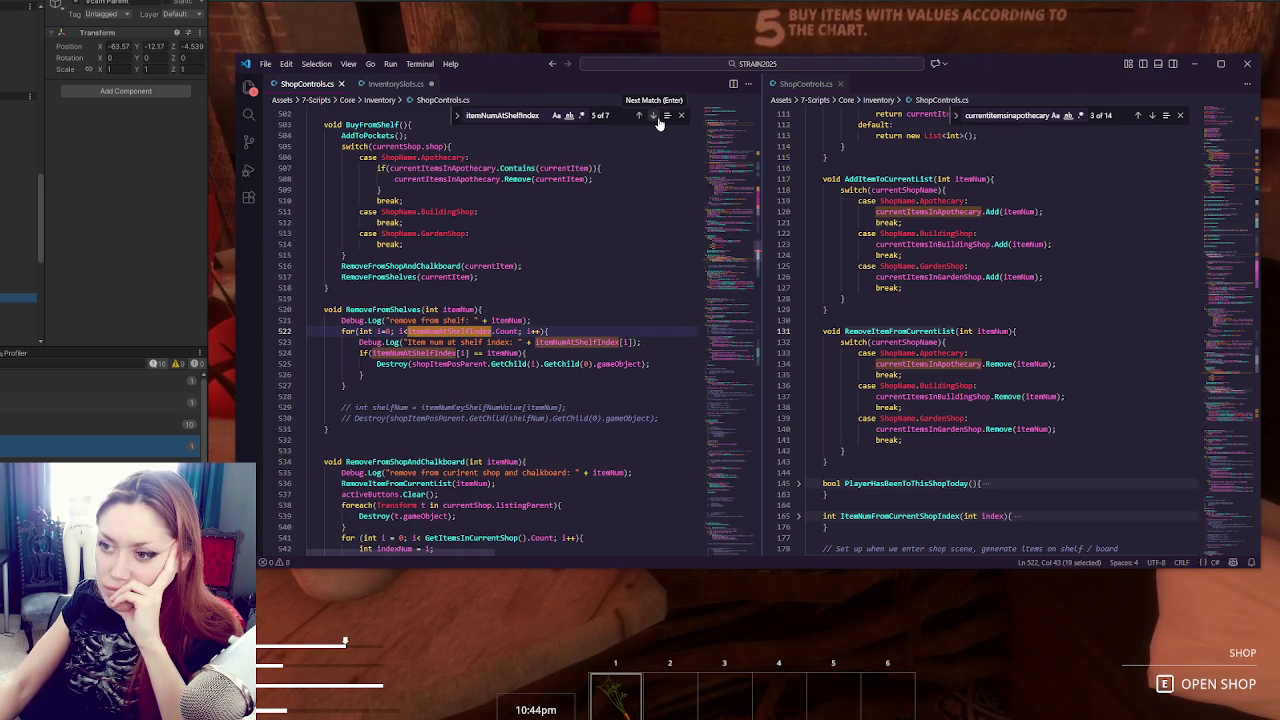
{"action": "left_click", "coordinate": [638, 117]}
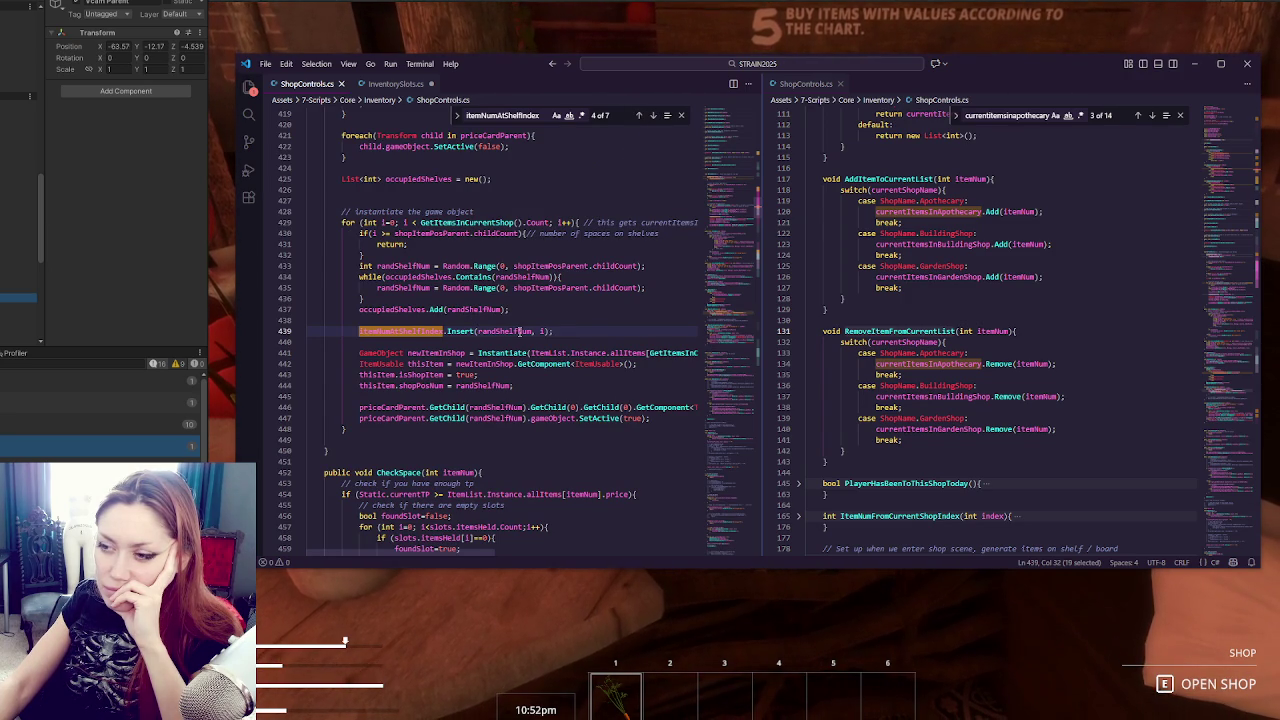
Replace the Insert call's second argument 1 with i on line 439.
{"action": "double_click", "coordinate": [519, 331]}
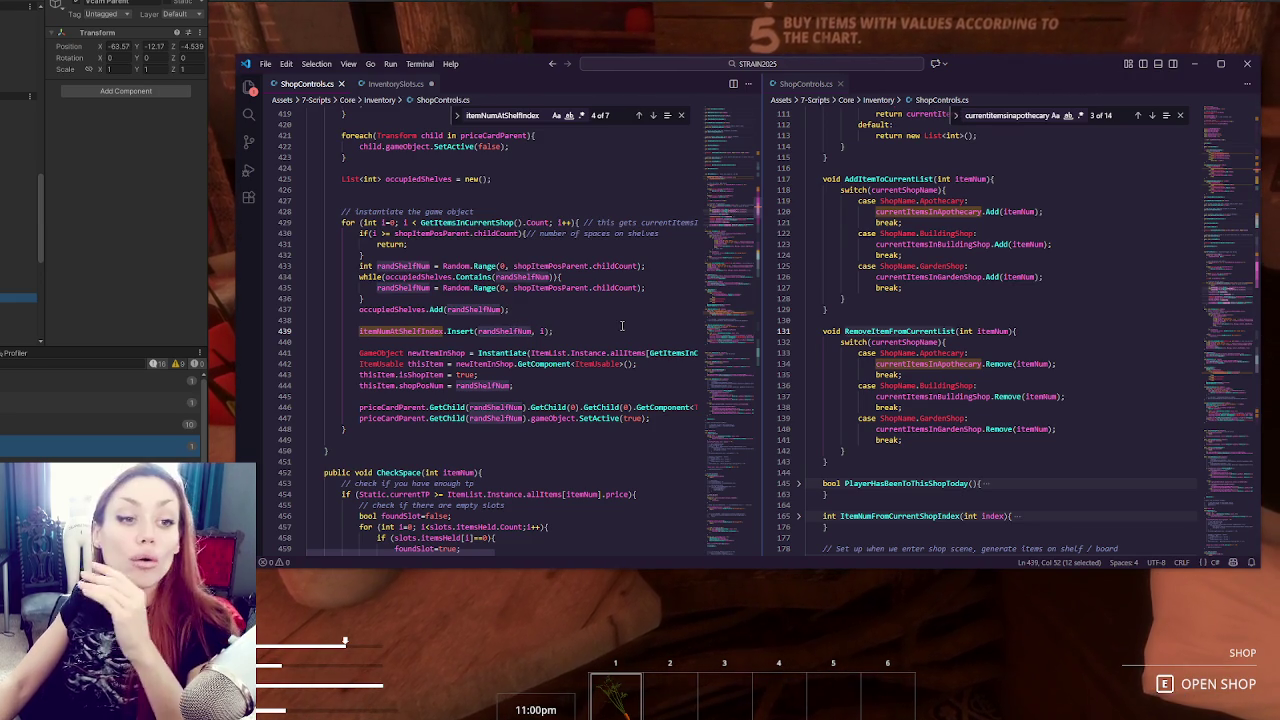
{"action": "left_click", "coordinate": [480, 342]}
{"action": "left_click_drag", "start_coordinate": [447, 331], "coordinate": [537, 331]}
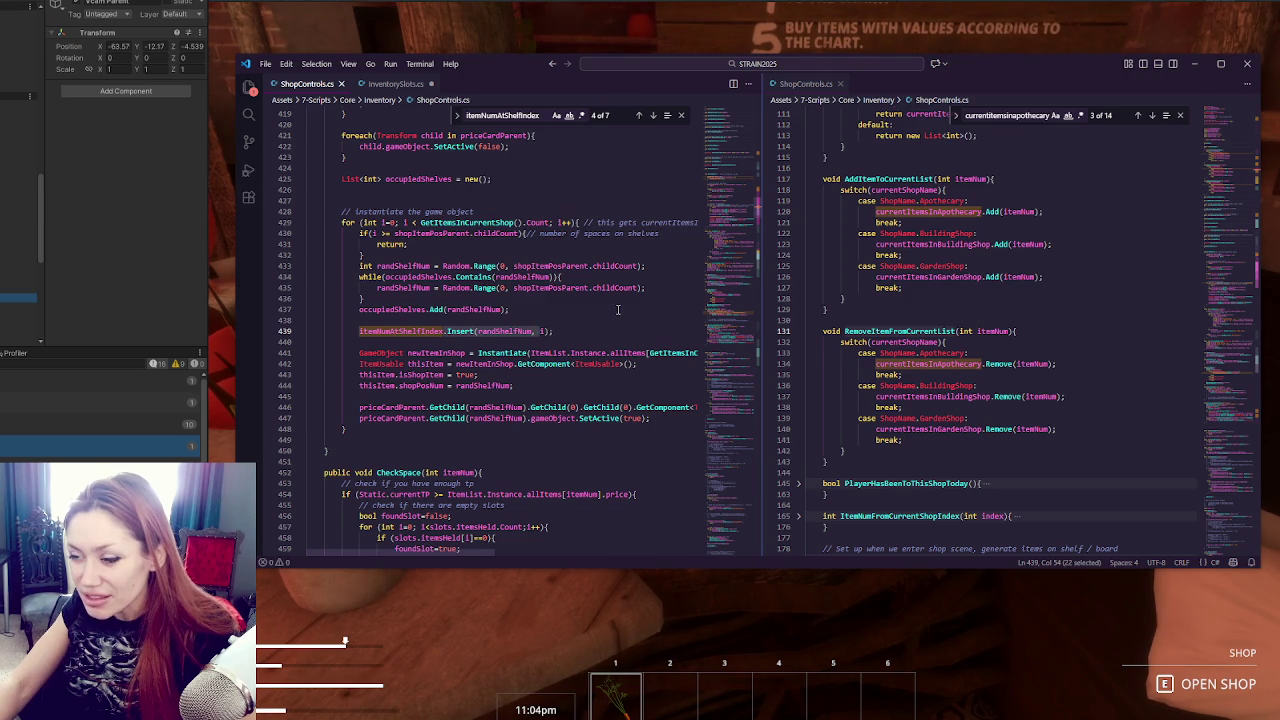
{"action": "type", "text": "i"}
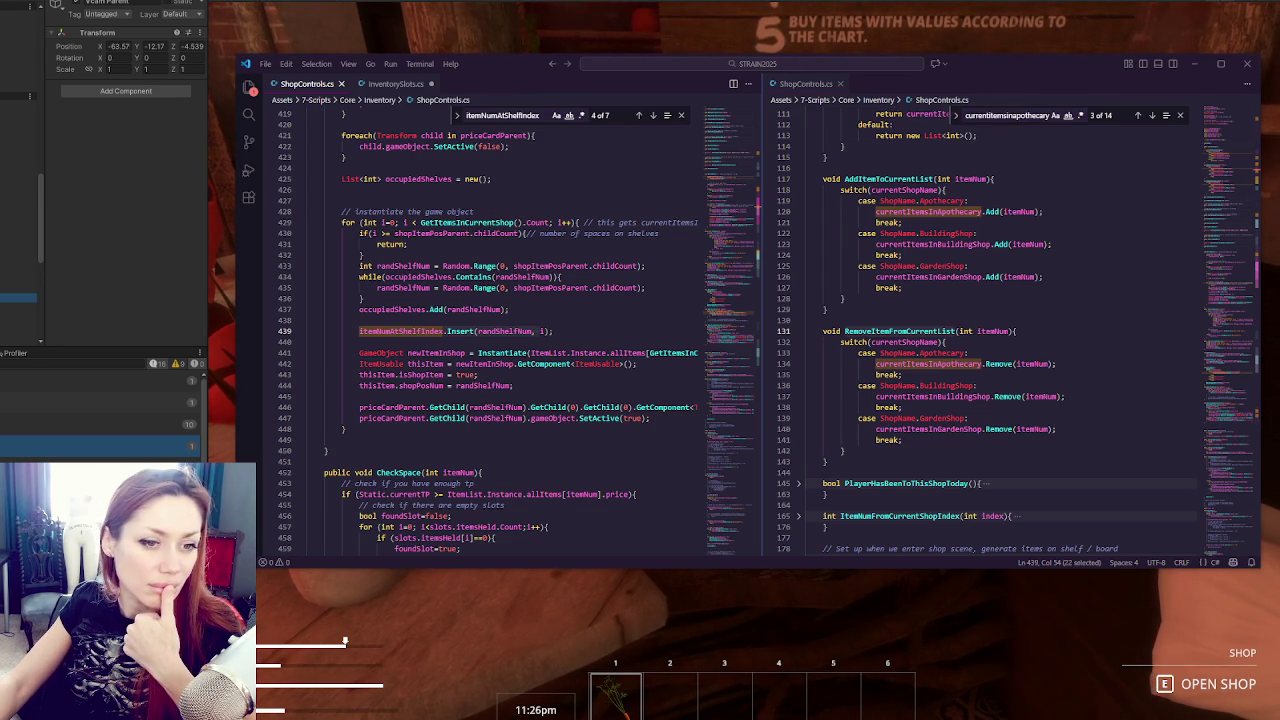
Rewrite line 439's Insert call as itemNumAtShelfIndex[randShelfNum] = i and save ShopControls.cs.
{"action": "double_click", "coordinate": [468, 331]}
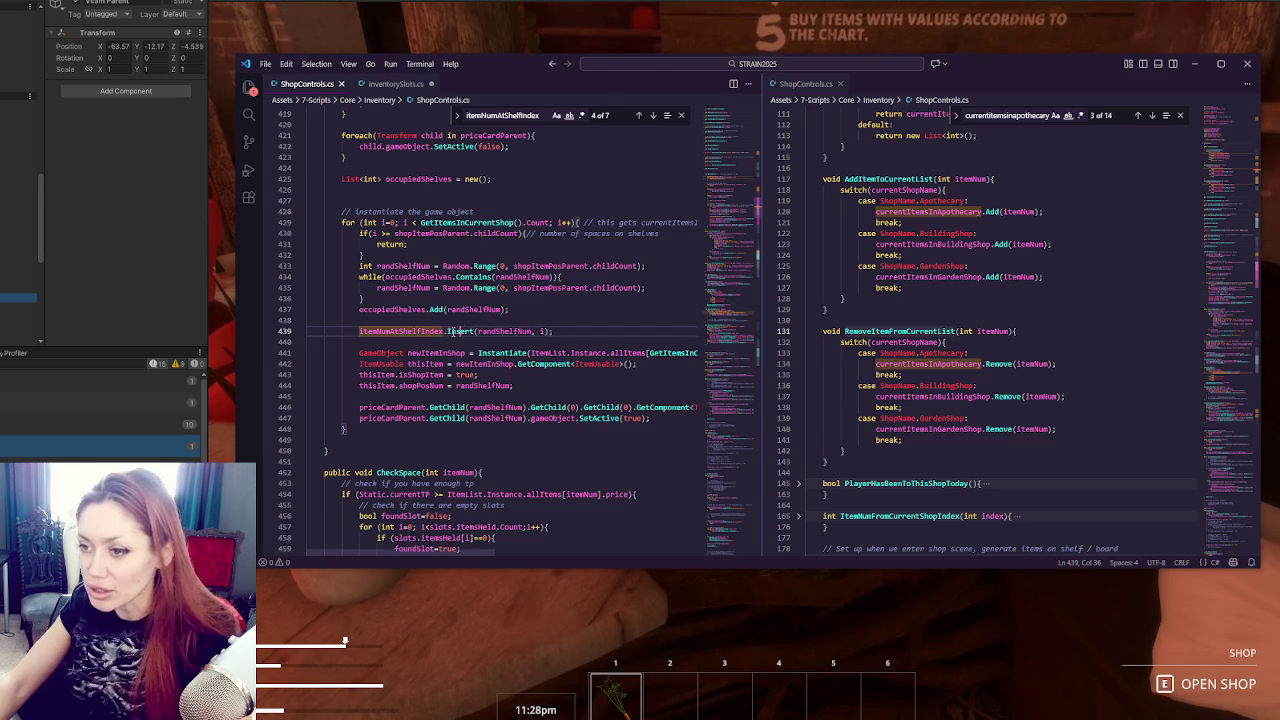
{"action": "key", "text": "BackSpace"}
{"action": "key", "text": "BackSpace"}
{"action": "key", "text": "Delete"}
{"action": "type", "text": "["}
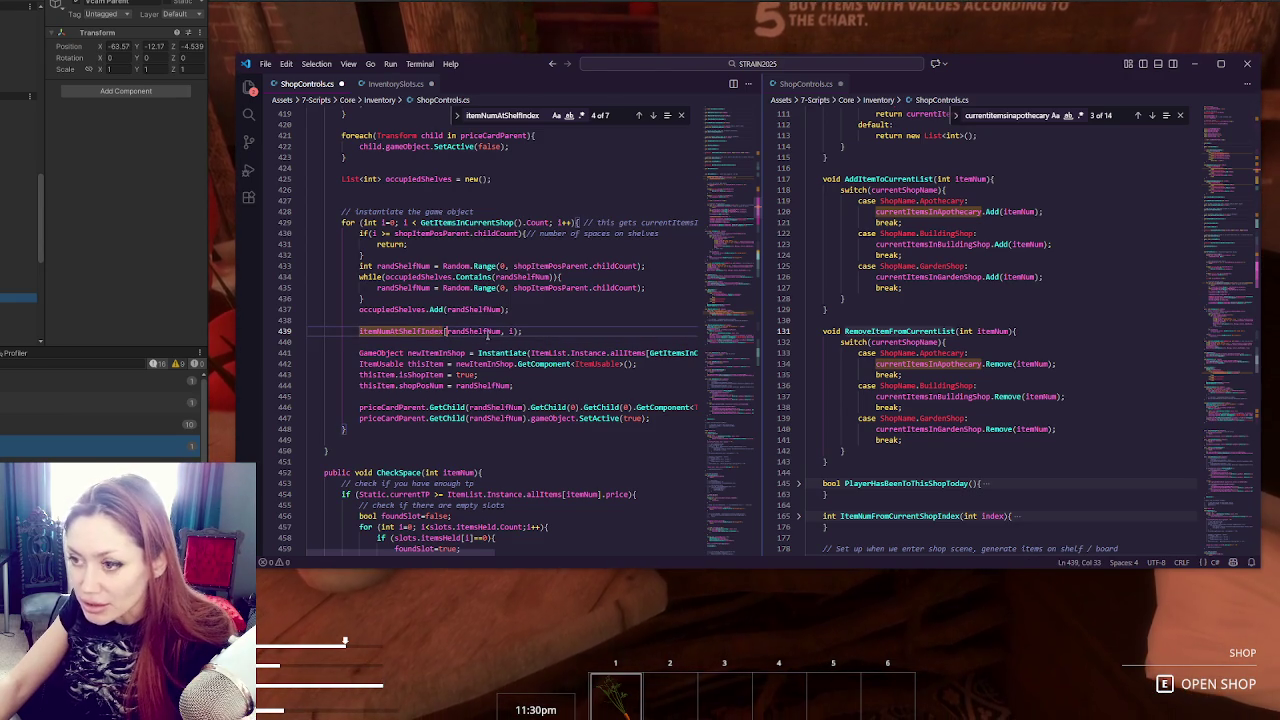
{"action": "left_click", "coordinate": [499, 331]}
{"action": "type", "text": "]"}
{"action": "key", "text": "Delete"}
{"action": "key", "text": "Delete"}
{"action": "key", "text": "Delete"}
{"action": "key", "text": "End"}
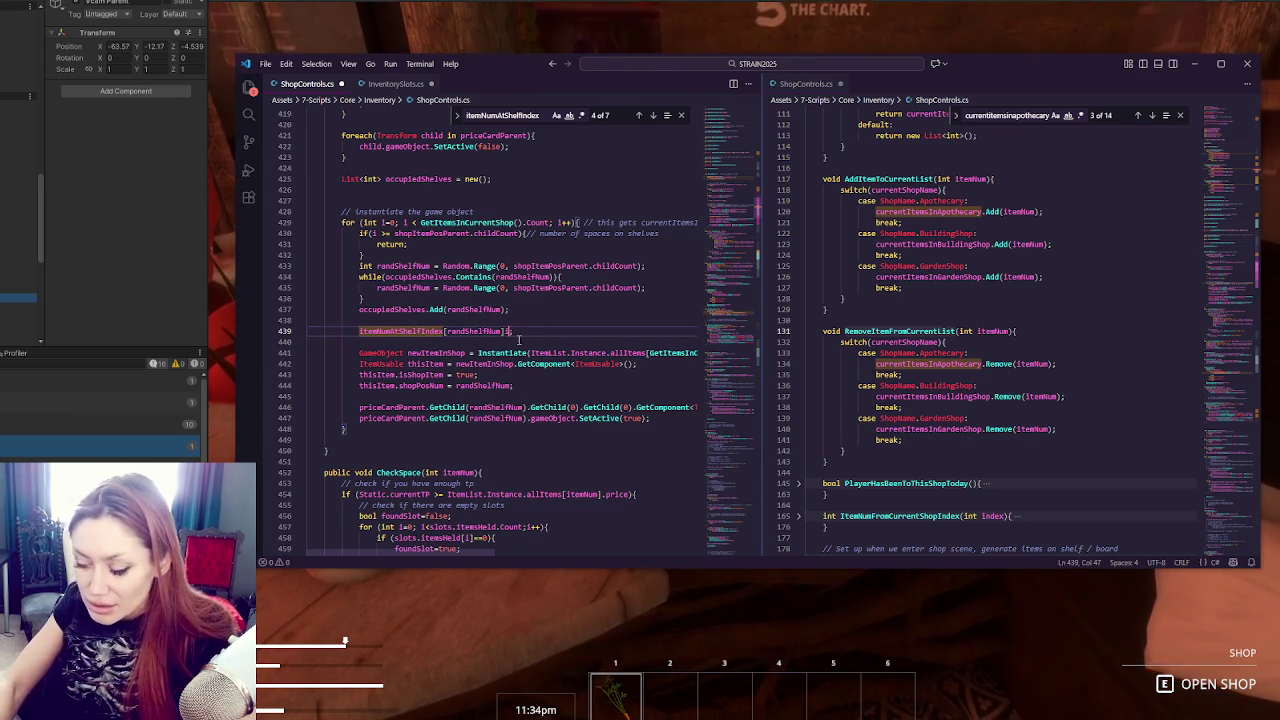
{"action": "type", "text": "="}
{"action": "key", "text": "BackSpace"}
{"action": "key", "text": "BackSpace"}
{"action": "key", "text": "ctrl+s"}
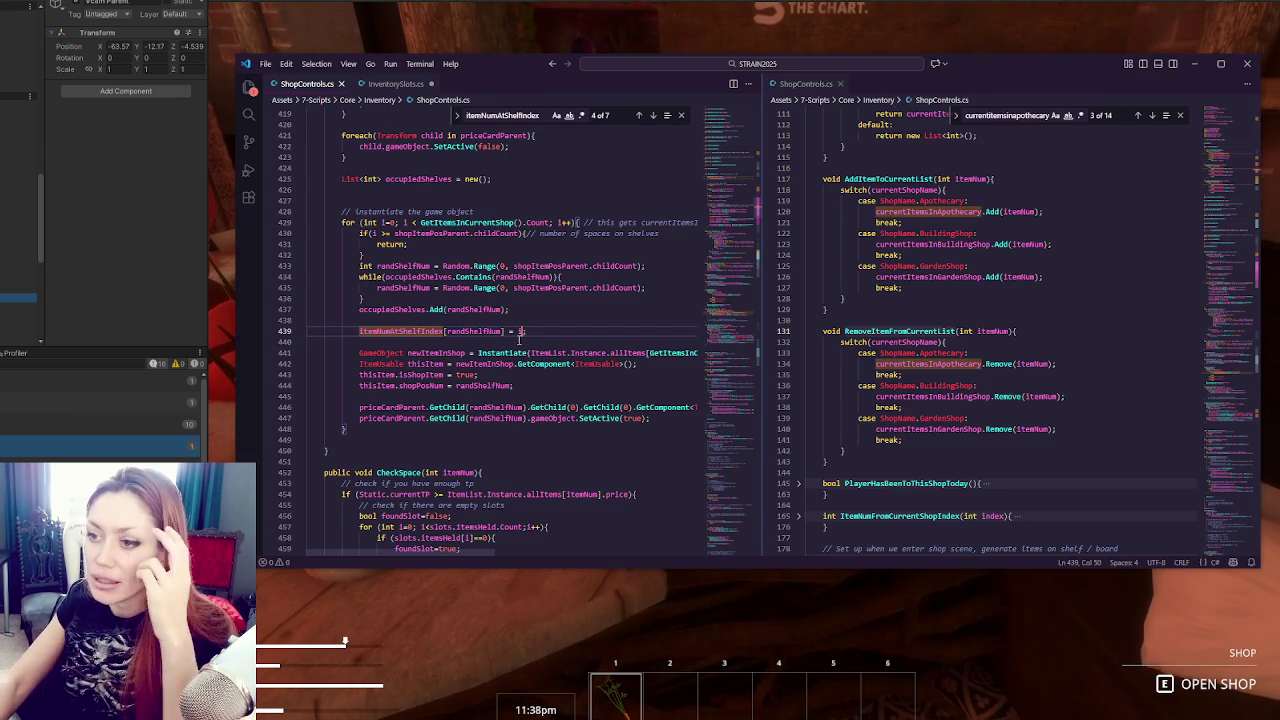
{"action": "key", "text": "alt+Tab"}
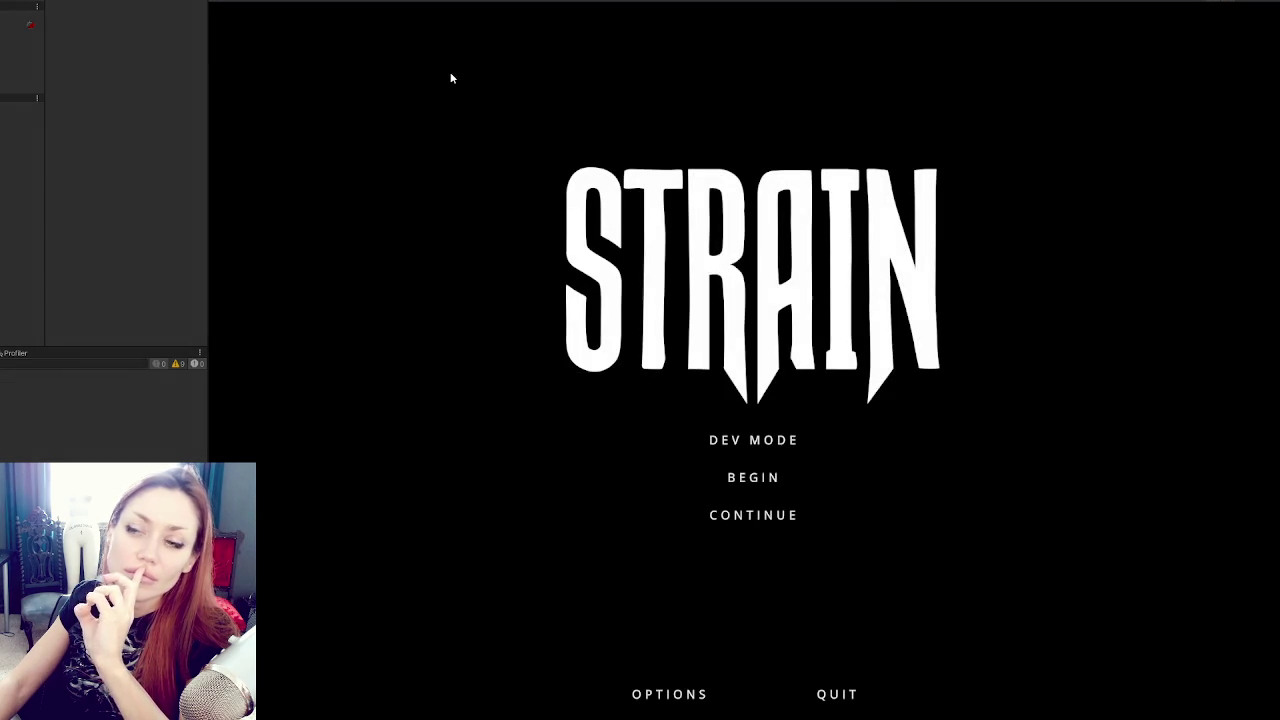
Continue the saved game and buy the Carrot Sapling from the Today's Items board.
{"action": "left_click", "coordinate": [770, 514]}
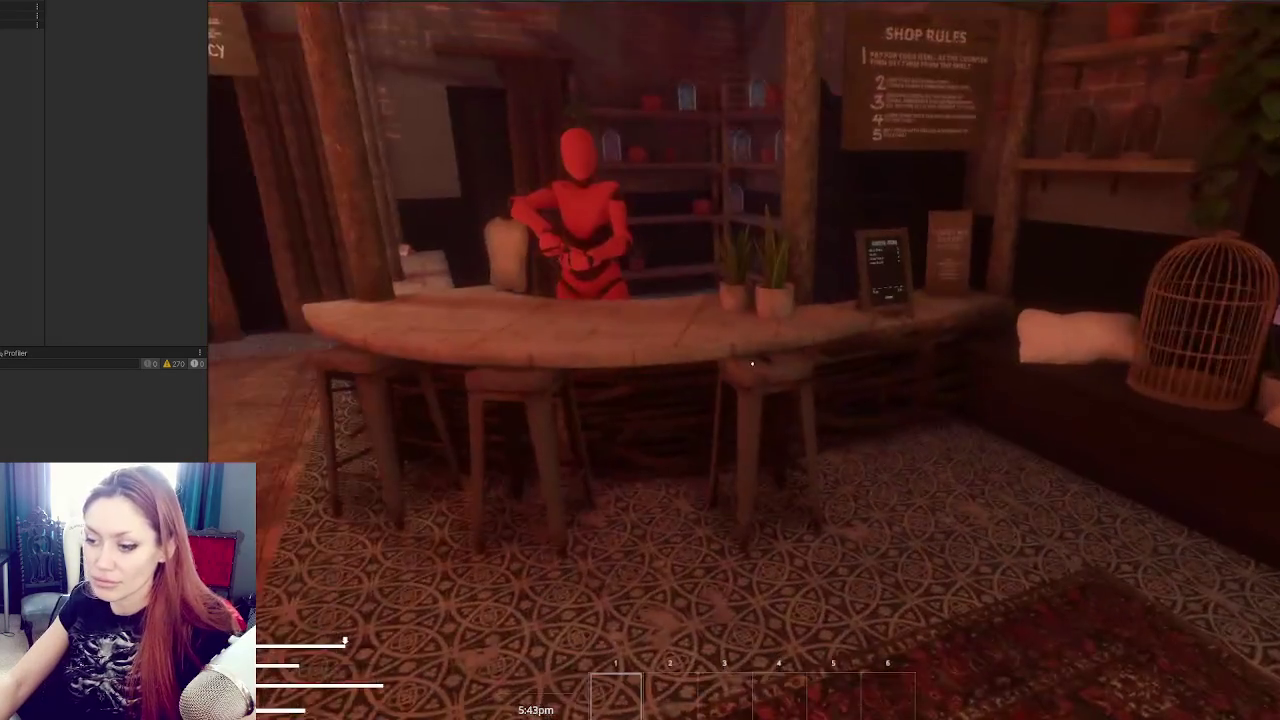
{"action": "key", "text": "Escape"}
{"action": "key", "text": "Escape"}
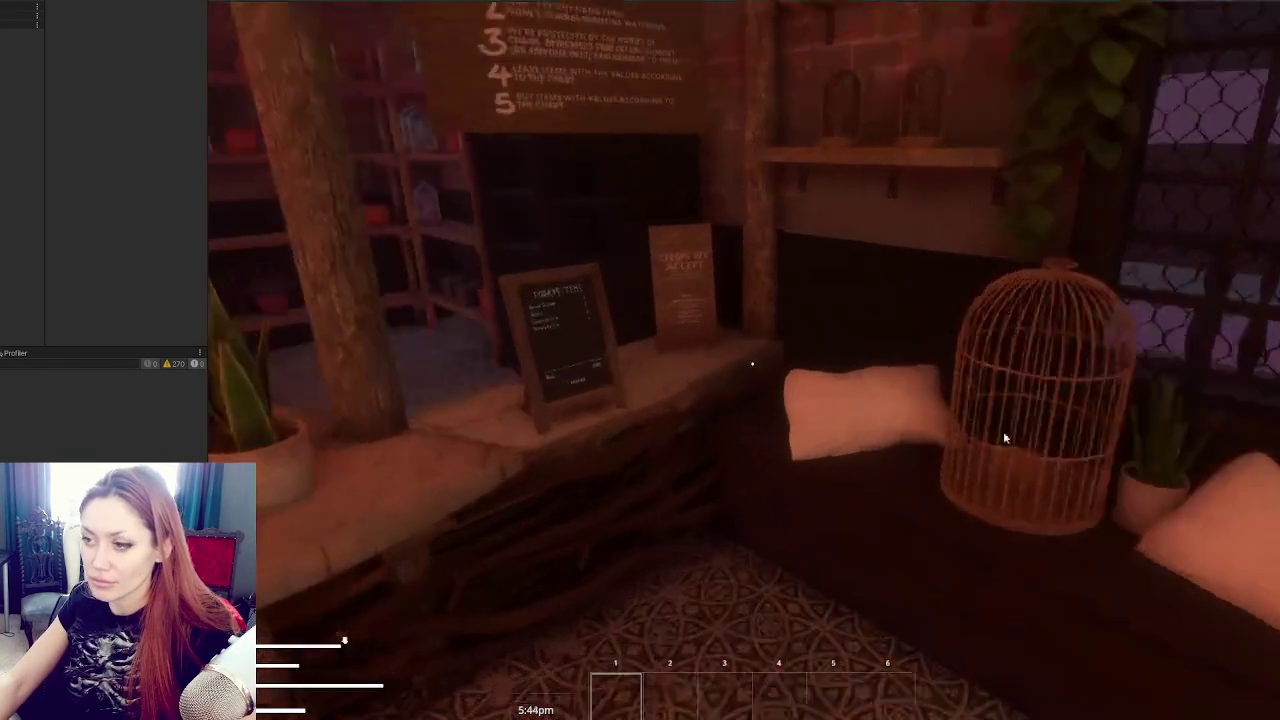
{"action": "key", "text": "e"}
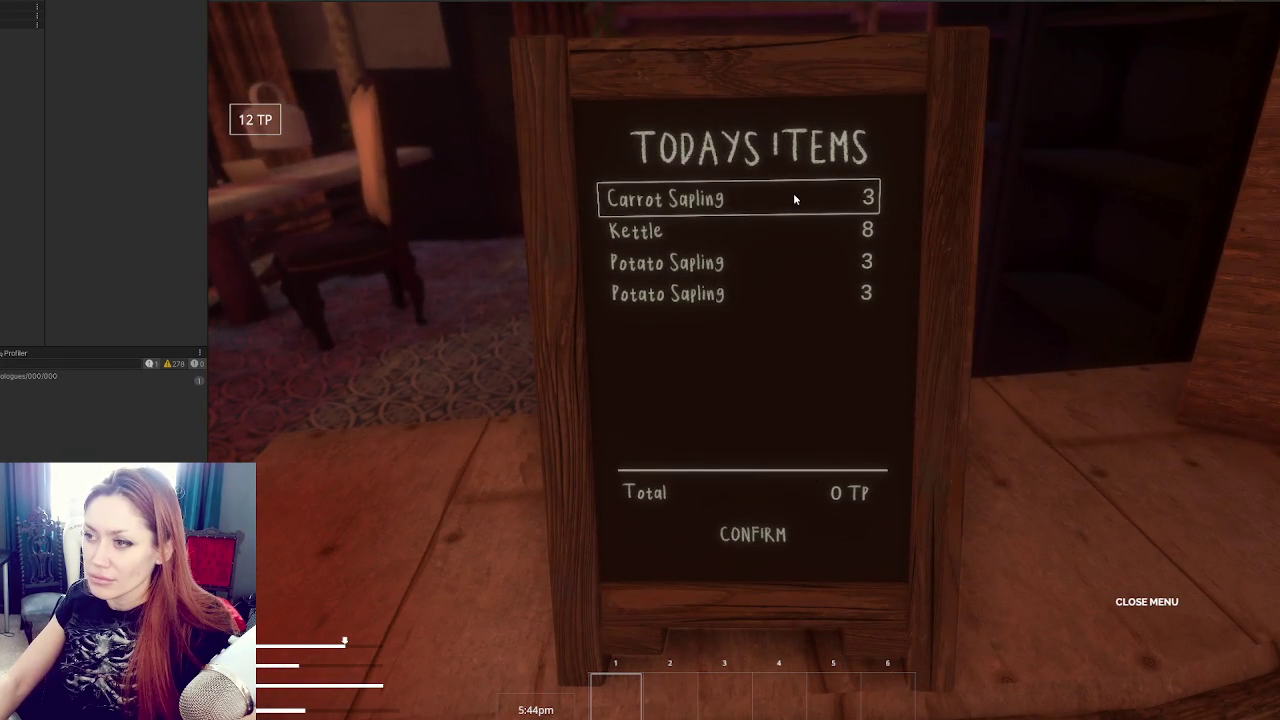
{"action": "left_click", "coordinate": [793, 198]}
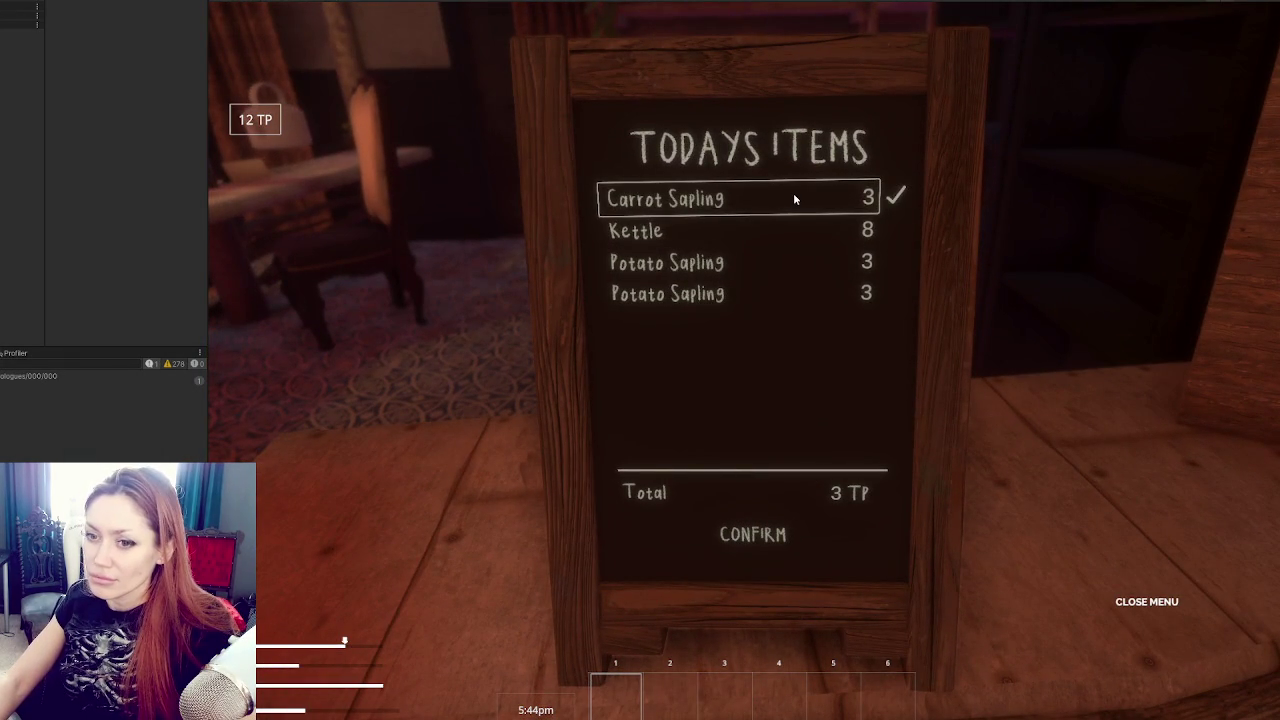
{"action": "left_click", "coordinate": [747, 531]}
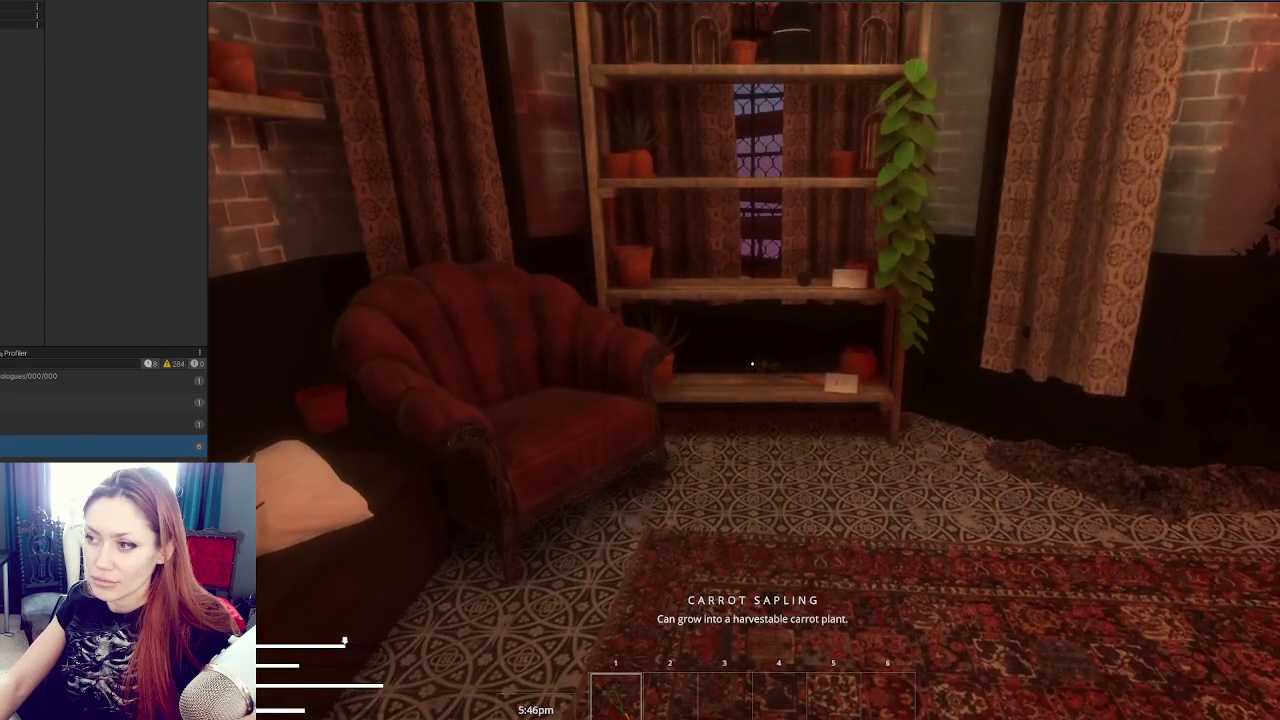
Walk around the shop past the bookshelf, mannequin and counter, then pause the game.
{"action": "key", "text": "w"}
{"action": "key", "text": "w"}
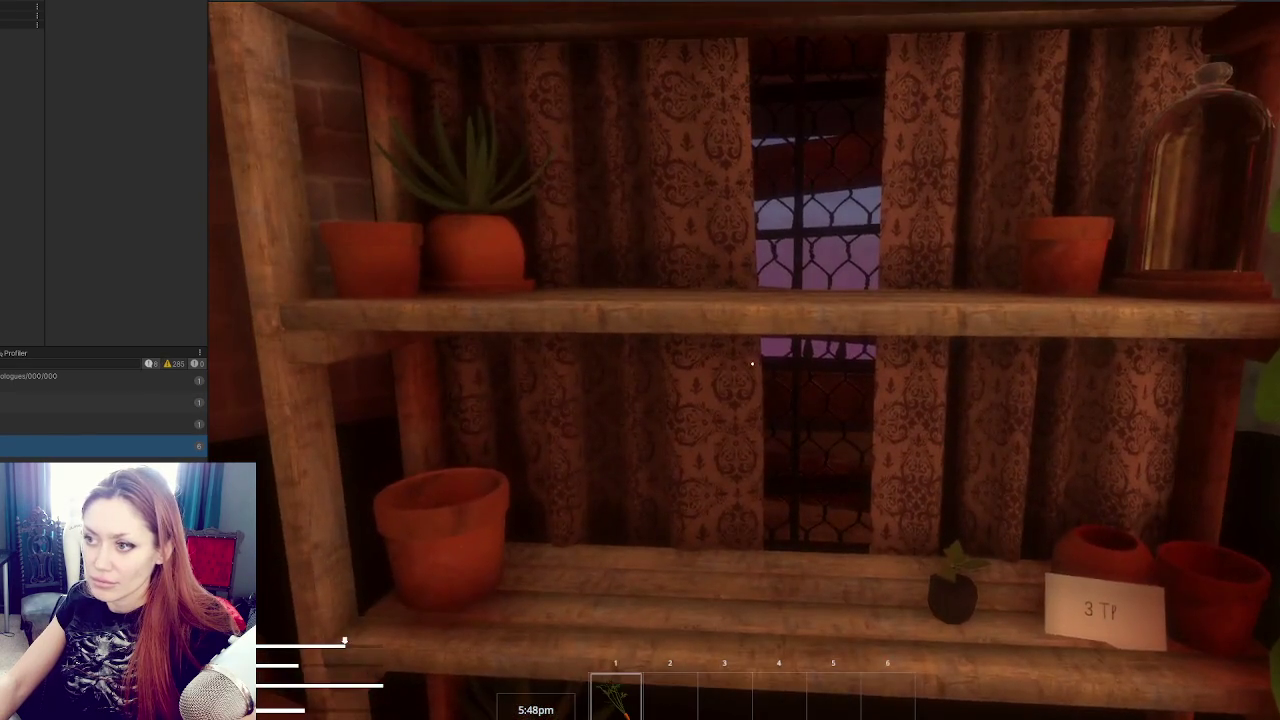
{"action": "key", "text": "s"}
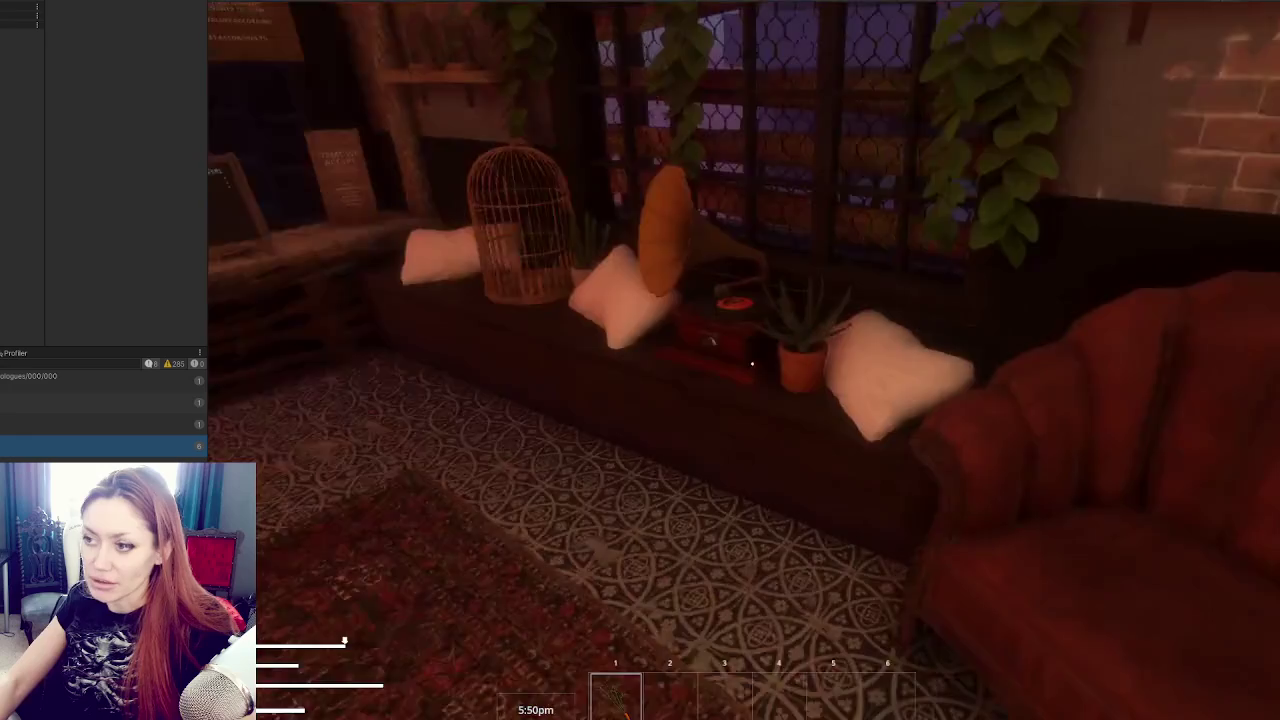
{"action": "key", "text": "w"}
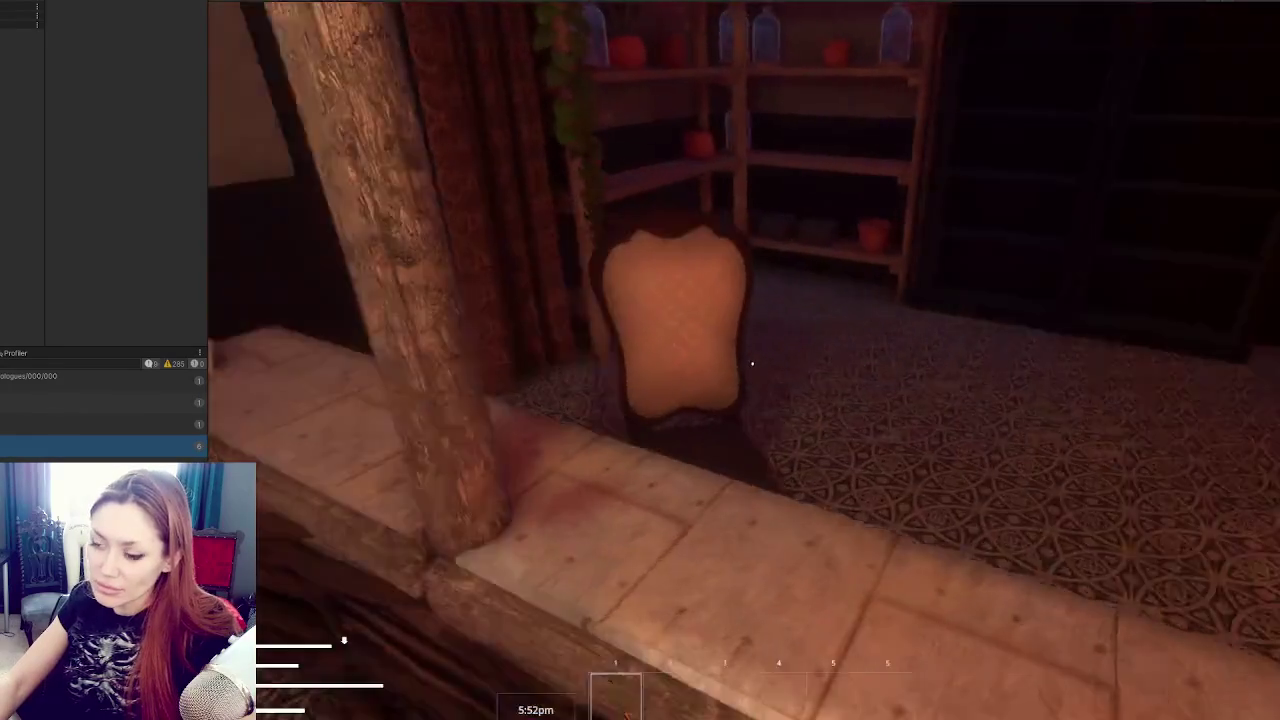
{"action": "key", "text": "w"}
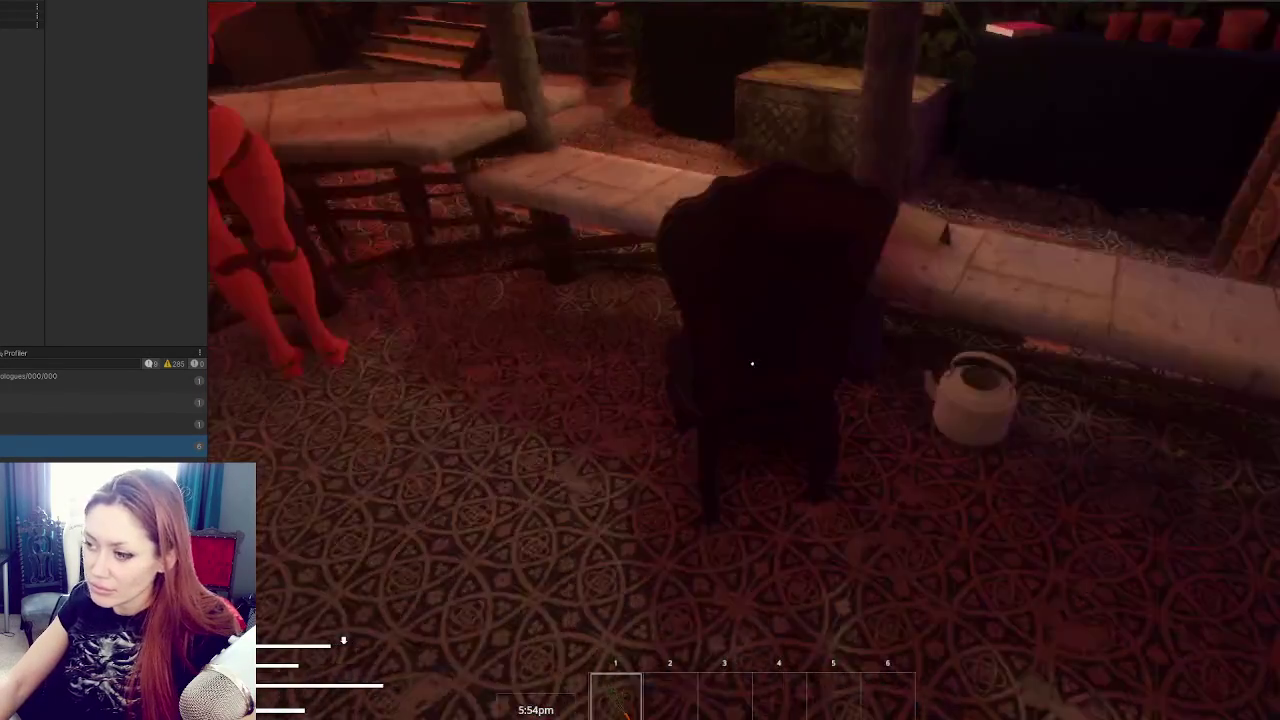
{"action": "key", "text": "w"}
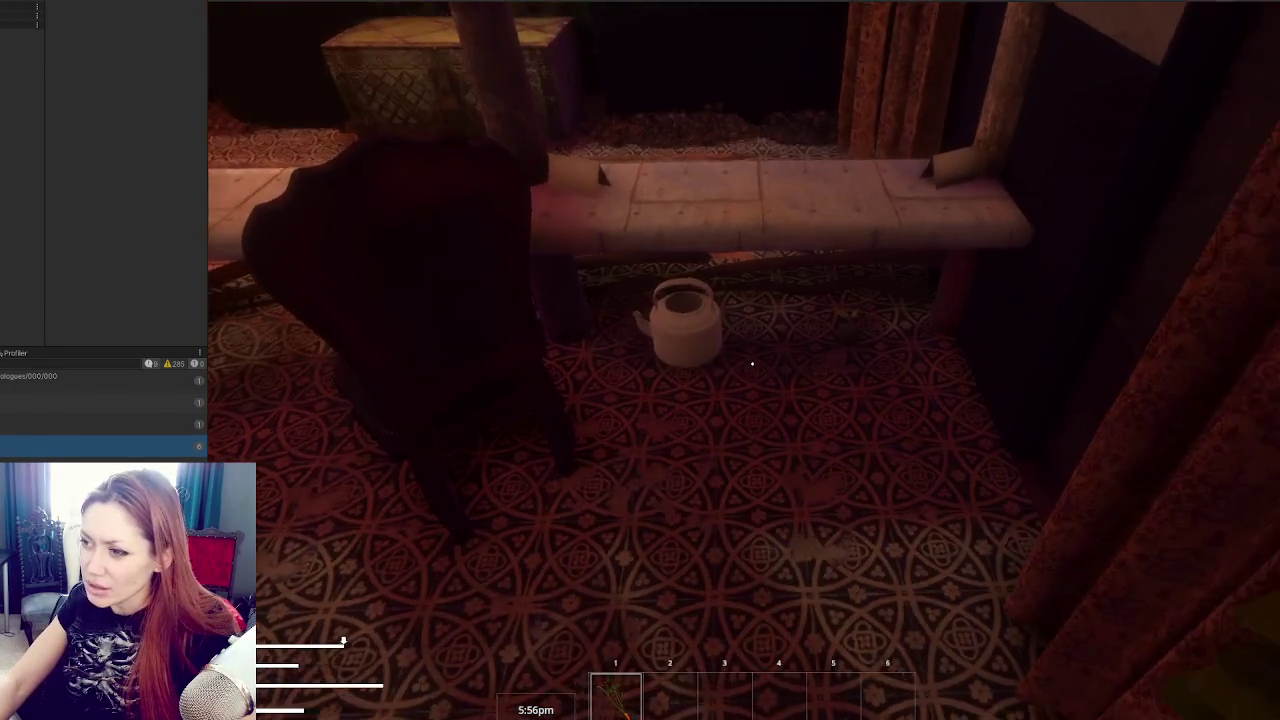
{"action": "key", "text": "w"}
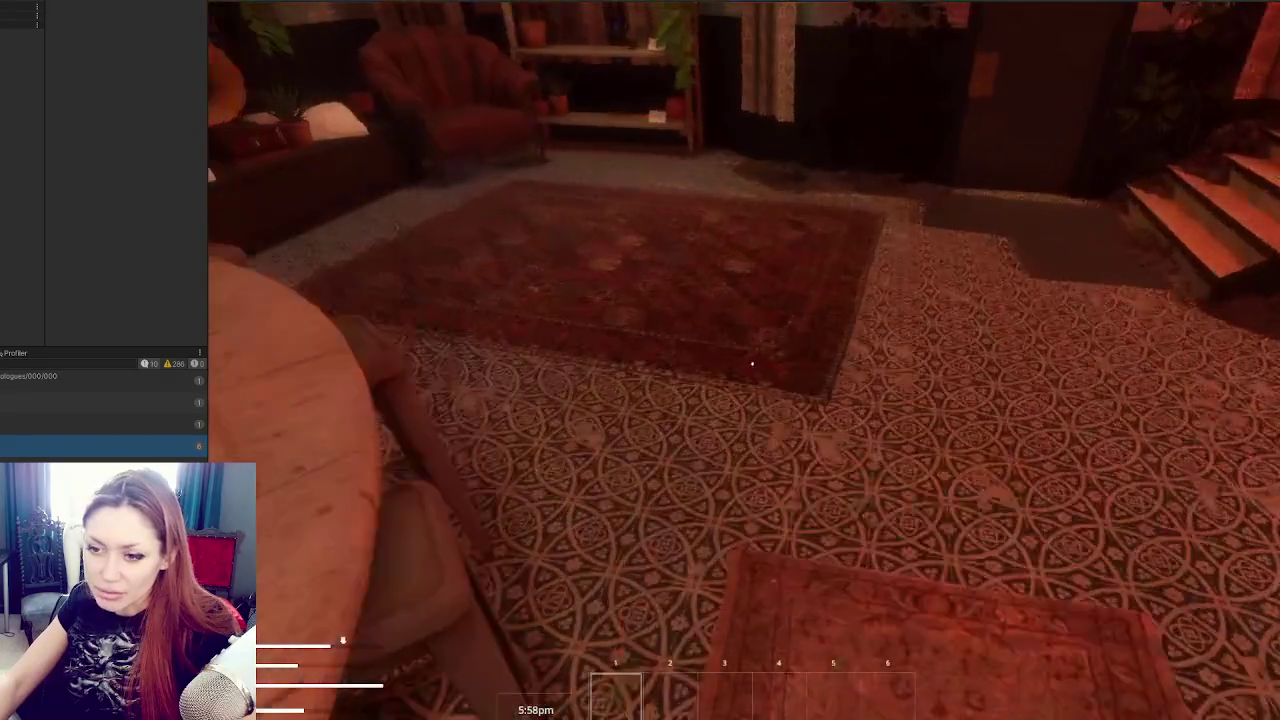
{"action": "key", "text": "Escape"}
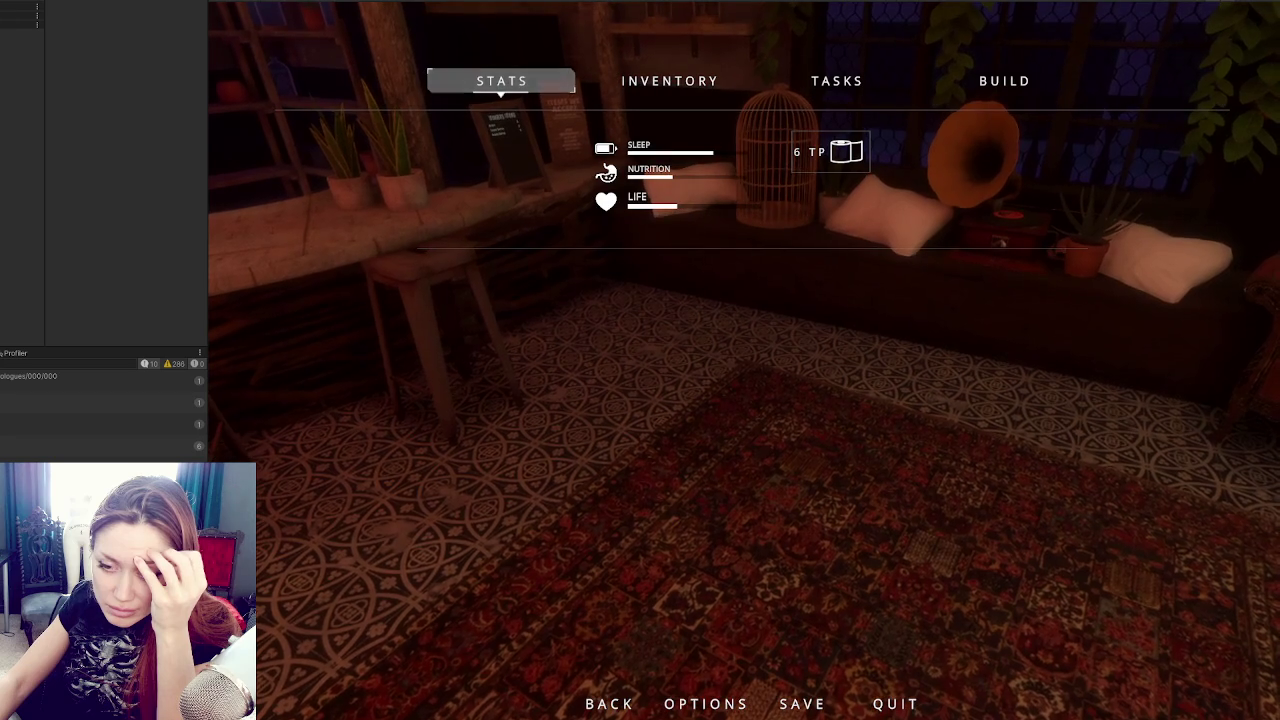
{"action": "key", "text": "alt+Tab"}
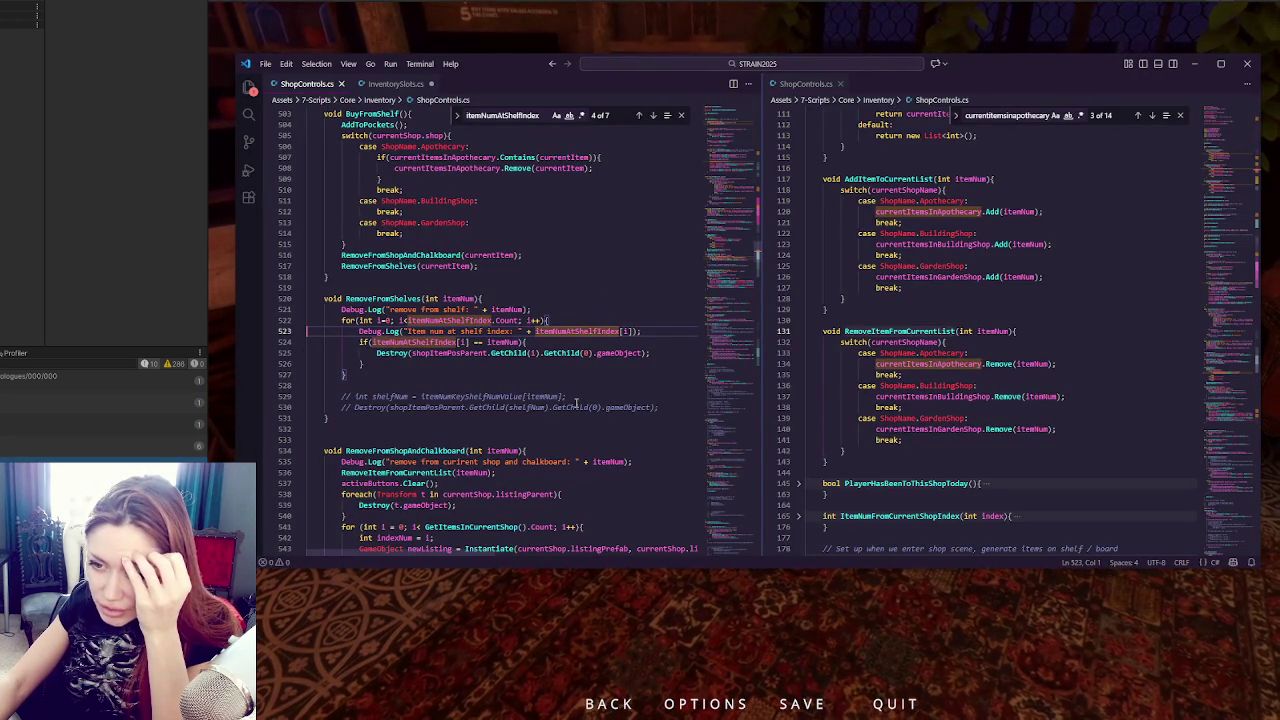
Select itemNumAtShelfIndex on line 523 and step back through its matches to line 439.
{"action": "double_click", "coordinate": [618, 332]}
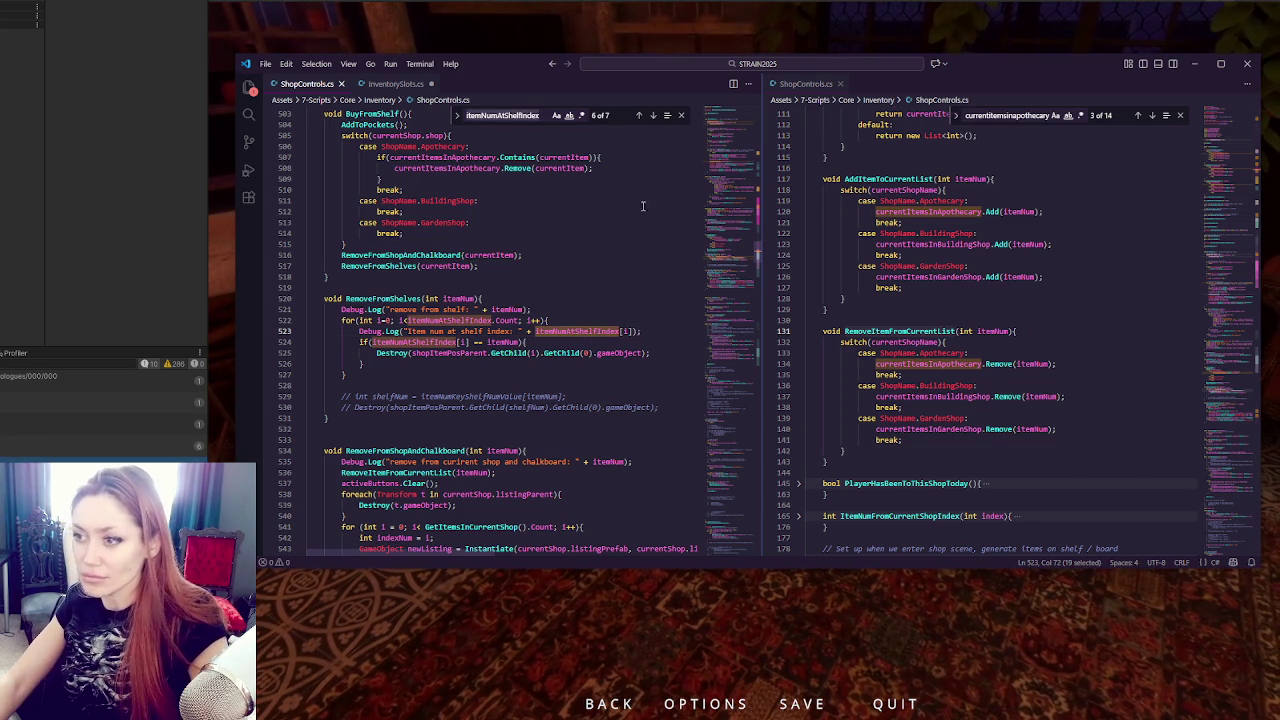
{"action": "left_click", "coordinate": [638, 115]}
{"action": "left_click", "coordinate": [638, 115]}
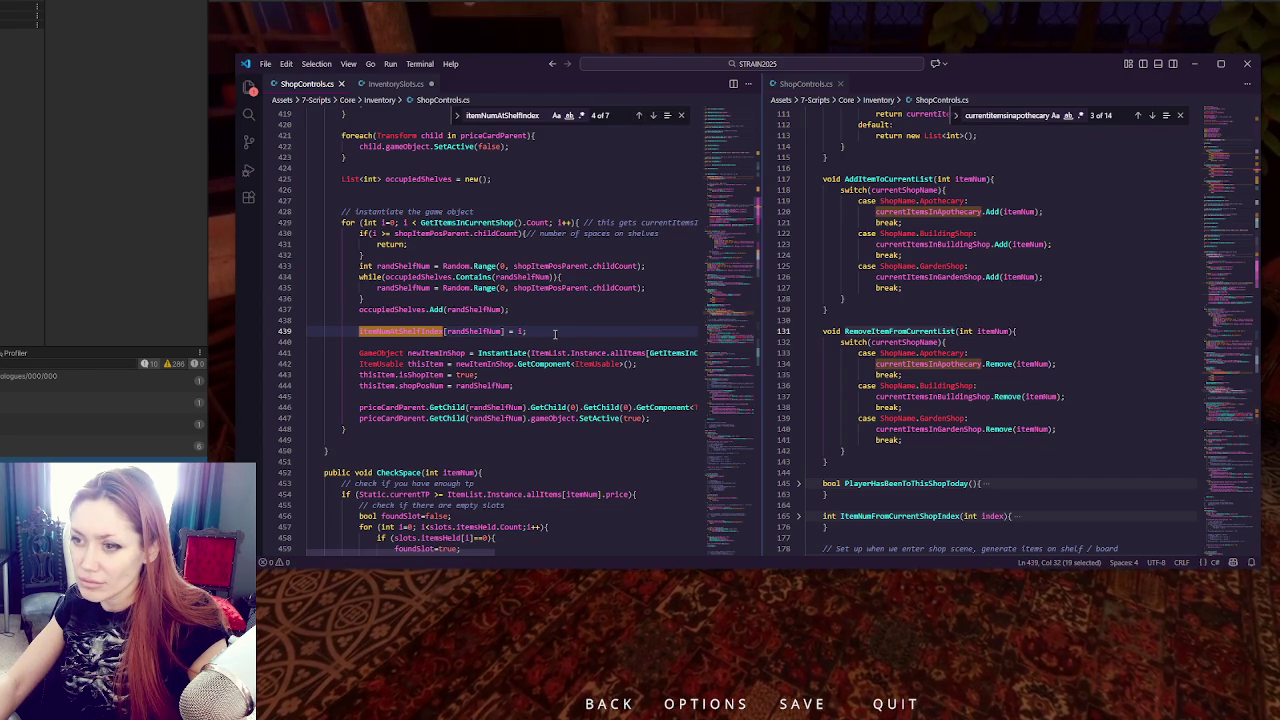
Add 'int _i = i;' at the top of the shelf loop and change line 440 to assign _i.
{"action": "left_click", "coordinate": [466, 233]}
{"action": "key", "text": "Home"}
{"action": "key", "text": "Return"}
{"action": "left_click", "coordinate": [473, 233]}
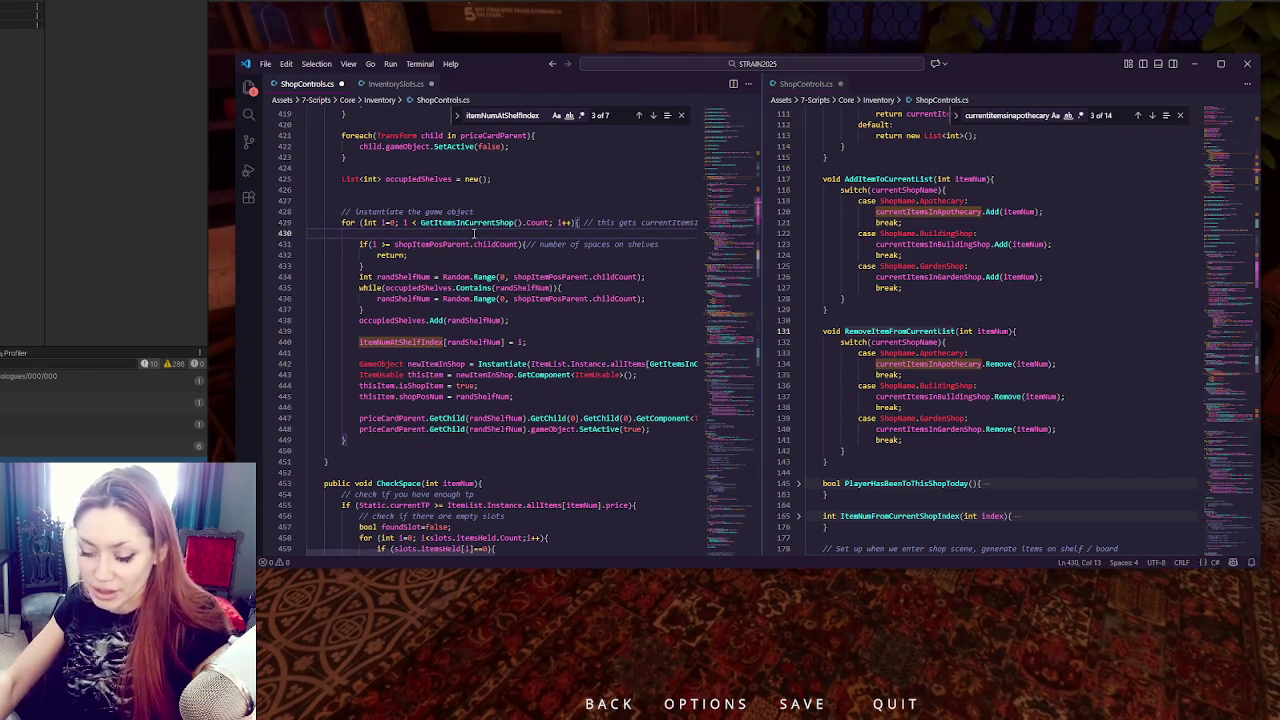
{"action": "type", "text": "int _i"}
{"action": "key", "text": "Left"}
{"action": "type", "text": "0"}
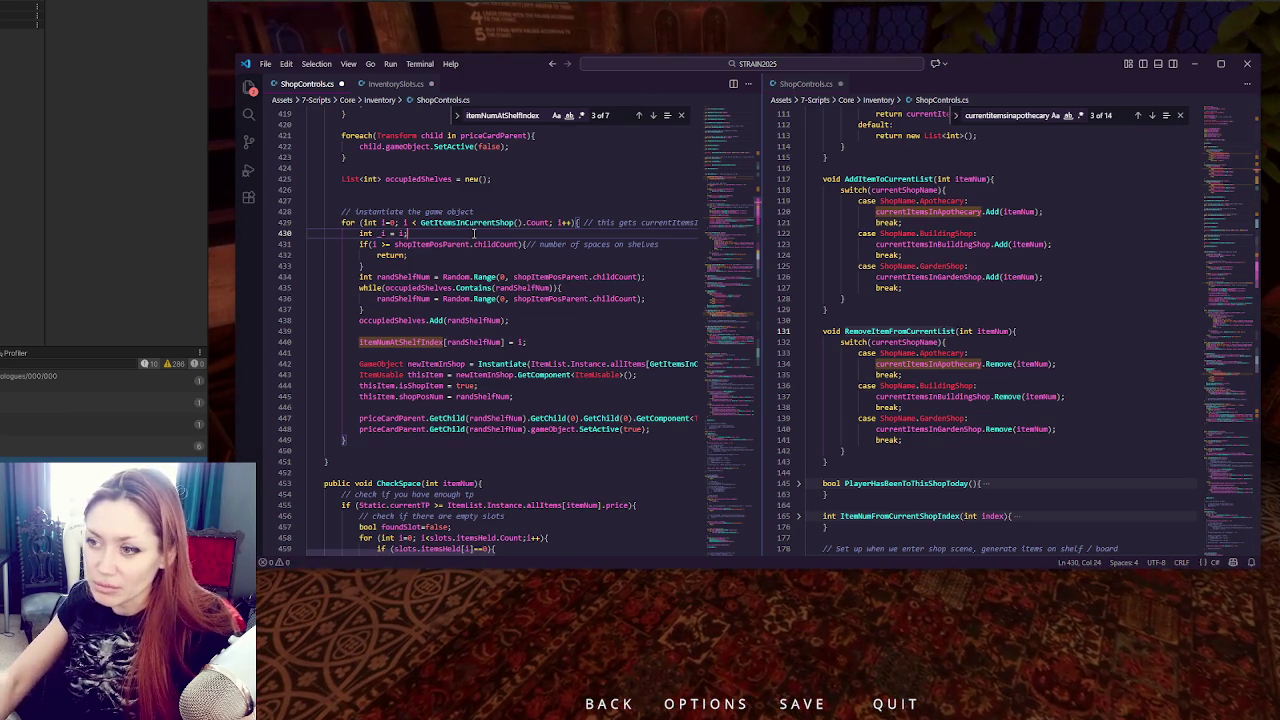
{"action": "left_click", "coordinate": [512, 342]}
{"action": "type", "text": "_"}
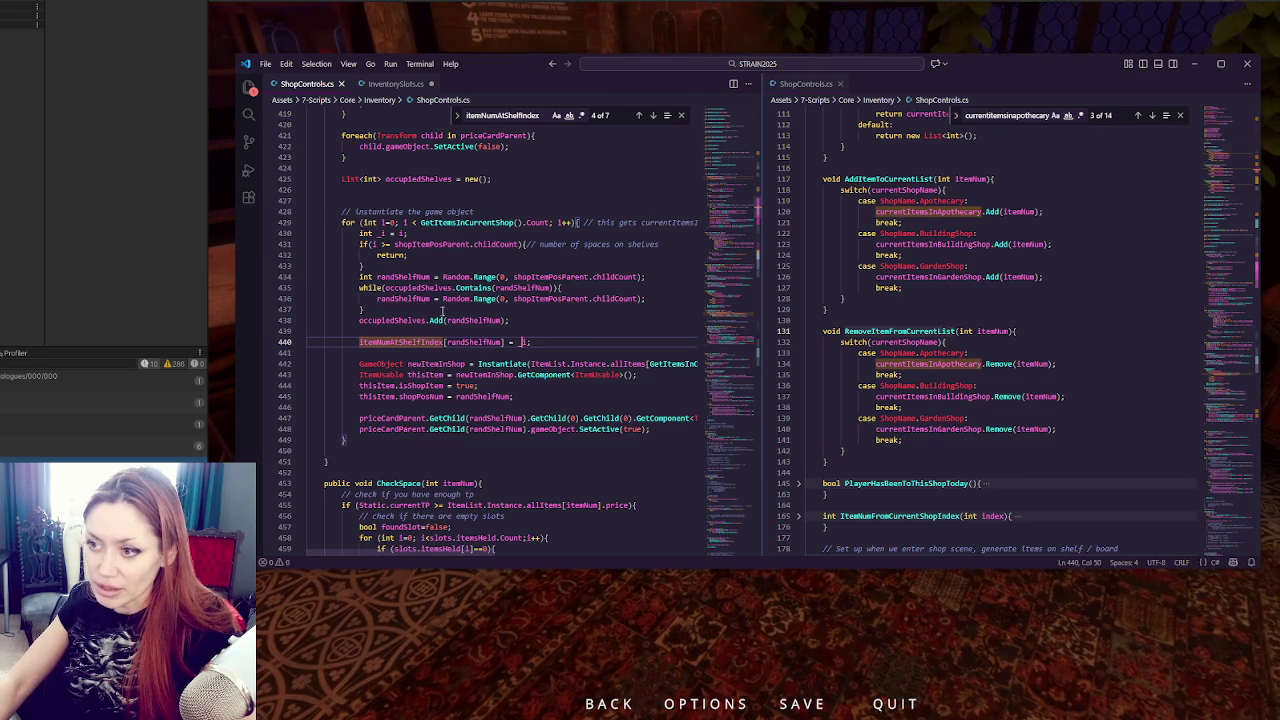
{"action": "left_click", "coordinate": [149, 240]}
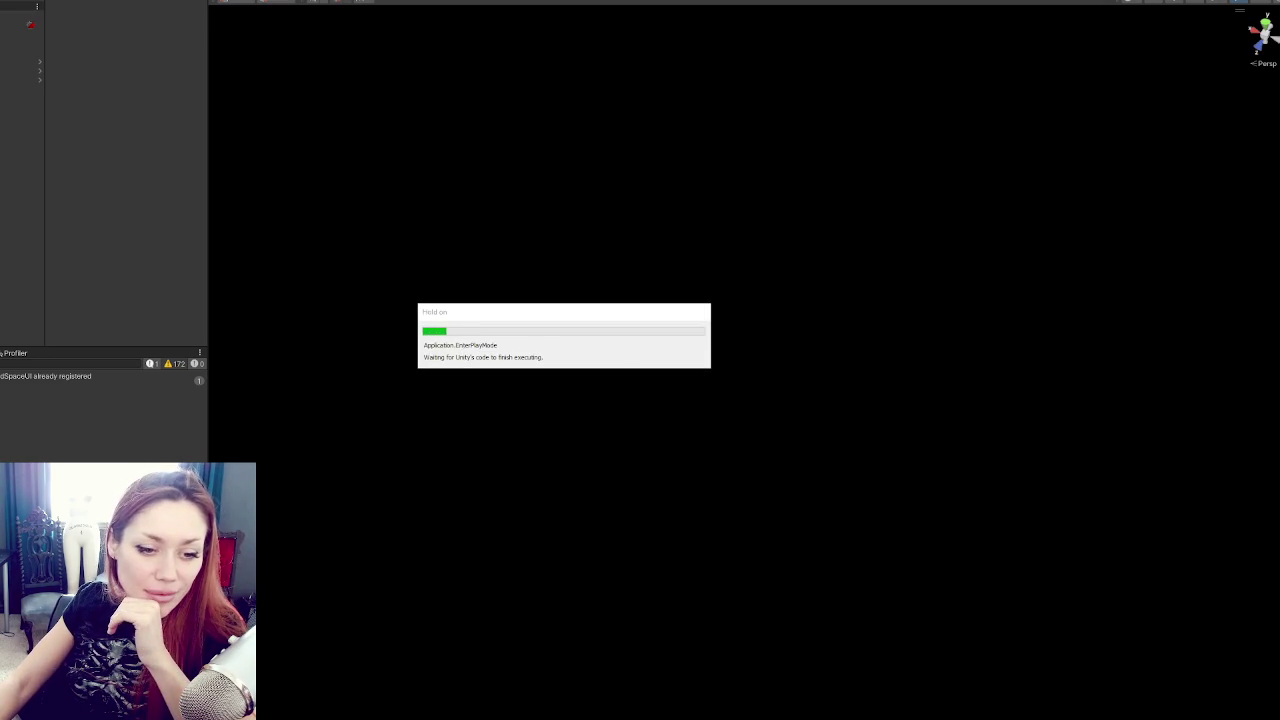
Continue the saved STRAIN game, pause it once loaded, and stop Play mode.
{"action": "left_click", "coordinate": [722, 524]}
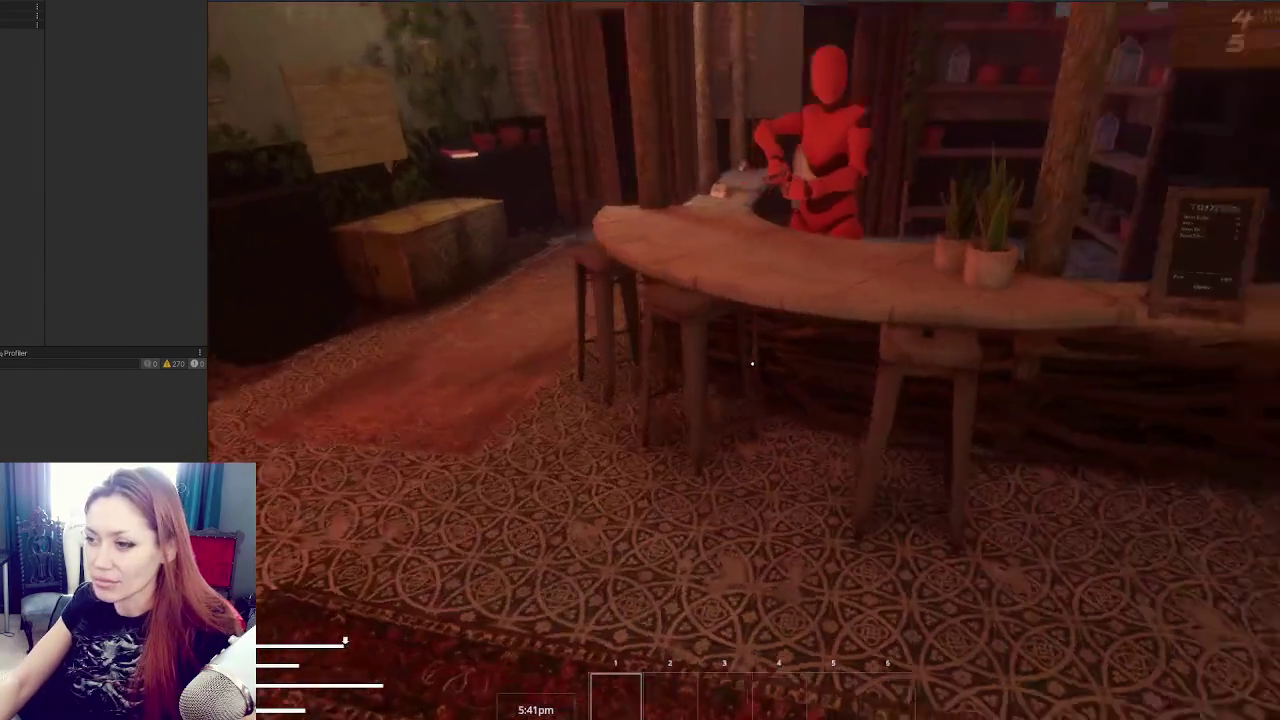
{"action": "key", "text": "Escape"}
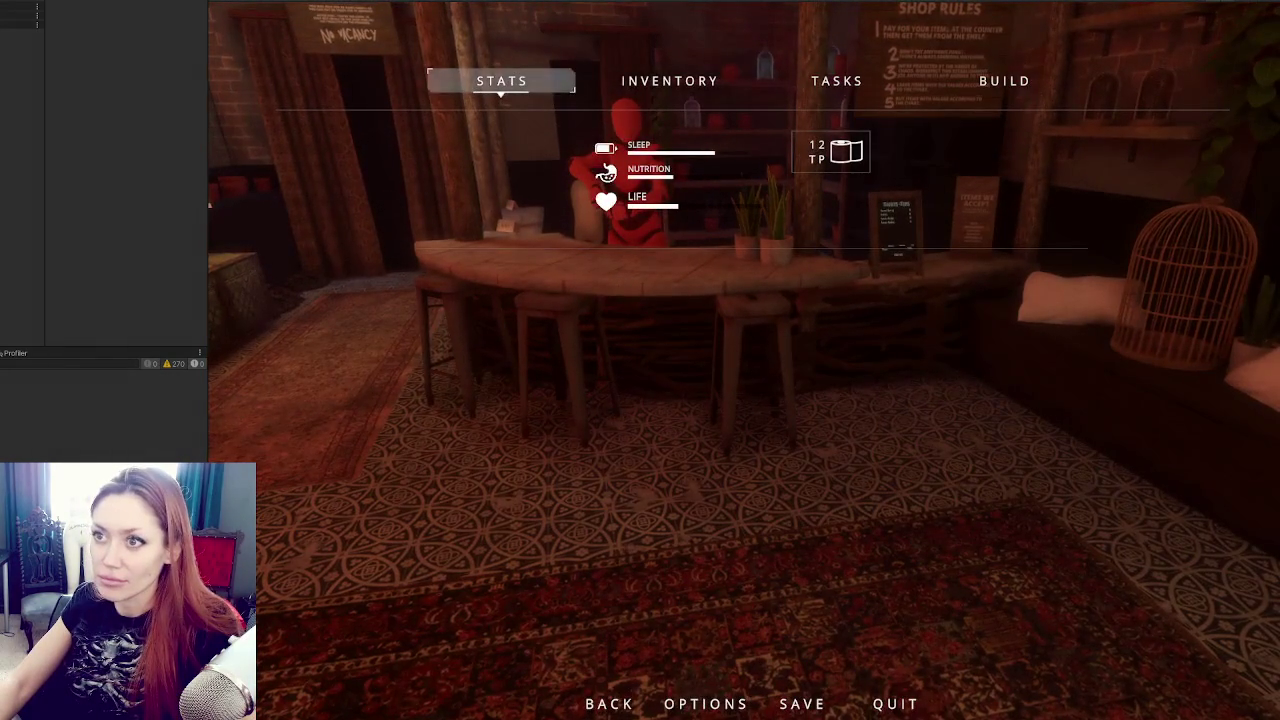
{"action": "key", "text": "ctrl+1"}
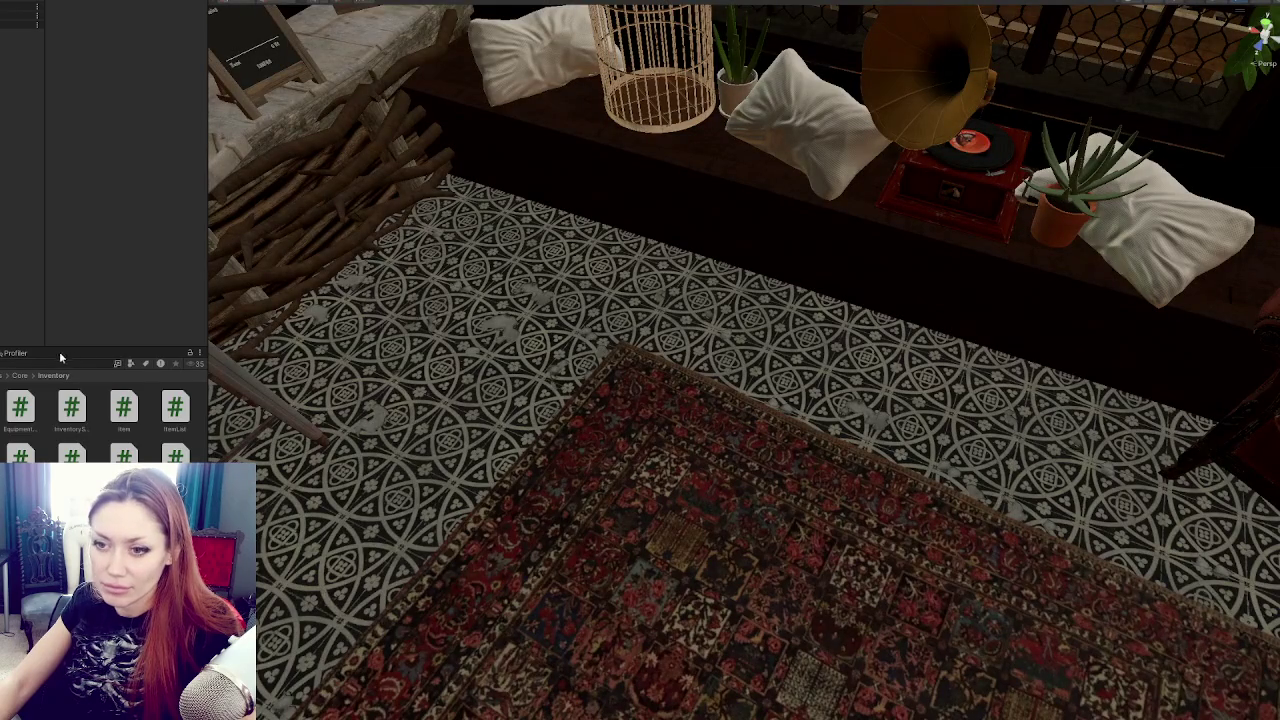
Filter the Project panel by asset type, trying Models and ending on prefabs.
{"action": "left_click", "coordinate": [130, 363]}
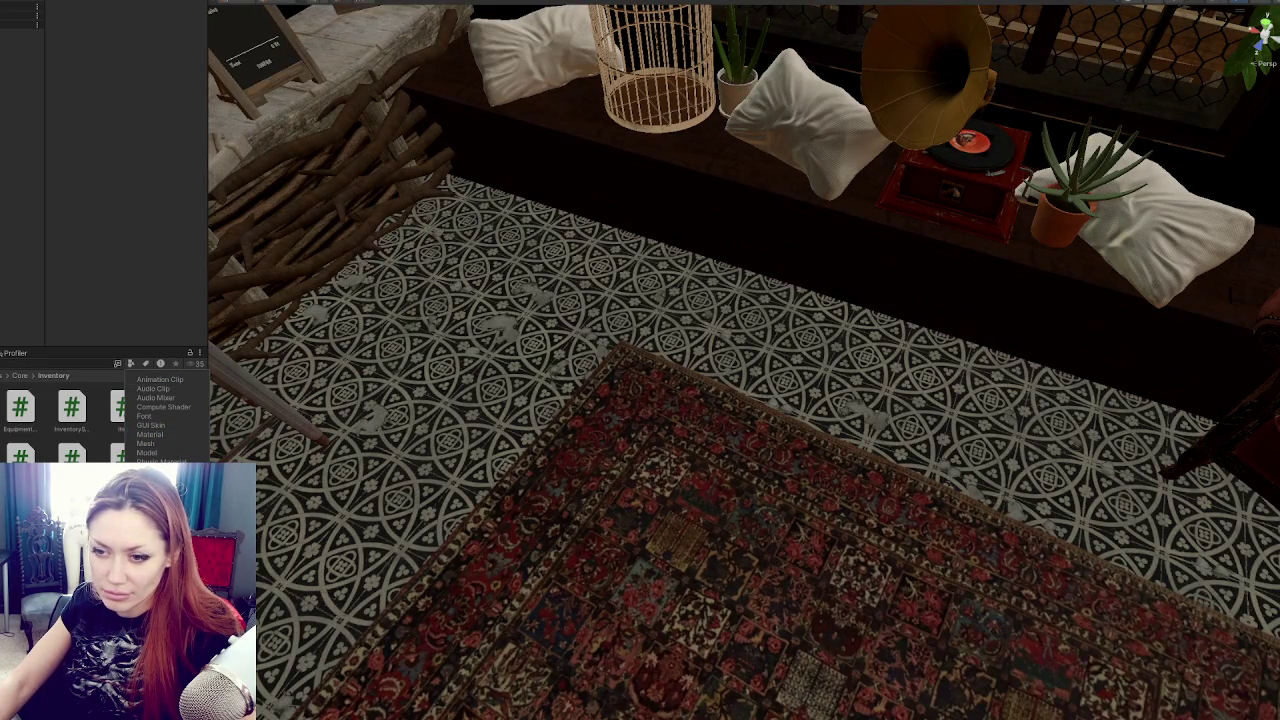
{"action": "left_click", "coordinate": [146, 452]}
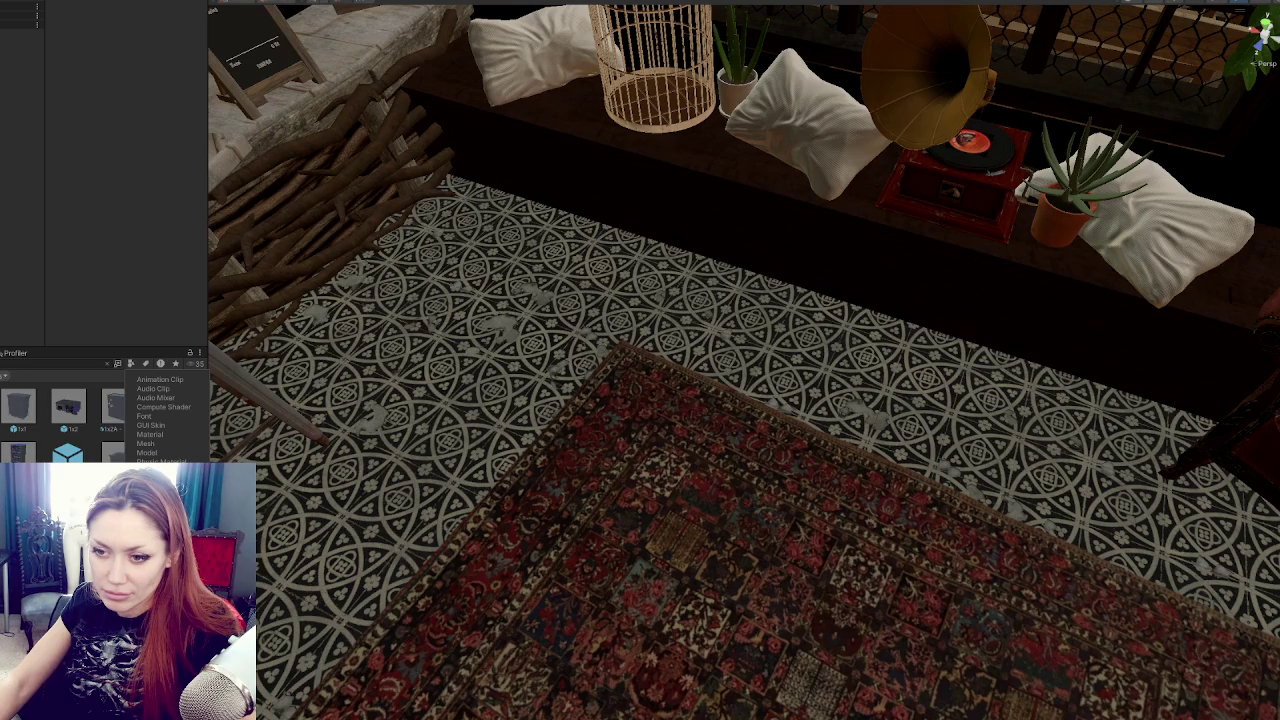
{"action": "left_click", "coordinate": [63, 380]}
{"action": "left_click", "coordinate": [107, 363]}
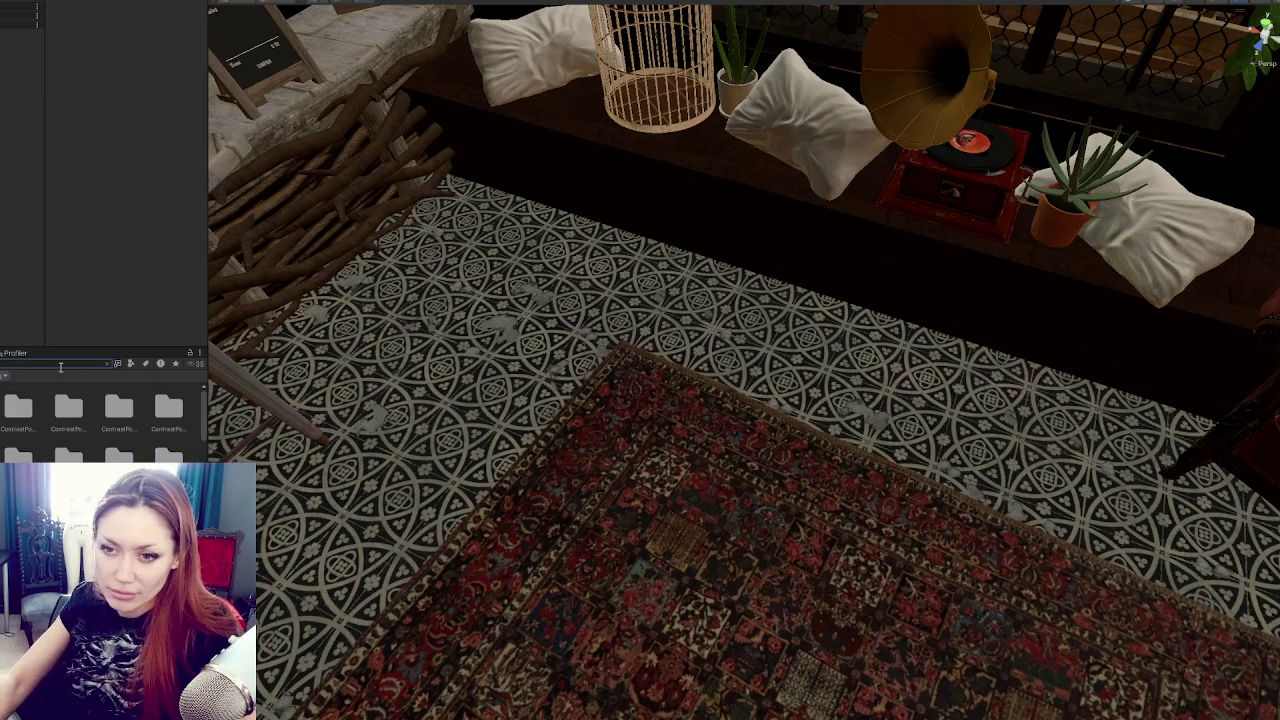
{"action": "left_click", "coordinate": [134, 359]}
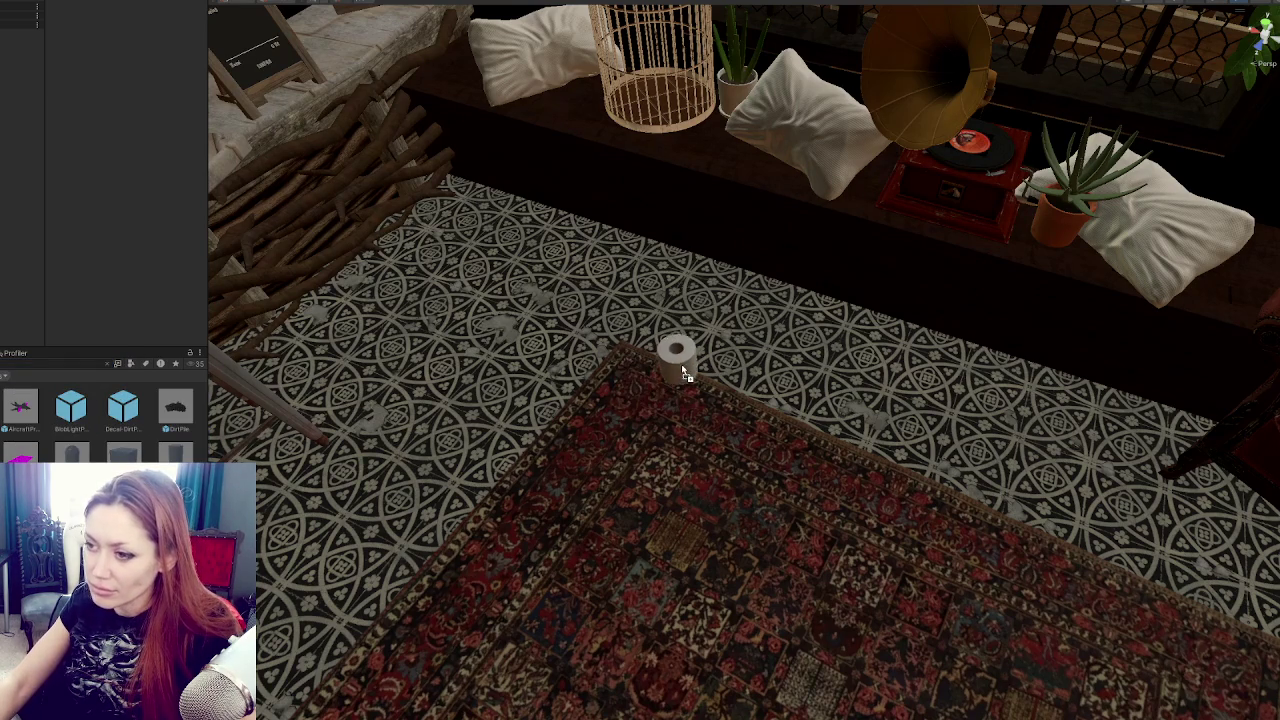
Select the overlapping toilet paper roll clones, start the game and pick up a roll.
{"action": "left_click", "coordinate": [683, 371]}
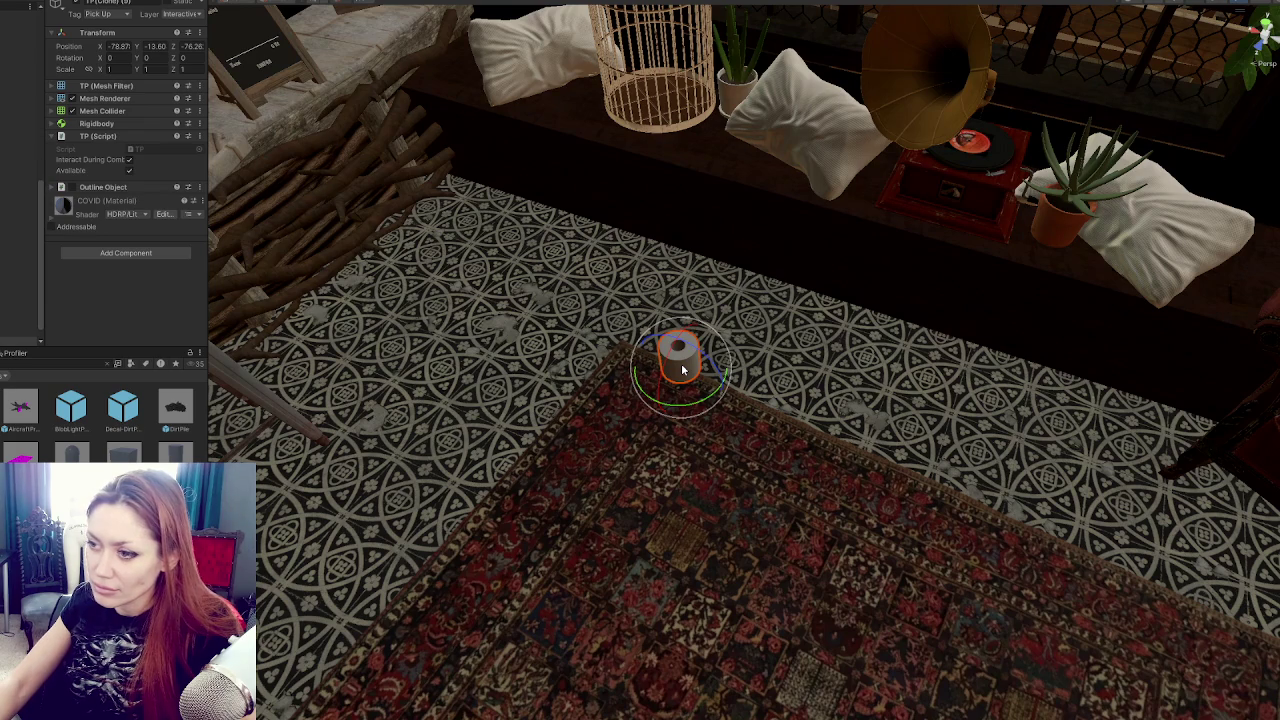
{"action": "left_click", "coordinate": [668, 347]}
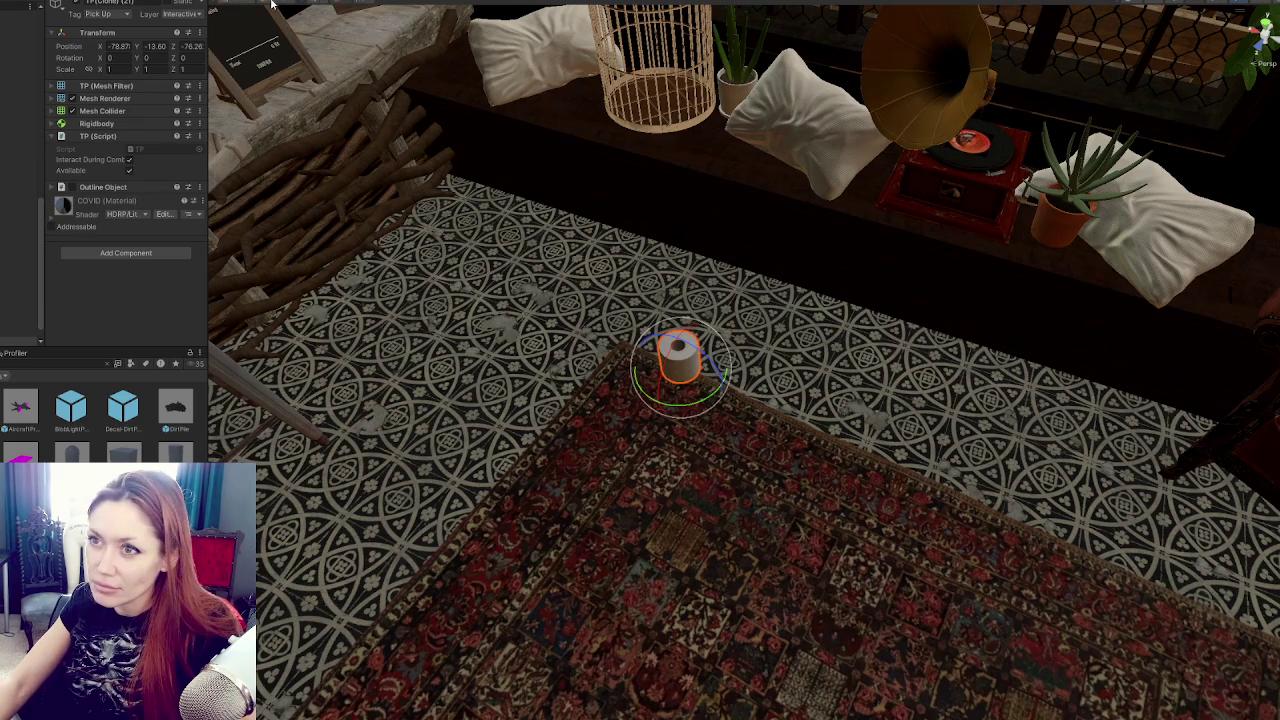
{"action": "key", "text": "ctrl+2"}
{"action": "key", "text": "Escape"}
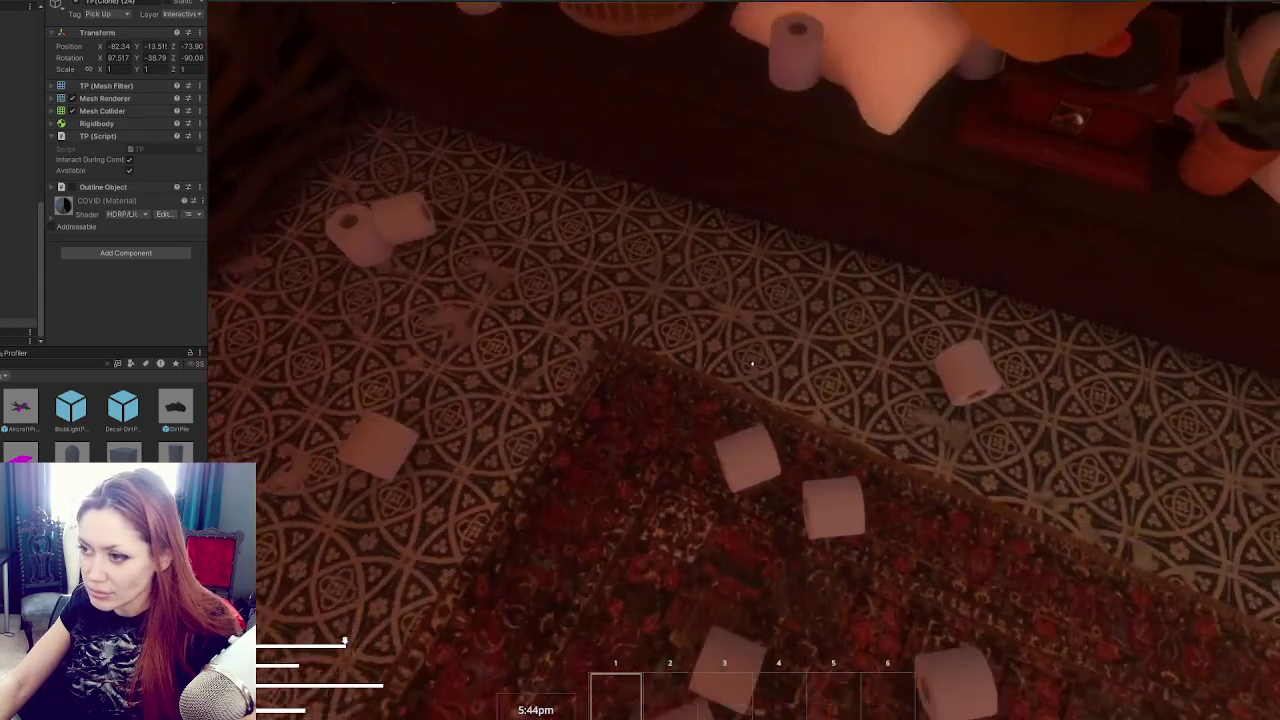
{"action": "key", "text": "e"}
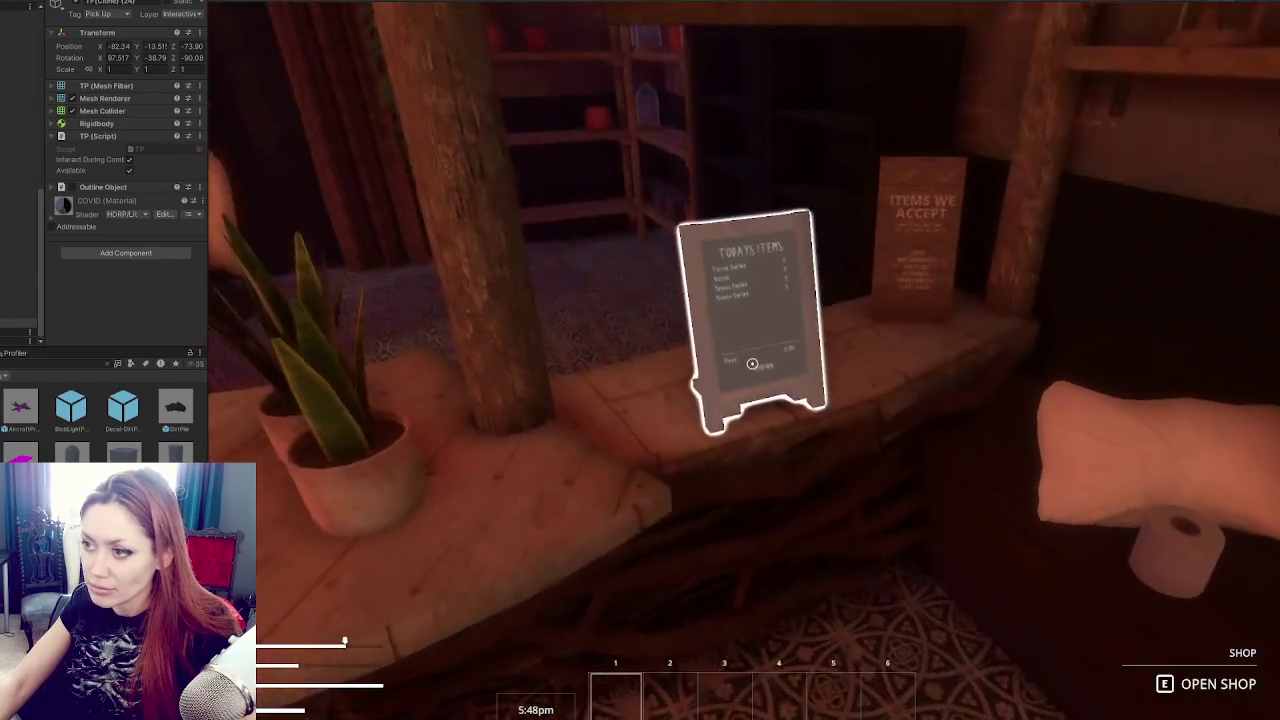
Buy a Carrot Sapling from the chalkboard and inspect the resulting console log message.
{"action": "key", "text": "e"}
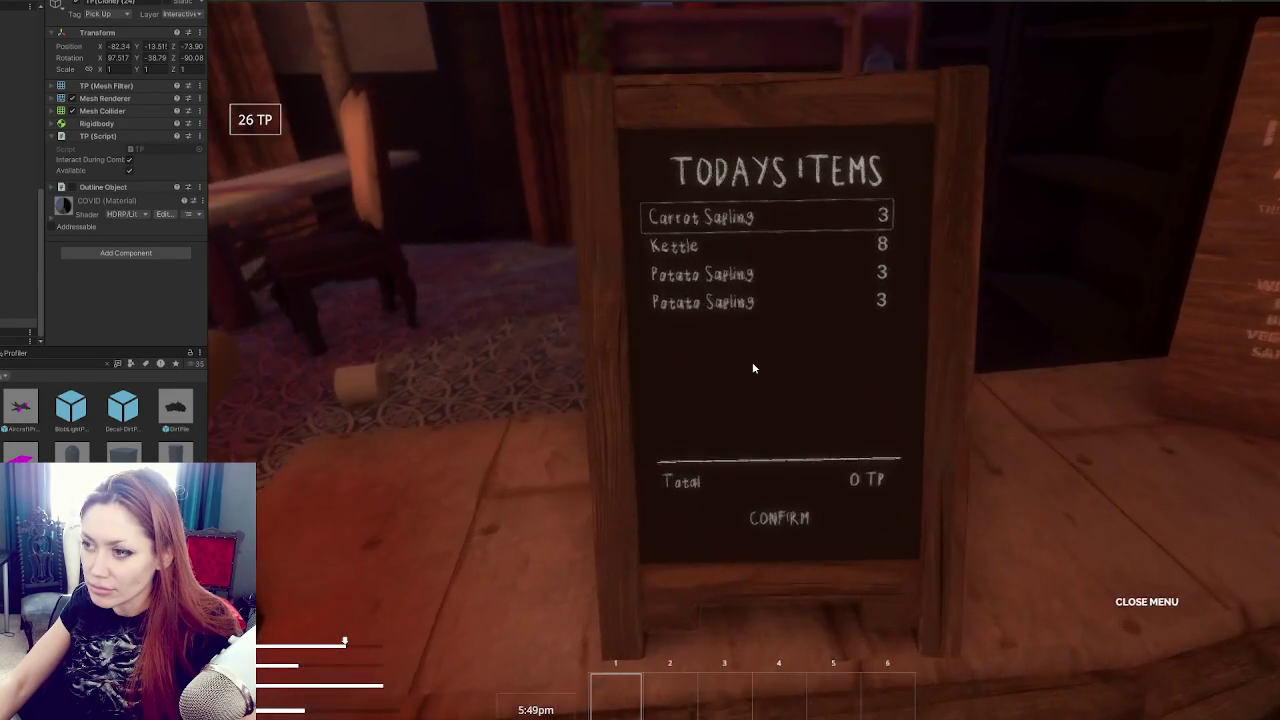
{"action": "left_click", "coordinate": [788, 205]}
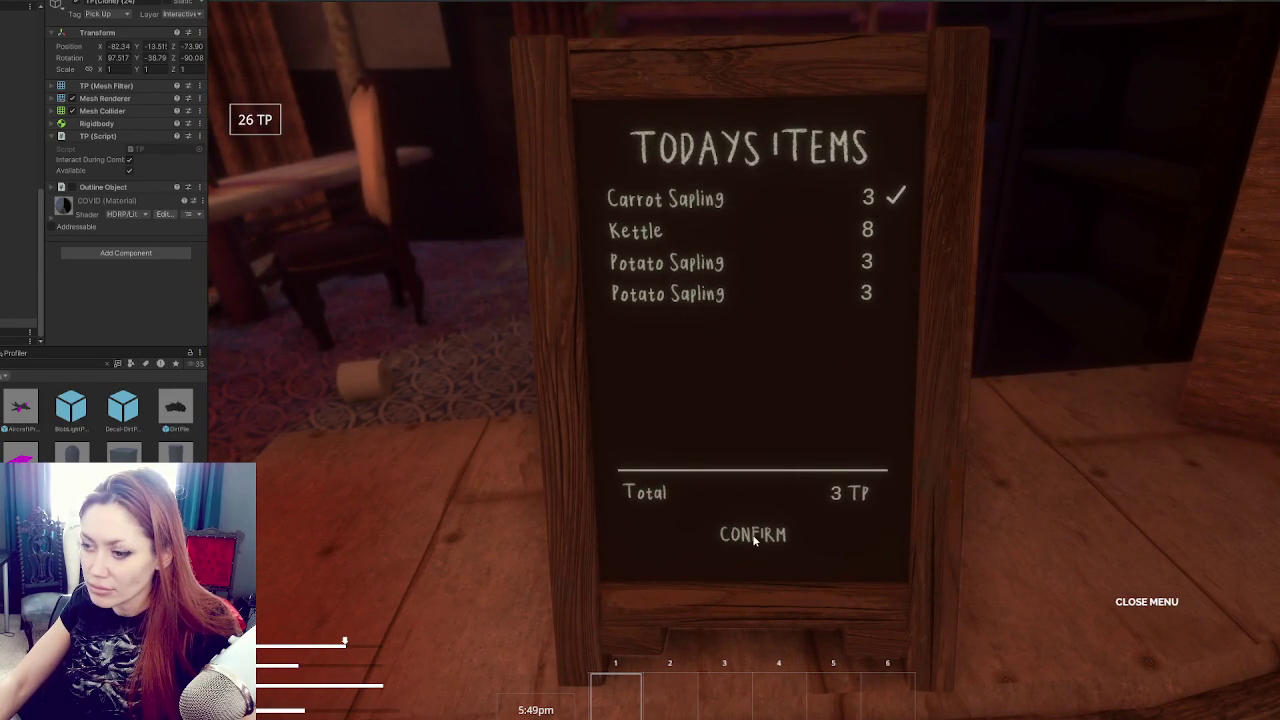
{"action": "left_click", "coordinate": [753, 536]}
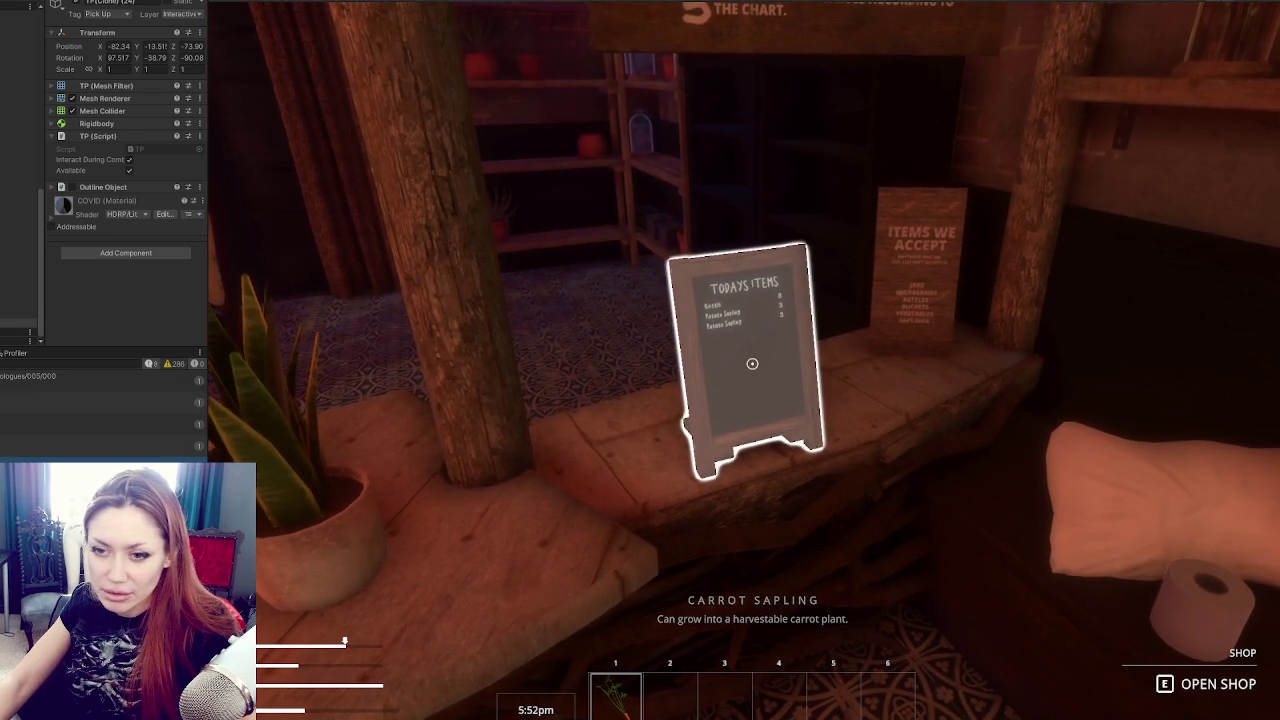
{"action": "left_click", "coordinate": [3, 447]}
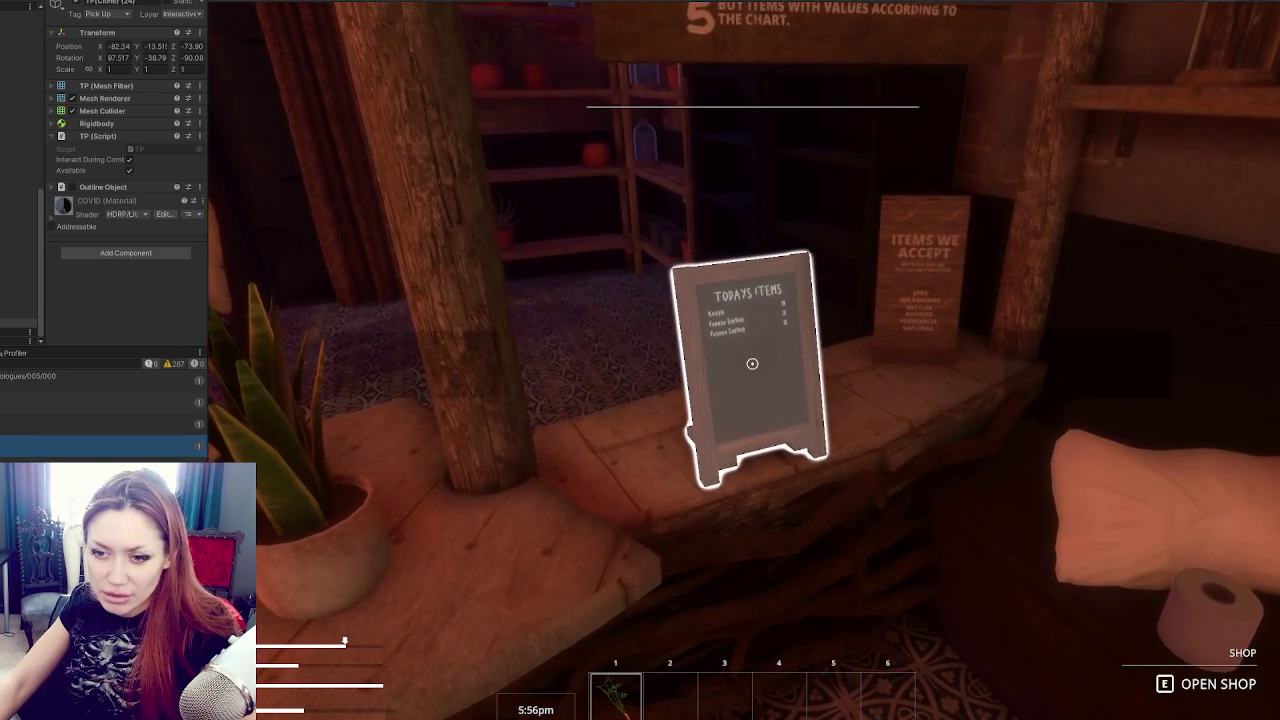
{"action": "key", "text": "alt+Tab"}
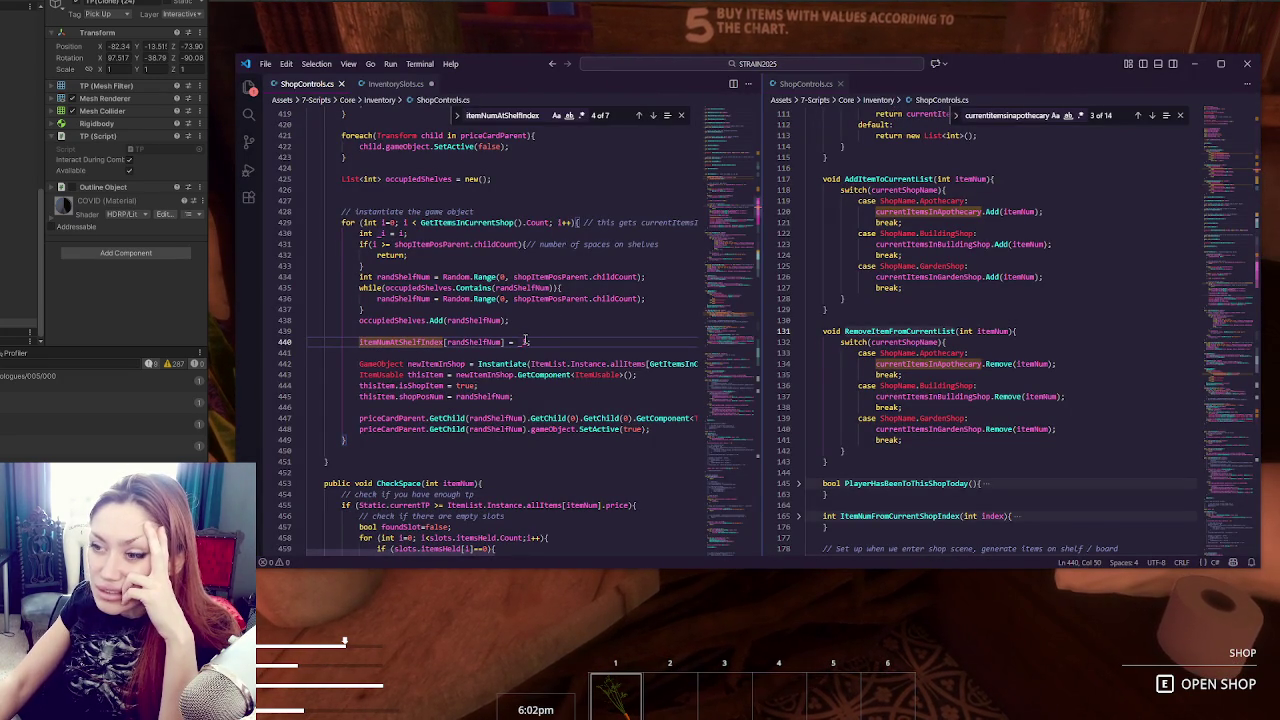
Delete the unused 'int _i = i;' line and review line 440.
{"action": "left_click_drag", "start_coordinate": [408, 233], "coordinate": [359, 233]}
{"action": "key", "text": "BackSpace"}
{"action": "left_click", "coordinate": [540, 343]}
{"action": "type", "text": "i"}
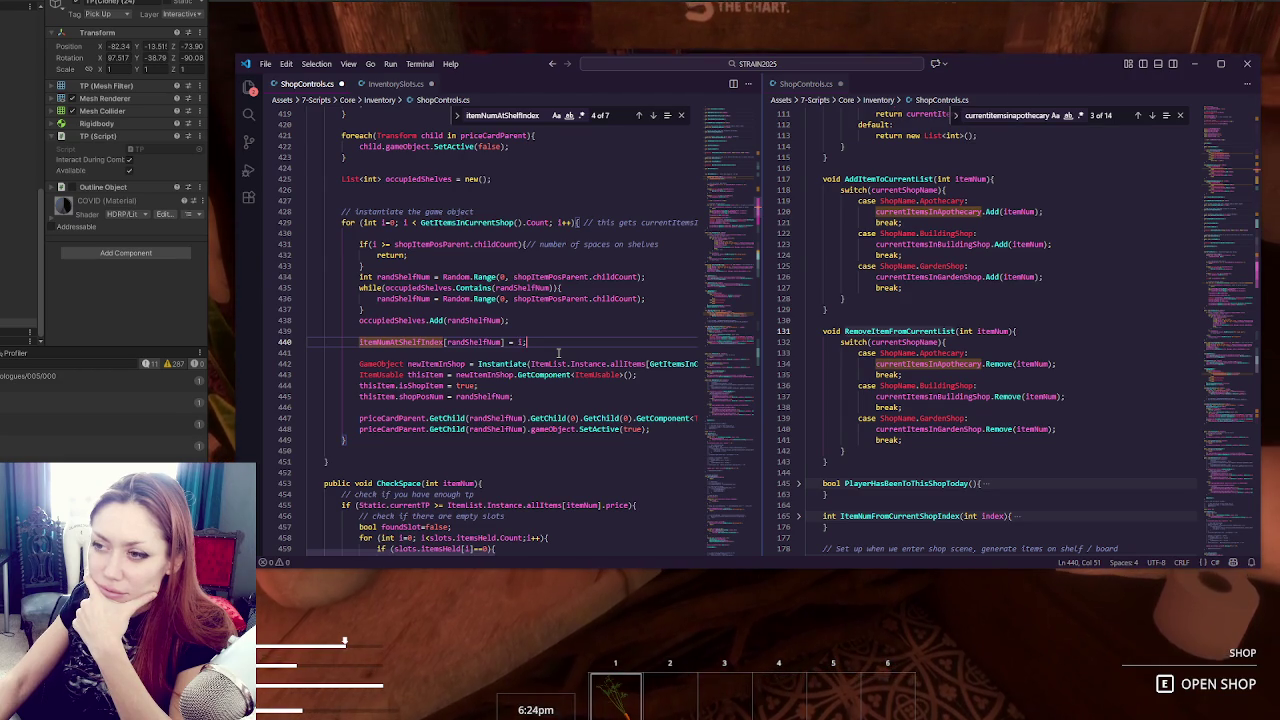
Locate the GetItemsInCurrentShop method in the second ShopControls.cs pane.
{"action": "left_click", "coordinate": [1104, 307]}
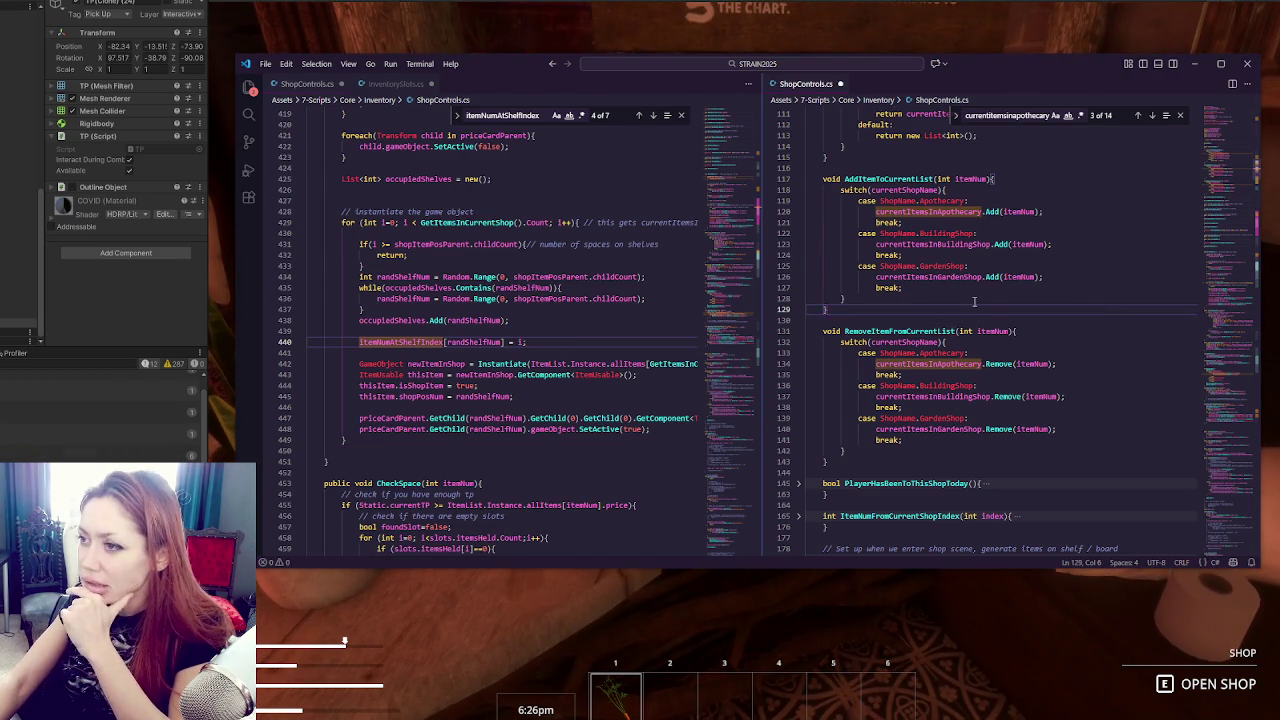
{"action": "scroll", "coordinate": [831, 205], "scroll_direction": "up", "scroll_amount": 7}
{"action": "double_click", "coordinate": [911, 210]}
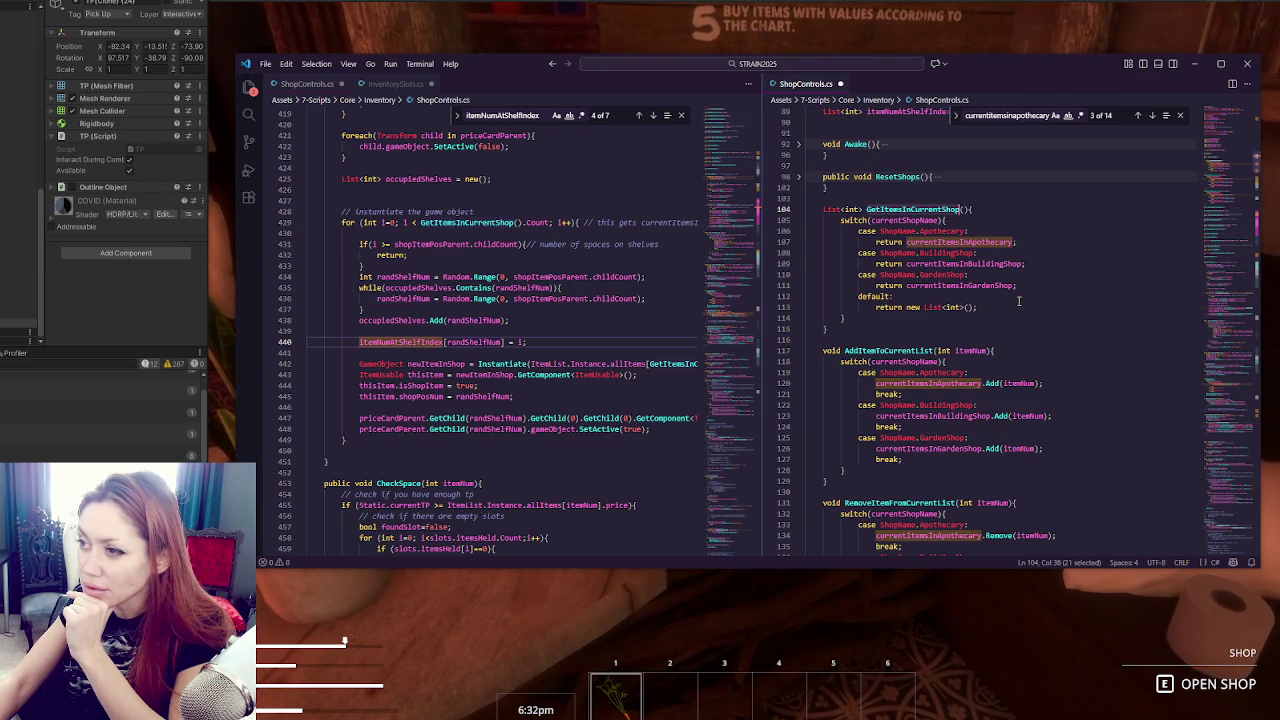
{"action": "scroll", "coordinate": [1018, 300], "scroll_direction": "down", "scroll_amount": 7}
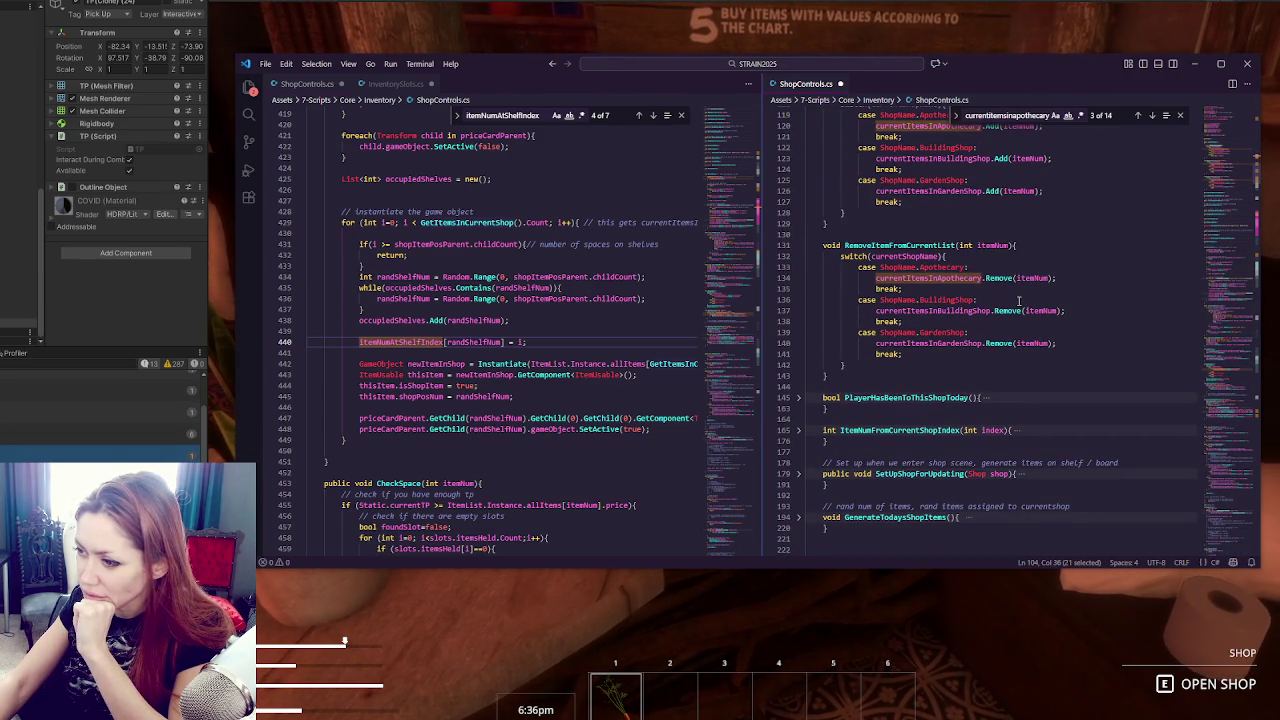
{"action": "scroll", "coordinate": [1018, 300], "scroll_direction": "down", "scroll_amount": 3}
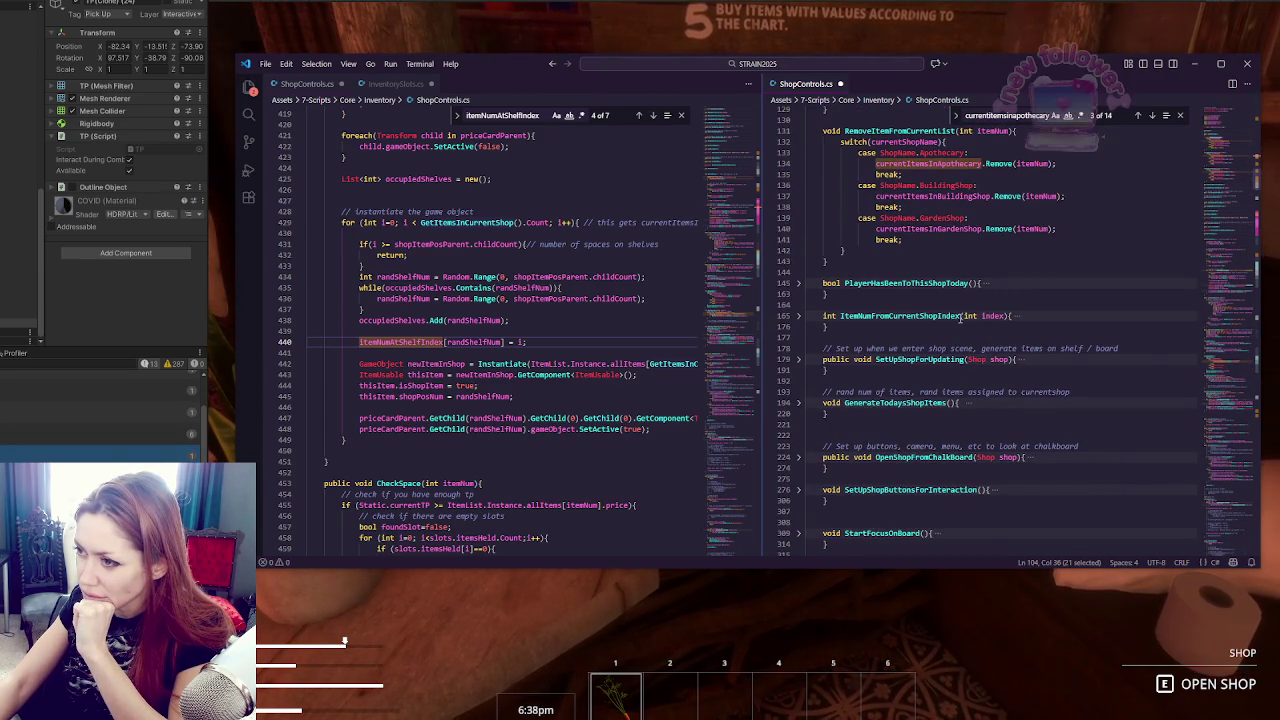
Add an empty void GetItemNumAtCurrentShopIndex(itemNum) method below RemoveItemFromCurrentList.
{"action": "scroll", "coordinate": [962, 316], "scroll_direction": "up", "scroll_amount": 3}
{"action": "left_click", "coordinate": [919, 385]}
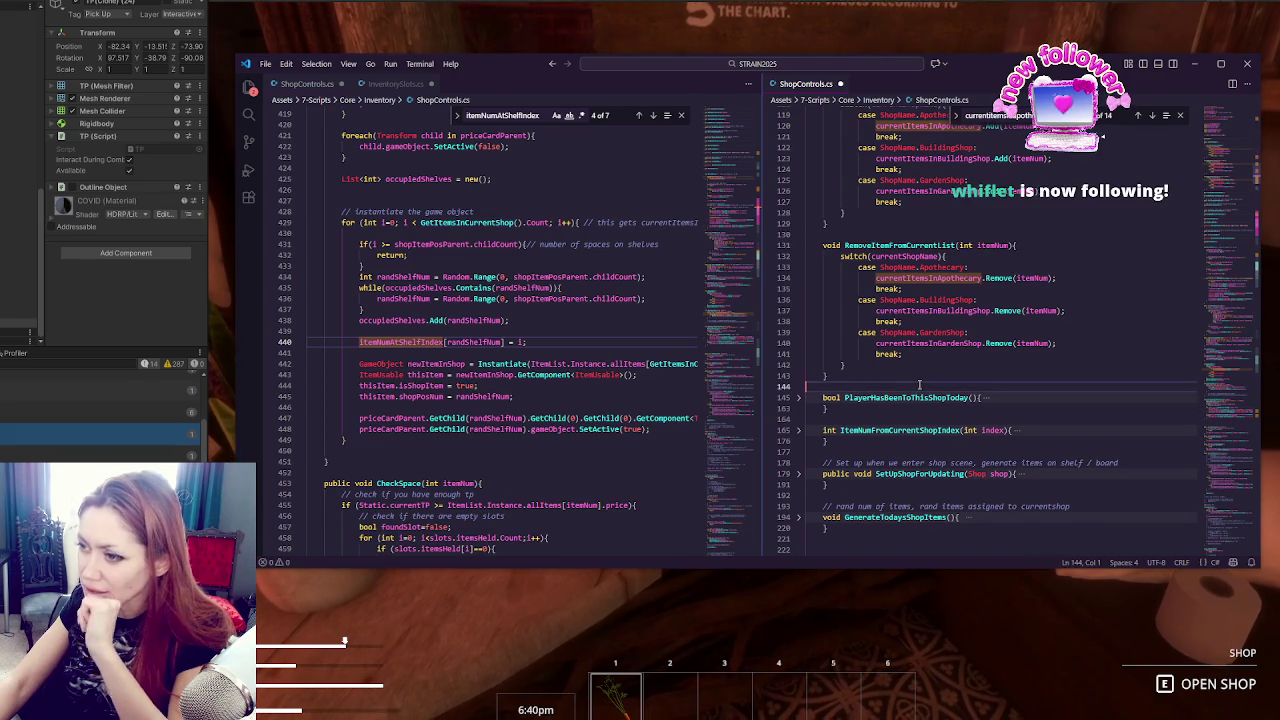
{"action": "key", "text": "Return"}
{"action": "key", "text": "Return"}
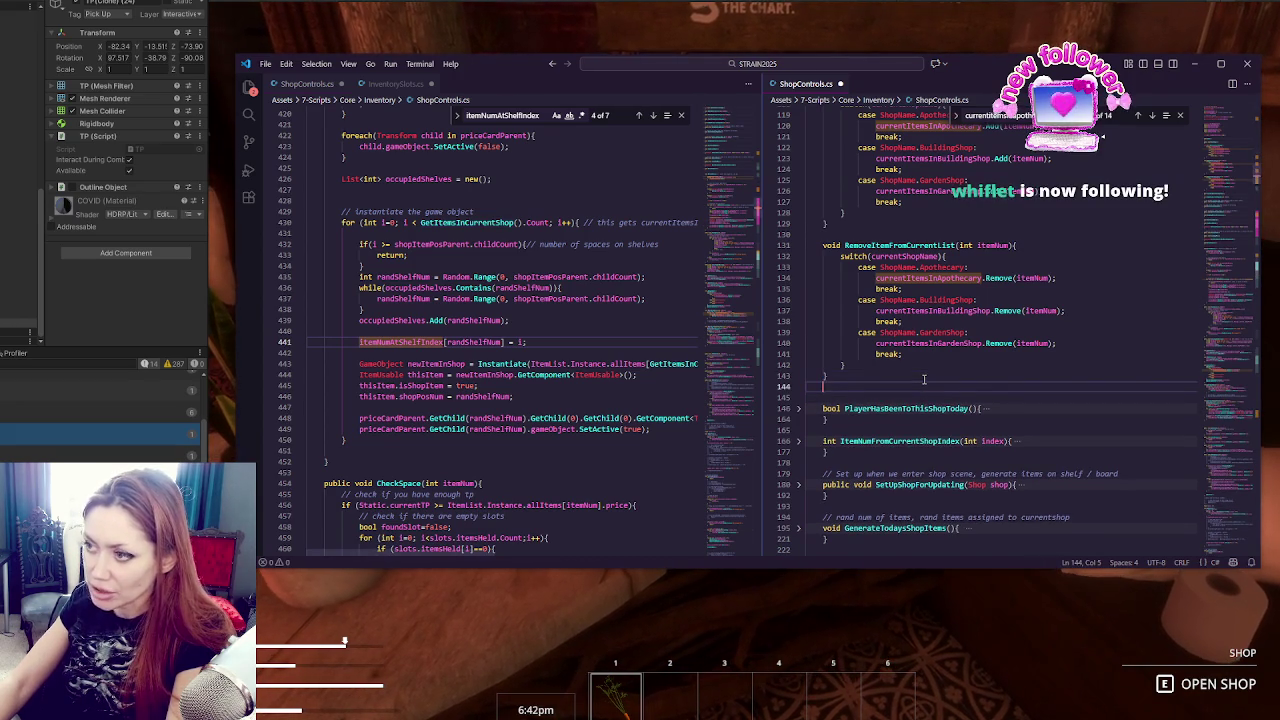
{"action": "key", "text": "Up"}
{"action": "type", "text": "void Get"}
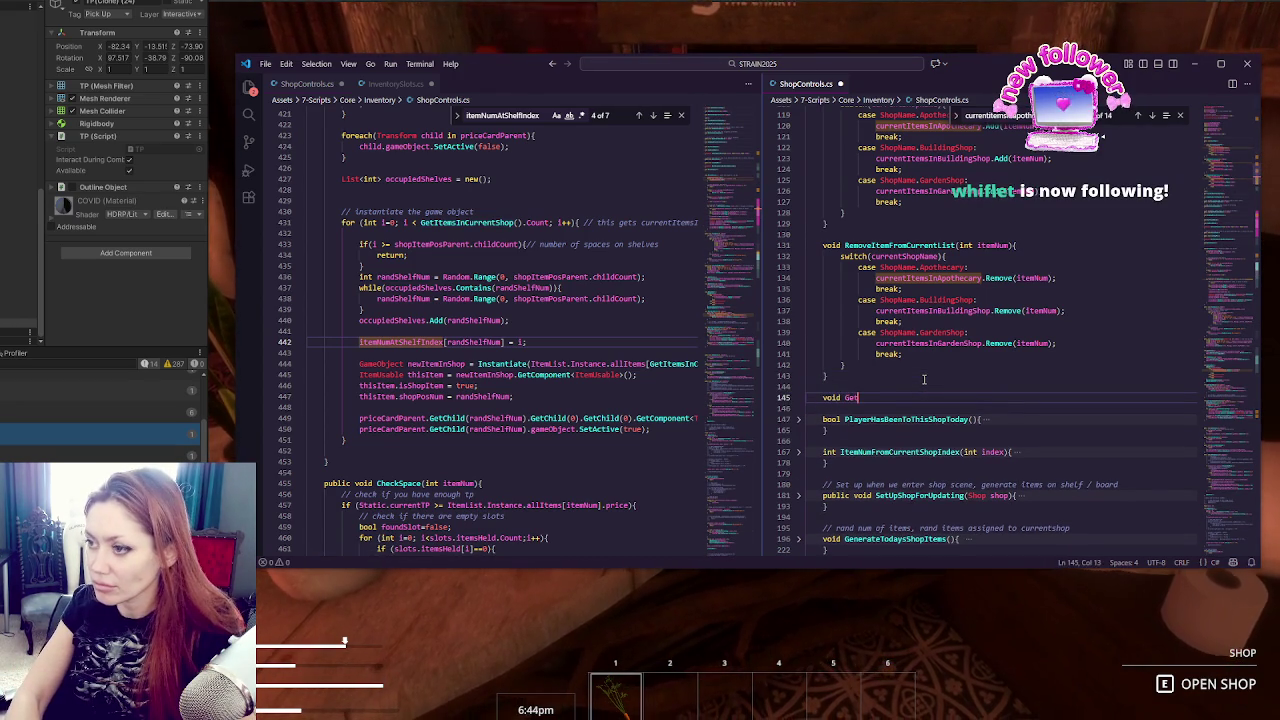
{"action": "type", "text": "ItemNumAtCu"}
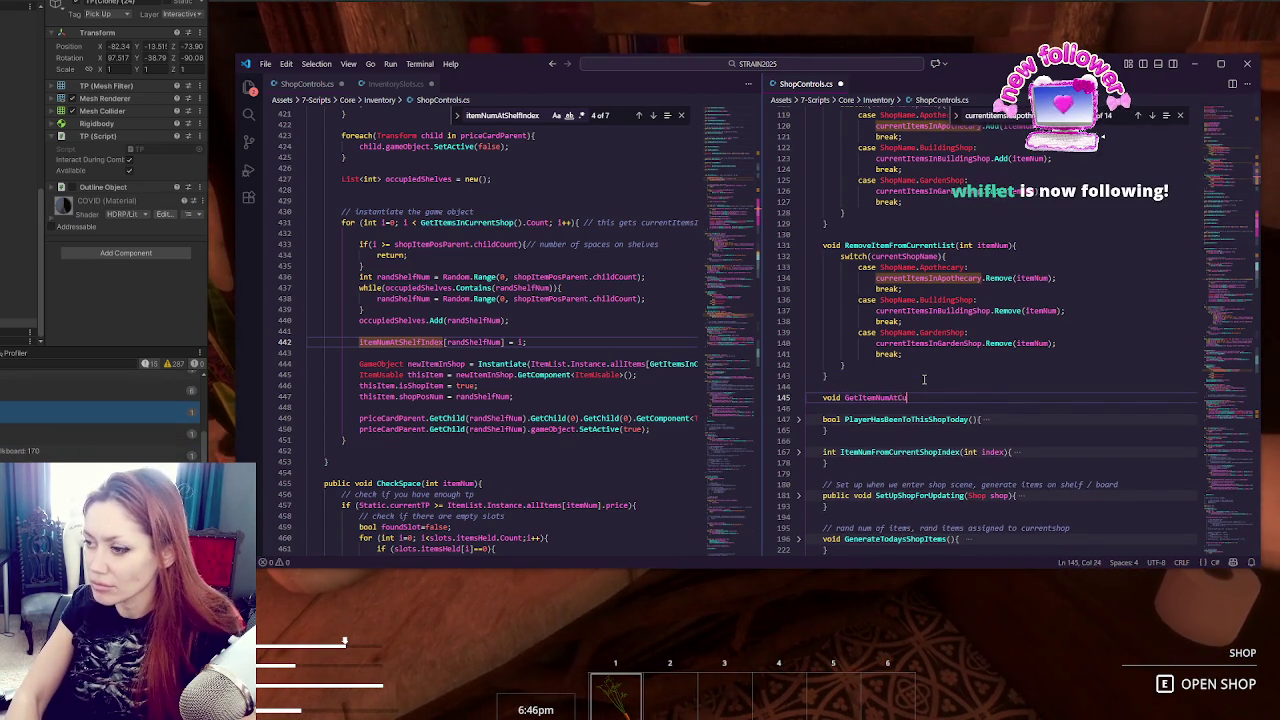
{"action": "type", "text": "rrentShopIndex("}
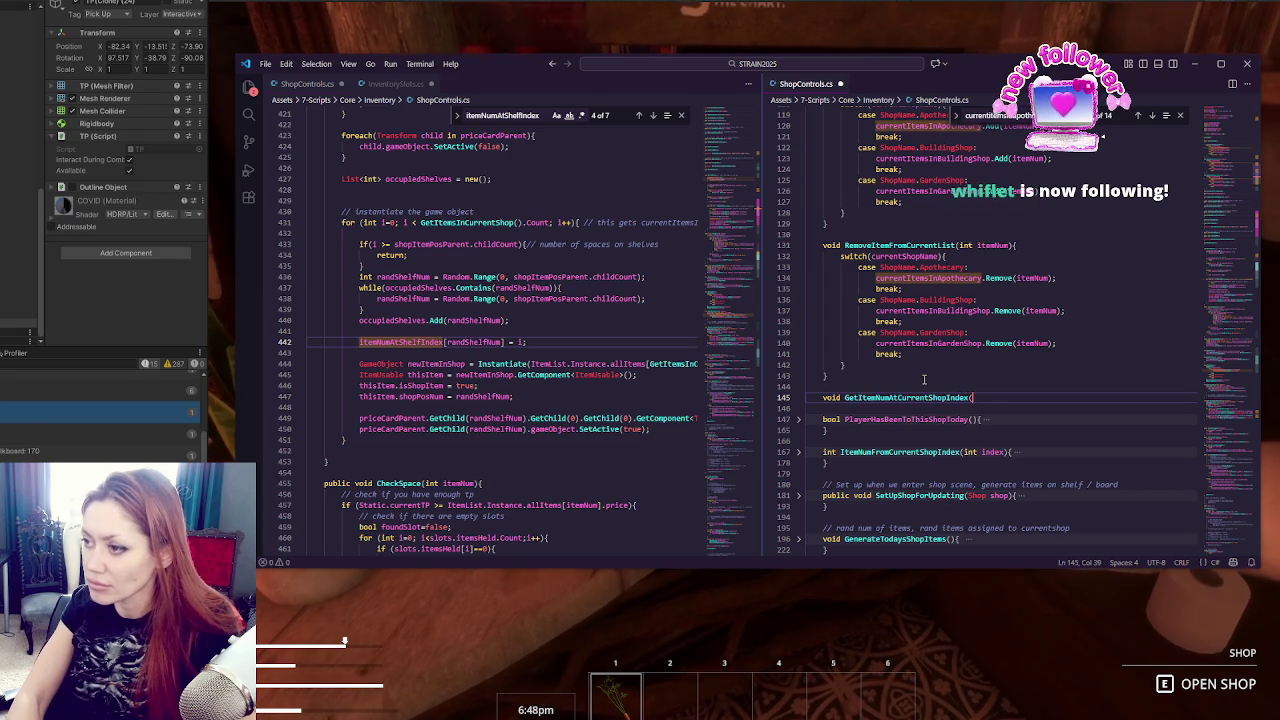
{"action": "key", "text": "BackSpace"}
{"action": "key", "text": "BackSpace"}
{"action": "type", "text": "itemNum){"}
{"action": "key", "text": "Return"}
{"action": "key", "text": "Return"}
{"action": "type", "text": "}"}
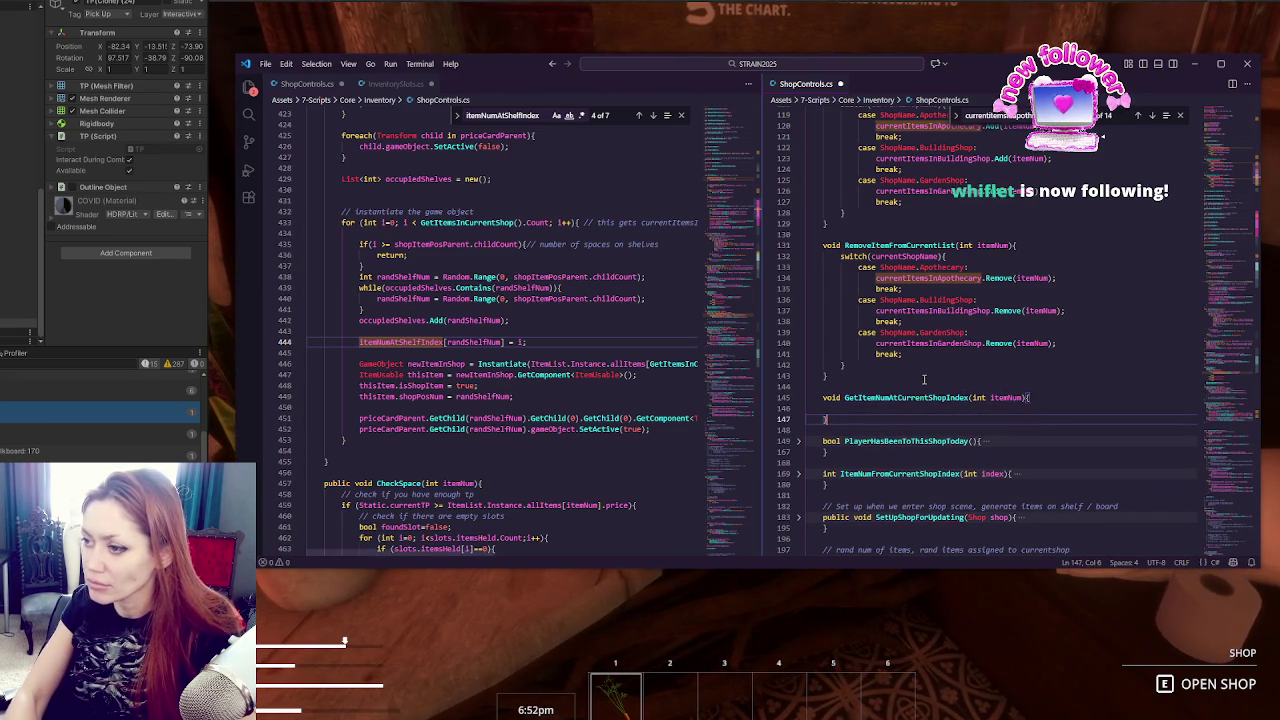
Copy RemoveItemFromCurrentList's switch block into GetItemNumAtCurrentShopIndex.
{"action": "mouse_move", "coordinate": [840, 256]}
{"action": "left_mouse_down"}
{"action": "mouse_move", "coordinate": [870, 321]}
{"action": "mouse_move", "coordinate": [845, 365]}
{"action": "left_mouse_up"}
{"action": "key", "text": "ctrl+c"}
{"action": "left_click", "coordinate": [859, 408]}
{"action": "key", "text": "ctrl+v"}
{"action": "scroll", "coordinate": [927, 423], "scroll_direction": "down", "scroll_amount": 2}
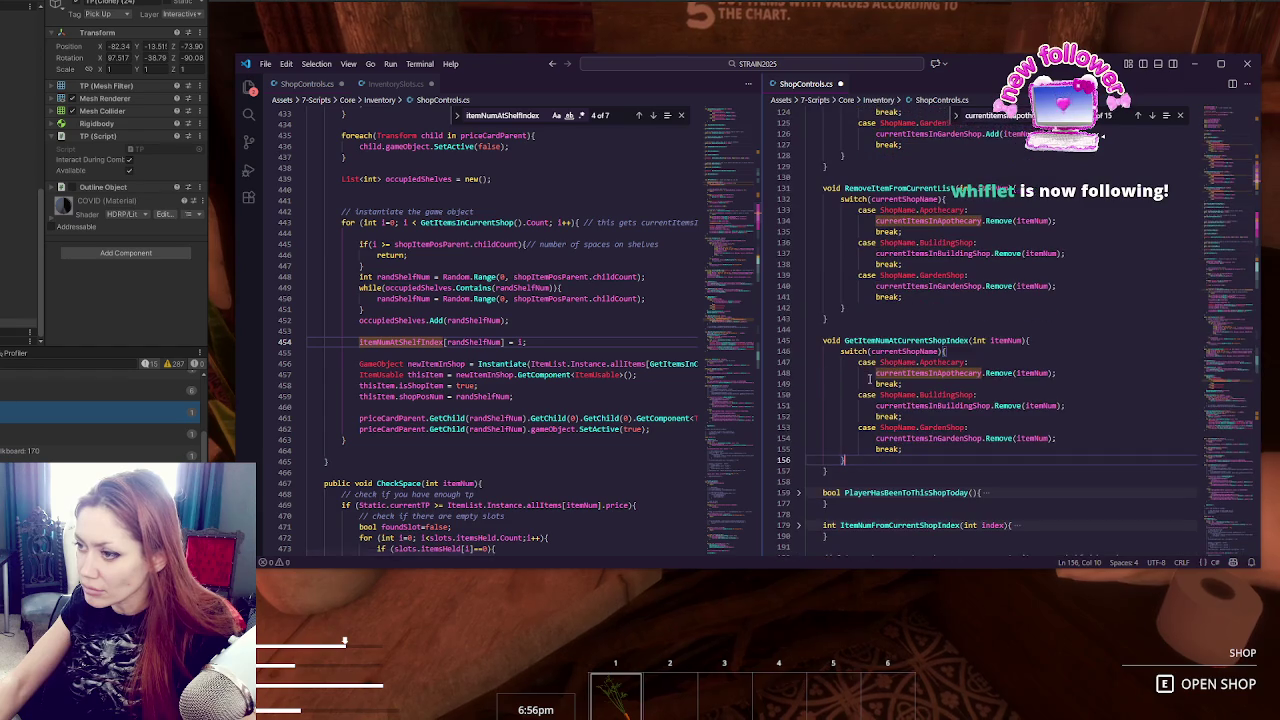
{"action": "double_click", "coordinate": [928, 373]}
Add a default case returning 0 and close the switch block with a brace.
{"action": "left_click", "coordinate": [903, 449]}
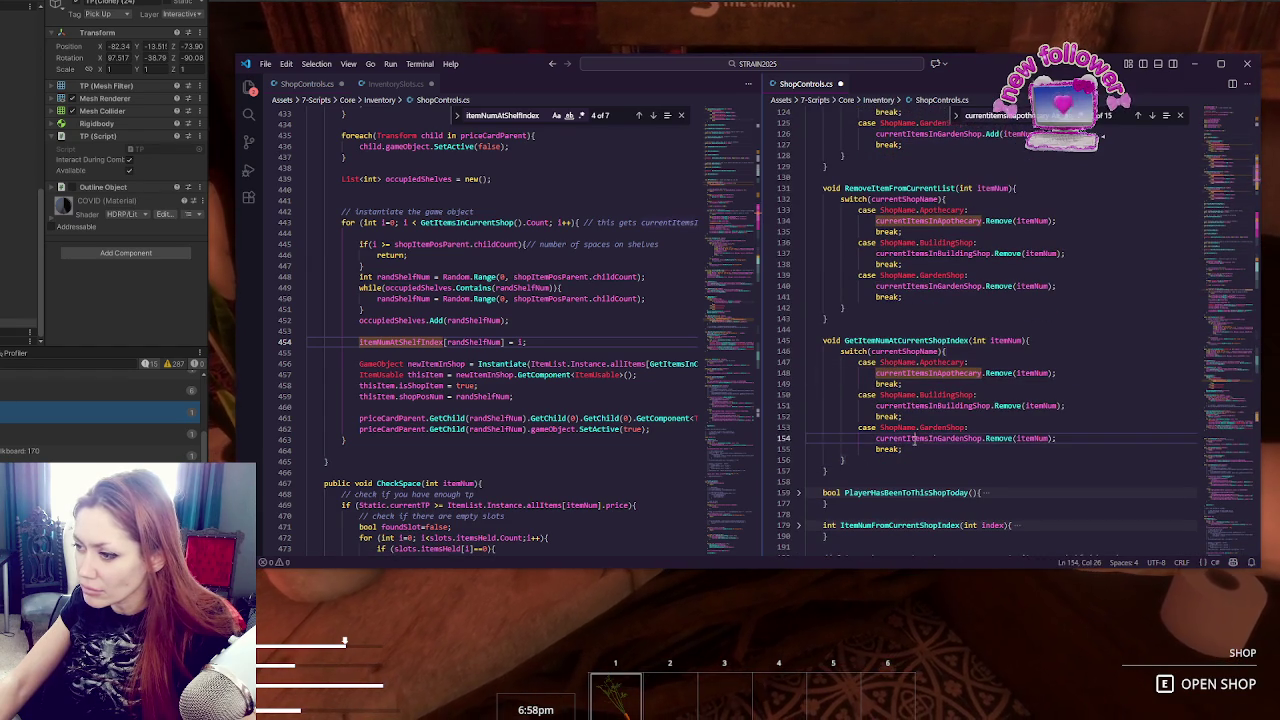
{"action": "key", "text": "Return"}
{"action": "type", "text": "default:"}
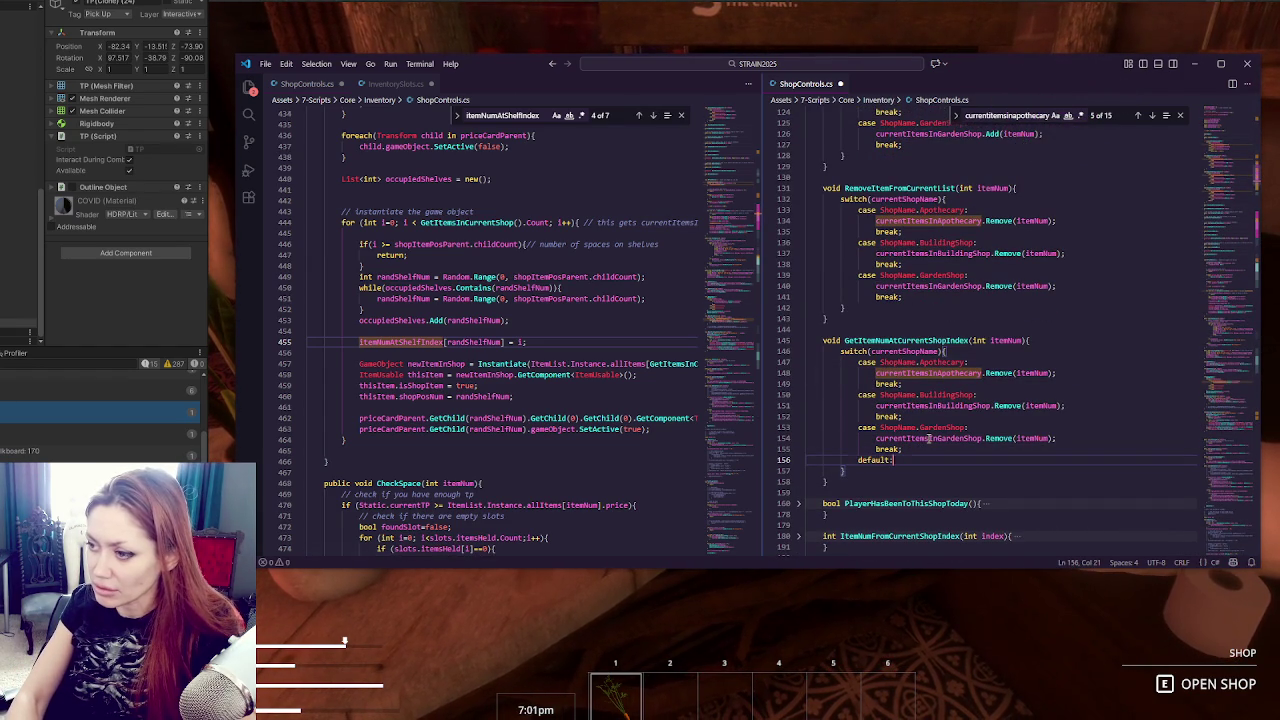
{"action": "key", "text": "Return"}
{"action": "type", "text": "0;return;"}
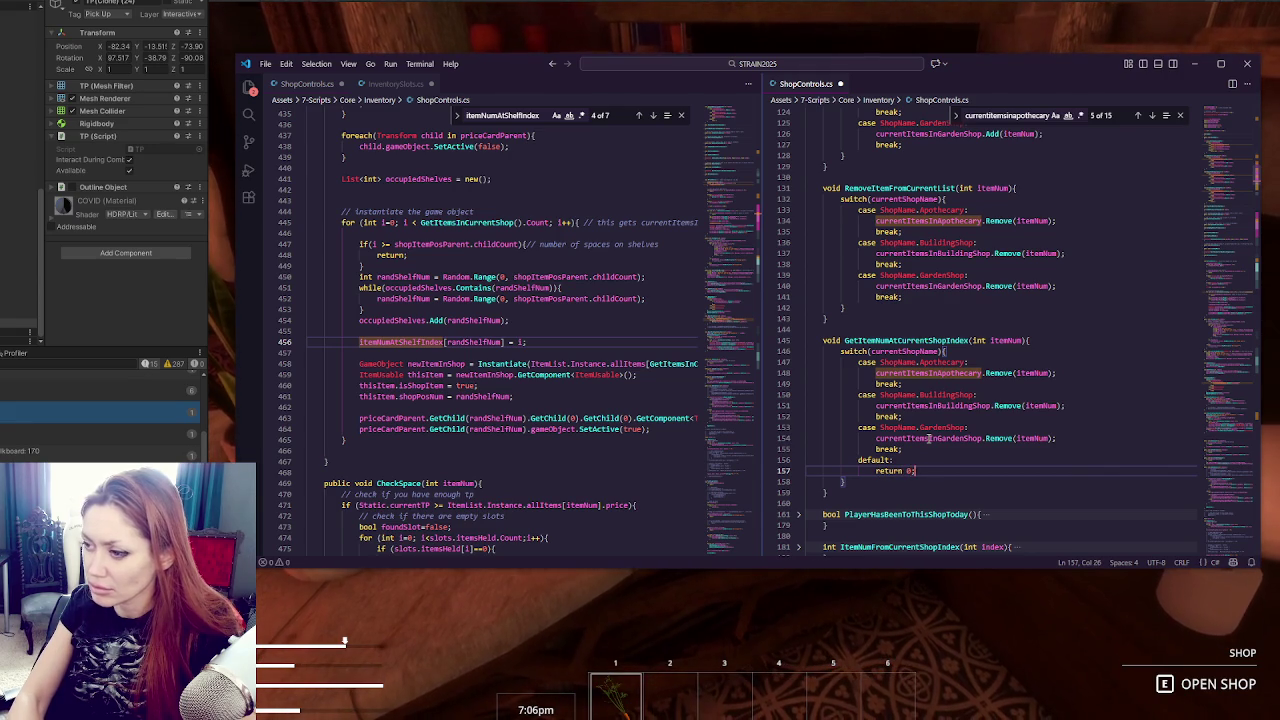
{"action": "key", "text": "Left"}
{"action": "type", "text": "0"}
{"action": "key", "text": "End"}
{"action": "key", "text": "Return"}
{"action": "type", "text": "}"}
Review GetItemsInCurrentShop and the currentItemsInApothecary Remove(itemNum) usage on line 148.
{"action": "scroll", "coordinate": [929, 438], "scroll_direction": "up", "scroll_amount": 7}
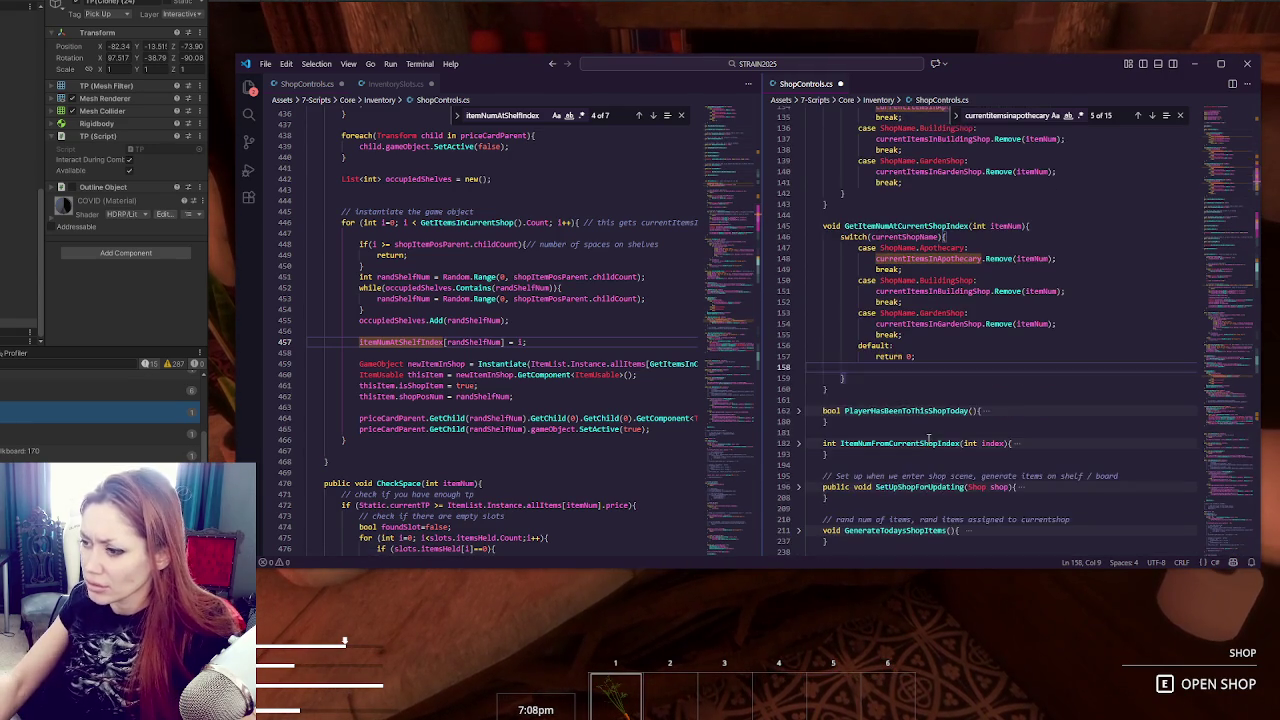
{"action": "scroll", "coordinate": [929, 355], "scroll_direction": "up", "scroll_amount": 6}
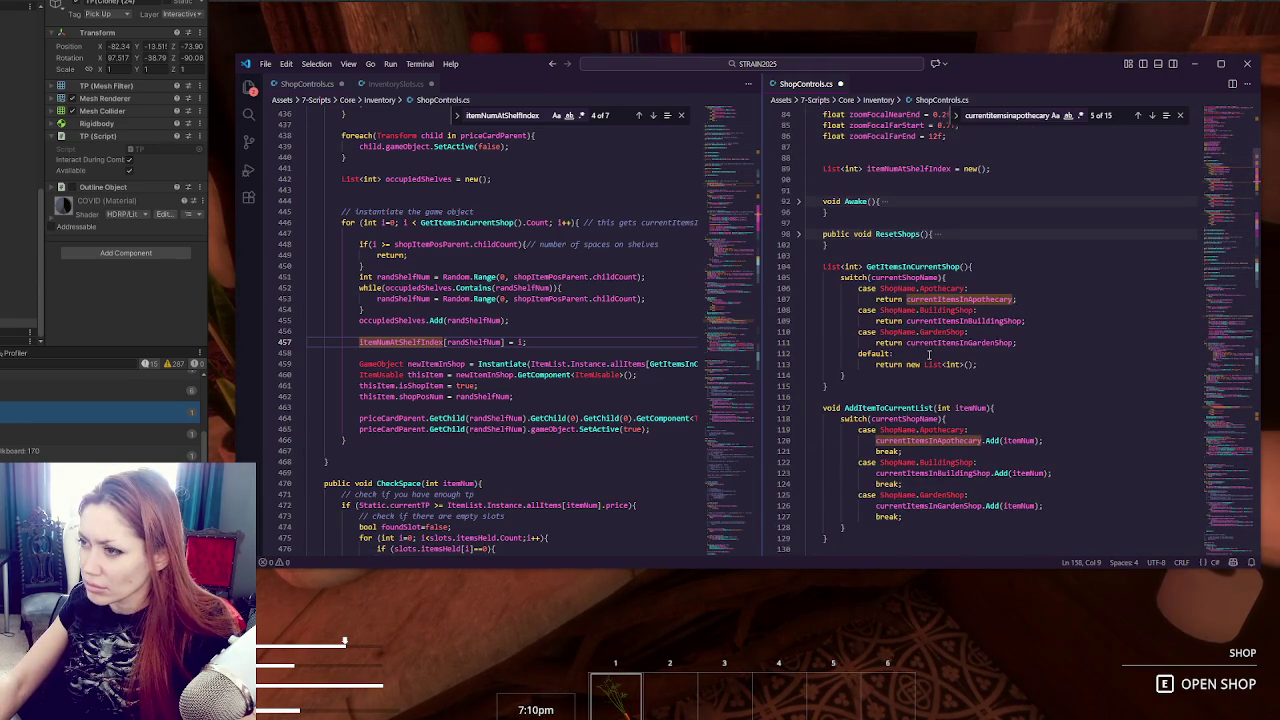
{"action": "scroll", "coordinate": [929, 355], "scroll_direction": "up", "scroll_amount": 4}
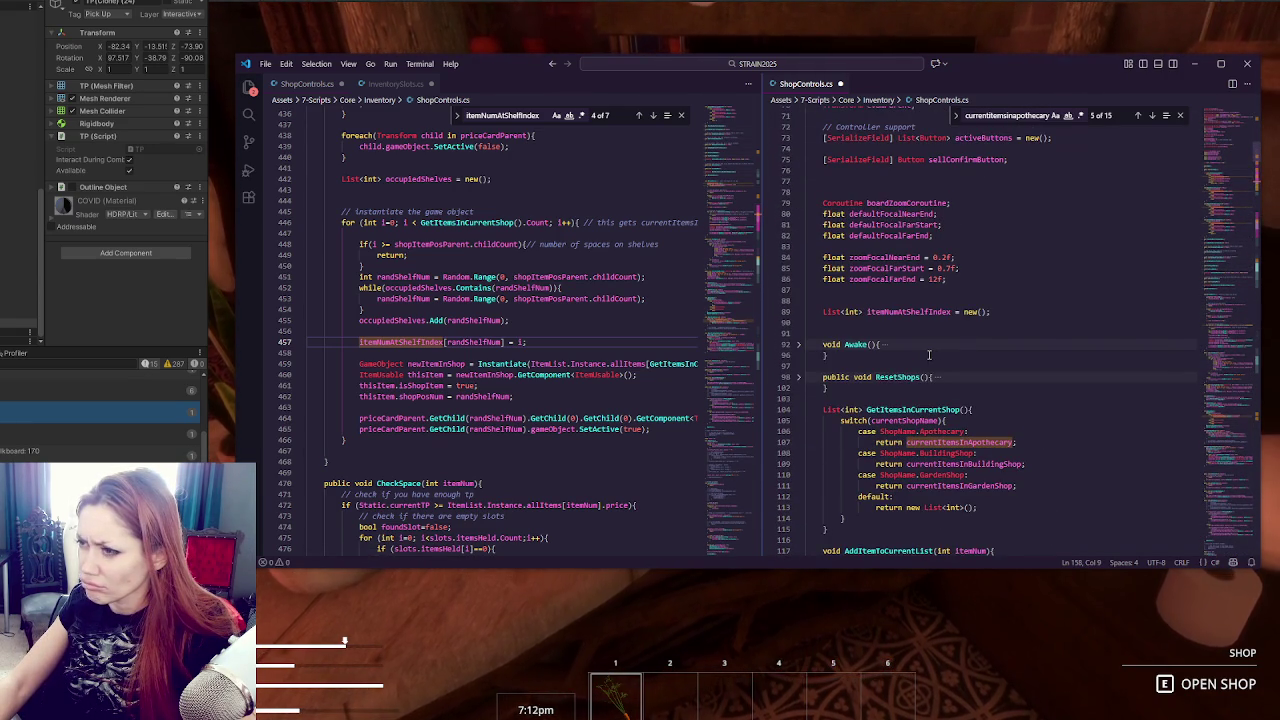
{"action": "scroll", "coordinate": [929, 355], "scroll_direction": "down", "scroll_amount": 5}
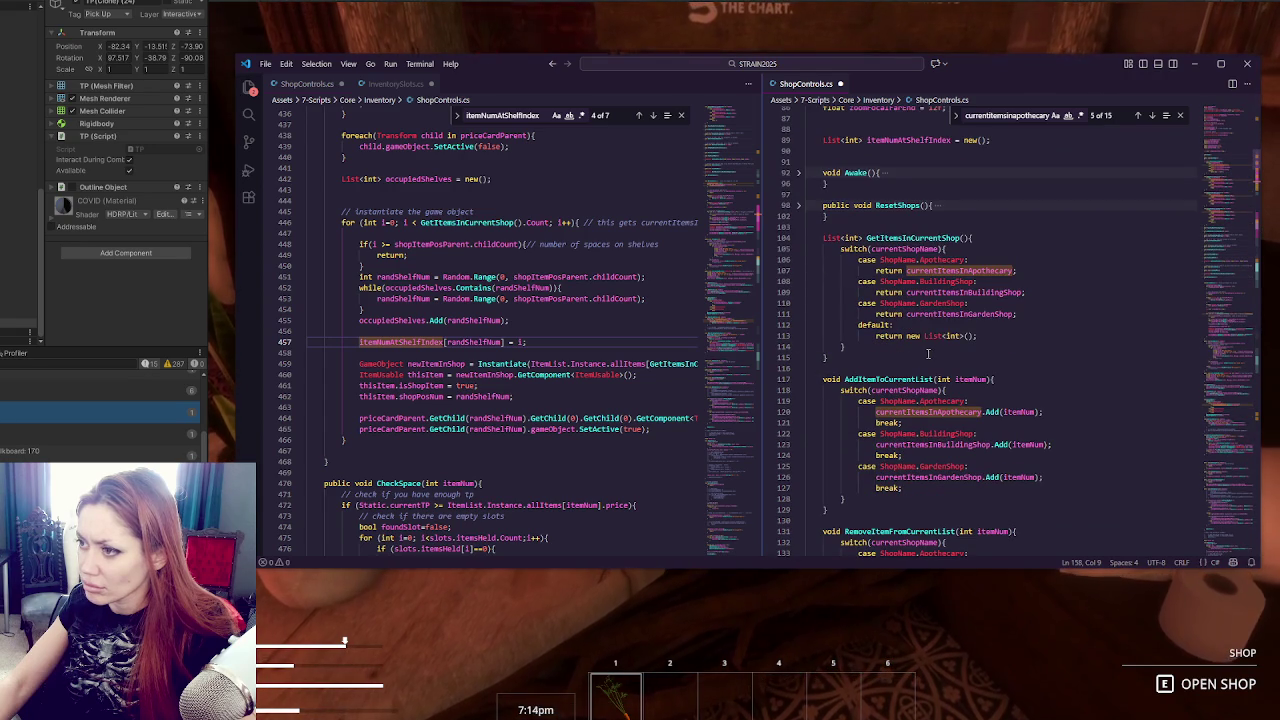
{"action": "double_click", "coordinate": [903, 238]}
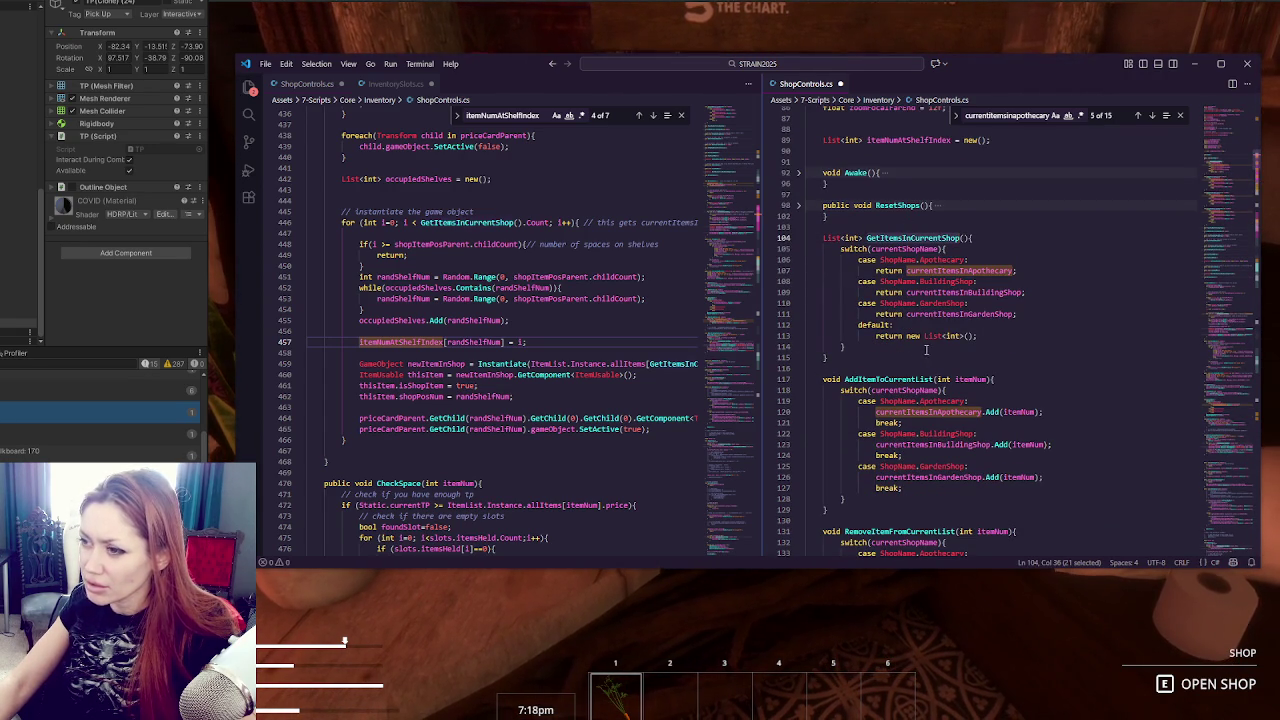
{"action": "scroll", "coordinate": [953, 333], "scroll_direction": "down", "scroll_amount": 11}
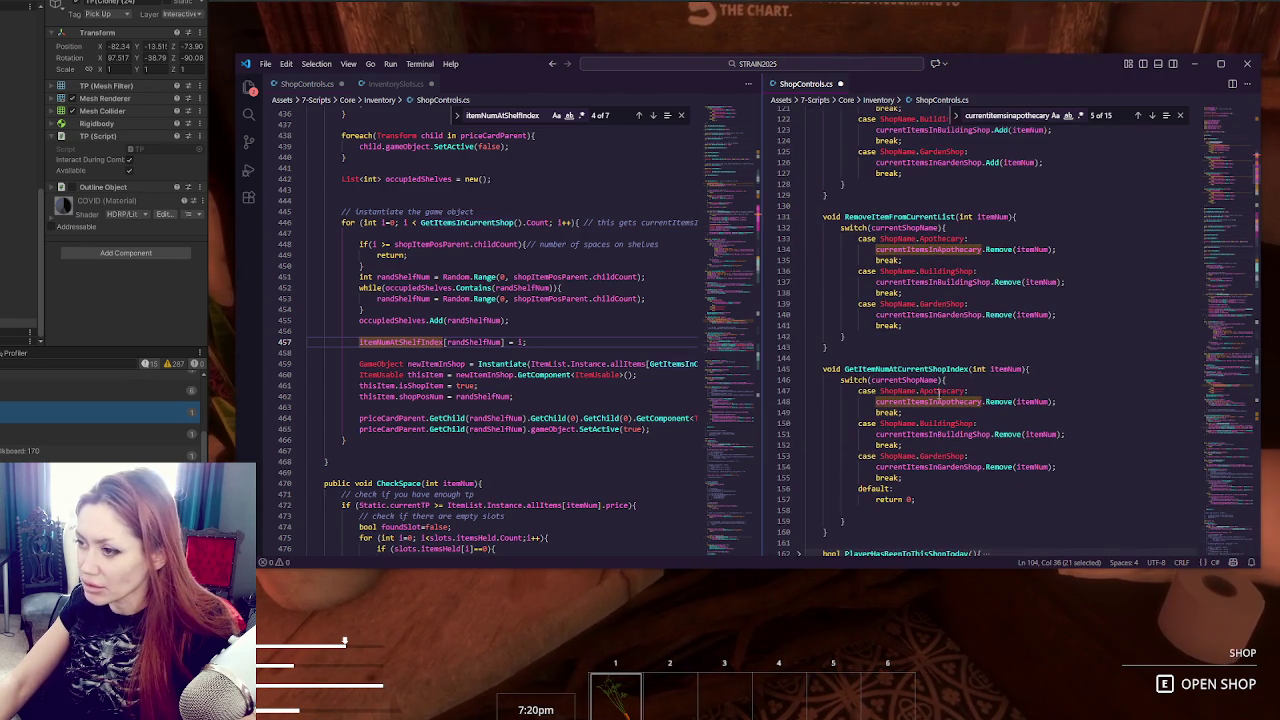
{"action": "double_click", "coordinate": [930, 401]}
{"action": "left_click_drag", "start_coordinate": [1054, 401], "coordinate": [985, 403]}
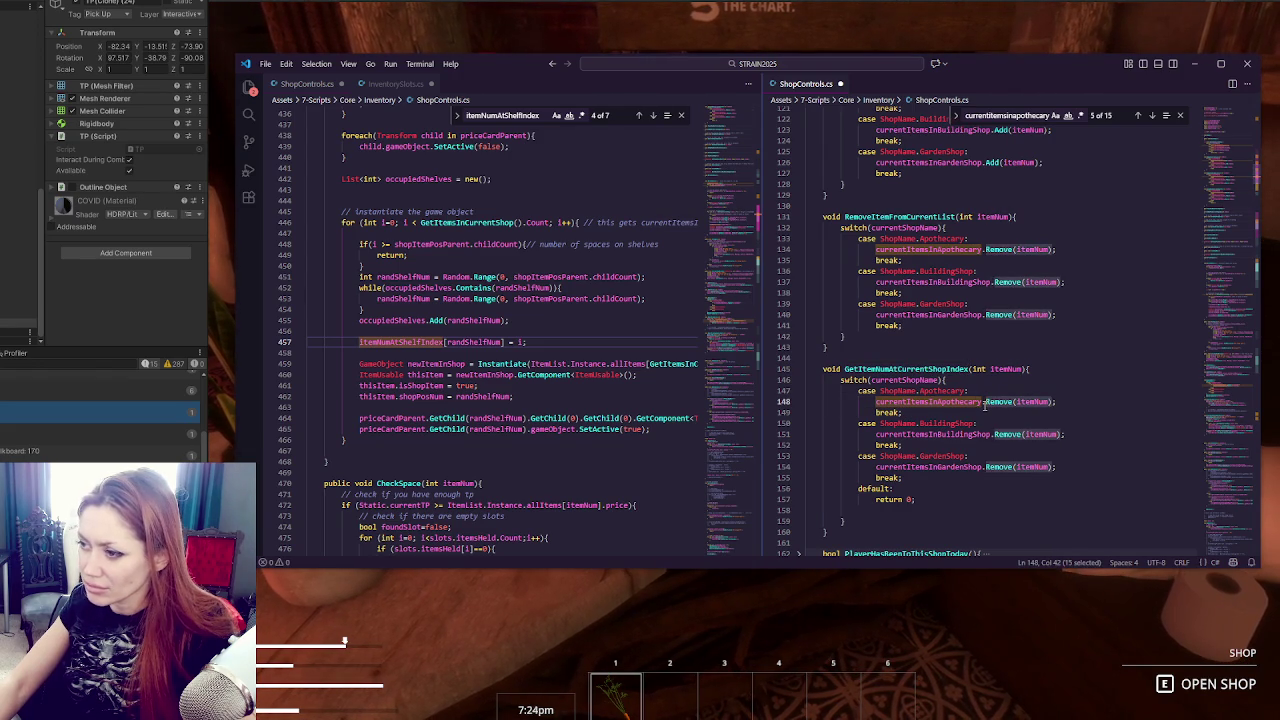
{"action": "scroll", "coordinate": [983, 404], "scroll_direction": "down", "scroll_amount": 5}
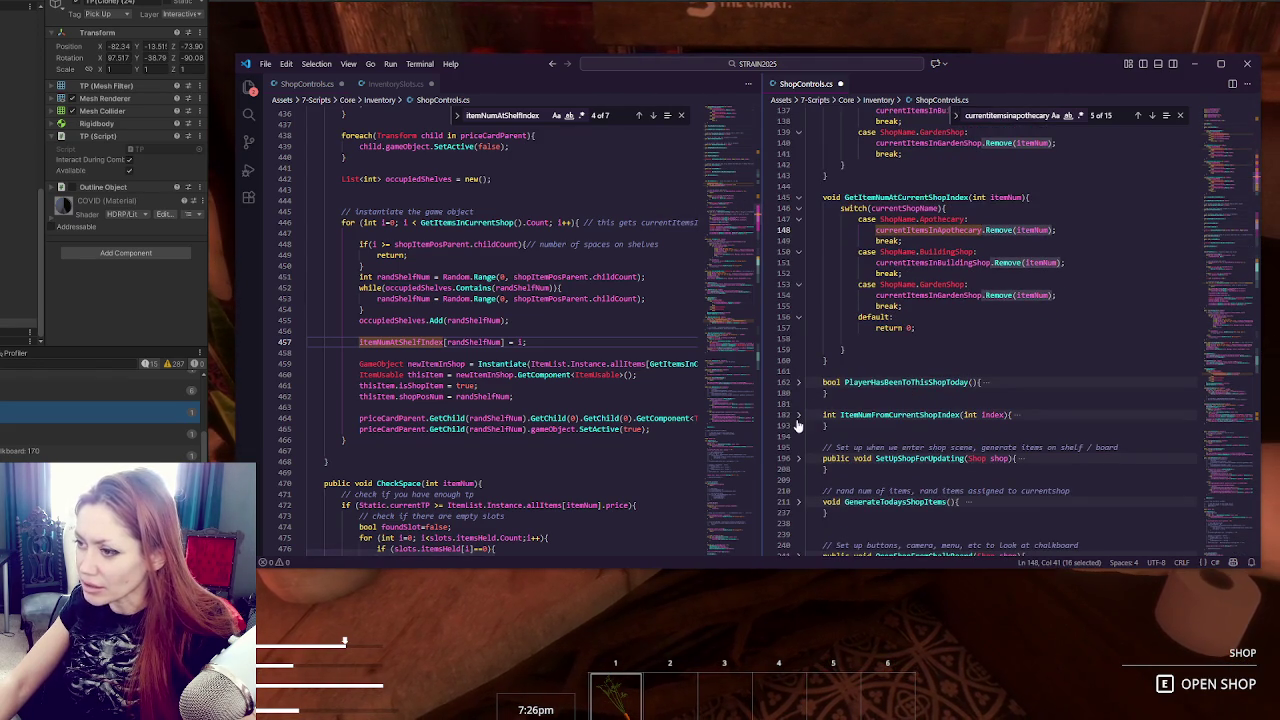
Rename ItemNumFromCurrentShopIndex to GetItemNumAtCurrentShopIndex.
{"action": "left_click", "coordinate": [798, 416]}
{"action": "left_click", "coordinate": [932, 437]}
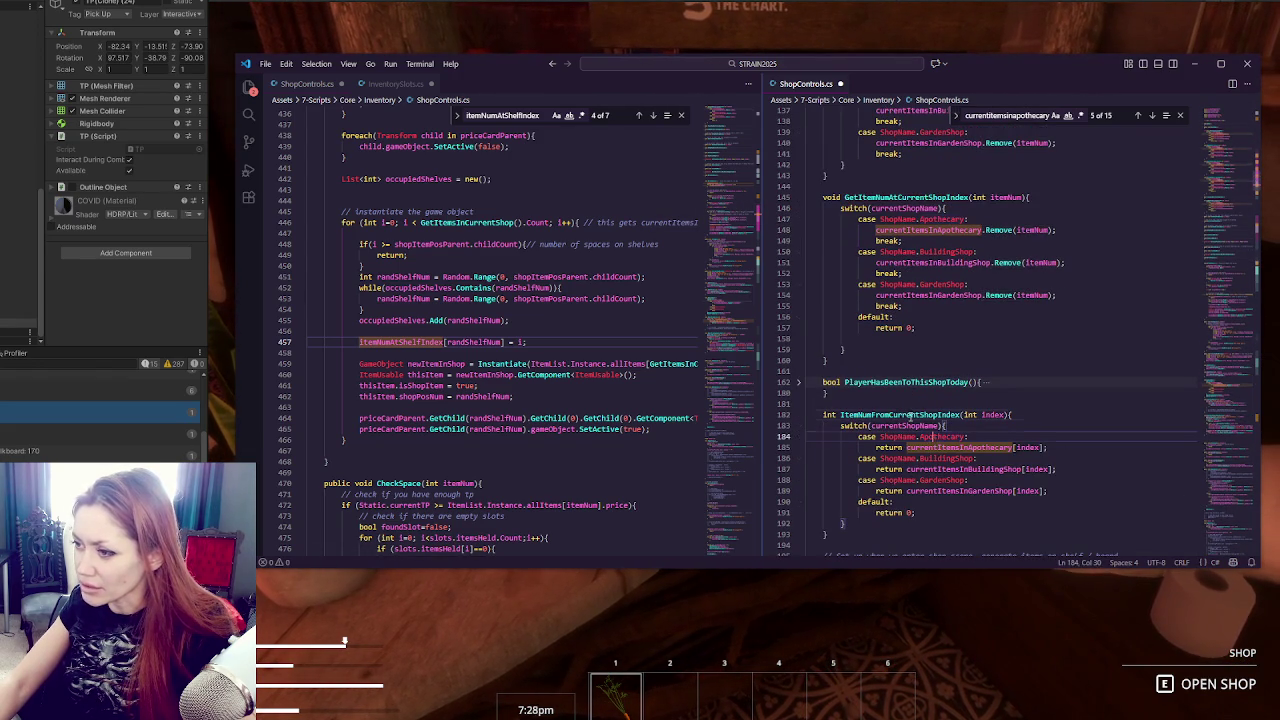
{"action": "double_click", "coordinate": [905, 197]}
{"action": "key", "text": "ctrl+c"}
{"action": "double_click", "coordinate": [905, 414]}
{"action": "key", "text": "ctrl+v"}
Move the renamed index lookup method directly below the itemNum version at line 160.
{"action": "mouse_move", "coordinate": [808, 186]}
{"action": "left_mouse_down"}
{"action": "mouse_move", "coordinate": [830, 208]}
{"action": "mouse_move", "coordinate": [889, 358]}
{"action": "left_mouse_up"}
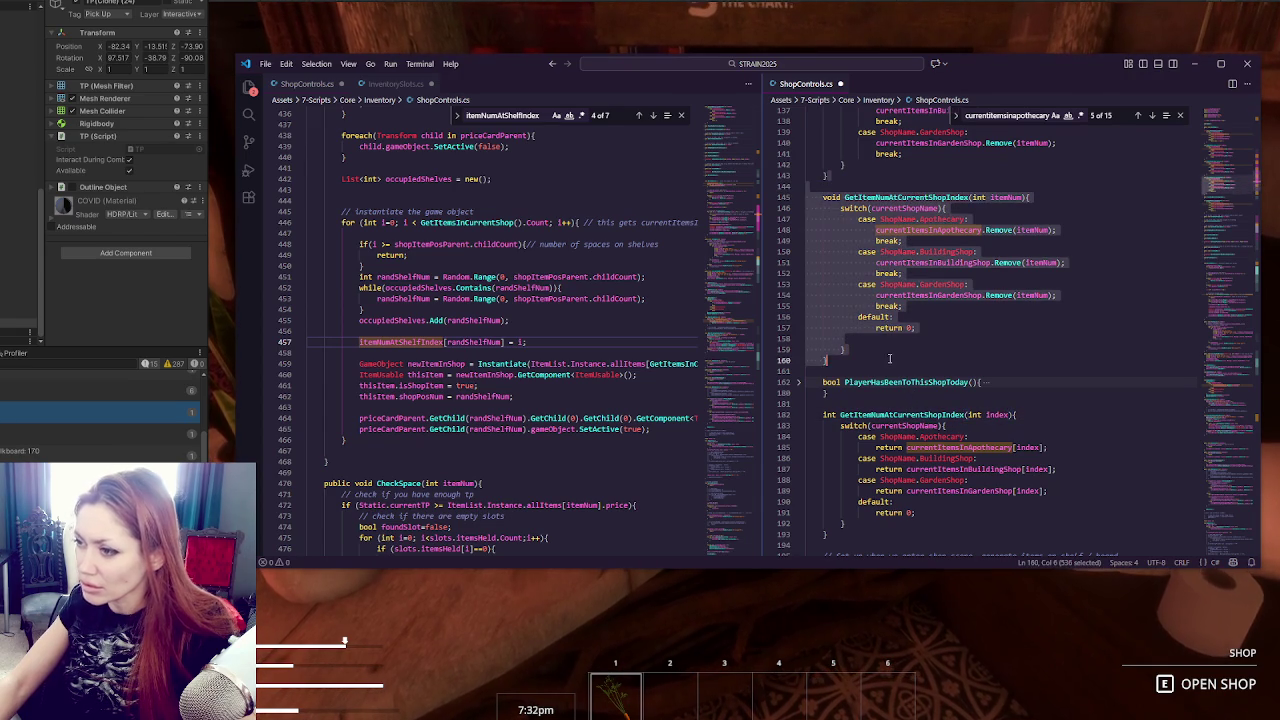
{"action": "left_click", "coordinate": [899, 360]}
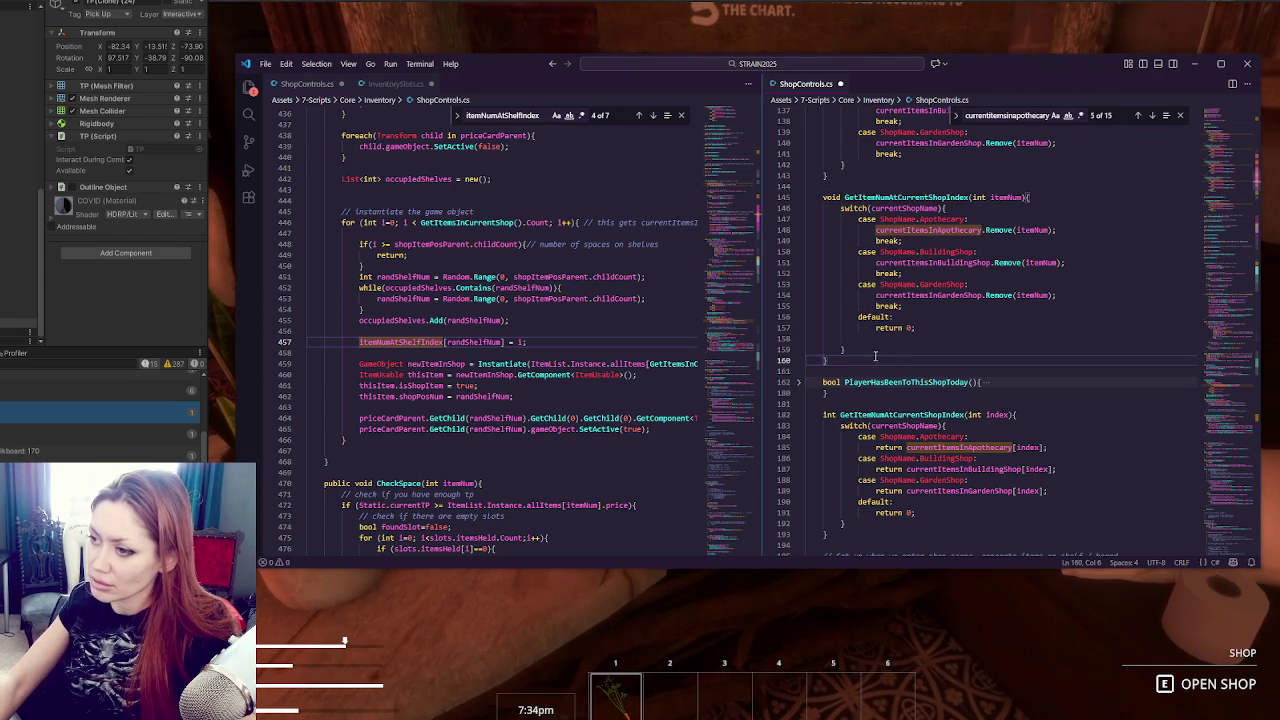
{"action": "left_click_drag", "start_coordinate": [808, 414], "coordinate": [850, 525]}
{"action": "key", "text": "Delete"}
{"action": "left_click", "coordinate": [864, 371]}
{"action": "key", "text": "Return"}
{"action": "key", "text": "Return"}
{"action": "key", "text": "Return"}
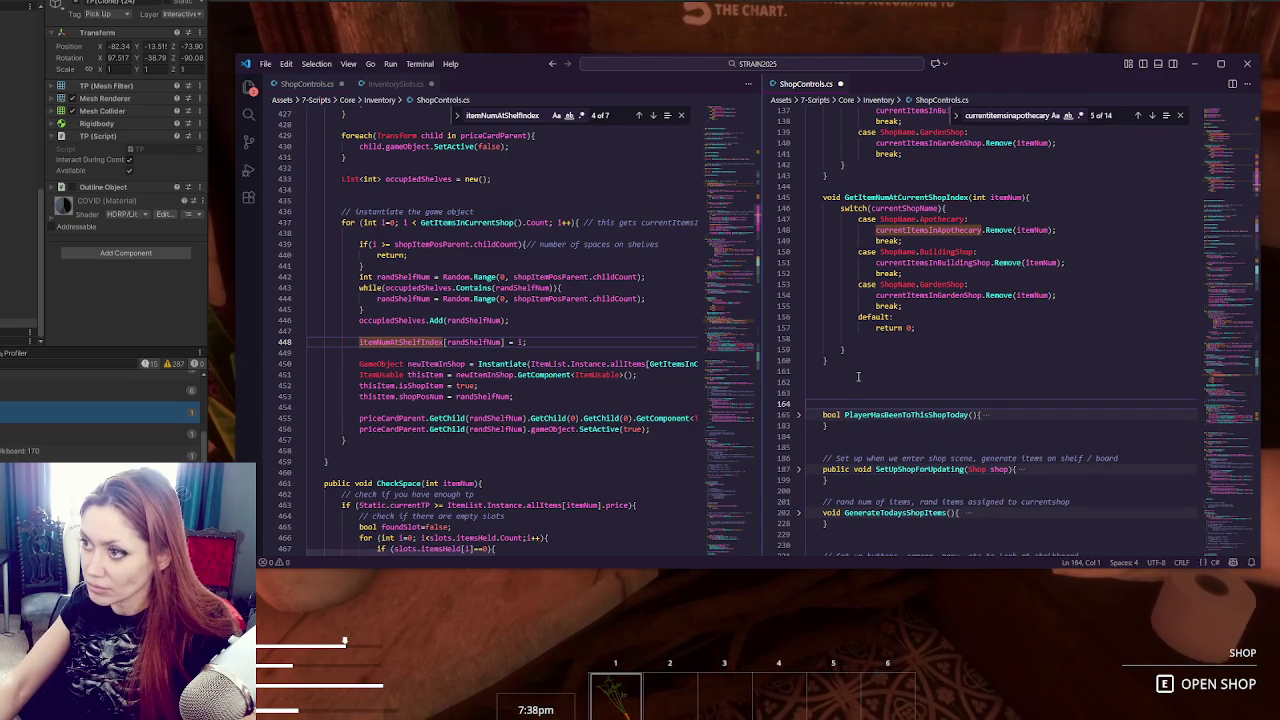
{"action": "key", "text": "ctrl+v"}
{"action": "left_click", "coordinate": [880, 360]}
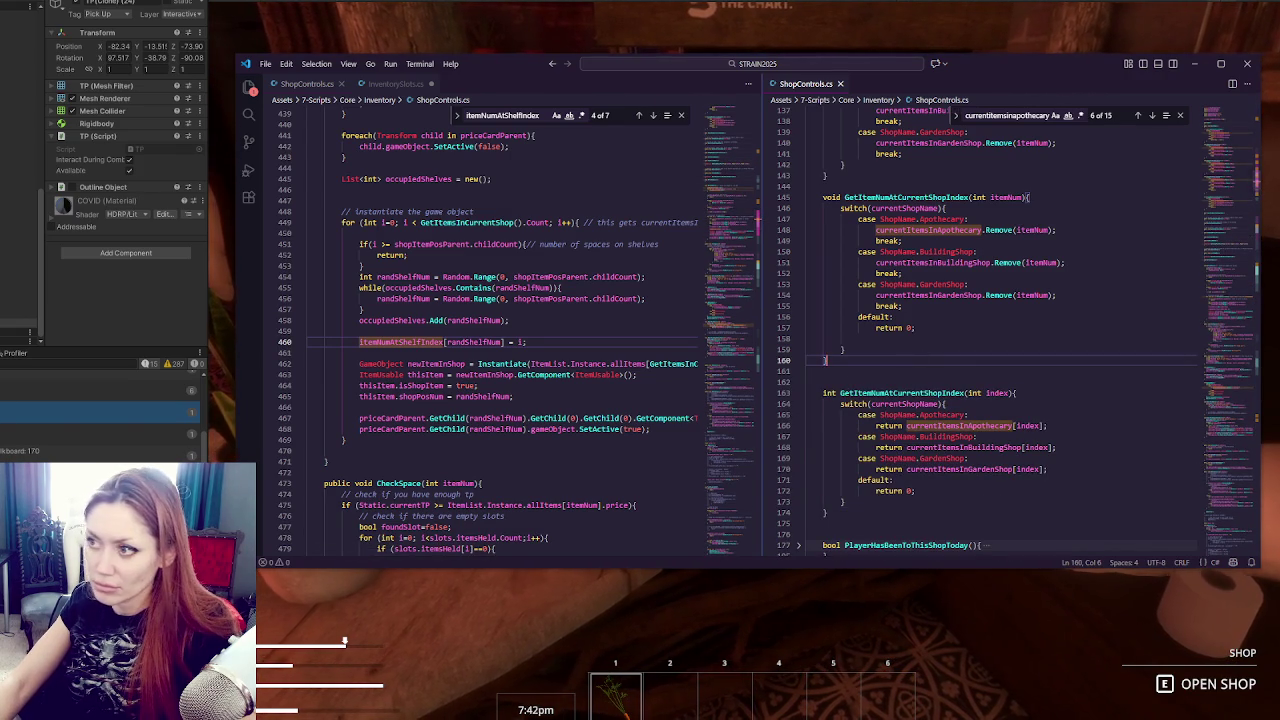
{"action": "left_click", "coordinate": [1194, 63]}
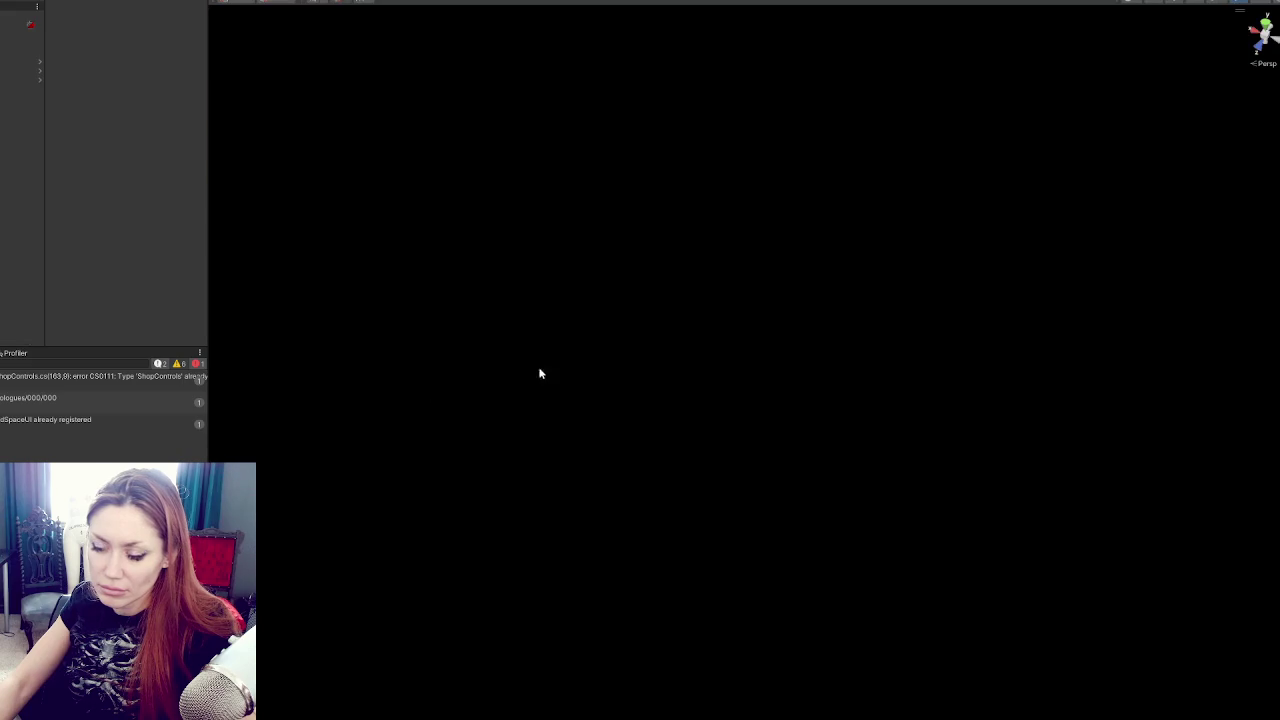
Follow the CS0111 error and delete the void GetItemNumAtCurrentShopIndex(int itemNum) duplicate.
{"action": "double_click", "coordinate": [128, 378]}
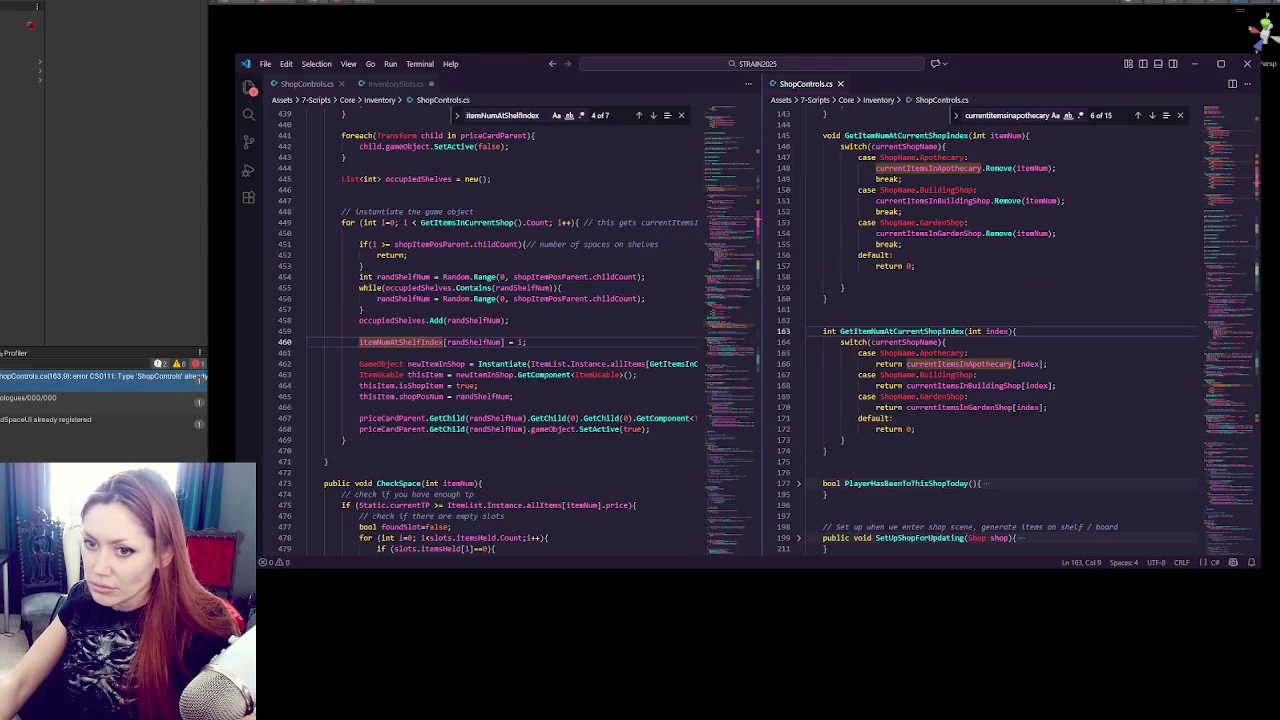
{"action": "left_click", "coordinate": [108, 367]}
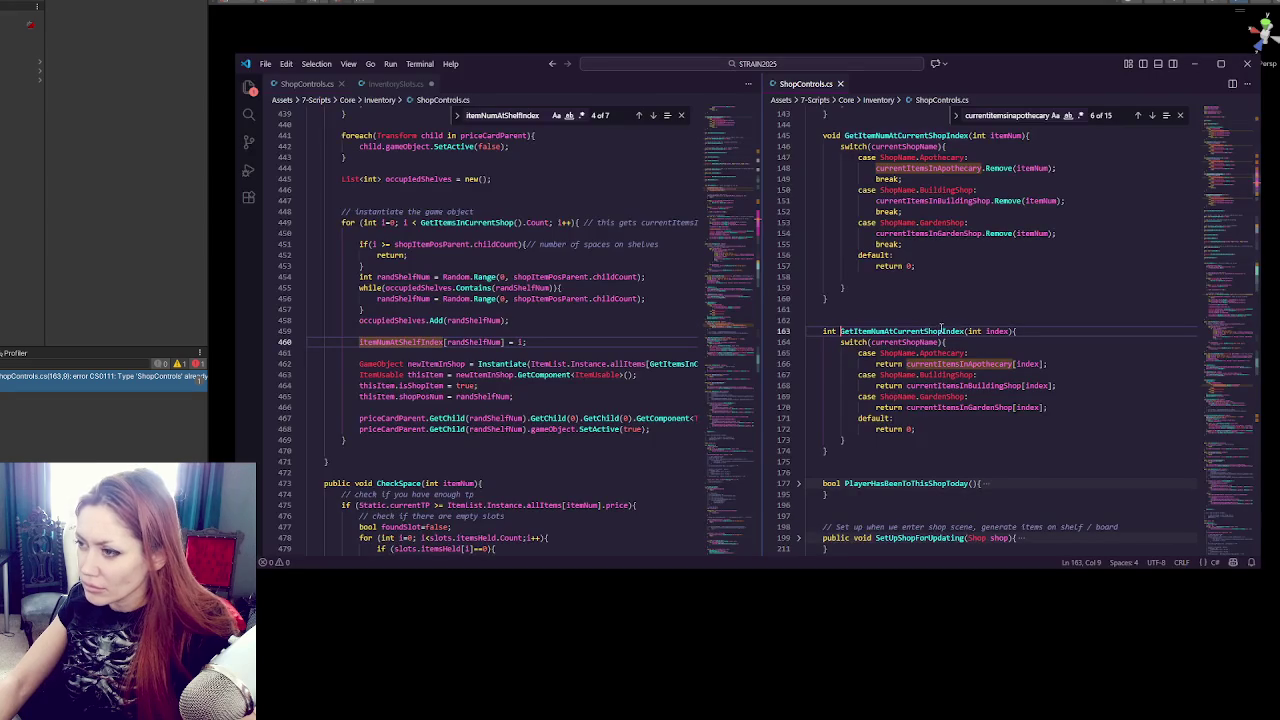
{"action": "double_click", "coordinate": [907, 331]}
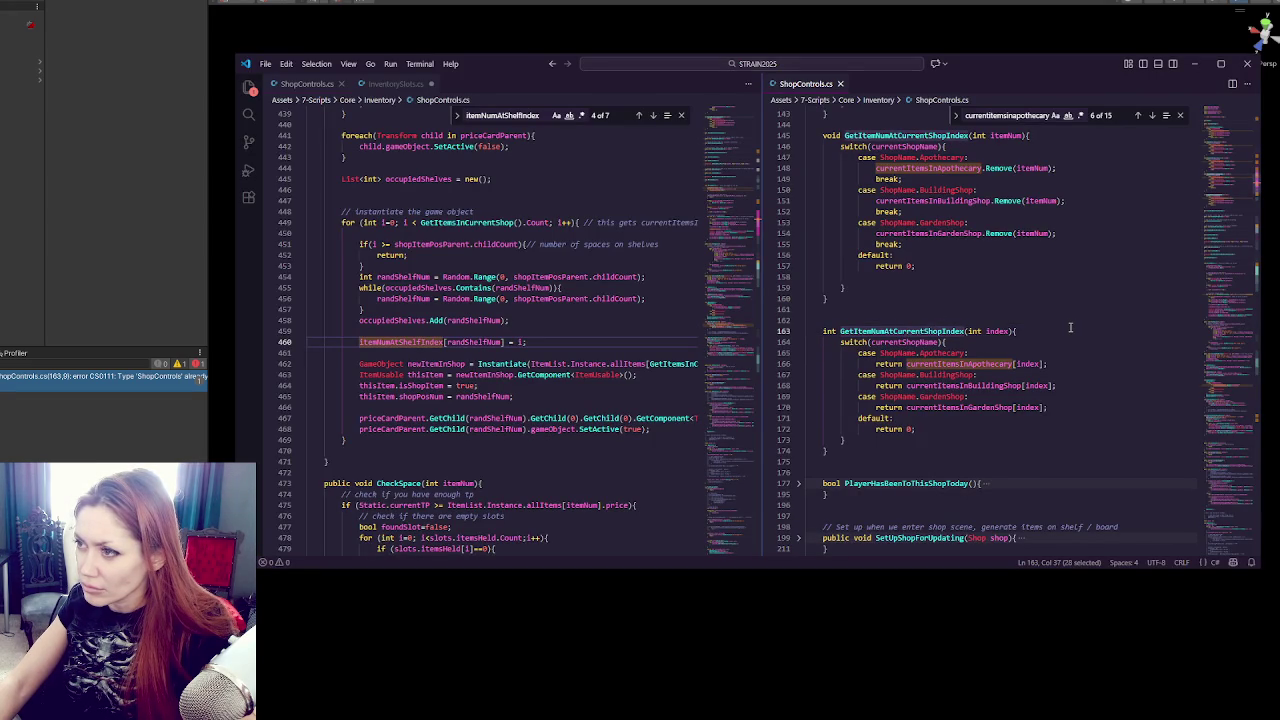
{"action": "scroll", "coordinate": [1070, 327], "scroll_direction": "up", "scroll_amount": 5}
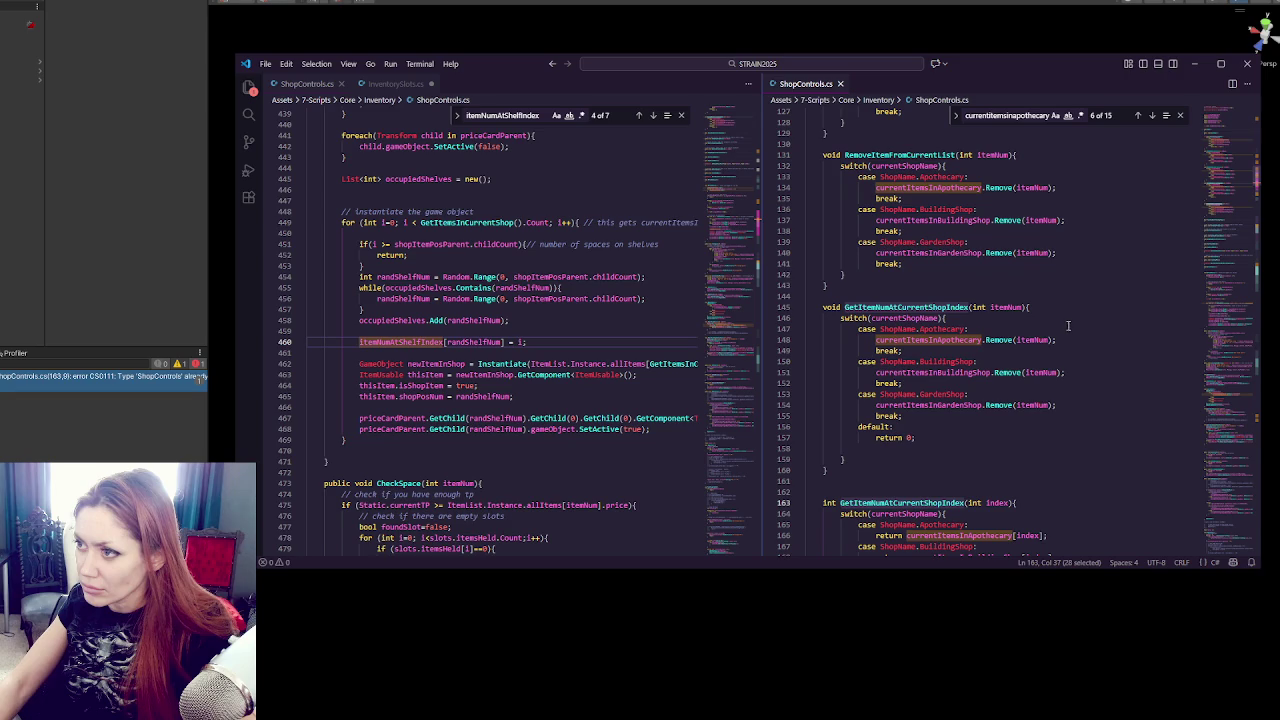
{"action": "mouse_move", "coordinate": [808, 298]}
{"action": "left_mouse_down"}
{"action": "mouse_move", "coordinate": [864, 455]}
{"action": "mouse_move", "coordinate": [860, 430]}
{"action": "mouse_move", "coordinate": [860, 470]}
{"action": "mouse_move", "coordinate": [864, 451]}
{"action": "mouse_move", "coordinate": [888, 470]}
{"action": "left_mouse_up"}
{"action": "key", "text": "Delete"}
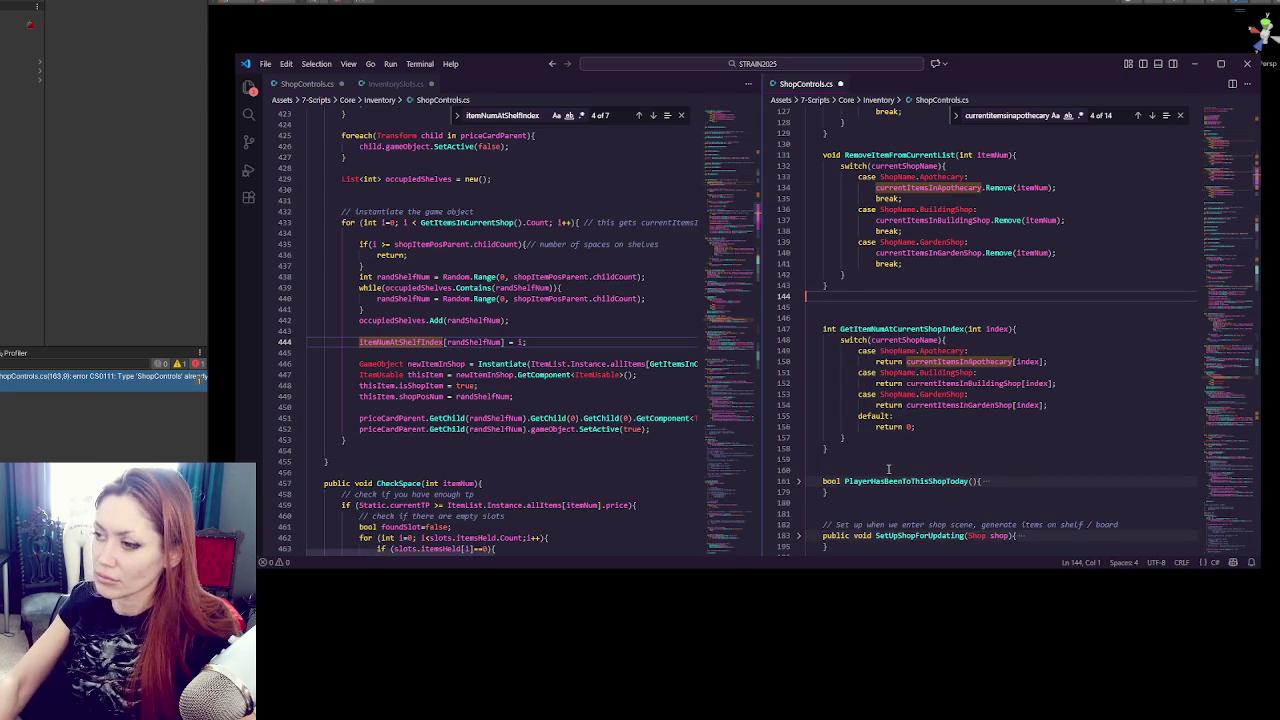
{"action": "left_click", "coordinate": [70, 390]}
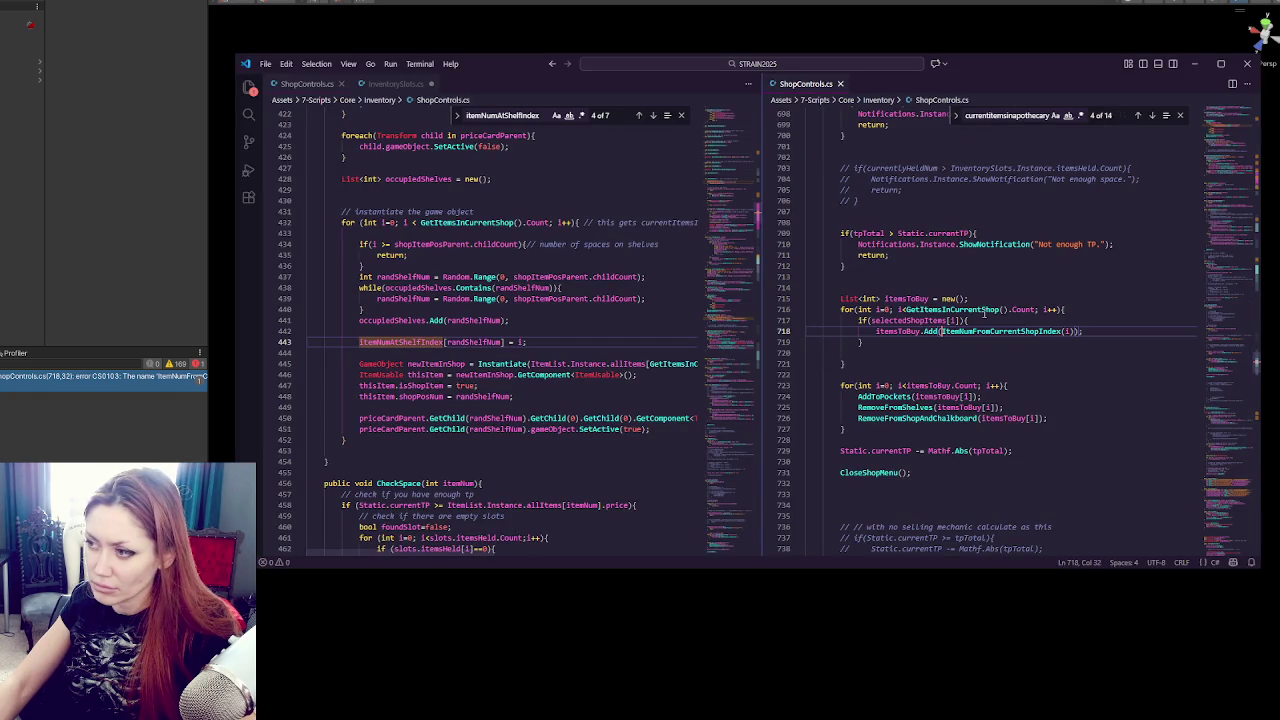
Change line 718's call to GetItemNumAtCurrentShopIndex and paste that call into line 443.
{"action": "double_click", "coordinate": [1003, 331]}
{"action": "type", "text": "Get"}
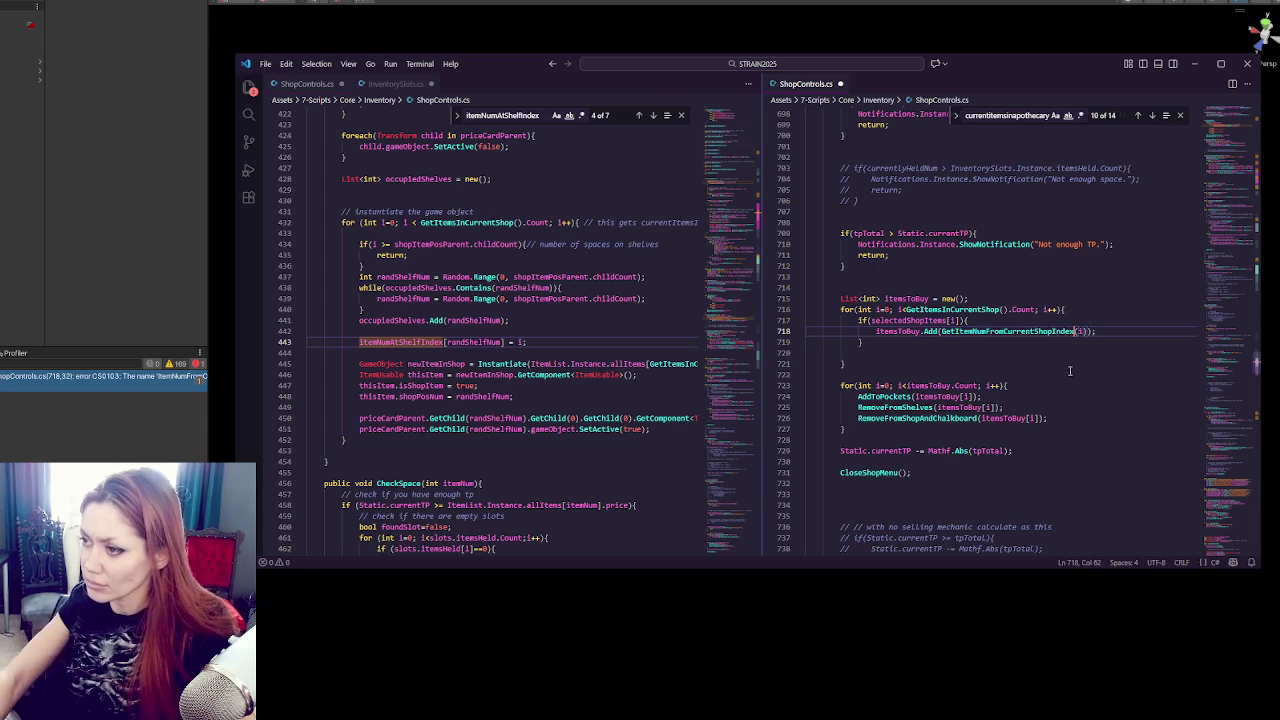
{"action": "double_click", "coordinate": [1030, 331]}
{"action": "key", "text": "ctrl+c"}
{"action": "left_click", "coordinate": [520, 342]}
{"action": "key", "text": "ctrl+v"}
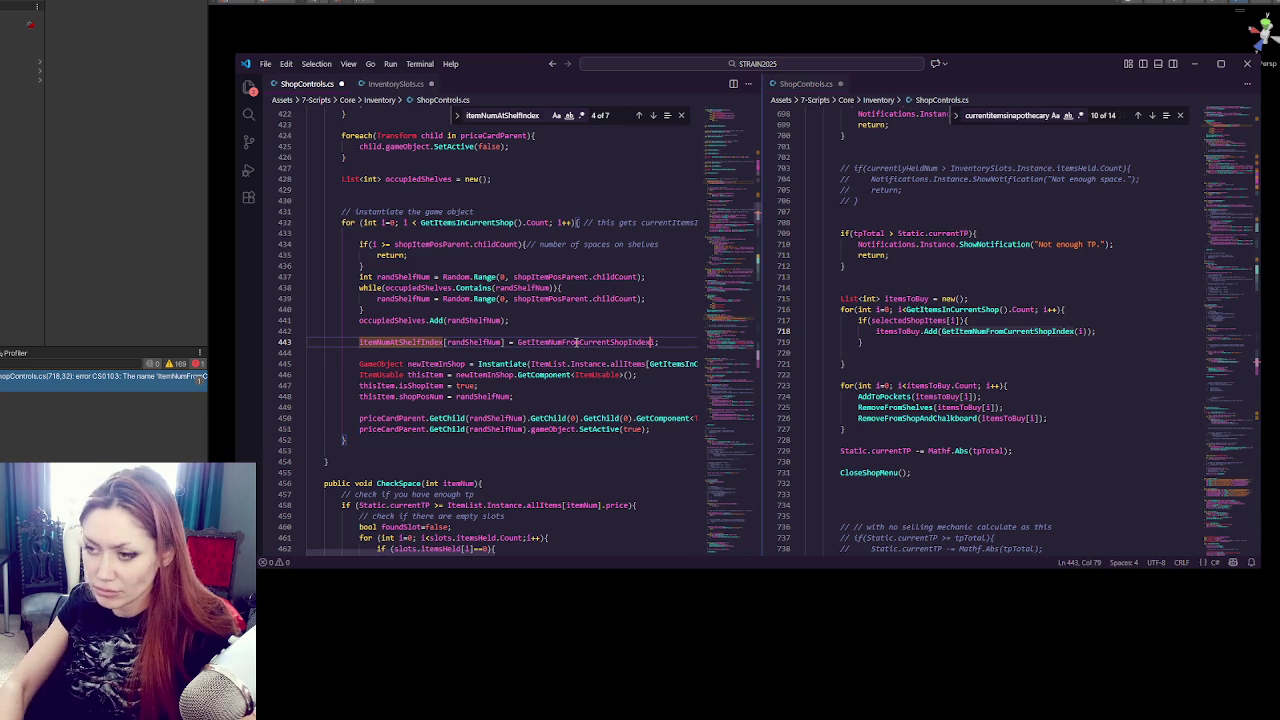
{"action": "type", "text": "(i"}
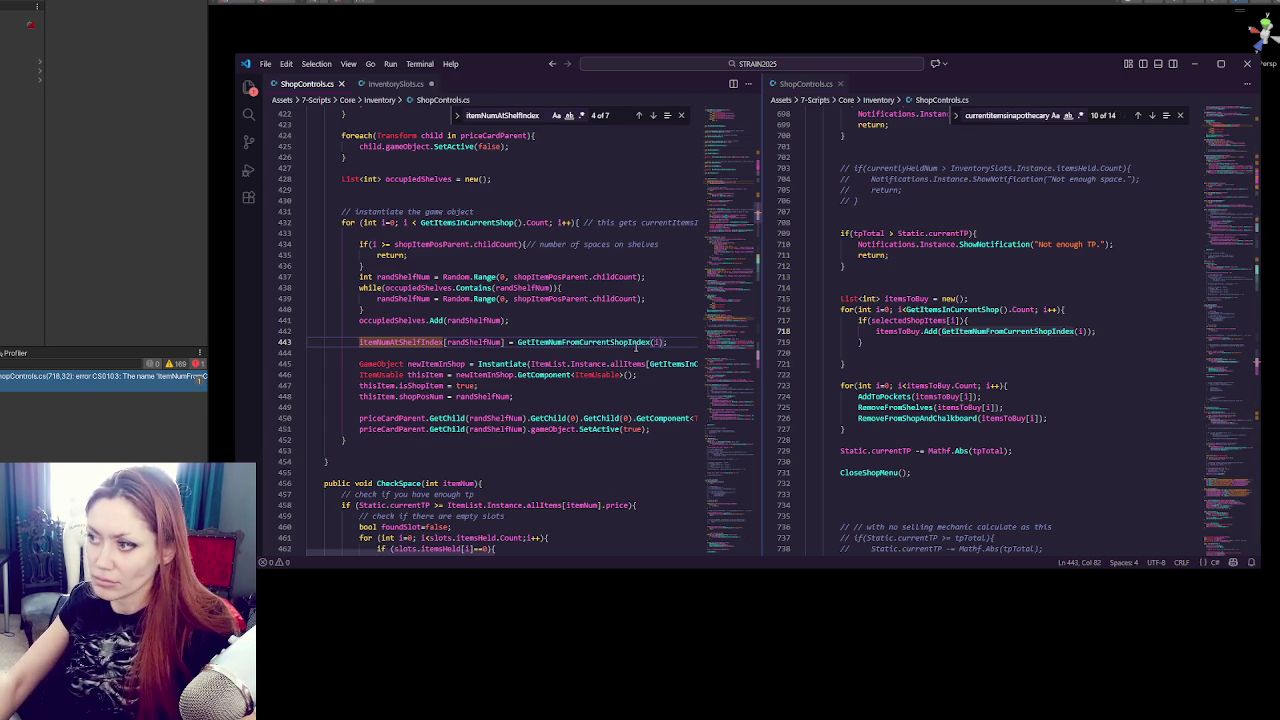
After checking Unity's errors, replace line 443's misnamed call with GetItemNumAtCurrentShopIndex and recompile.
{"action": "key", "text": "alt+Tab"}
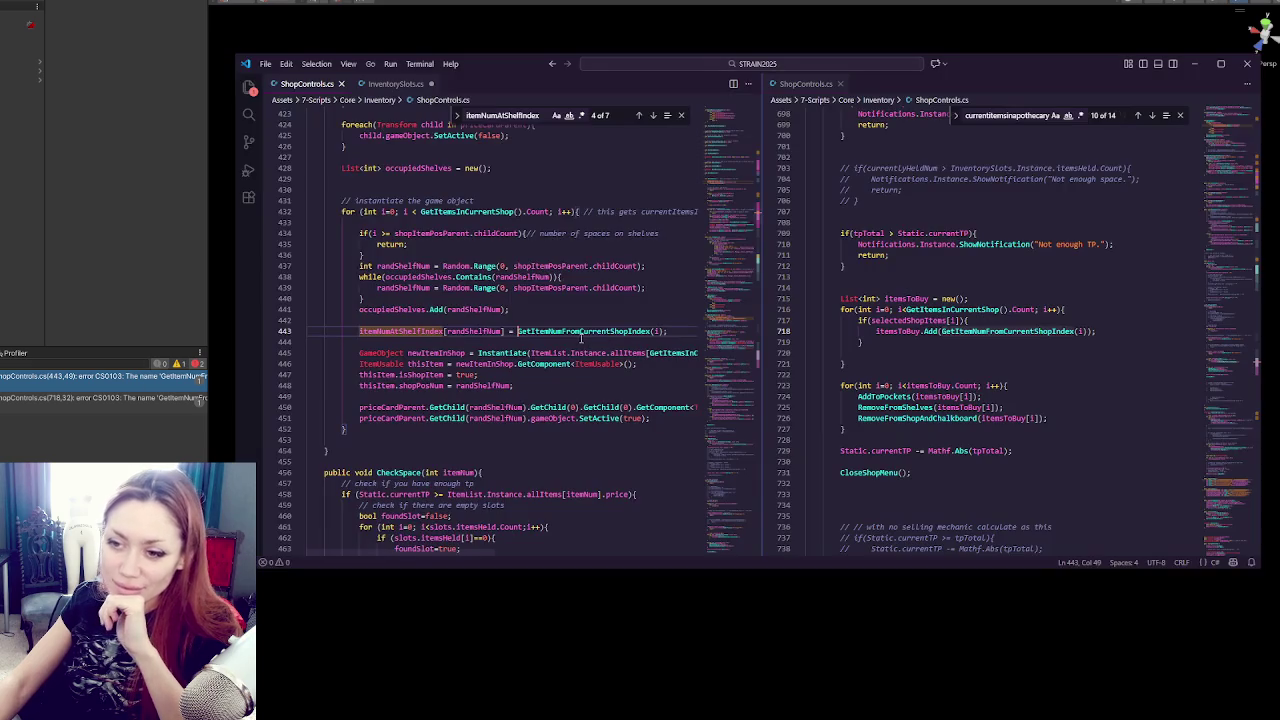
{"action": "left_click_drag", "start_coordinate": [1252, 360], "coordinate": [1250, 107]}
{"action": "scroll", "coordinate": [962, 291], "scroll_direction": "down", "scroll_amount": 10}
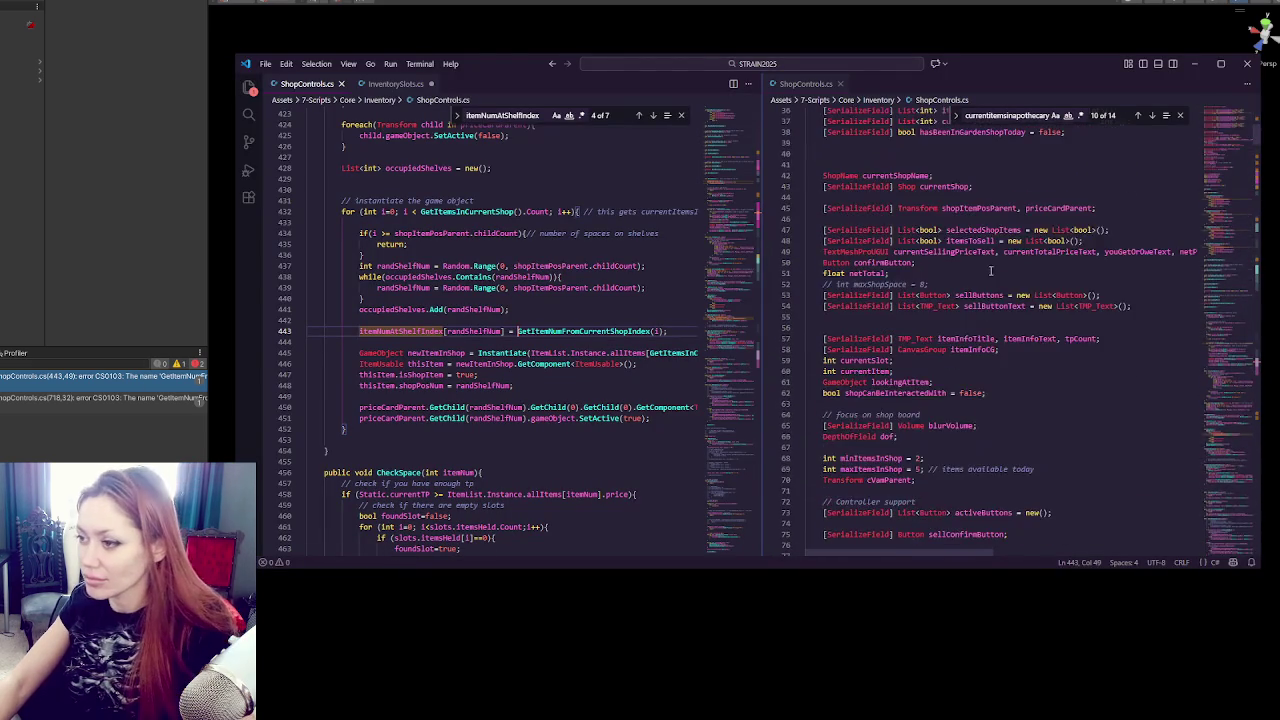
{"action": "scroll", "coordinate": [945, 340], "scroll_direction": "down", "scroll_amount": 10}
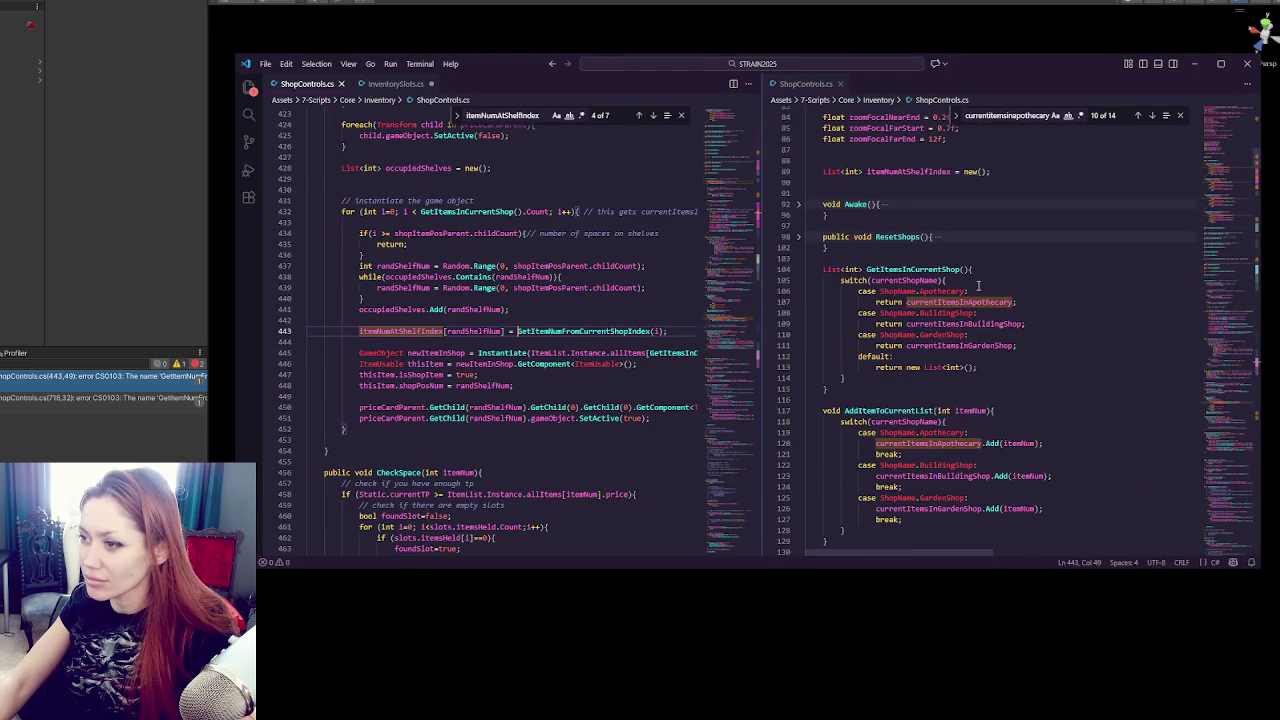
{"action": "double_click", "coordinate": [906, 297]}
{"action": "key", "text": "ctrl+c"}
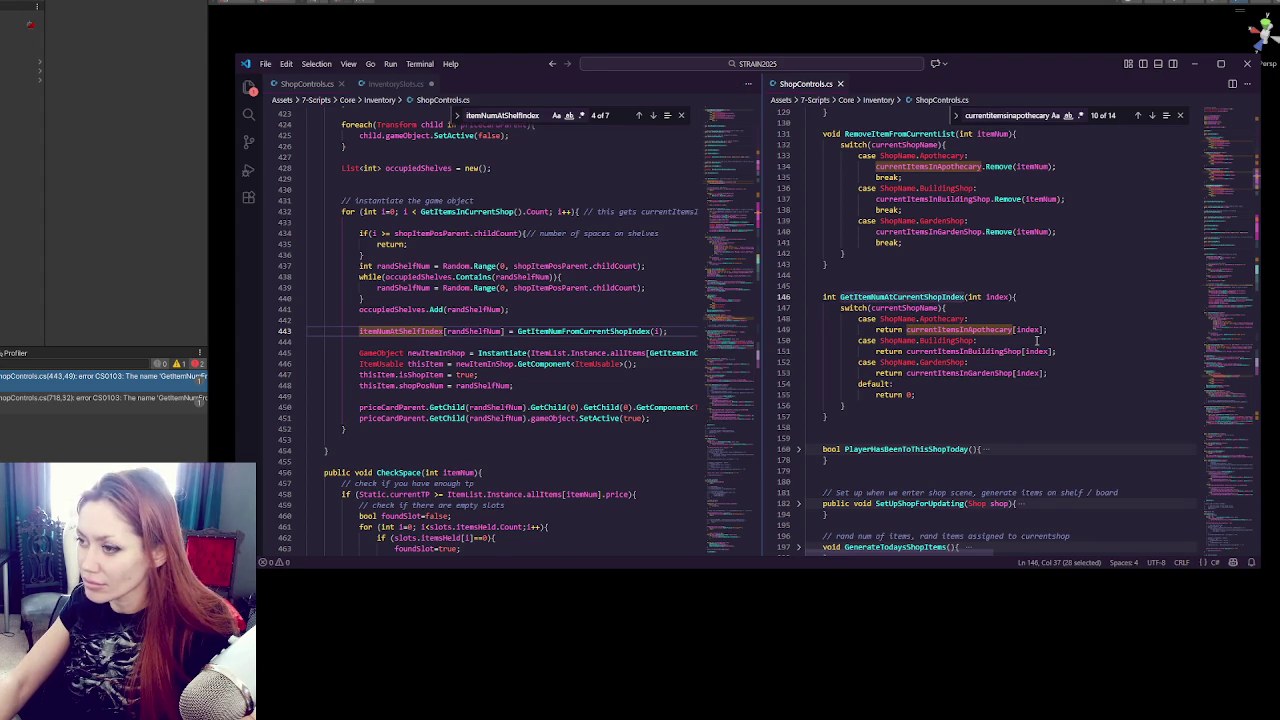
{"action": "double_click", "coordinate": [585, 331]}
{"action": "key", "text": "ctrl+v"}
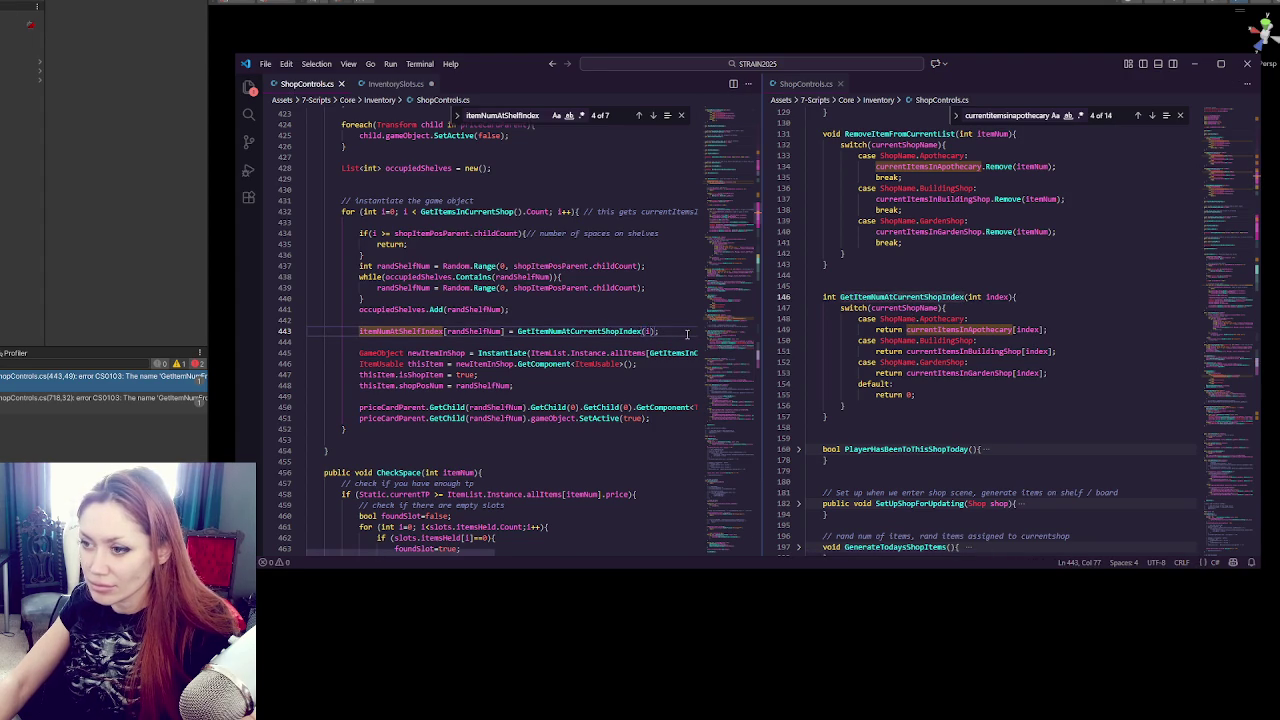
{"action": "left_click", "coordinate": [257, 400]}
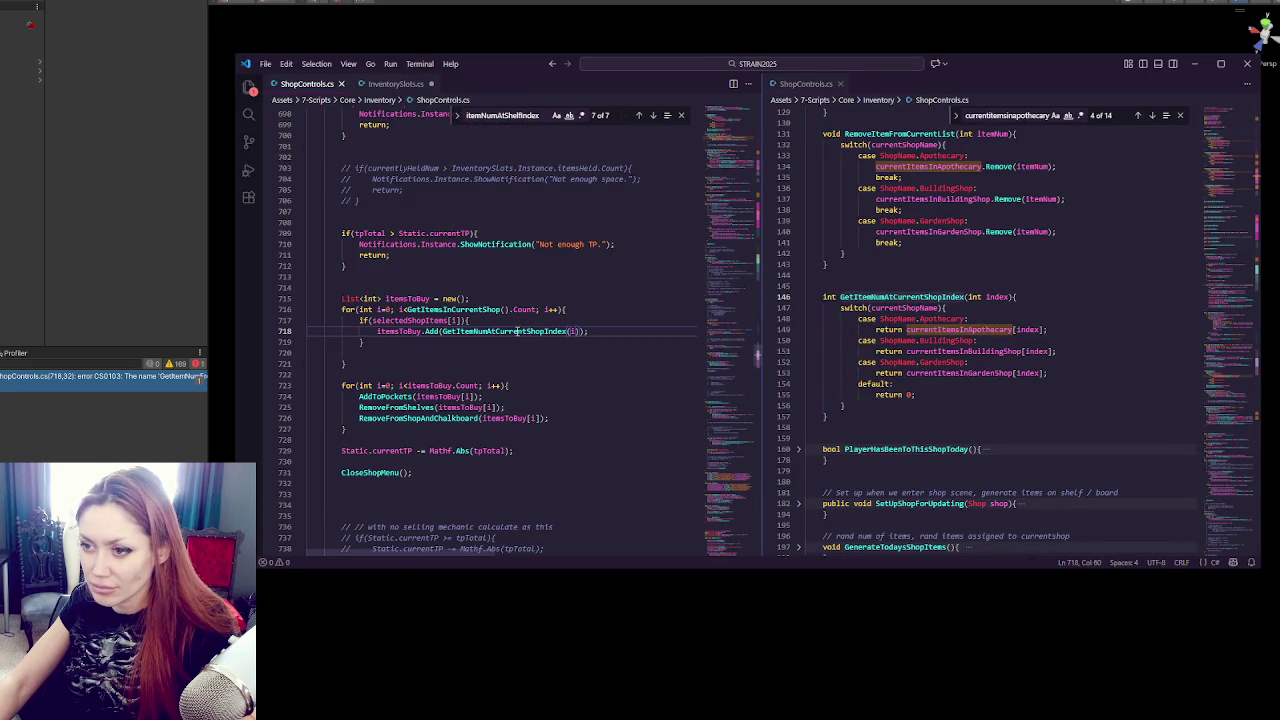
{"action": "left_click", "coordinate": [172, 428]}
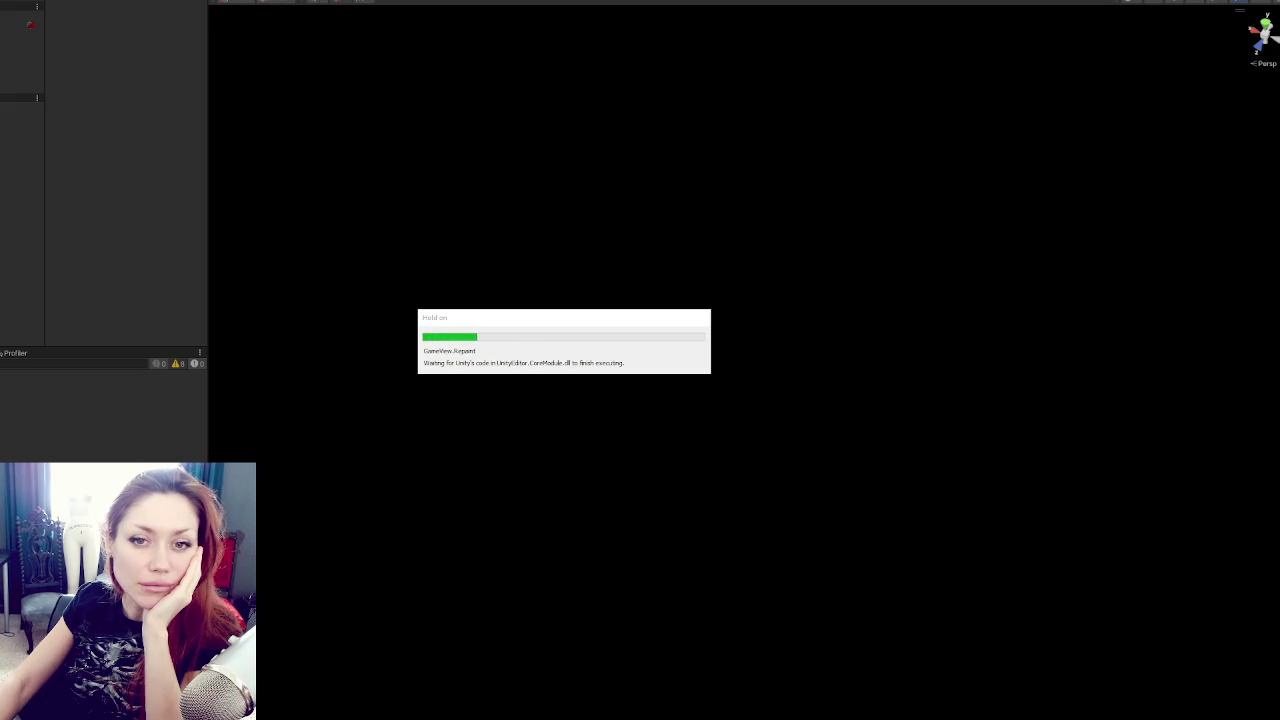
Continue the saved game, walk to the counter and buy the Carrot Sapling.
{"action": "left_click", "coordinate": [766, 518]}
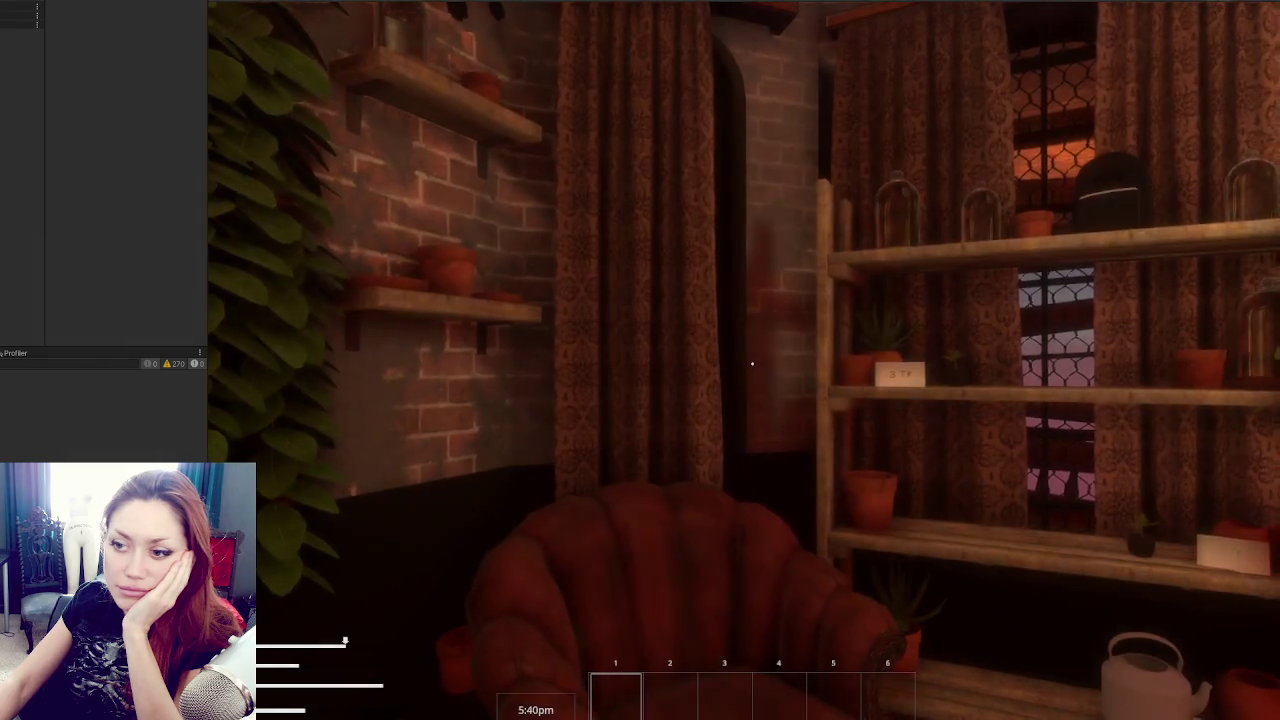
{"action": "key", "text": "w"}
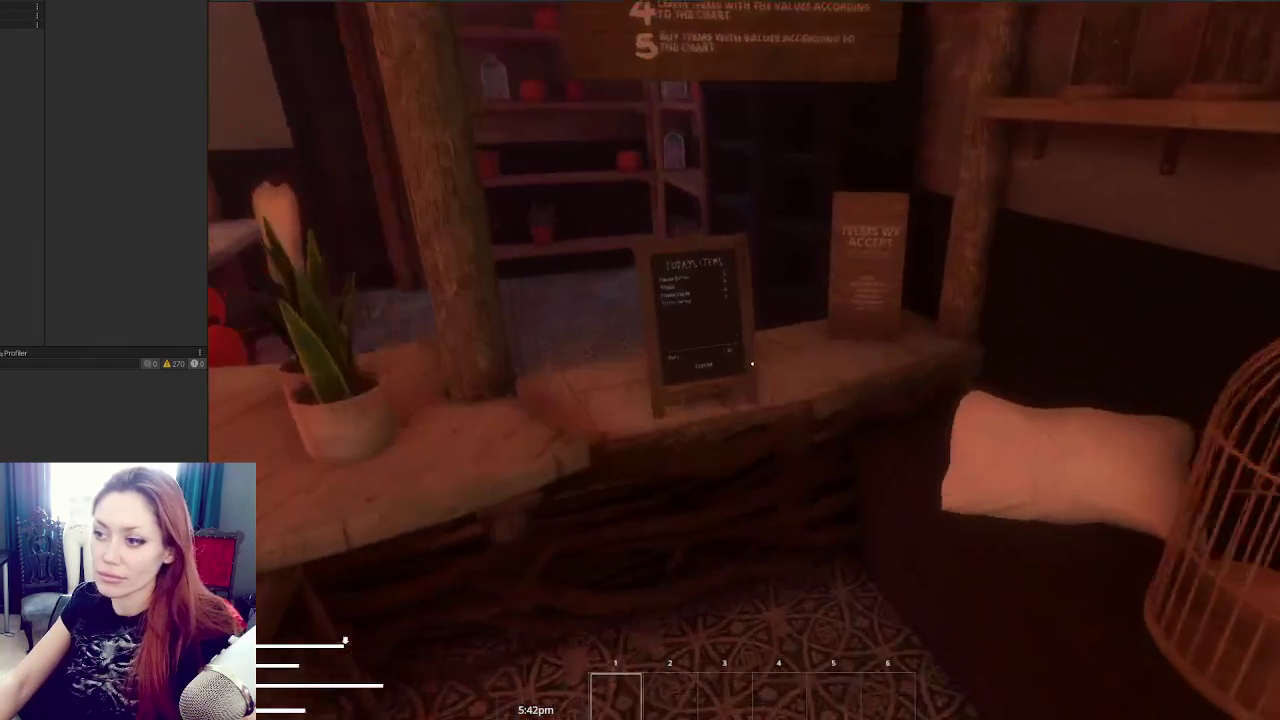
{"action": "key", "text": "e"}
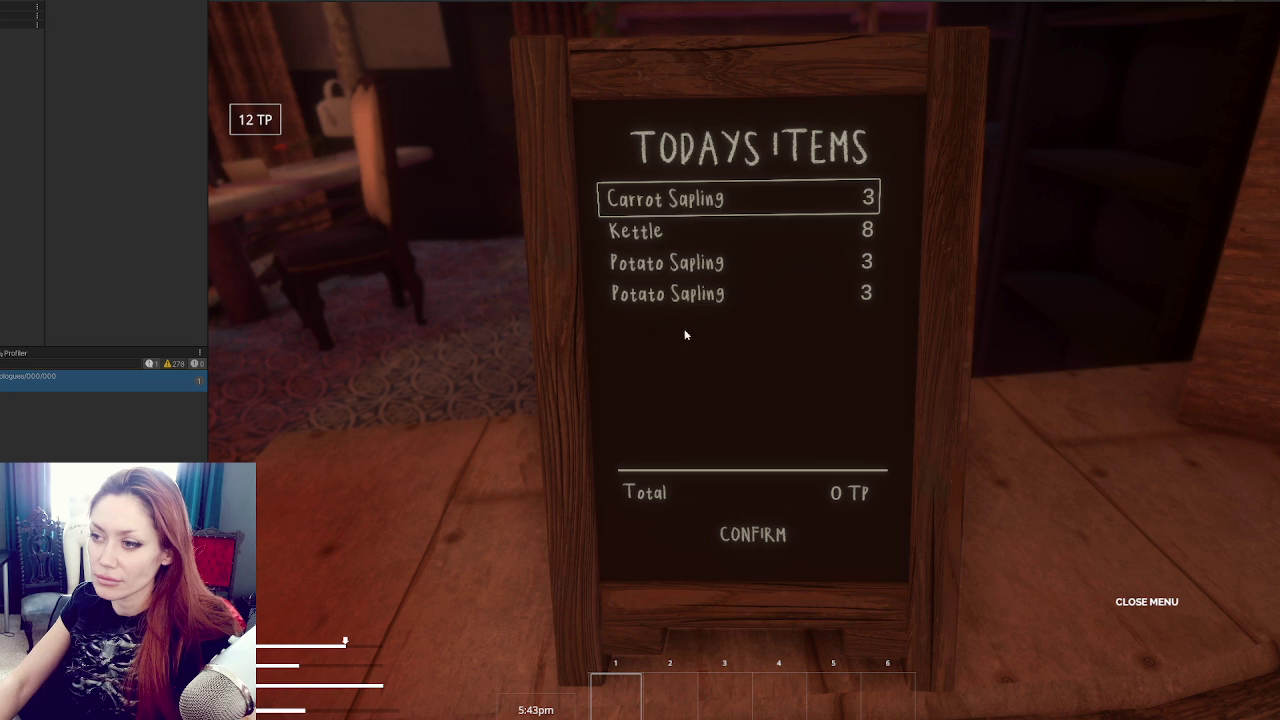
{"action": "left_click", "coordinate": [689, 199]}
{"action": "left_click", "coordinate": [748, 552]}
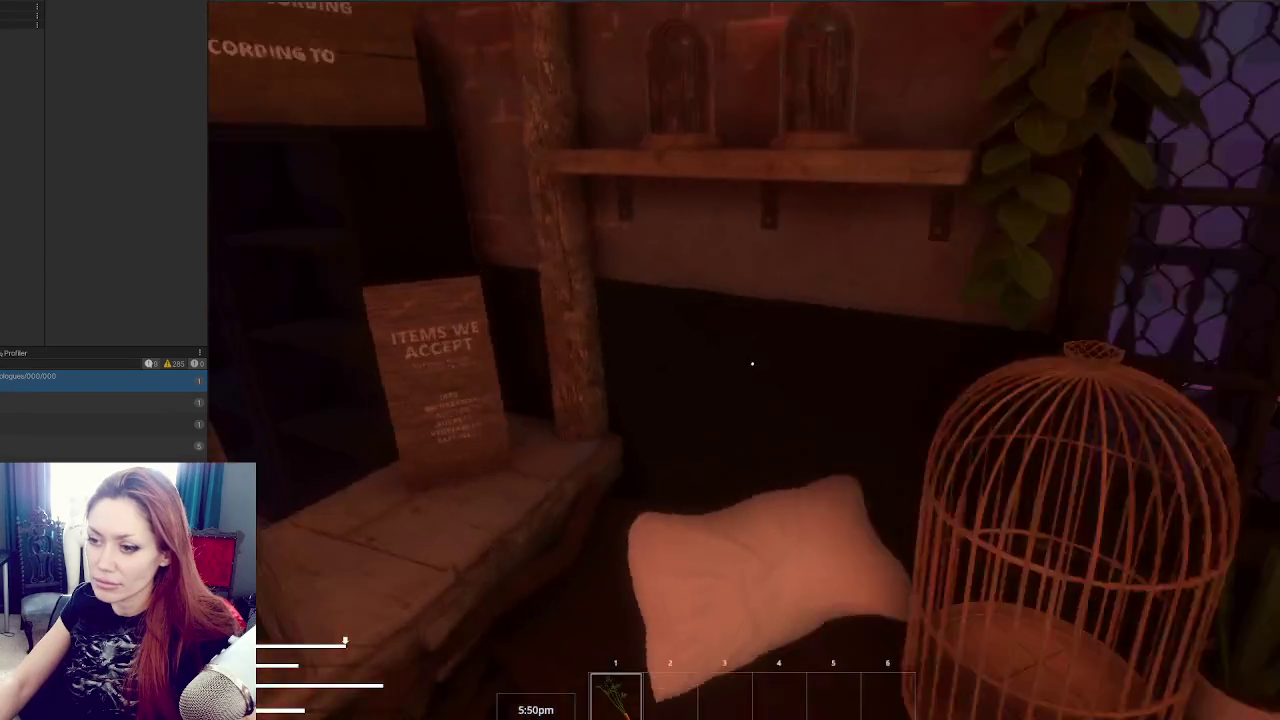
Walk around the shop past the counter to the wooden chest, then stop play mode.
{"action": "key", "text": "w"}
{"action": "key", "text": "w"}
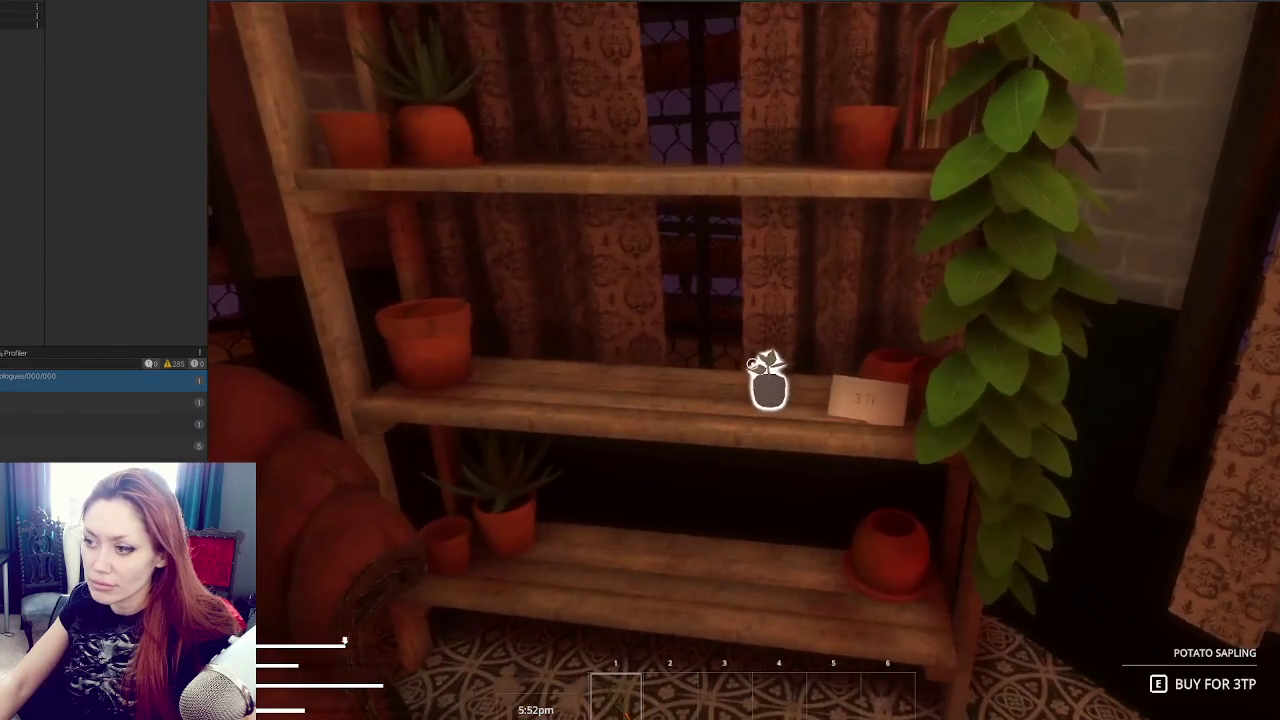
{"action": "key", "text": "s"}
{"action": "key", "text": "w"}
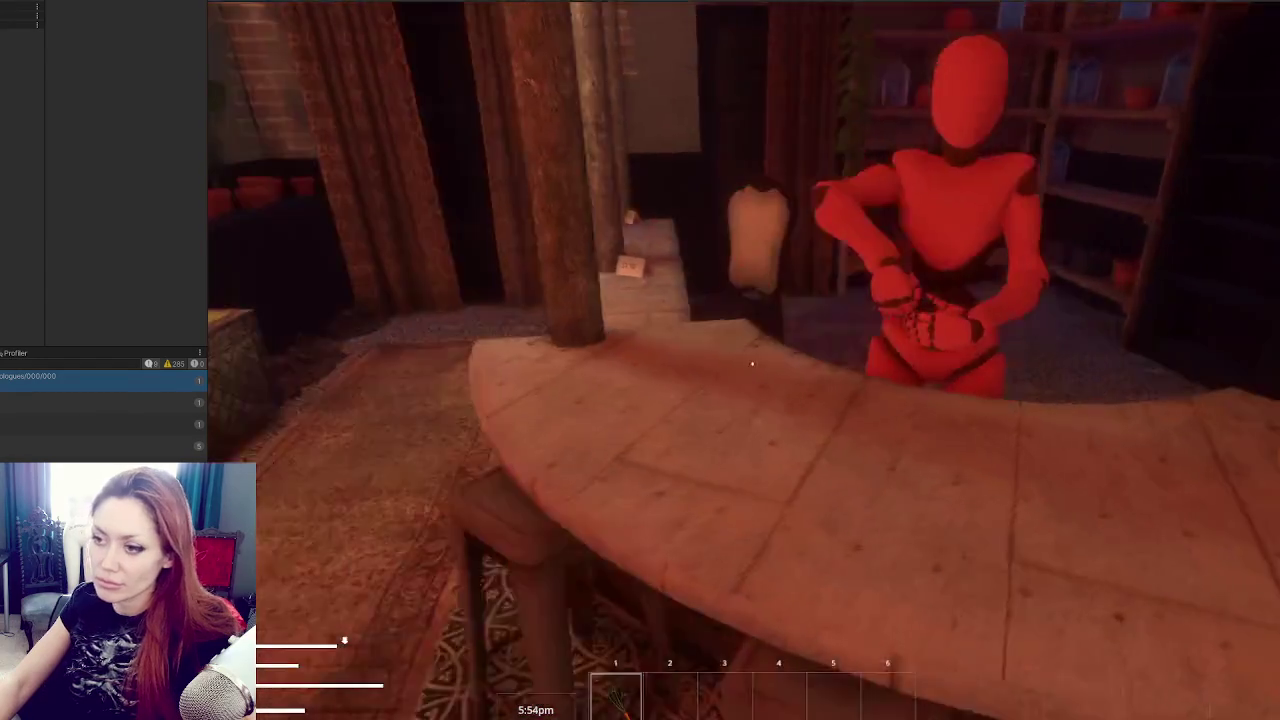
{"action": "key", "text": "w"}
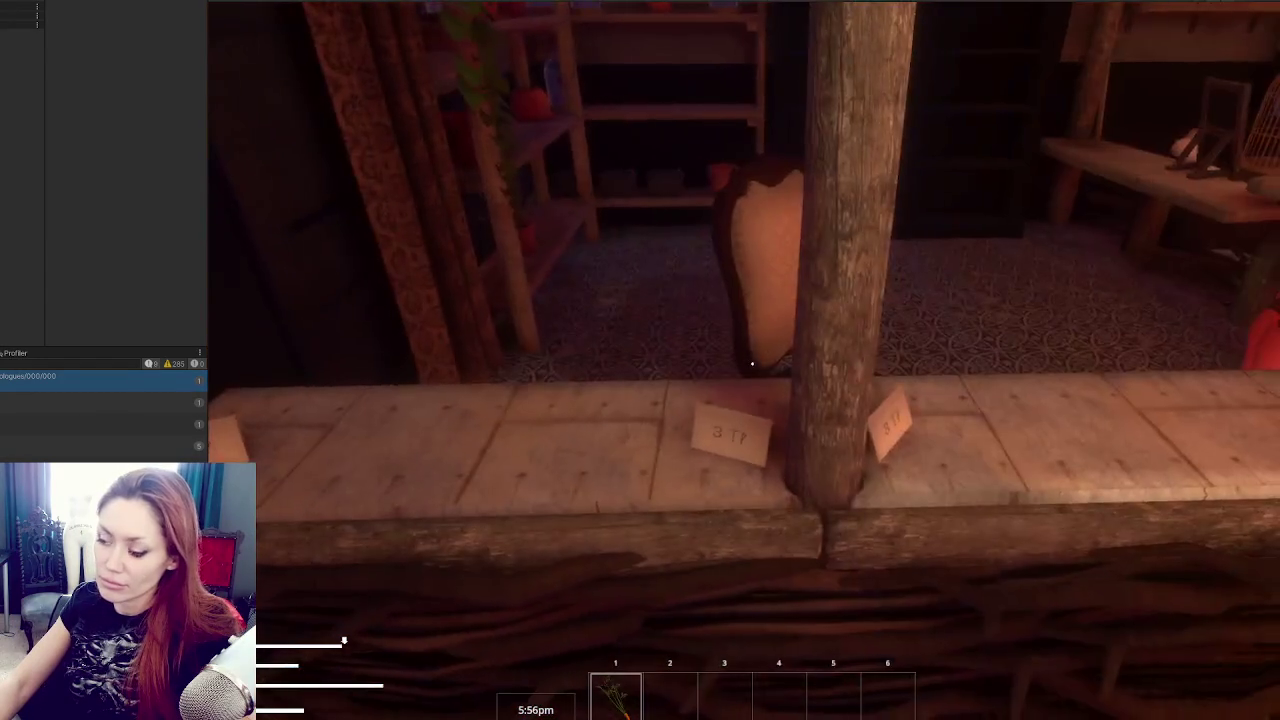
{"action": "key", "text": "w"}
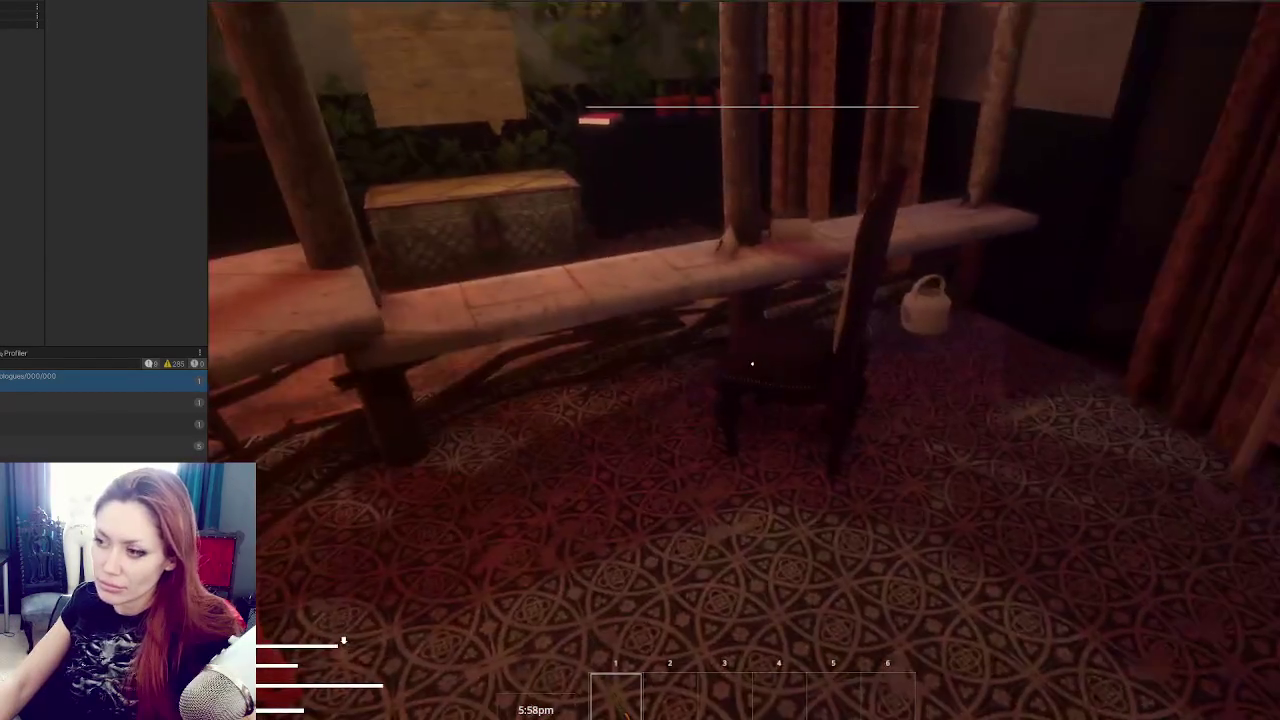
{"action": "key", "text": "w"}
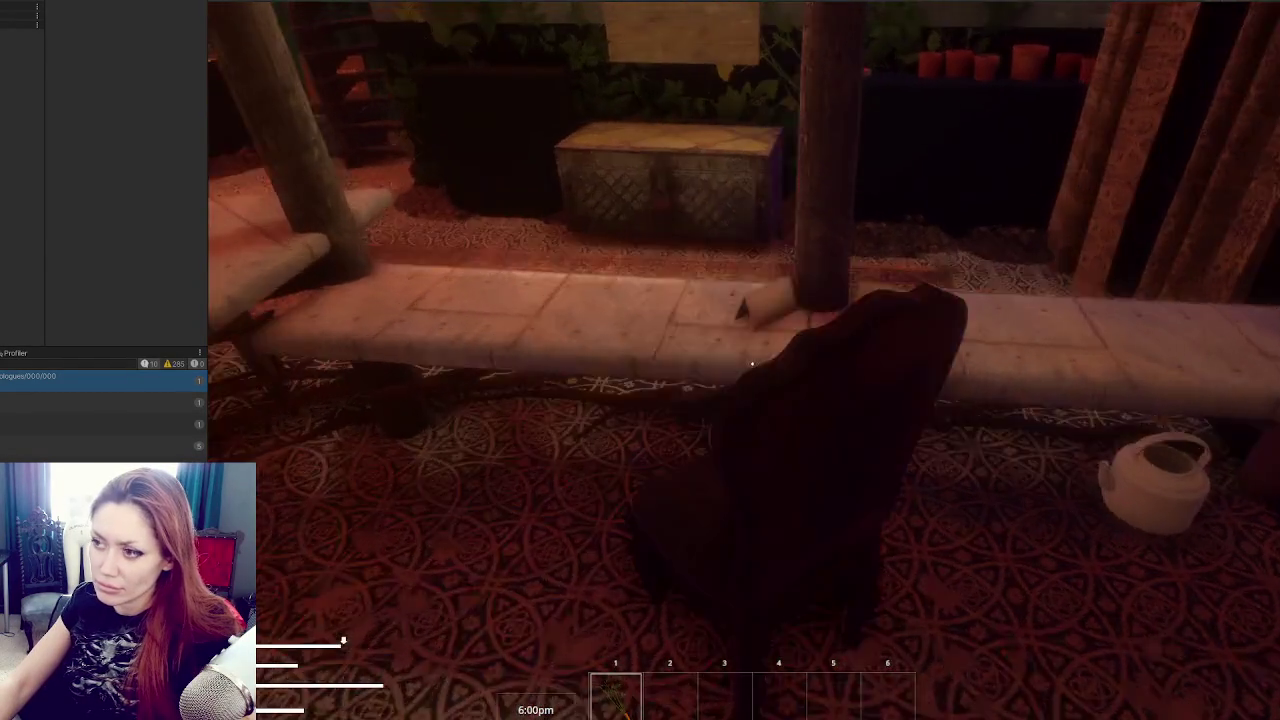
{"action": "key", "text": "w"}
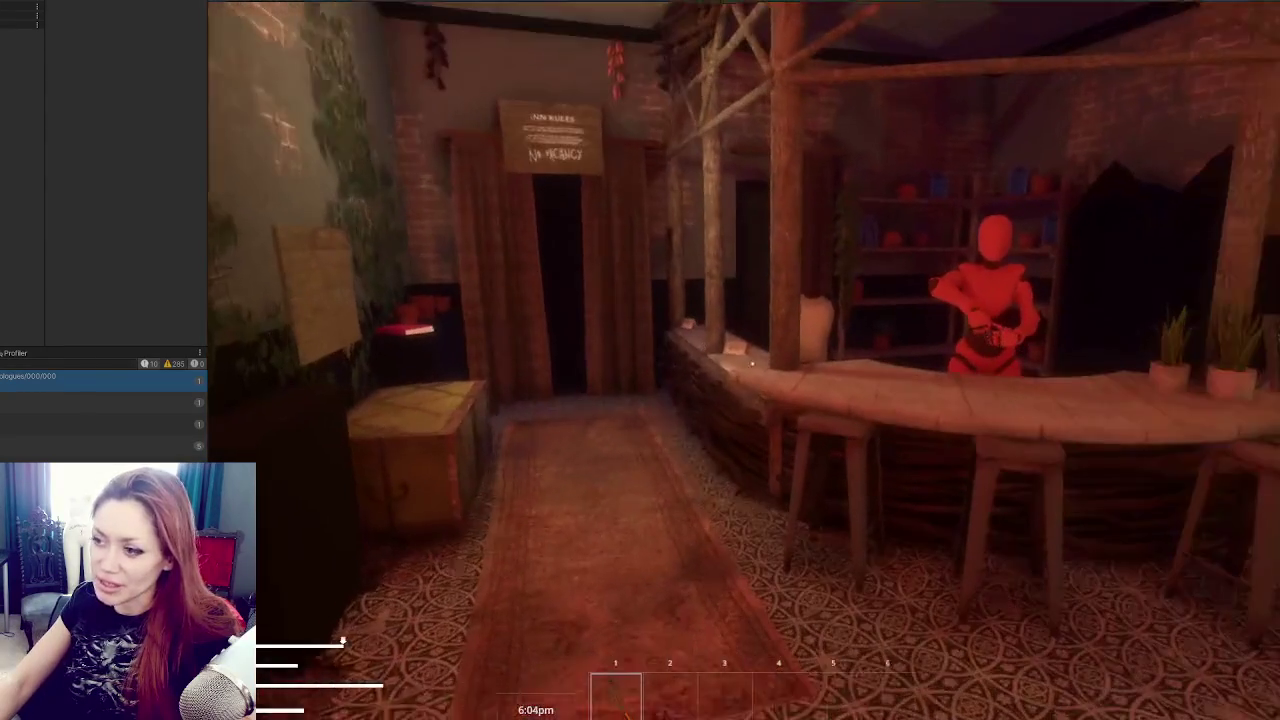
{"action": "key", "text": "Escape"}
{"action": "key", "text": "ctrl+p"}
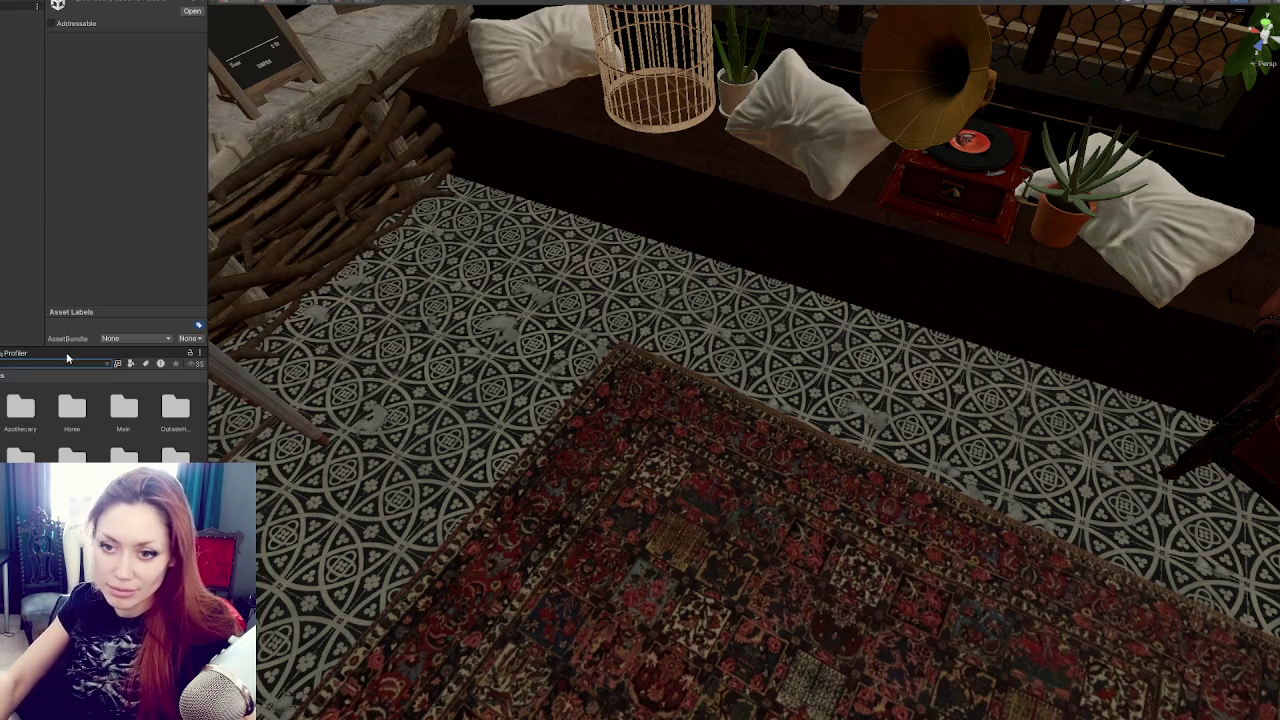
Filter the Project view to prefabs and move the scene camera over to the shop counter.
{"action": "left_click", "coordinate": [130, 363]}
{"action": "left_click", "coordinate": [150, 470]}
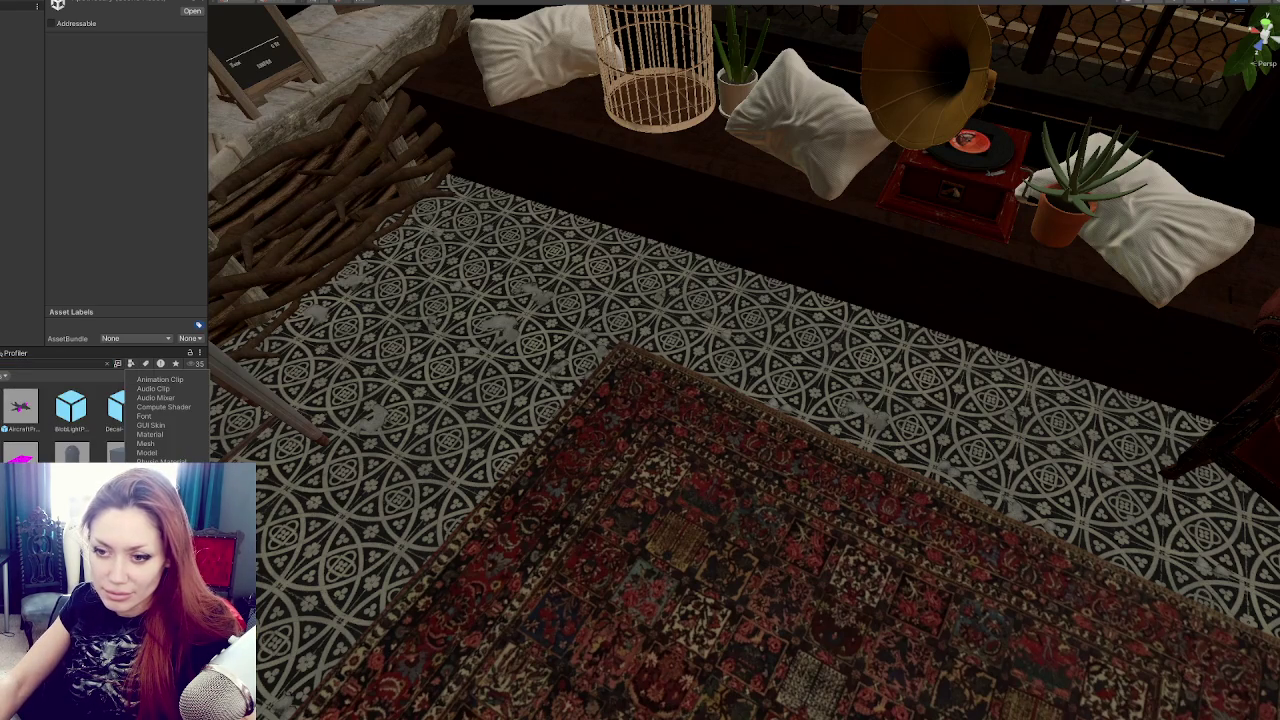
{"action": "left_click", "coordinate": [648, 425]}
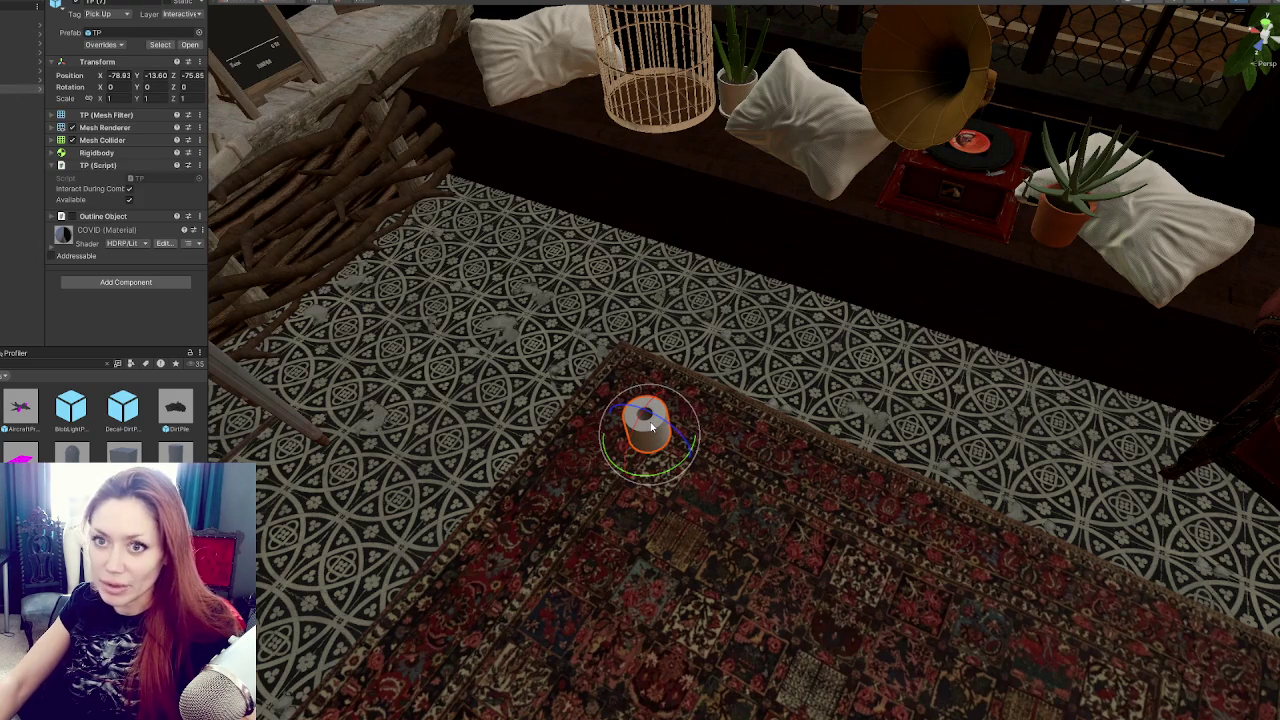
{"action": "mouse_move", "coordinate": [651, 427]}
{"action": "left_mouse_down"}
{"action": "mouse_move", "coordinate": [678, 392]}
{"action": "mouse_move", "coordinate": [620, 360]}
{"action": "mouse_move", "coordinate": [734, 346]}
{"action": "mouse_move", "coordinate": [471, 313]}
{"action": "mouse_move", "coordinate": [663, 309]}
{"action": "left_mouse_up"}
Select the price card and the cubes along the counter.
{"action": "left_click", "coordinate": [595, 368]}
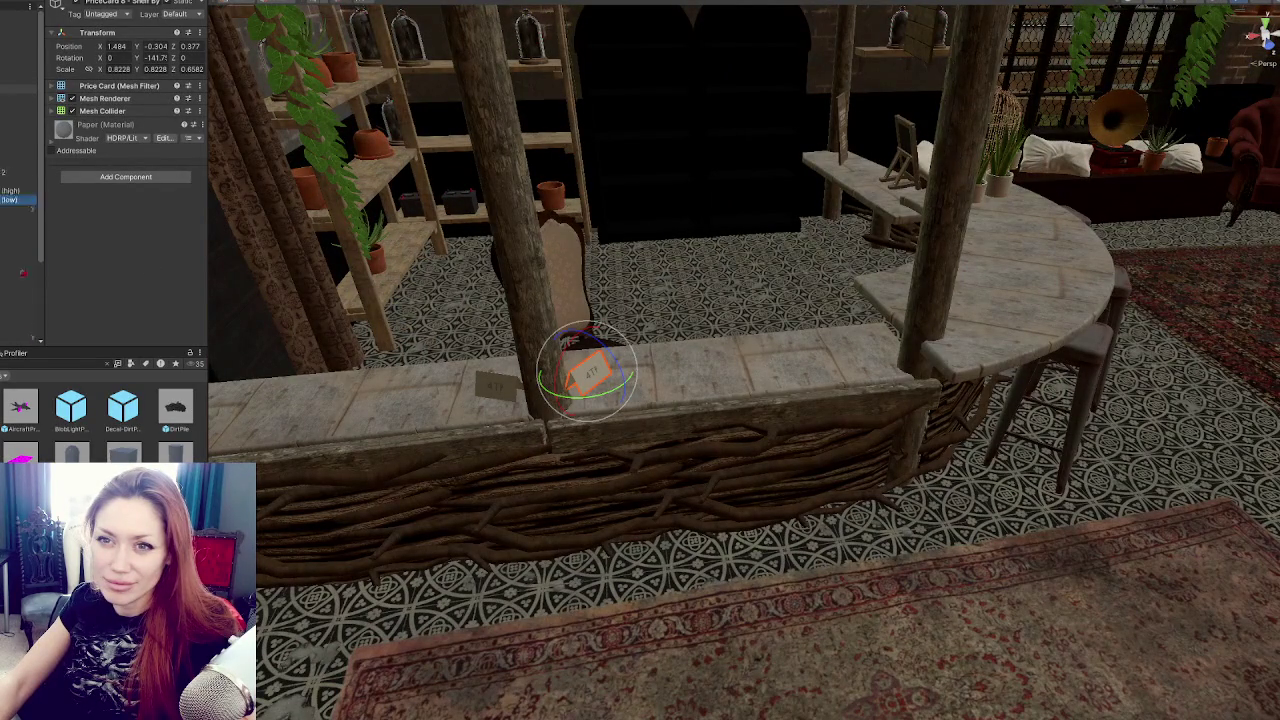
{"action": "left_click", "coordinate": [18, 160]}
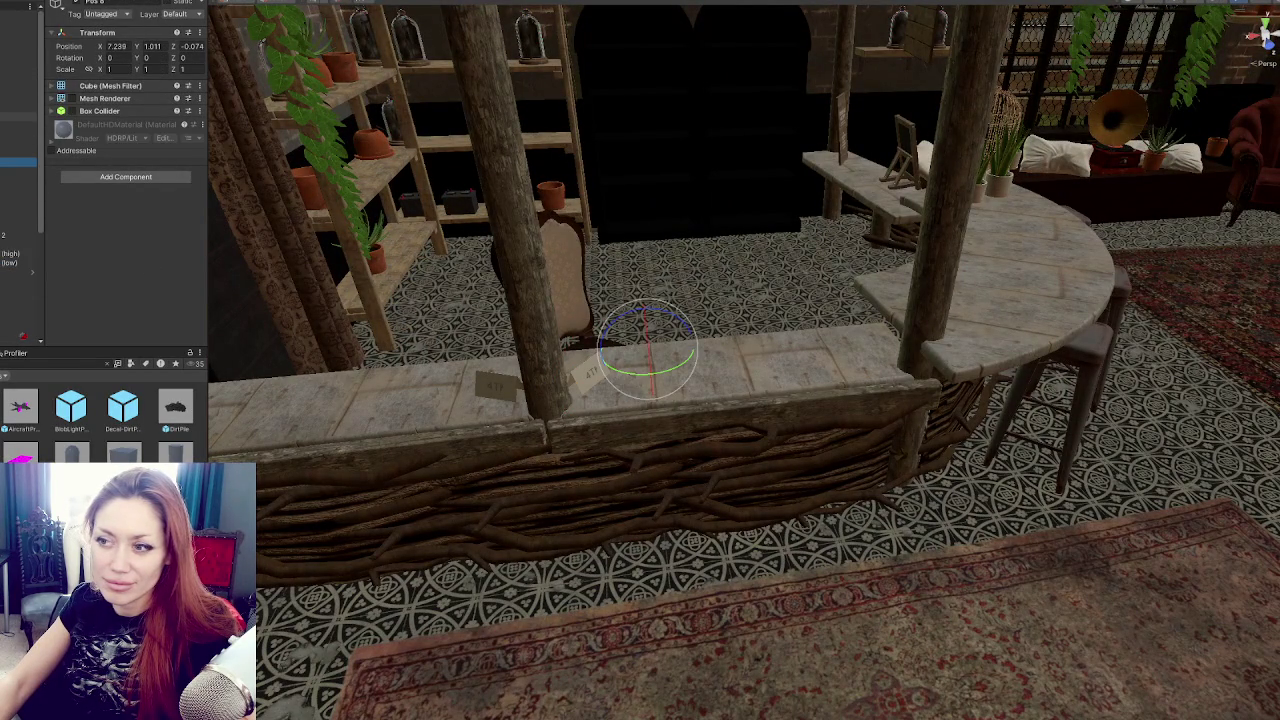
{"action": "left_click", "coordinate": [18, 144]}
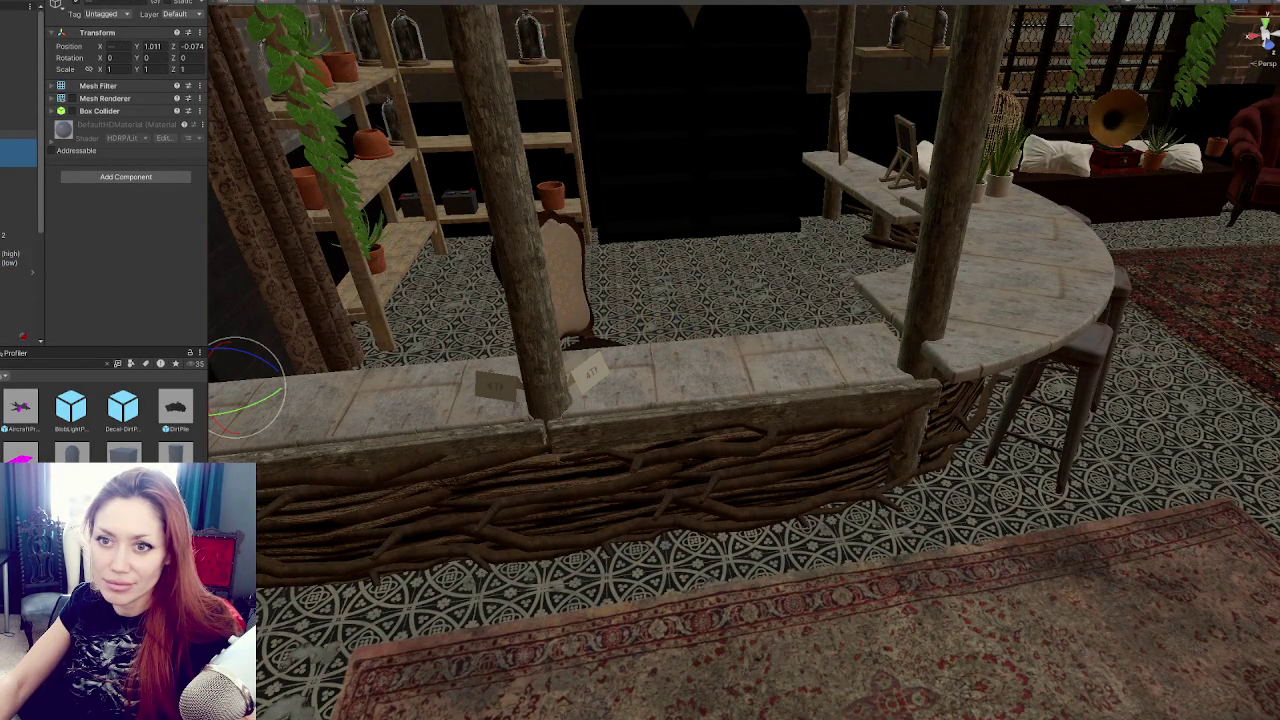
{"action": "left_click_drag", "start_coordinate": [640, 340], "coordinate": [614, 326]}
{"action": "left_click", "coordinate": [18, 144]}
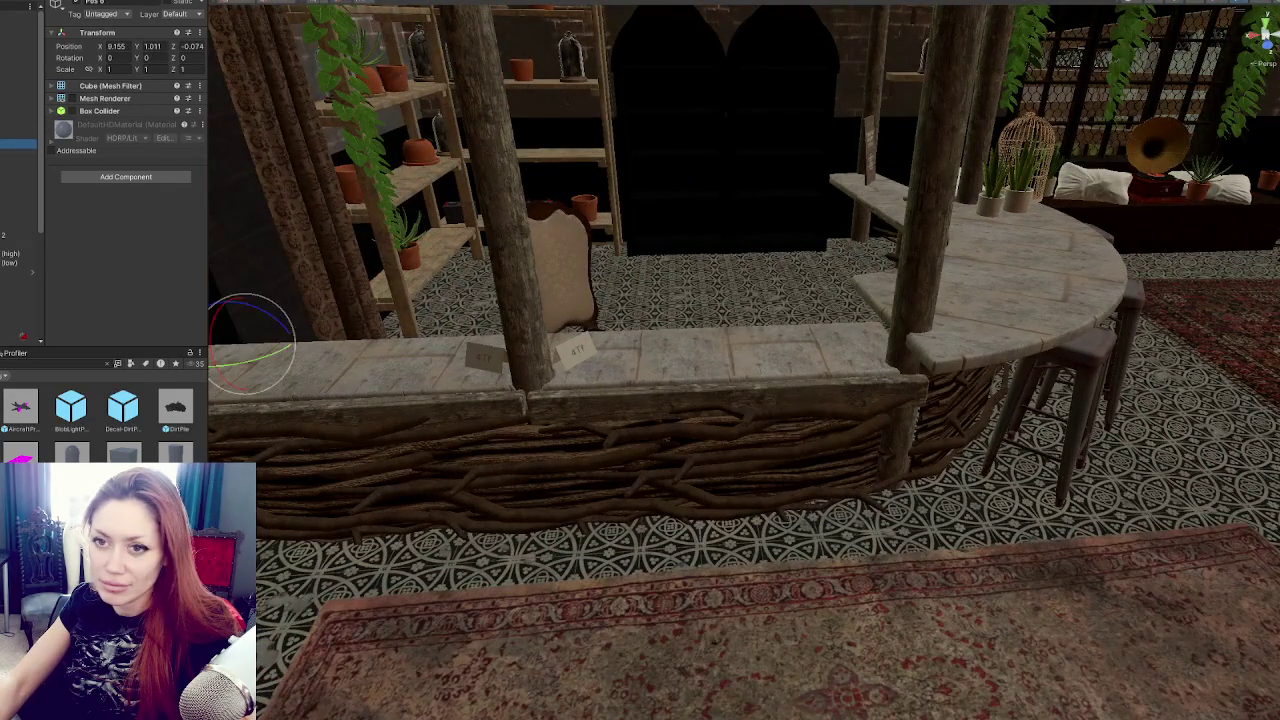
{"action": "left_click", "coordinate": [18, 150], "text": "ctrl"}
{"action": "left_click_drag", "start_coordinate": [490, 326], "coordinate": [520, 300]}
{"action": "key", "text": "w"}
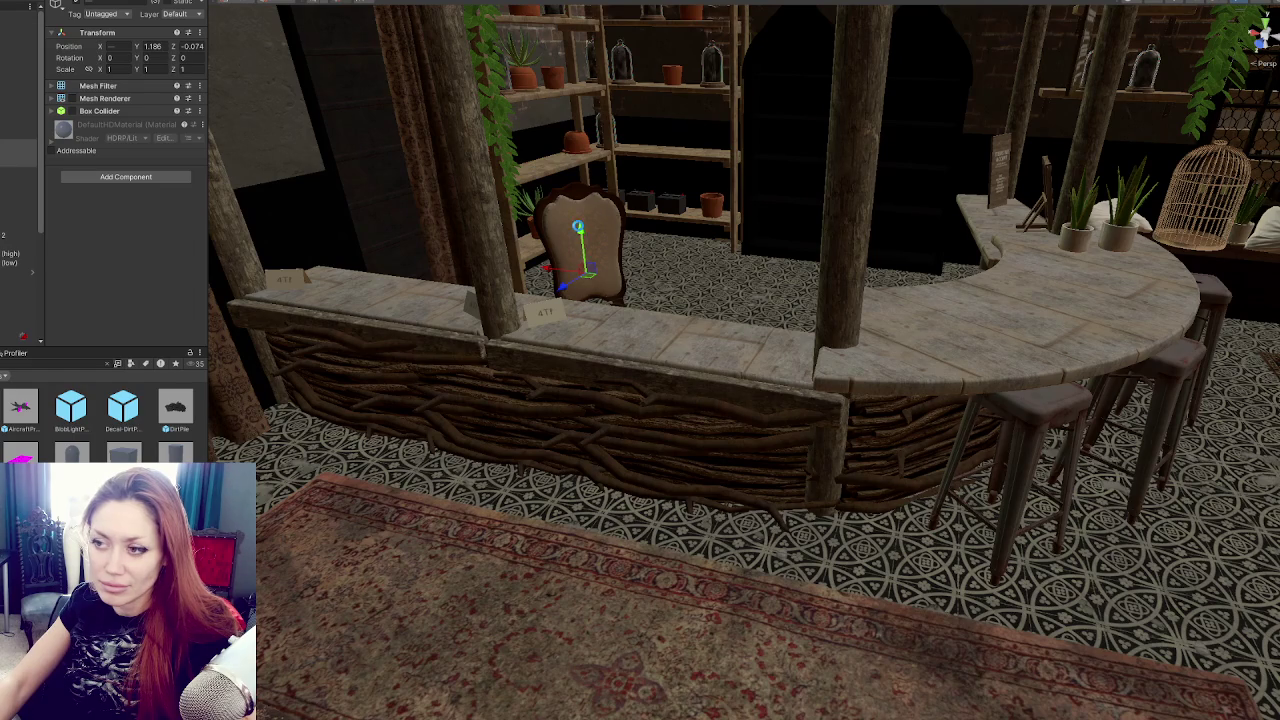
Select Counter 1, inspect its Mesh Collider showing the missing mesh, then deselect it.
{"action": "left_click", "coordinate": [610, 351]}
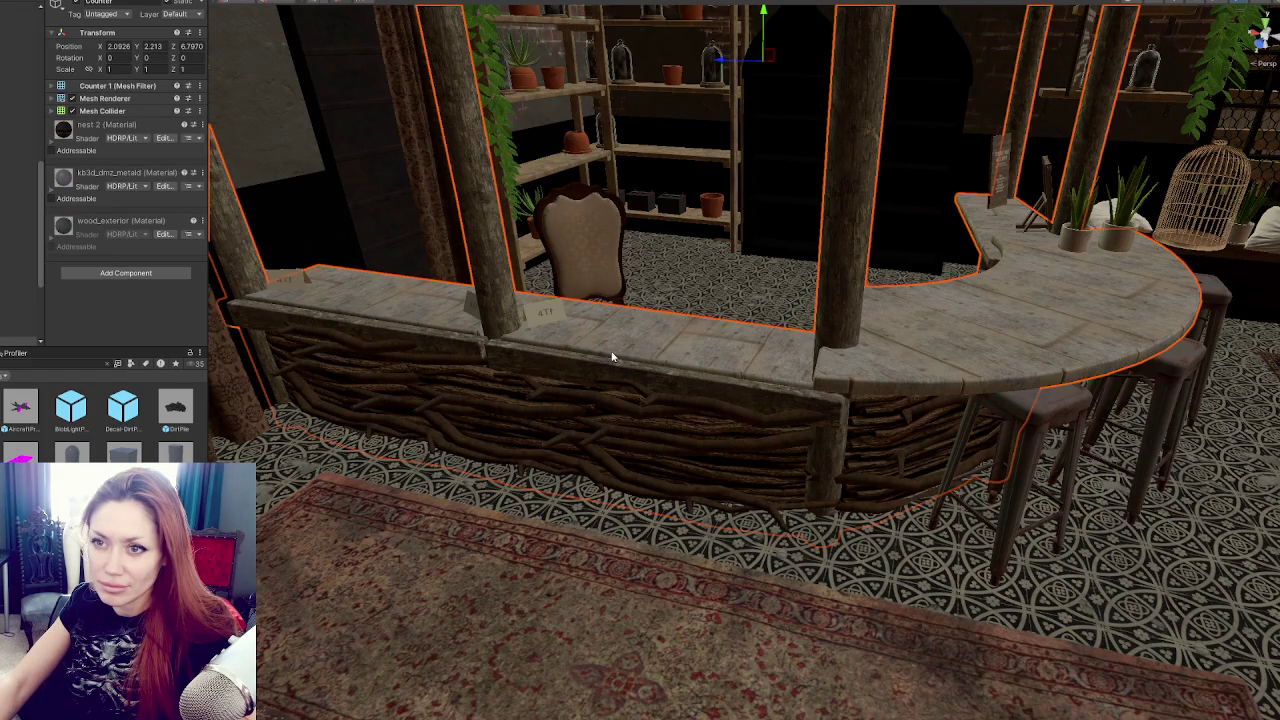
{"action": "left_click", "coordinate": [112, 114]}
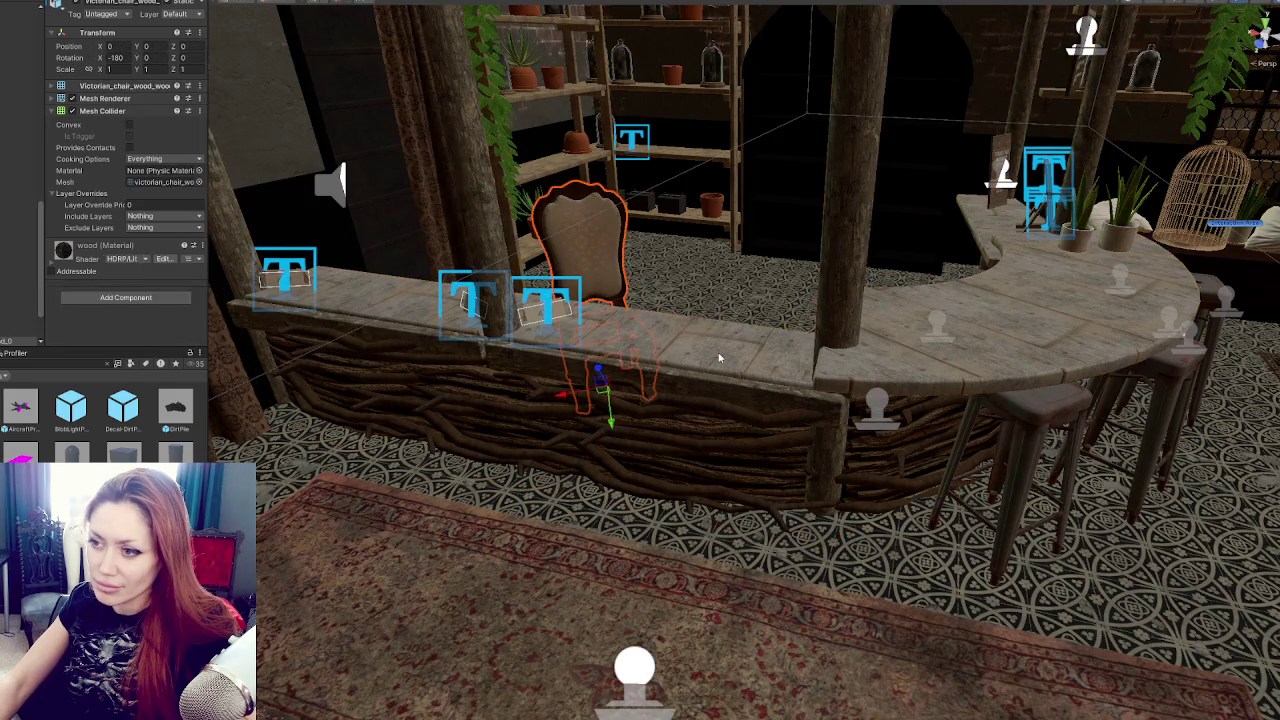
{"action": "mouse_move", "coordinate": [720, 354]}
{"action": "left_mouse_down"}
{"action": "mouse_move", "coordinate": [144, 118]}
{"action": "mouse_move", "coordinate": [102, 120]}
{"action": "mouse_move", "coordinate": [763, 335]}
{"action": "mouse_move", "coordinate": [719, 273]}
{"action": "left_mouse_up"}
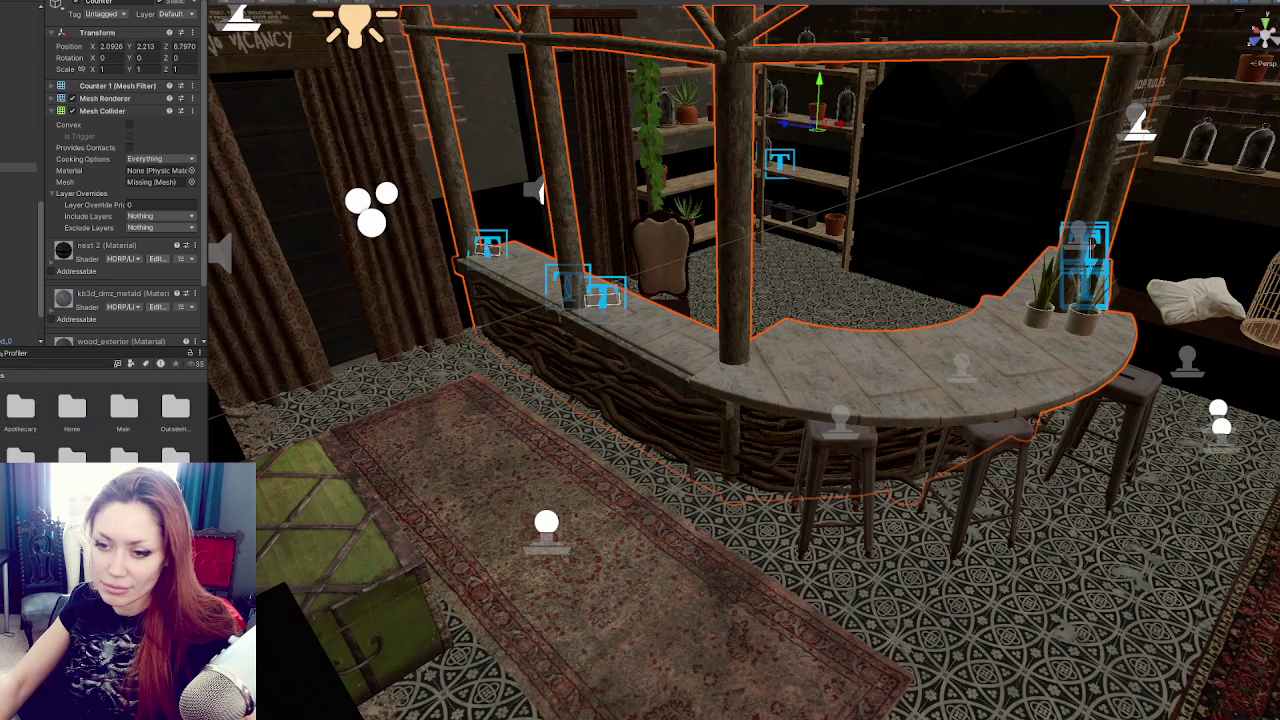
{"action": "left_click", "coordinate": [379, 364]}
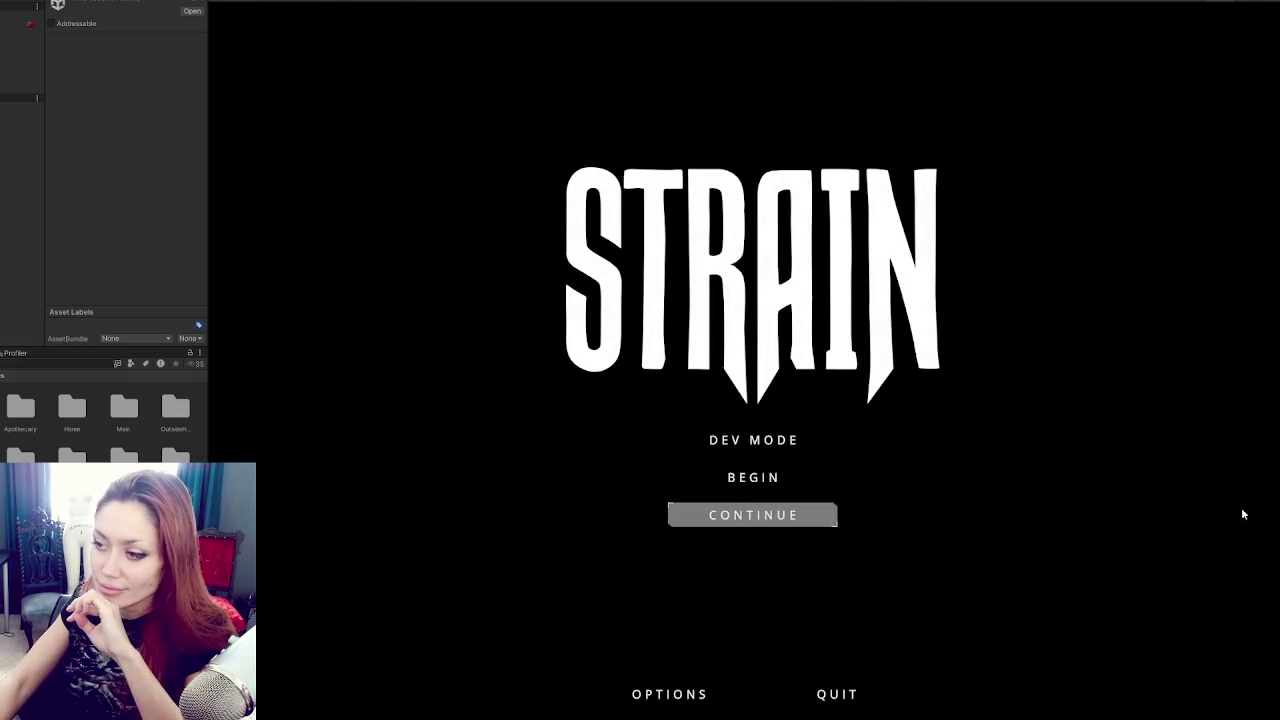
Continue the saved game and check today's items on the shop board.
{"action": "left_click", "coordinate": [734, 515]}
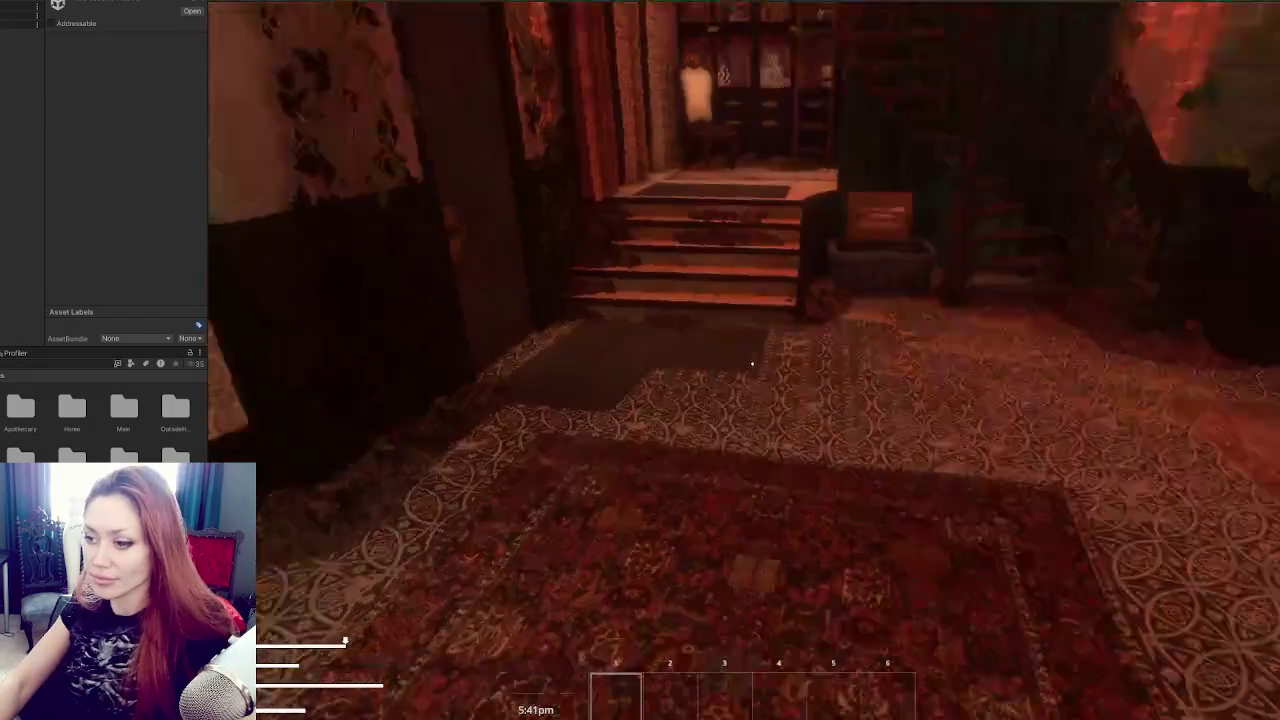
{"action": "key", "text": "e"}
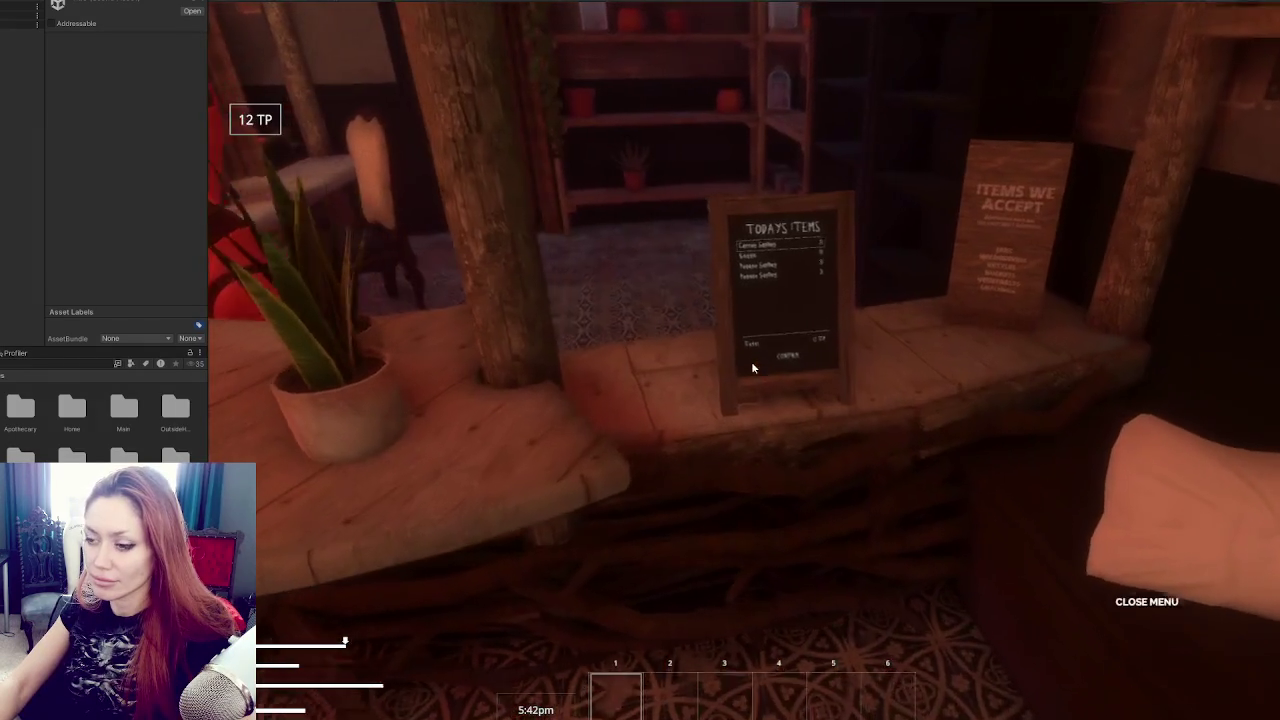
{"action": "left_click", "coordinate": [753, 368]}
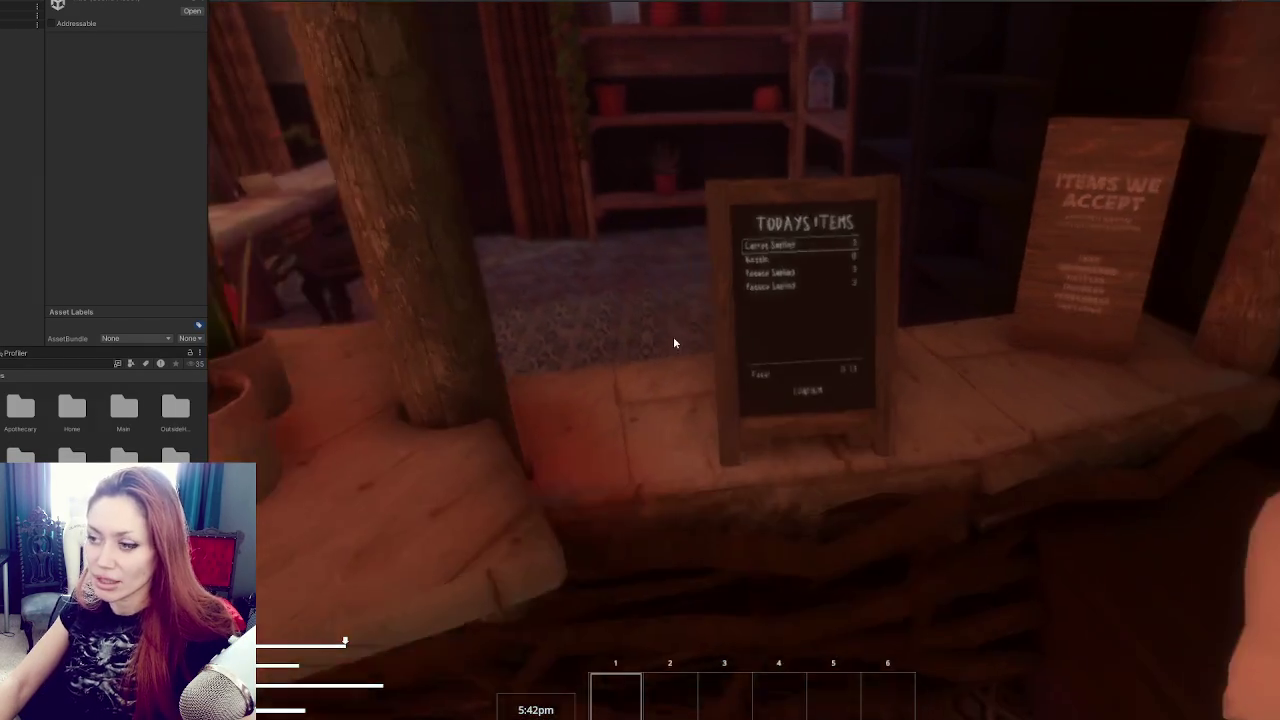
{"action": "key", "text": "Escape"}
Walk around the counter to the wooden bench, then pause and return to the Scene view.
{"action": "key", "text": "s"}
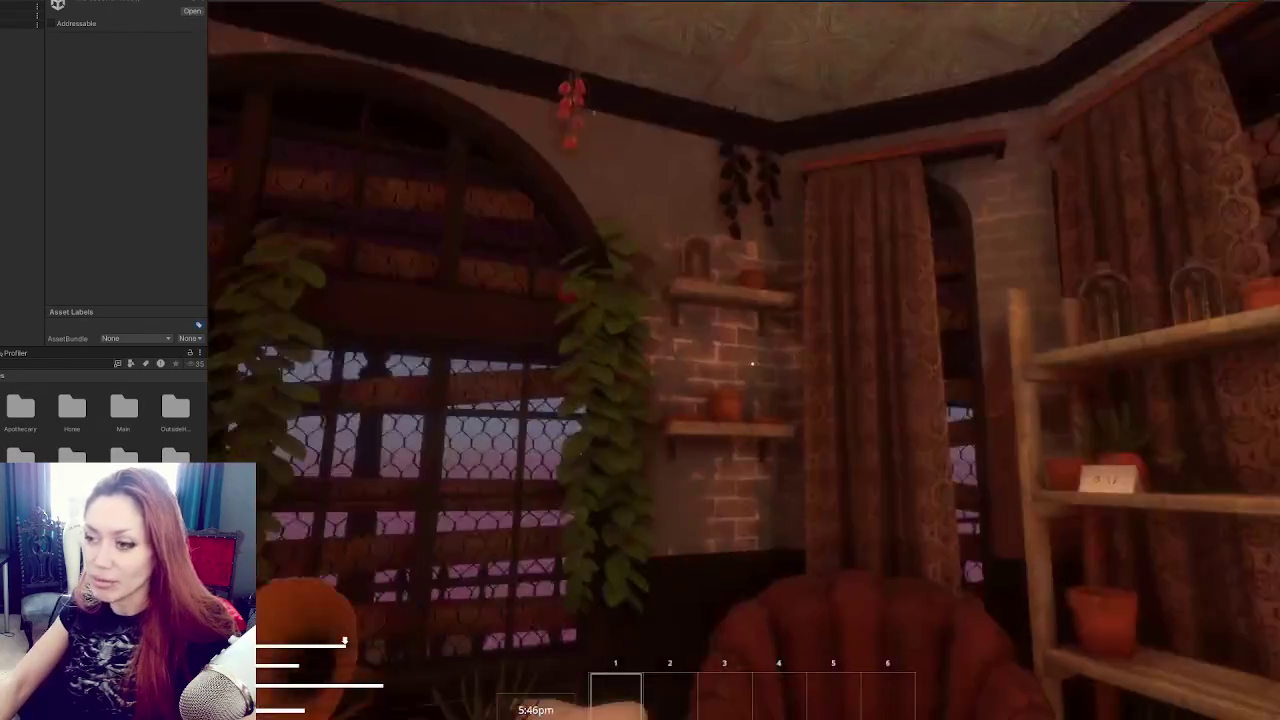
{"action": "key", "text": "w"}
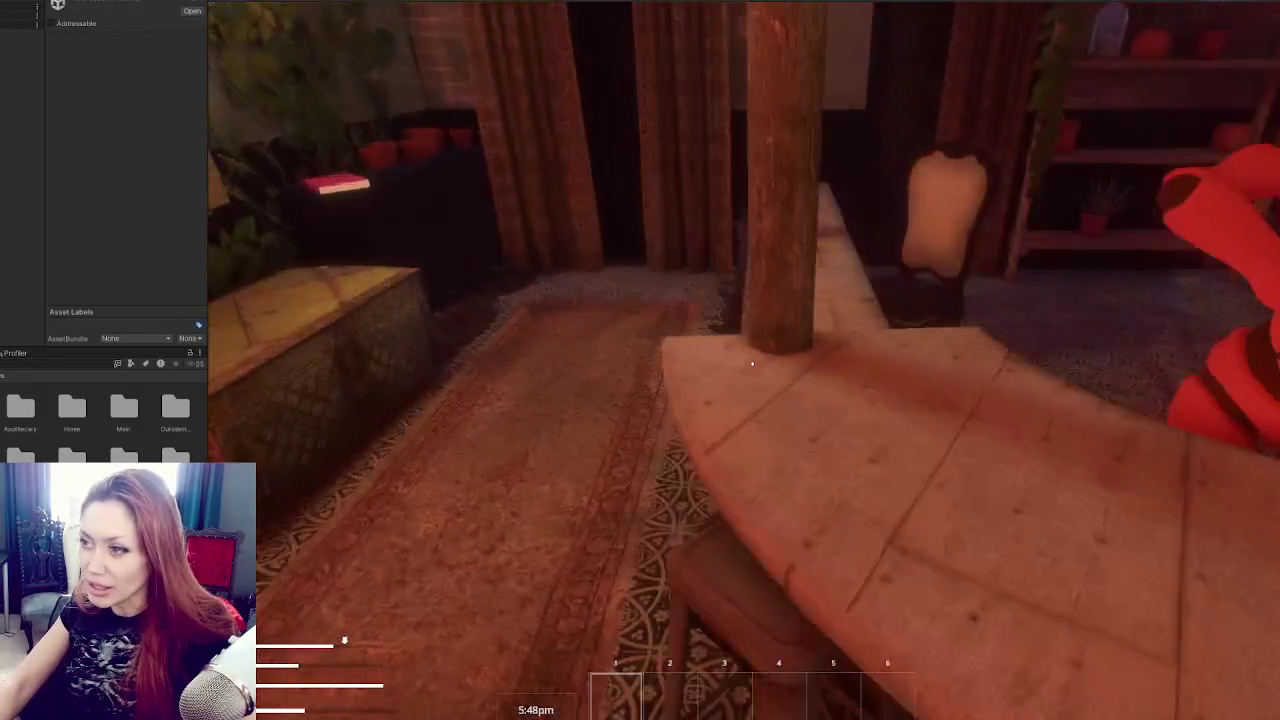
{"action": "key", "text": "a"}
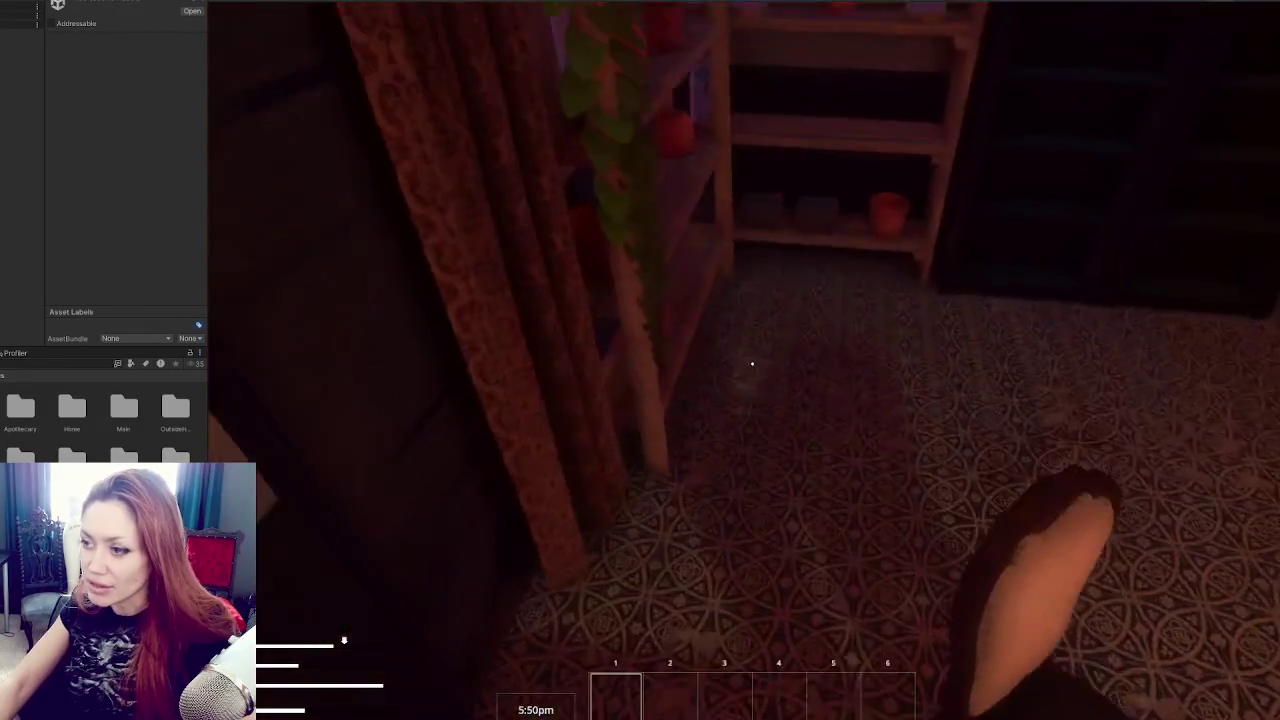
{"action": "key", "text": "w"}
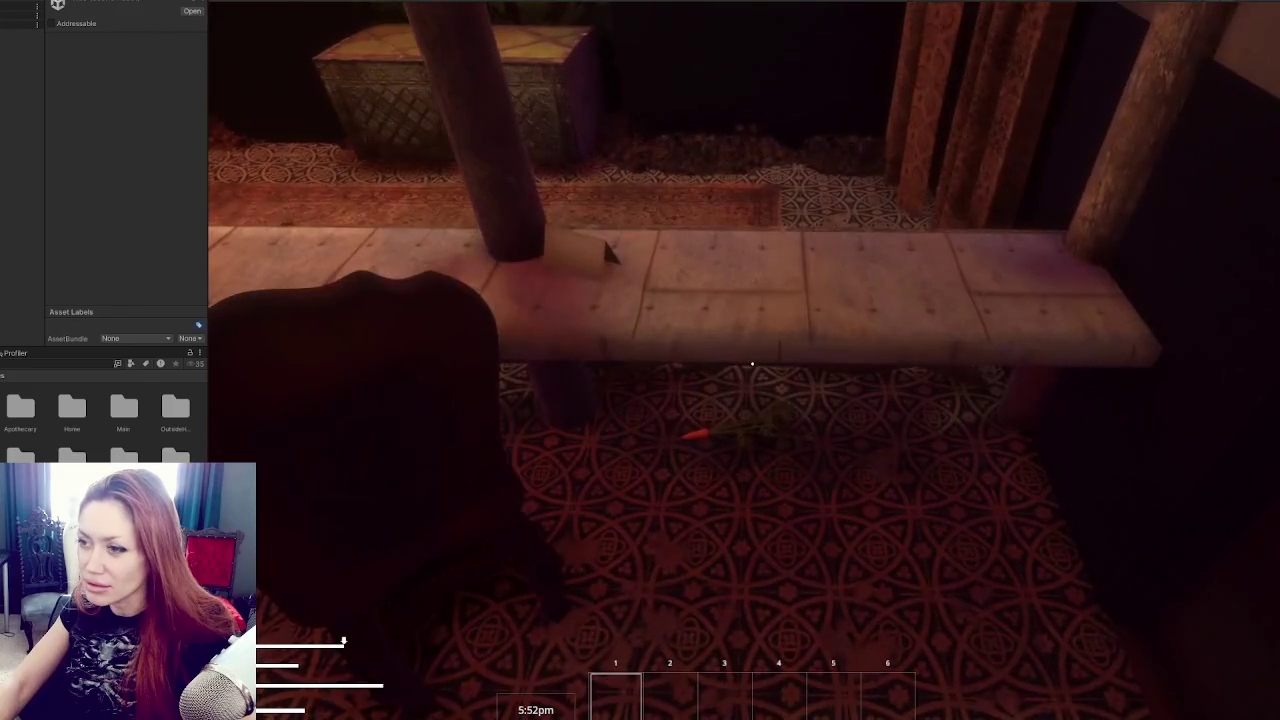
{"action": "key", "text": "Escape"}
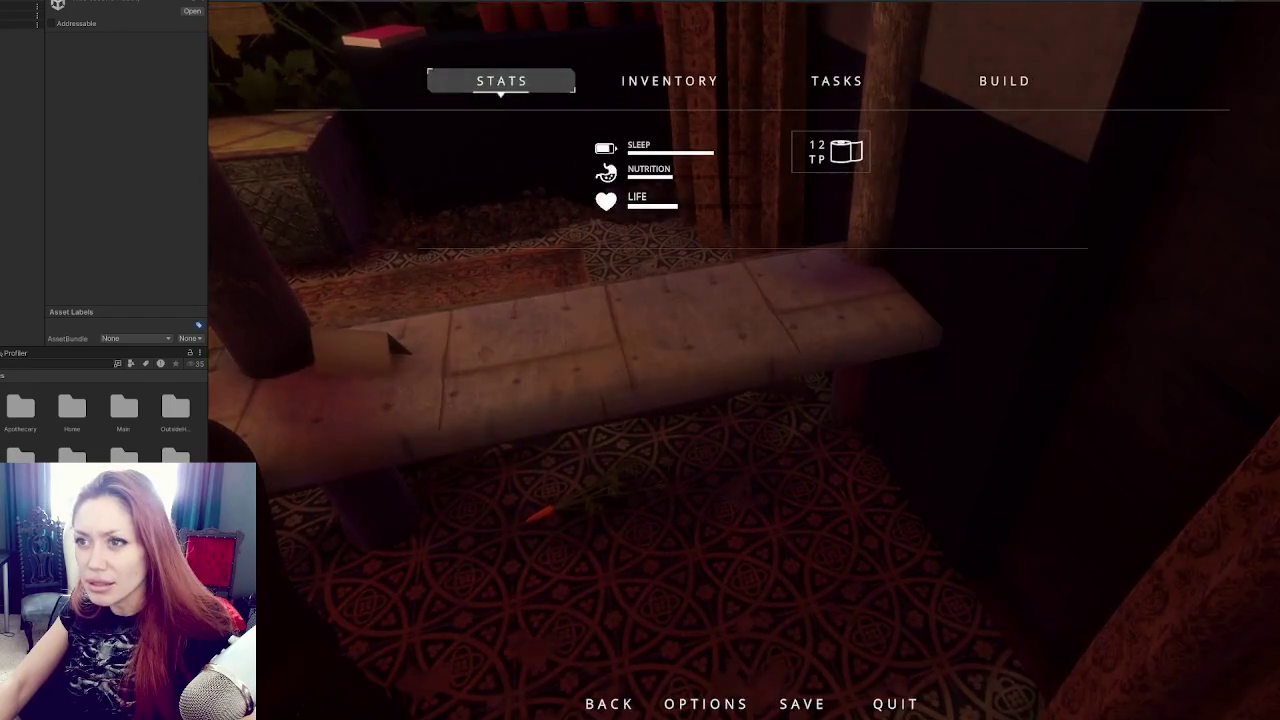
{"action": "key", "text": "ctrl+p"}
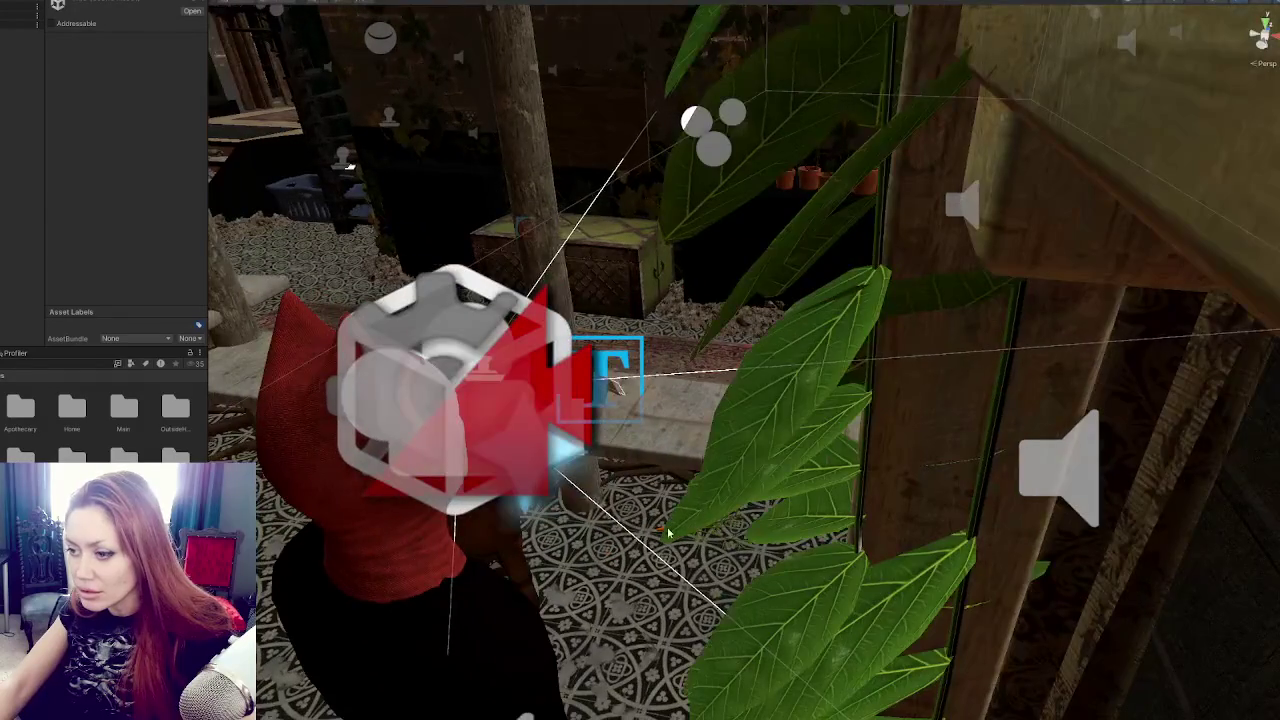
Lift the Carrot_Sapling from the floor up onto the bench in the Scene view.
{"action": "left_click", "coordinate": [669, 533]}
{"action": "key", "text": "f"}
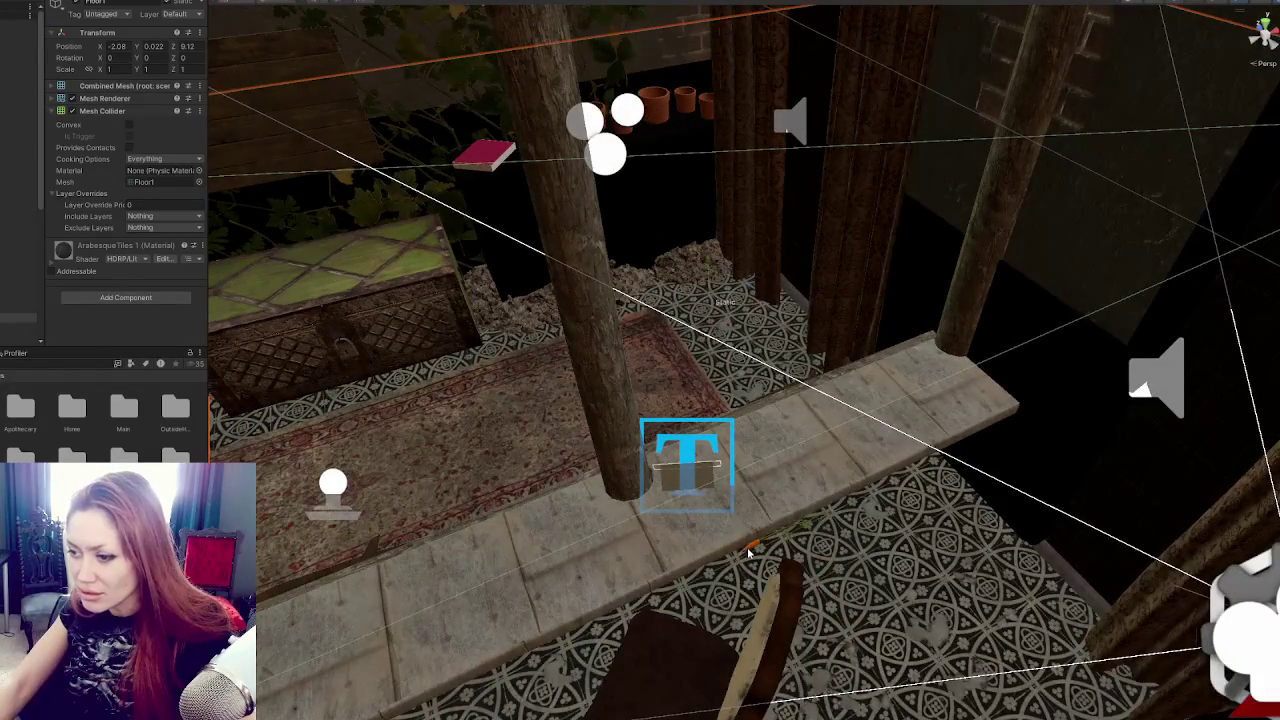
{"action": "left_click", "coordinate": [748, 552]}
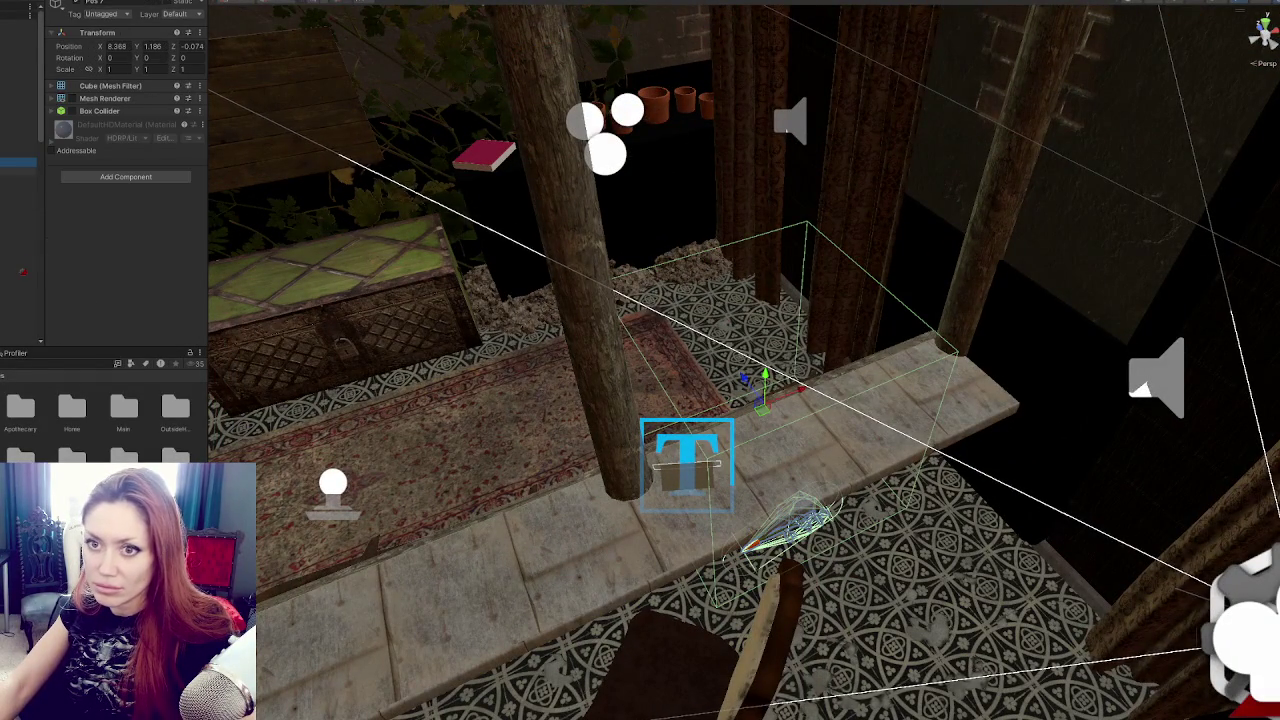
{"action": "mouse_move", "coordinate": [743, 520]}
{"action": "left_mouse_down"}
{"action": "mouse_move", "coordinate": [718, 473]}
{"action": "mouse_move", "coordinate": [717, 410]}
{"action": "left_mouse_up"}
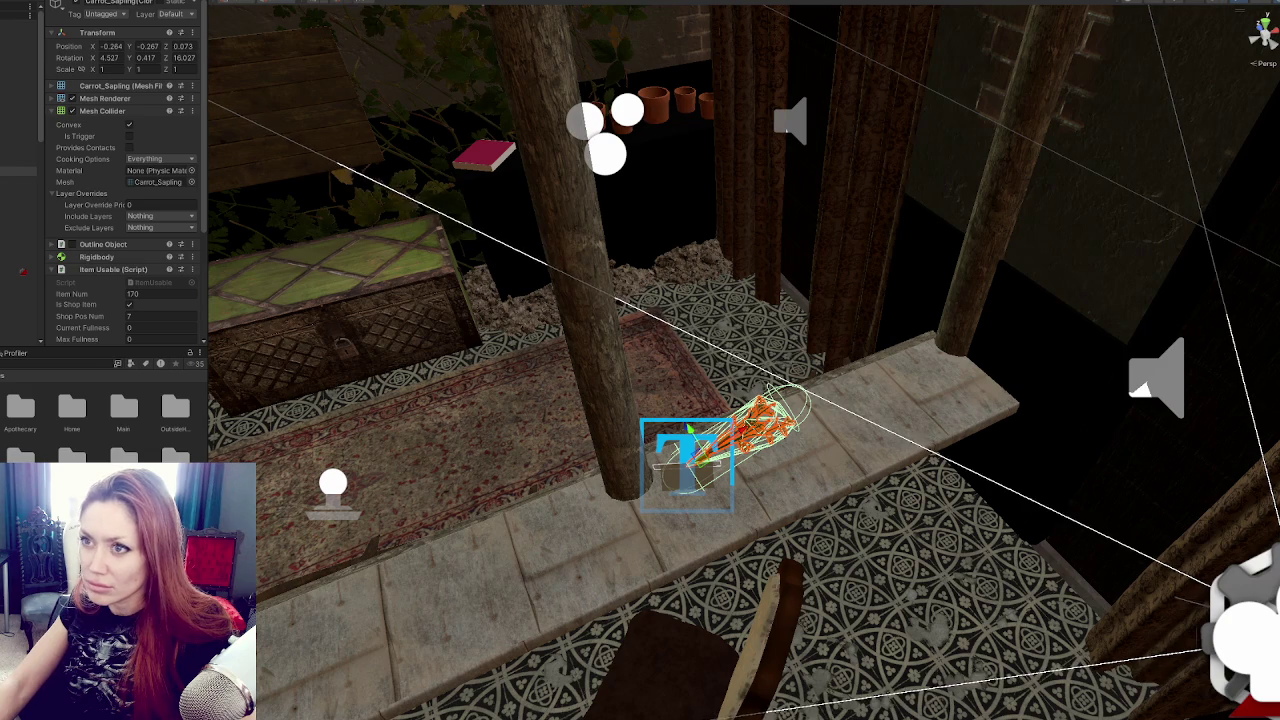
Resume the running game and walk toward the bench to check the sapling.
{"action": "key", "text": "ctrl+2"}
{"action": "key", "text": "Escape"}
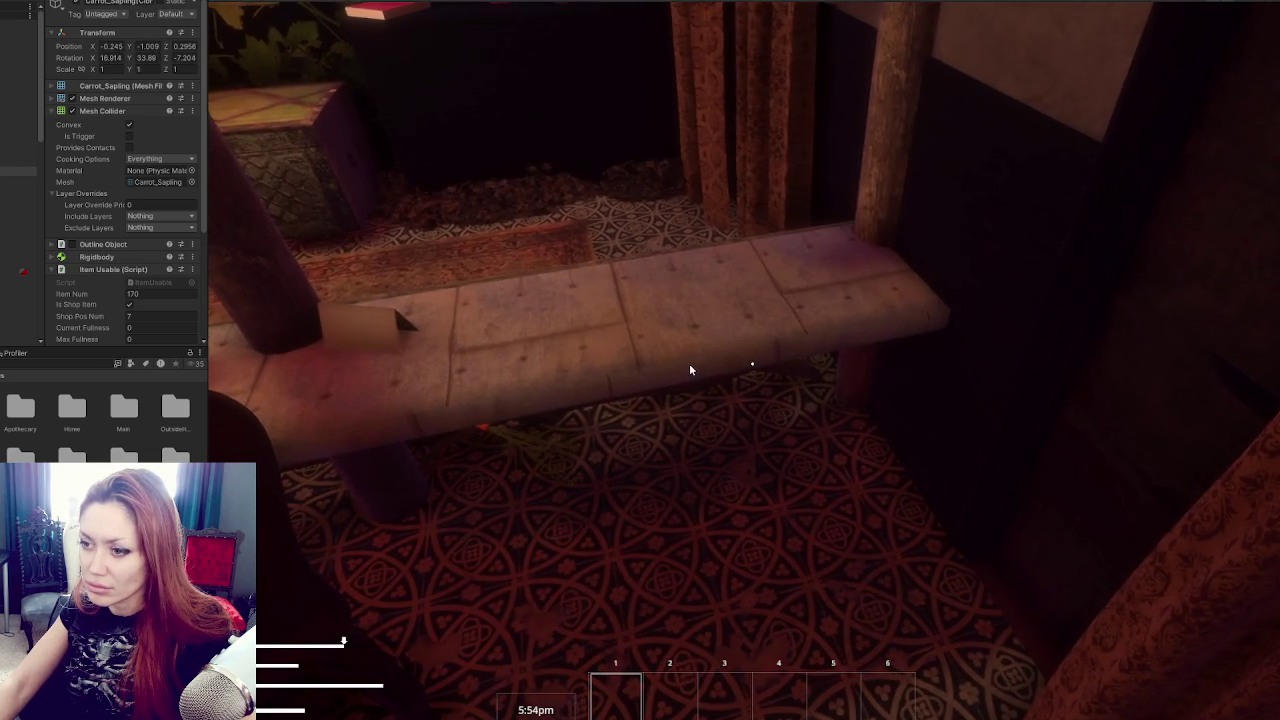
{"action": "key", "text": "w"}
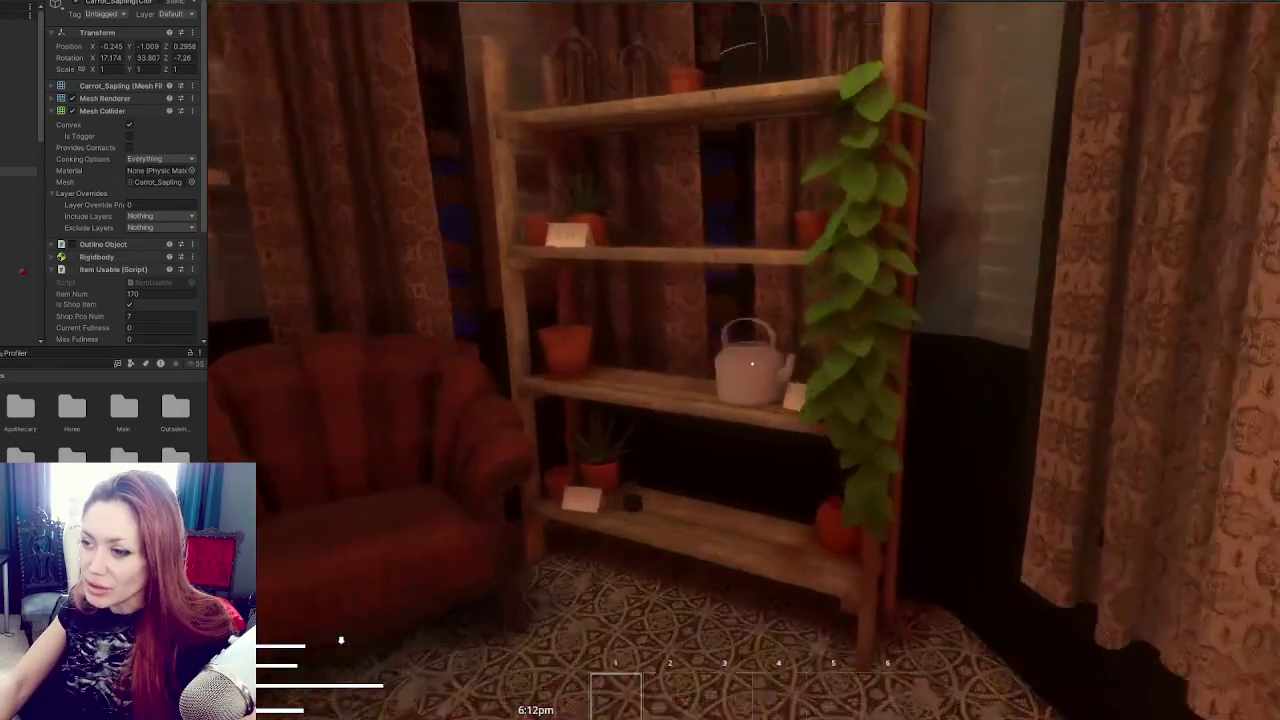
Buy the Kettle from the shop counter.
{"action": "key", "text": "e"}
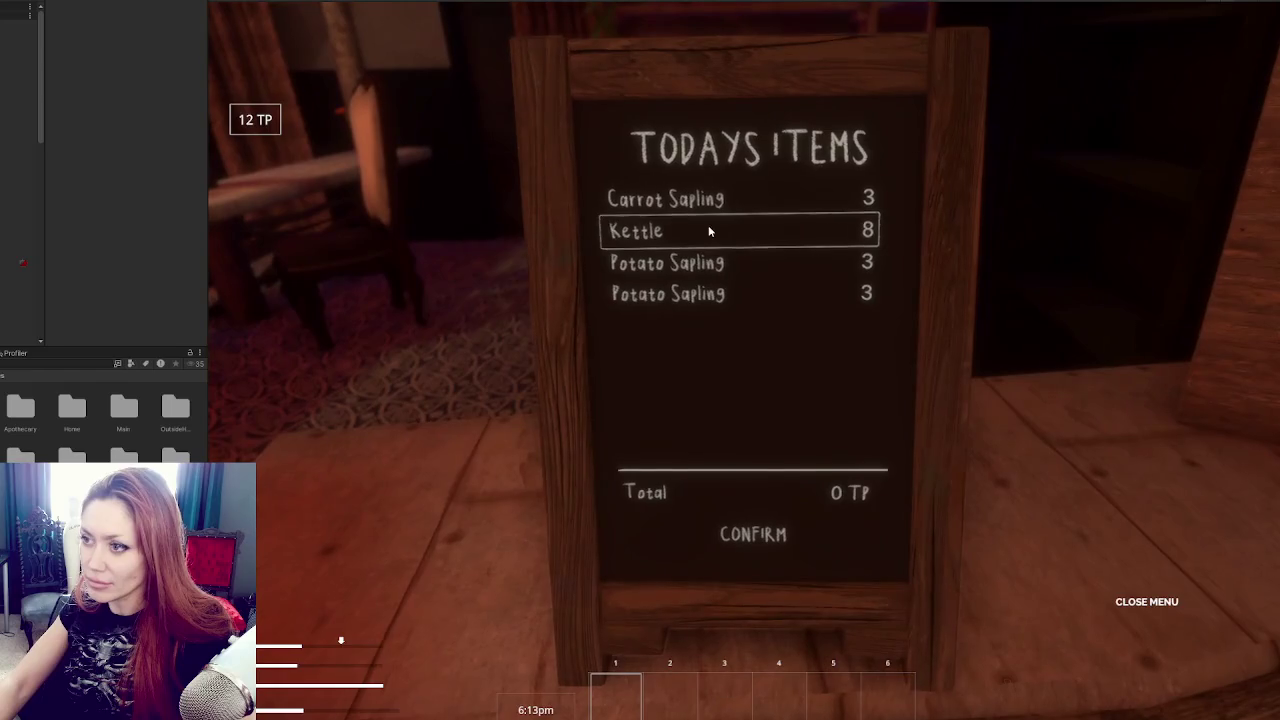
{"action": "left_click", "coordinate": [707, 231]}
{"action": "left_click", "coordinate": [781, 540]}
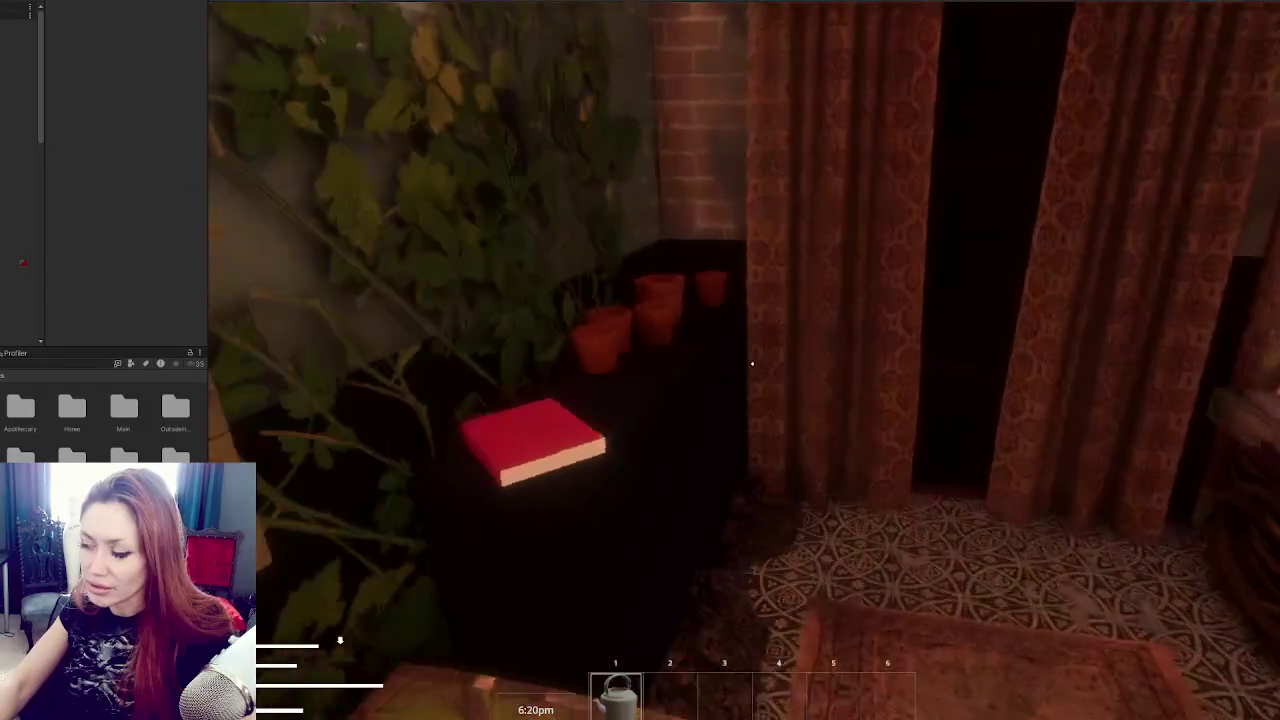
Walk out through the sunroom and along the checkered backyard path to the wooden gate.
{"action": "key", "text": "w"}
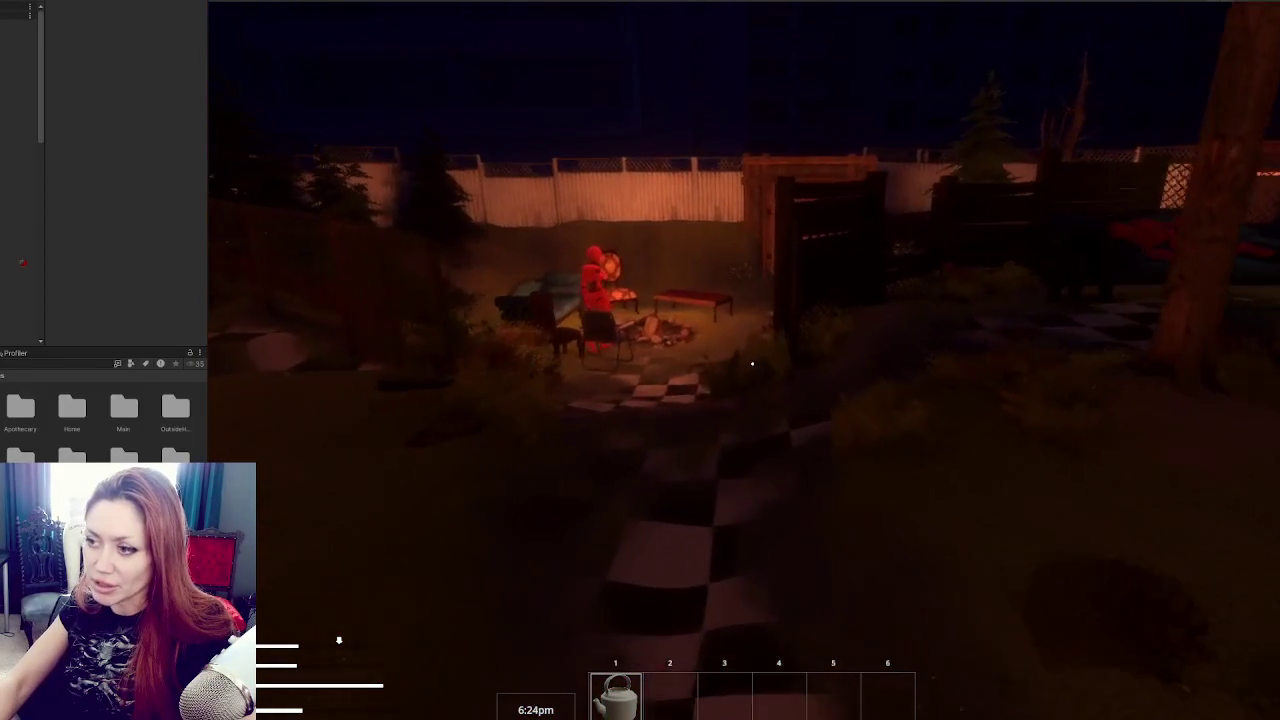
{"action": "key", "text": "w"}
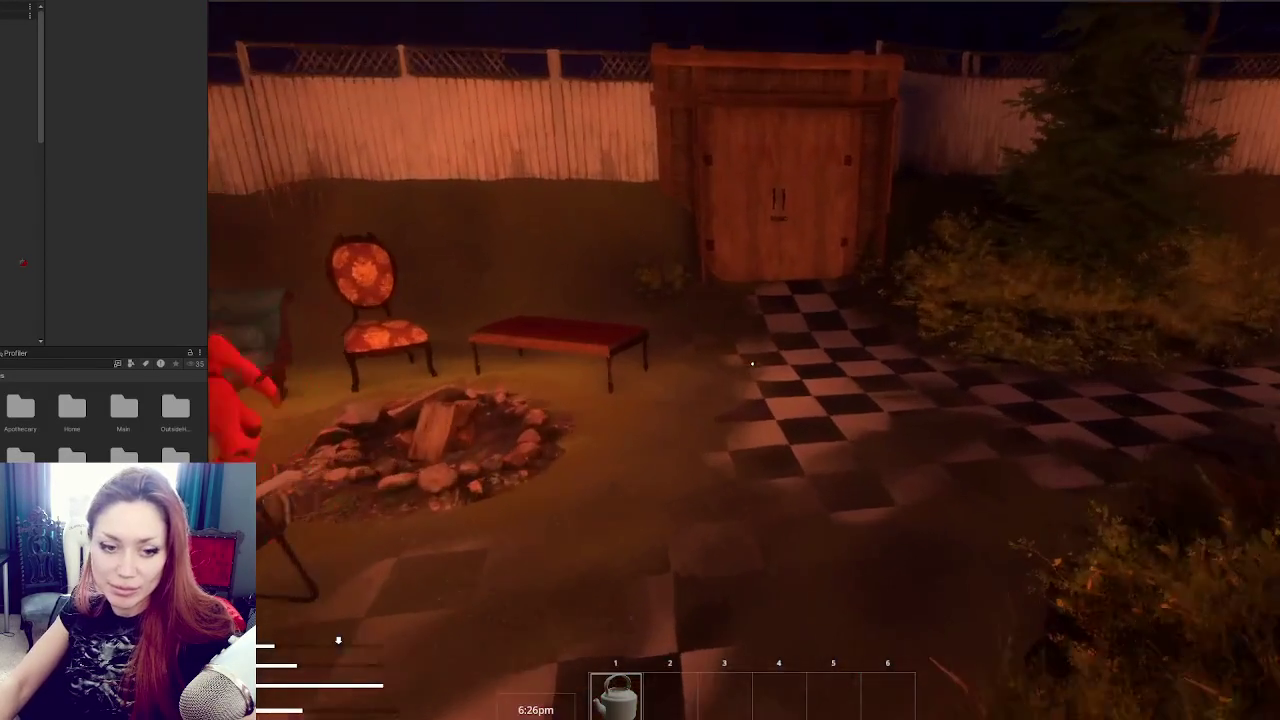
{"action": "key", "text": "w"}
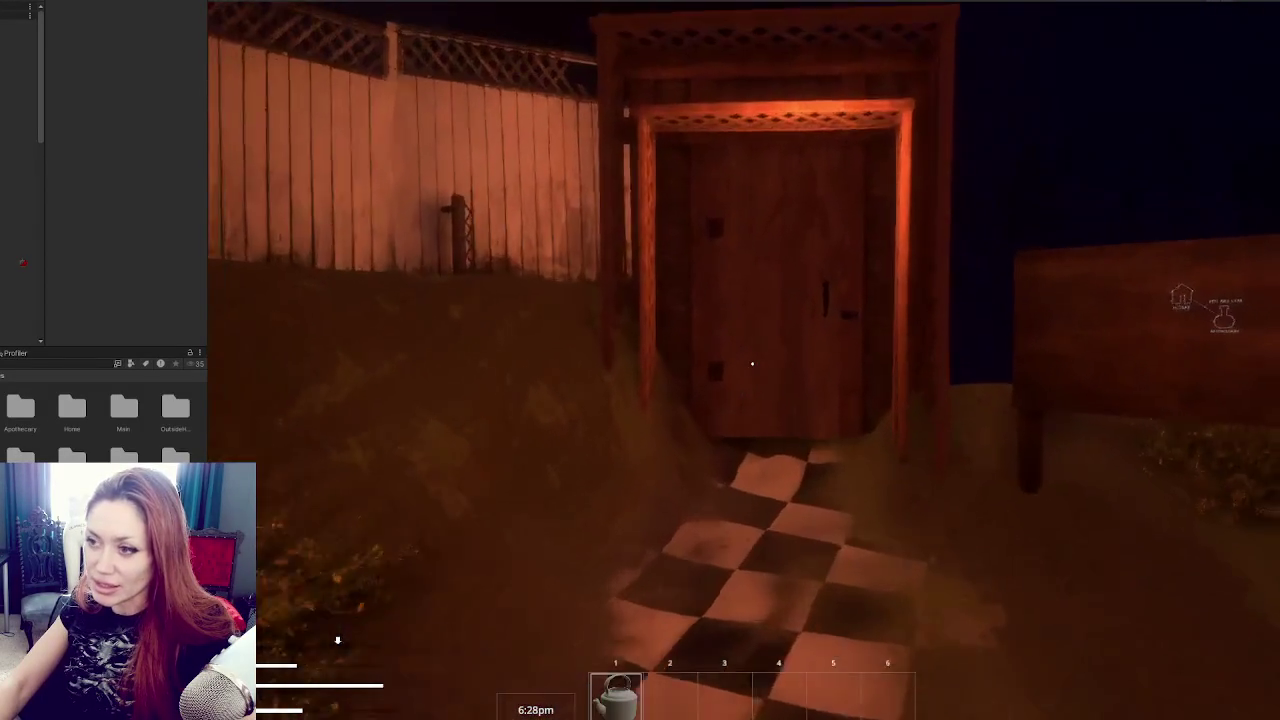
{"action": "key", "text": "w"}
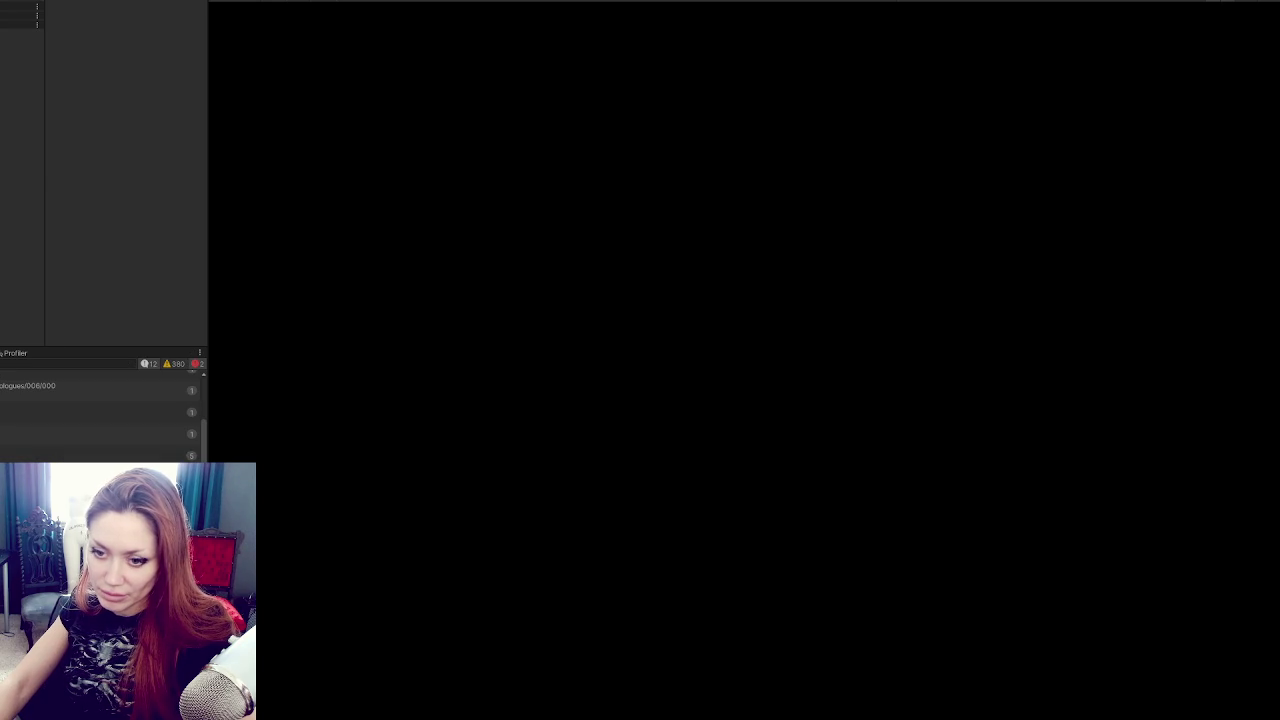
Search ShopControls.cs for RefreshShelves and step through the matches to its method definition.
{"action": "double_click", "coordinate": [28, 385]}
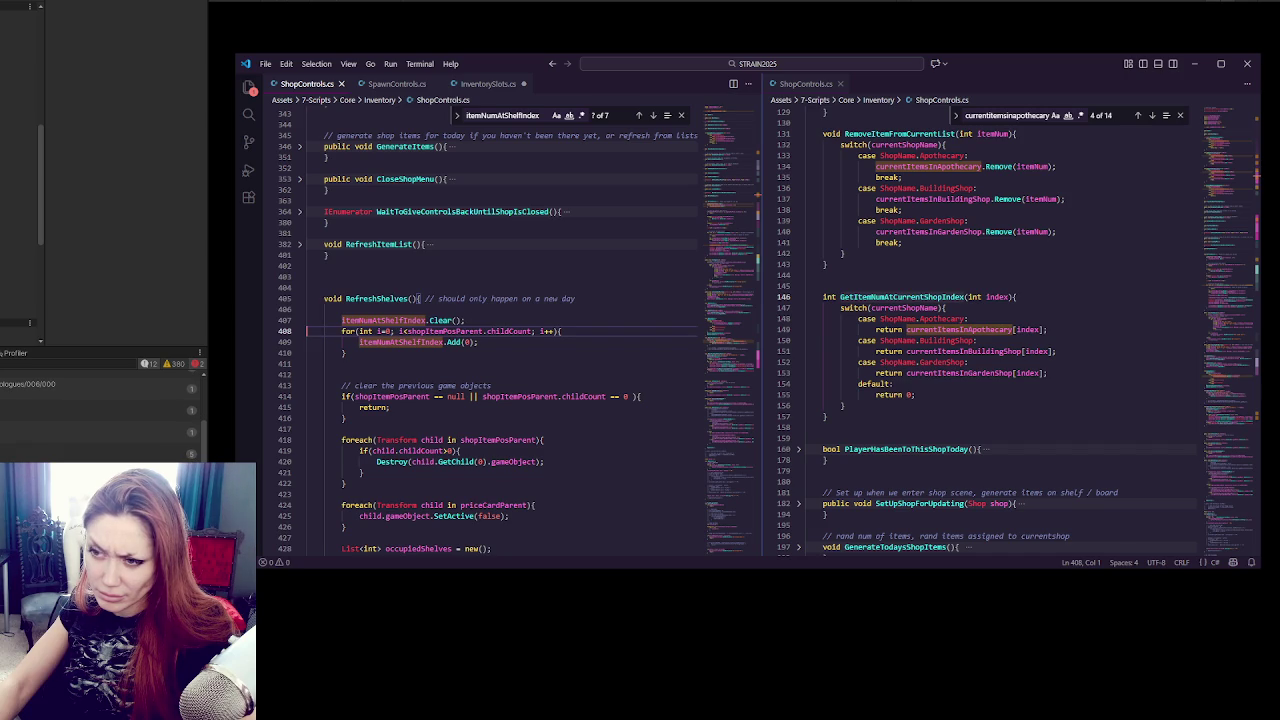
{"action": "double_click", "coordinate": [376, 298]}
{"action": "key", "text": "ctrl+f"}
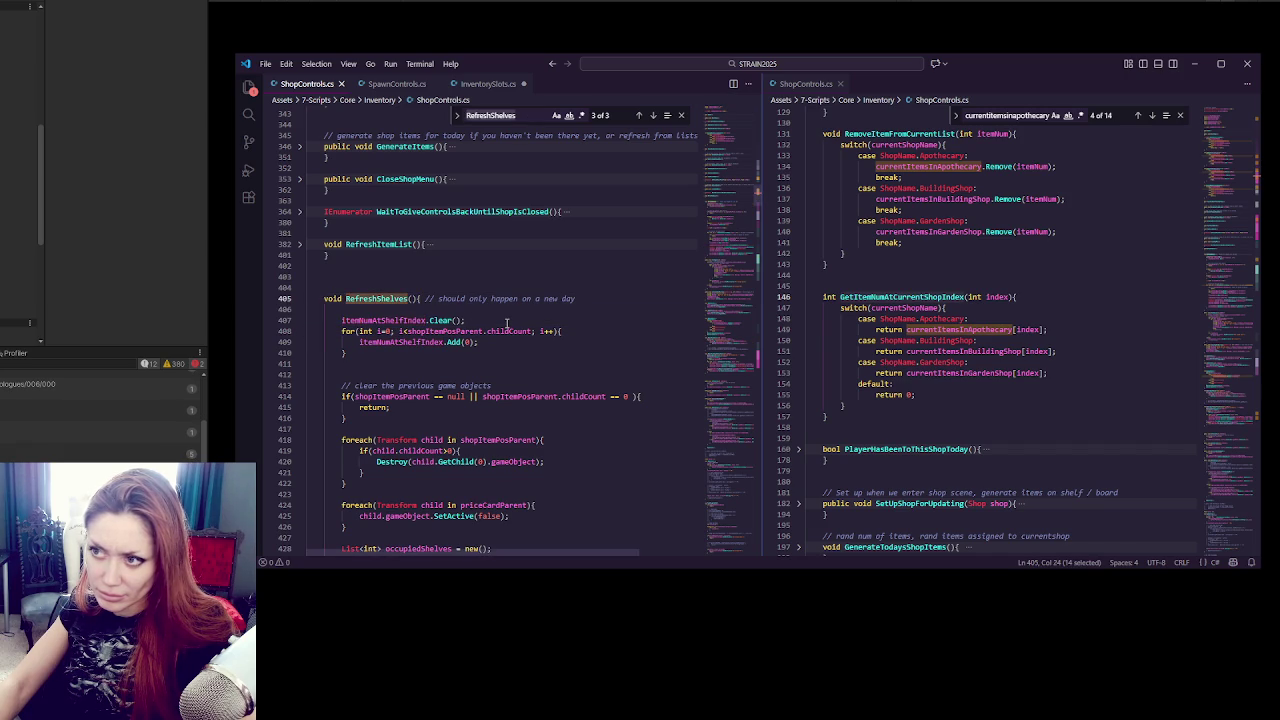
{"action": "left_click", "coordinate": [655, 116]}
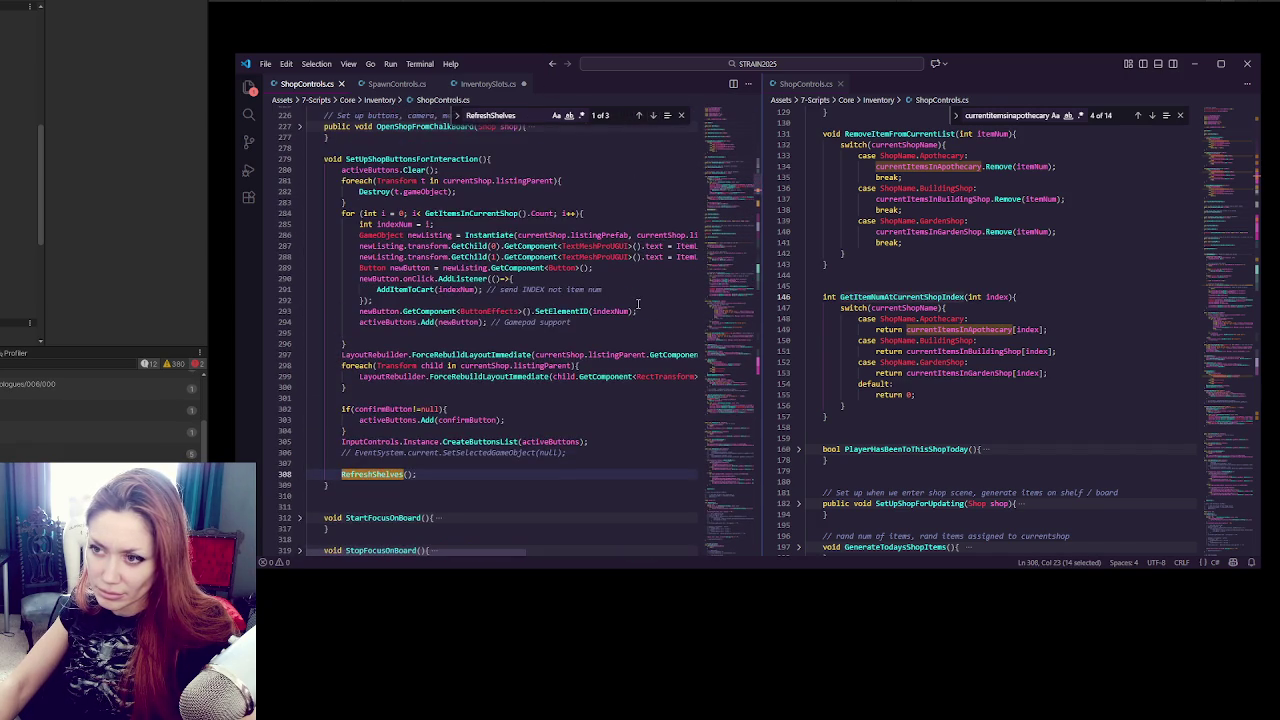
{"action": "left_click", "coordinate": [653, 116]}
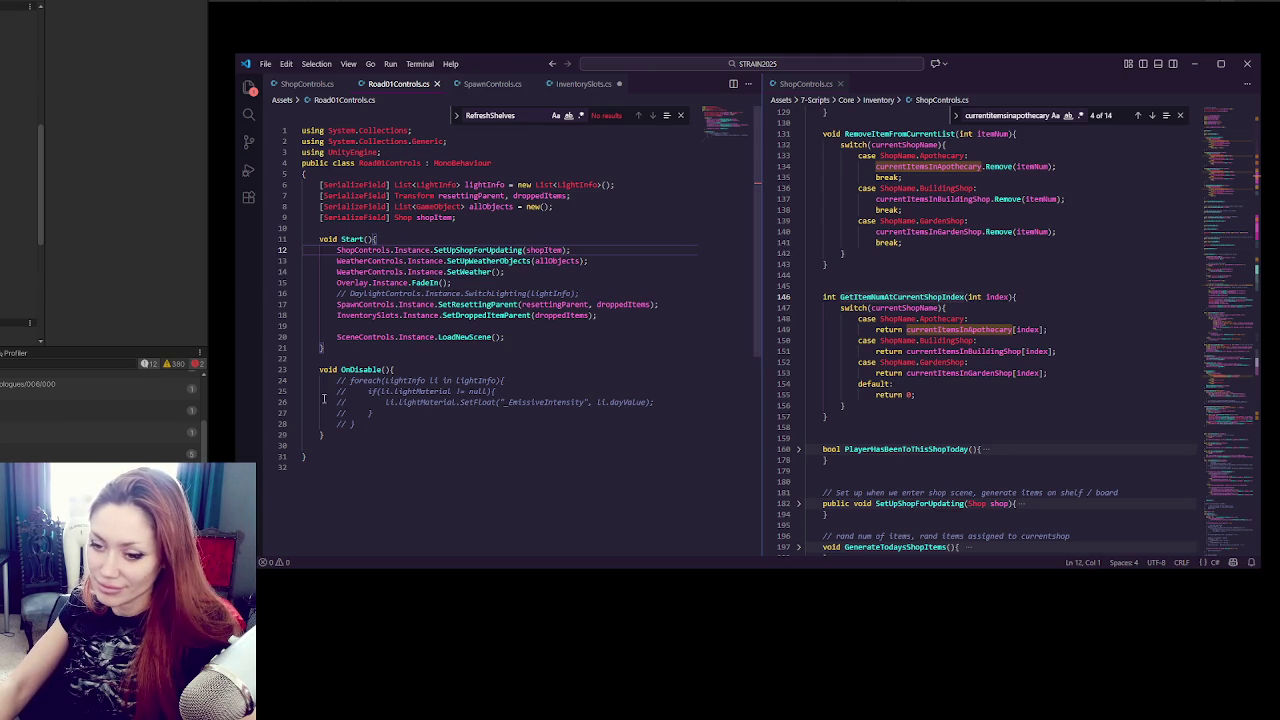
{"action": "key", "text": "alt+Tab"}
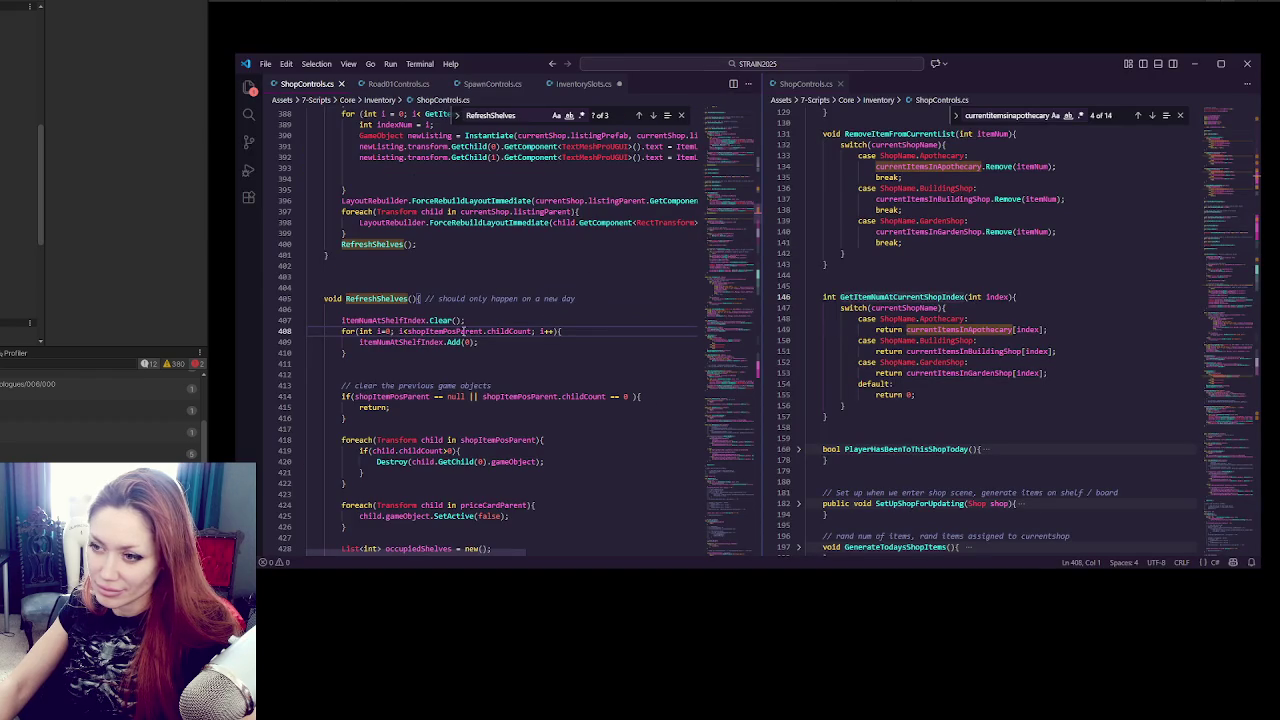
{"action": "left_click", "coordinate": [519, 309]}
Wrap the shelf-index reset loop in if(shopItemPosParent.childCount>0){ … }.
{"action": "key", "text": "Tab"}
{"action": "key", "text": "Tab"}
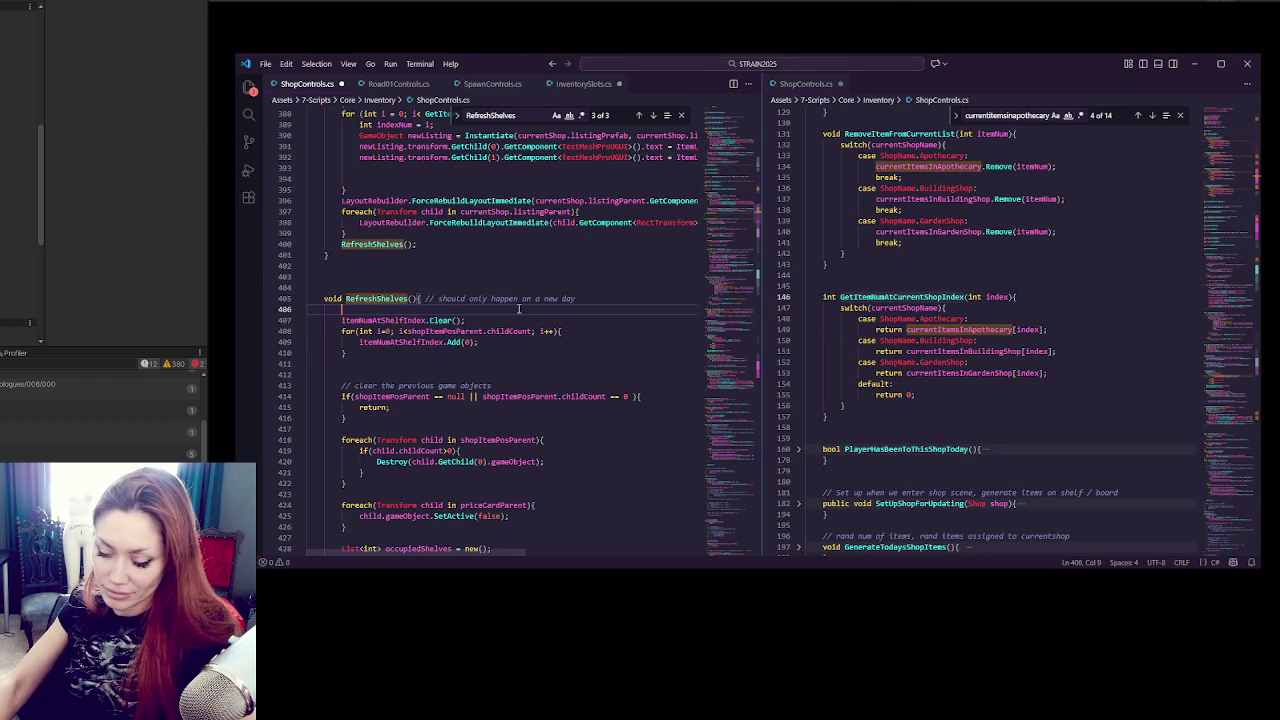
{"action": "key", "text": "Return"}
{"action": "type", "text": "if(shopItemPosParent."}
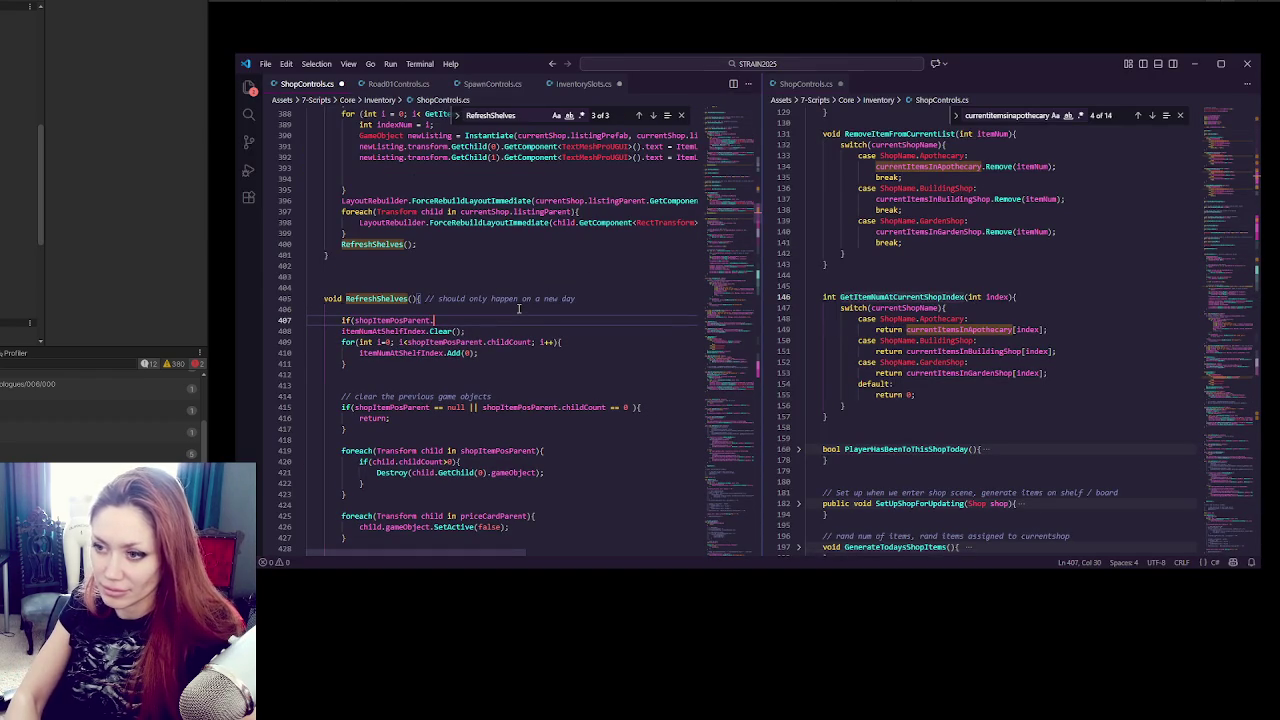
{"action": "type", "text": "ch"}
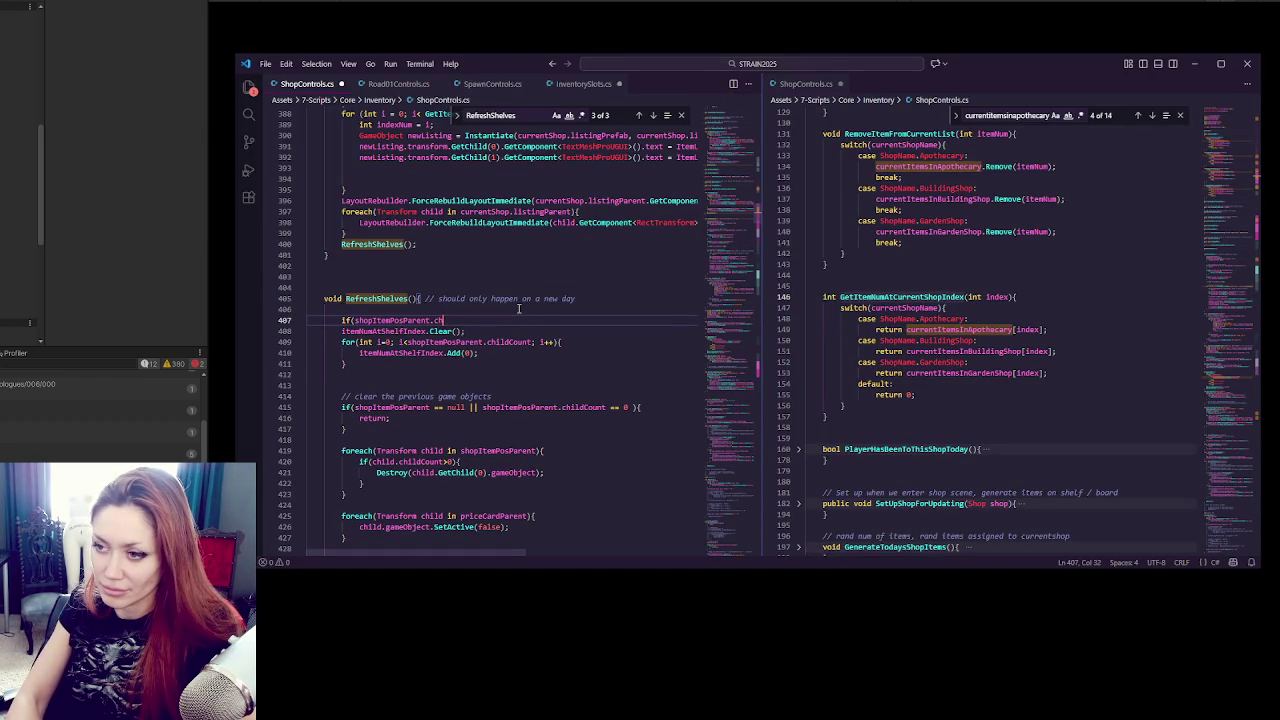
{"action": "type", "text": "ildCount>0){"}
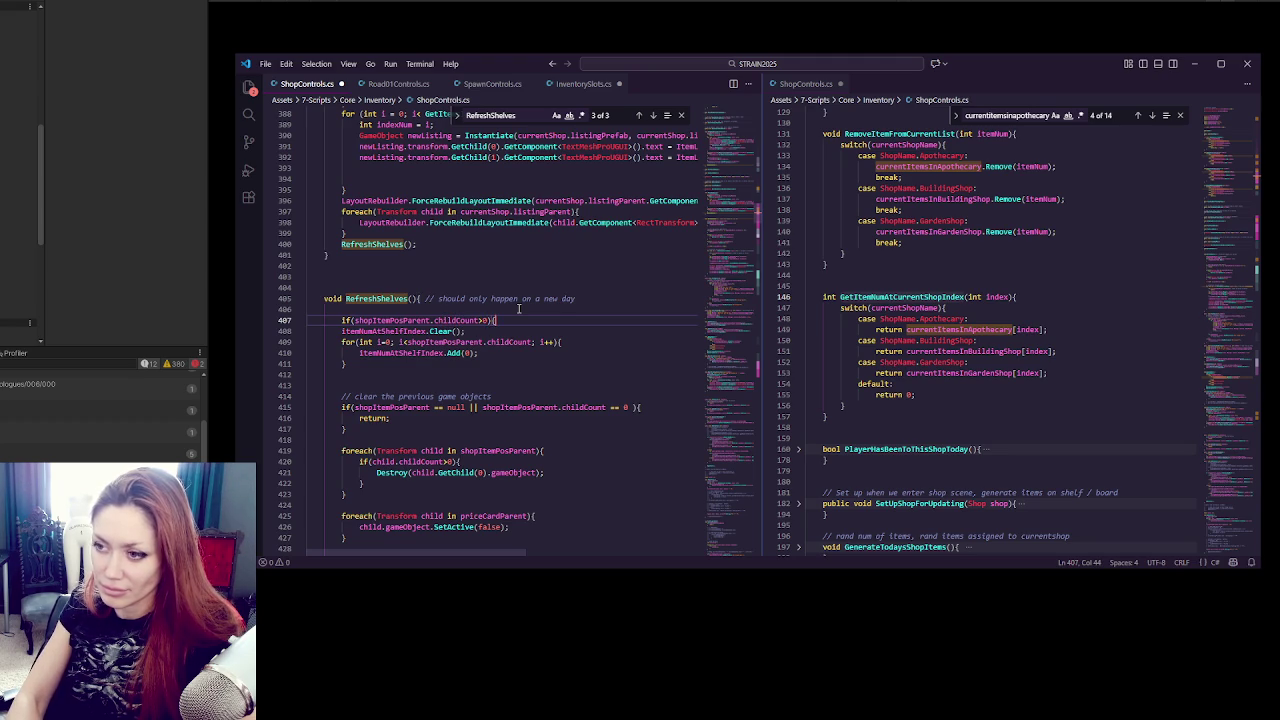
{"action": "left_click", "coordinate": [474, 362]}
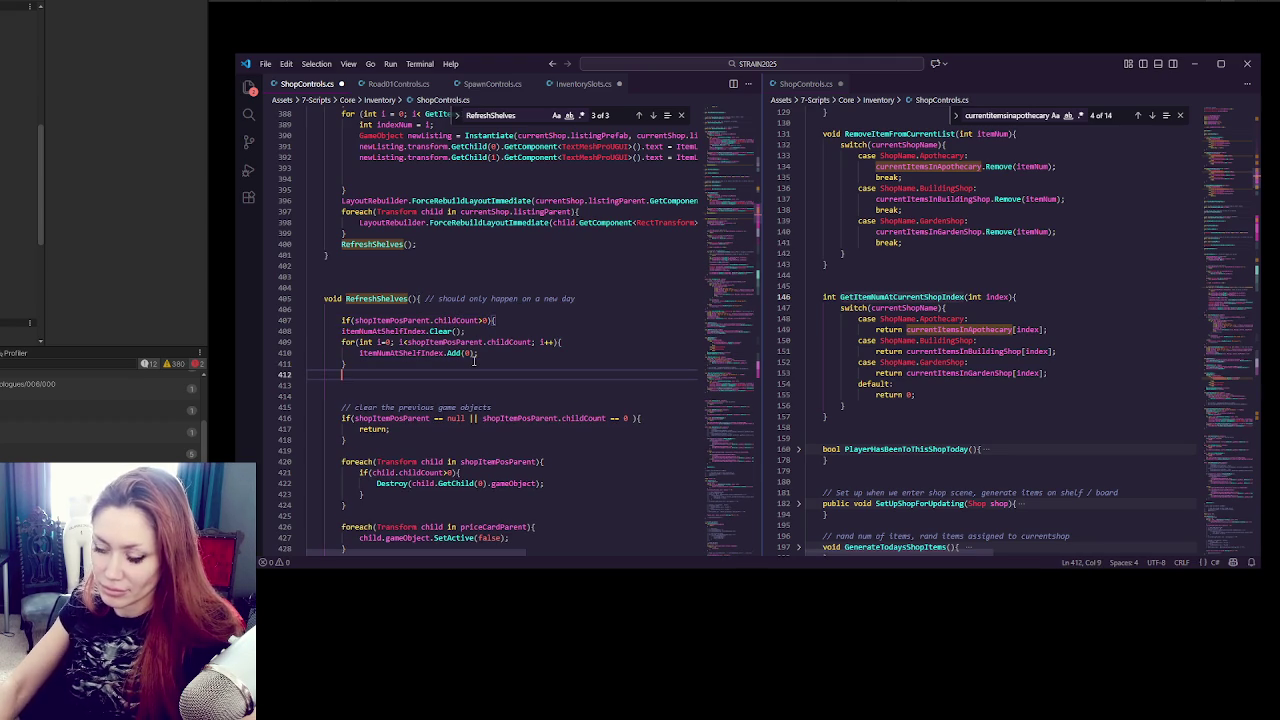
{"action": "key", "text": "Return"}
{"action": "type", "text": "}"}
{"action": "mouse_move", "coordinate": [308, 342]}
{"action": "left_mouse_down"}
{"action": "mouse_move", "coordinate": [451, 353]}
{"action": "mouse_move", "coordinate": [447, 363]}
{"action": "left_mouse_up"}
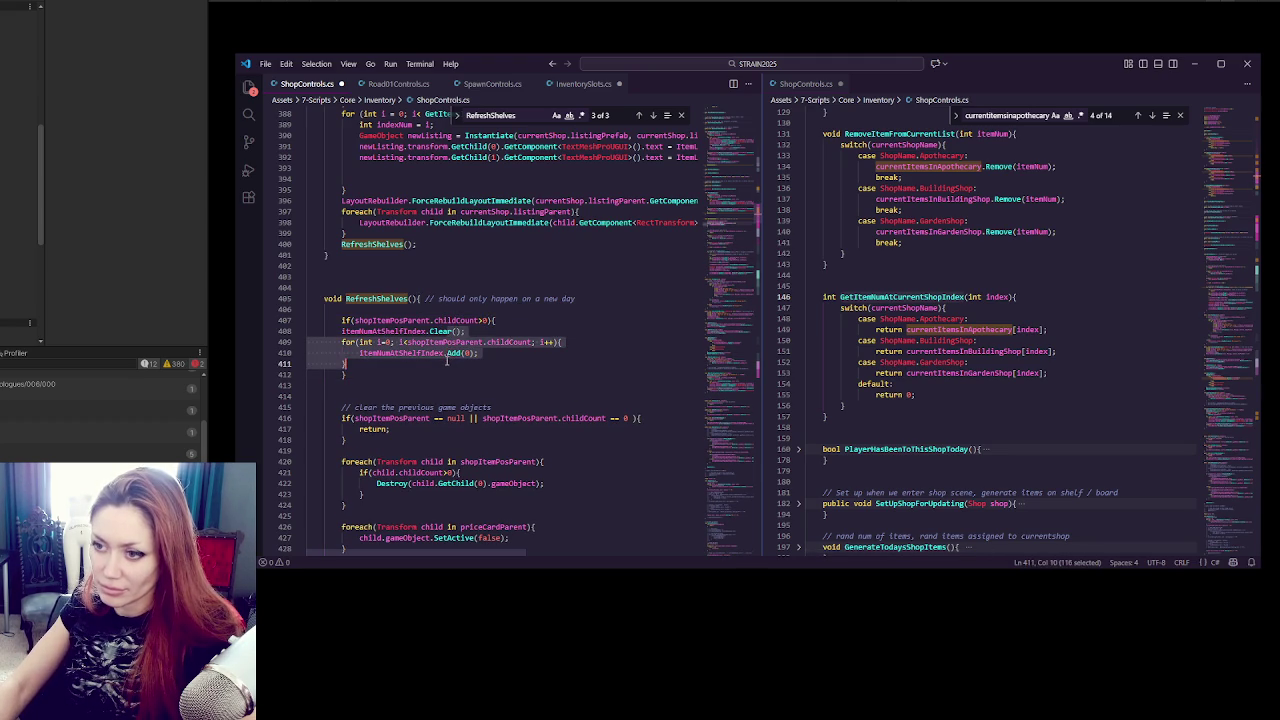
{"action": "key", "text": "Tab"}
{"action": "left_click", "coordinate": [564, 333]}
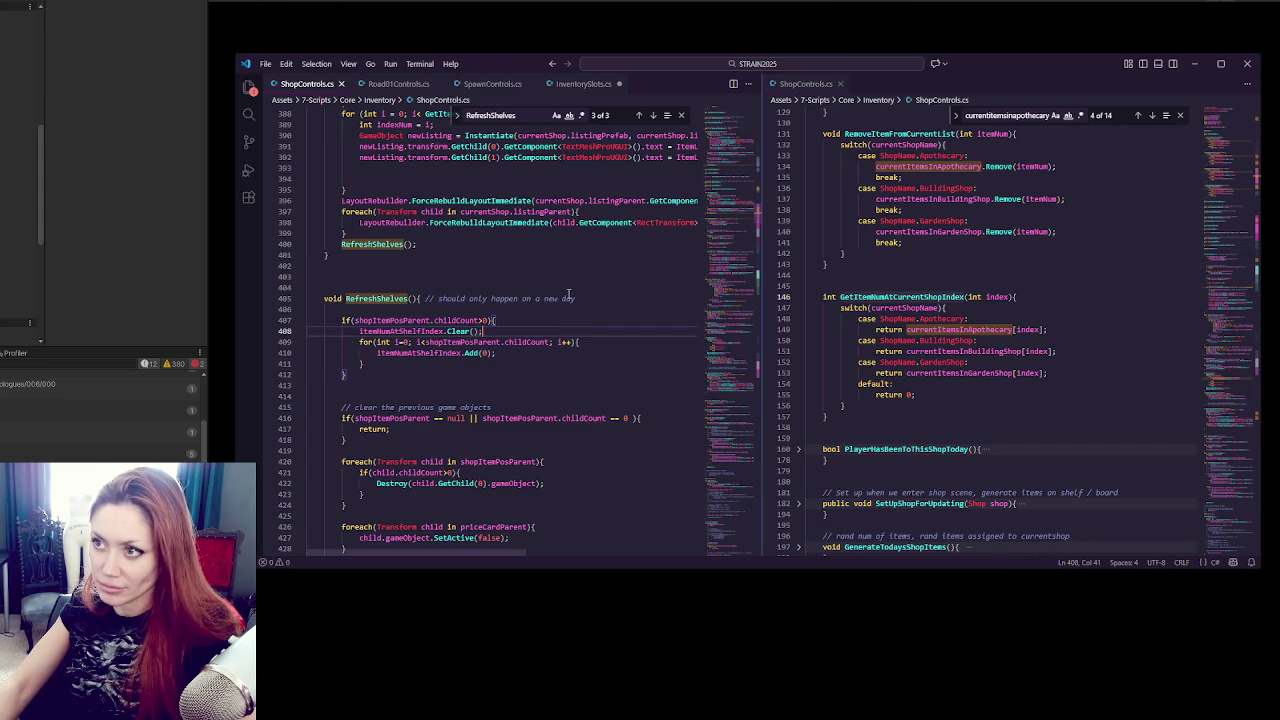
Find the uses of itemNumAtShelfIndex and paste the childCount guard above the shelf-index assignment.
{"action": "scroll", "coordinate": [594, 337], "scroll_direction": "down", "scroll_amount": 5}
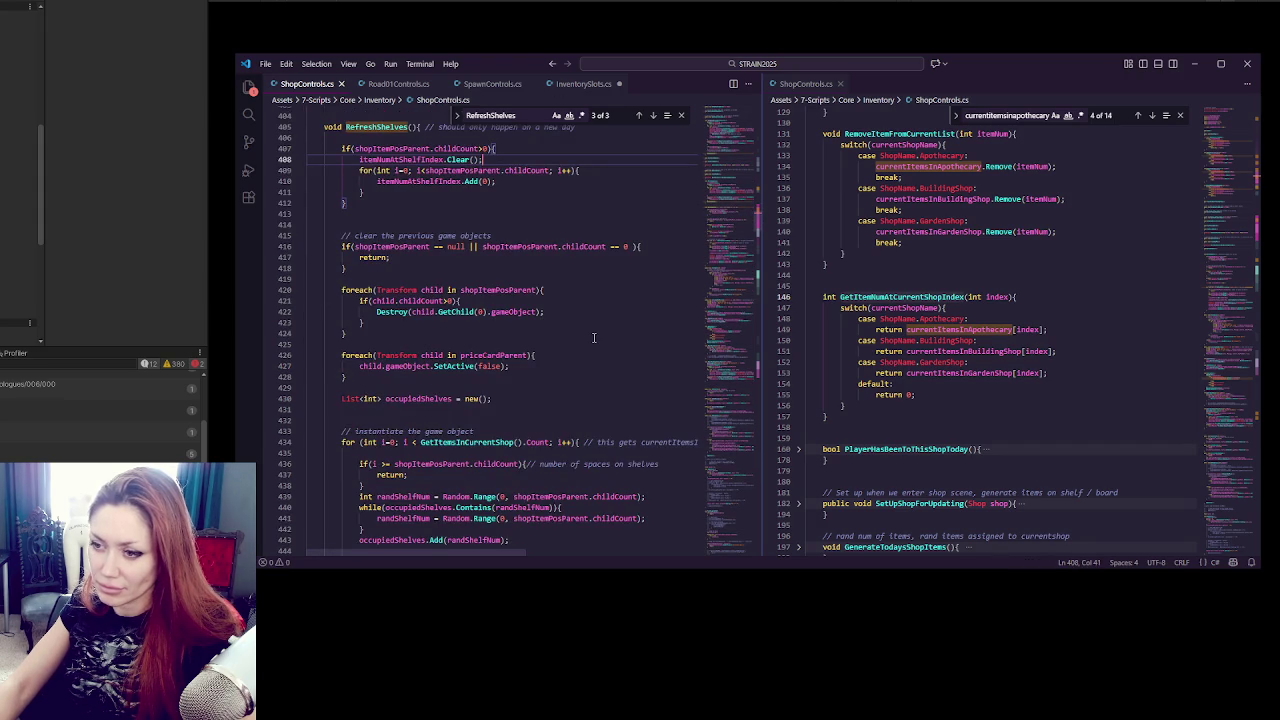
{"action": "scroll", "coordinate": [594, 337], "scroll_direction": "up", "scroll_amount": 5}
{"action": "double_click", "coordinate": [418, 353]}
{"action": "key", "text": "ctrl+f"}
{"action": "scroll", "coordinate": [597, 341], "scroll_direction": "down", "scroll_amount": 10}
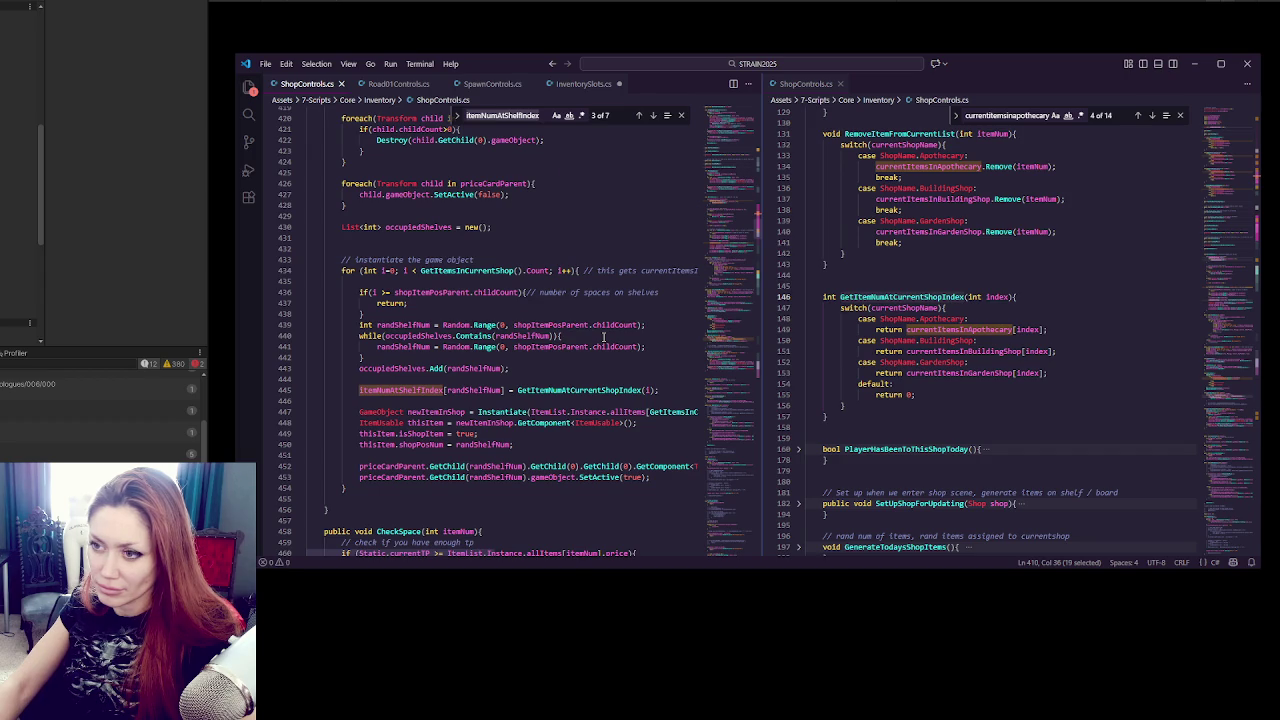
{"action": "scroll", "coordinate": [603, 337], "scroll_direction": "up", "scroll_amount": 9}
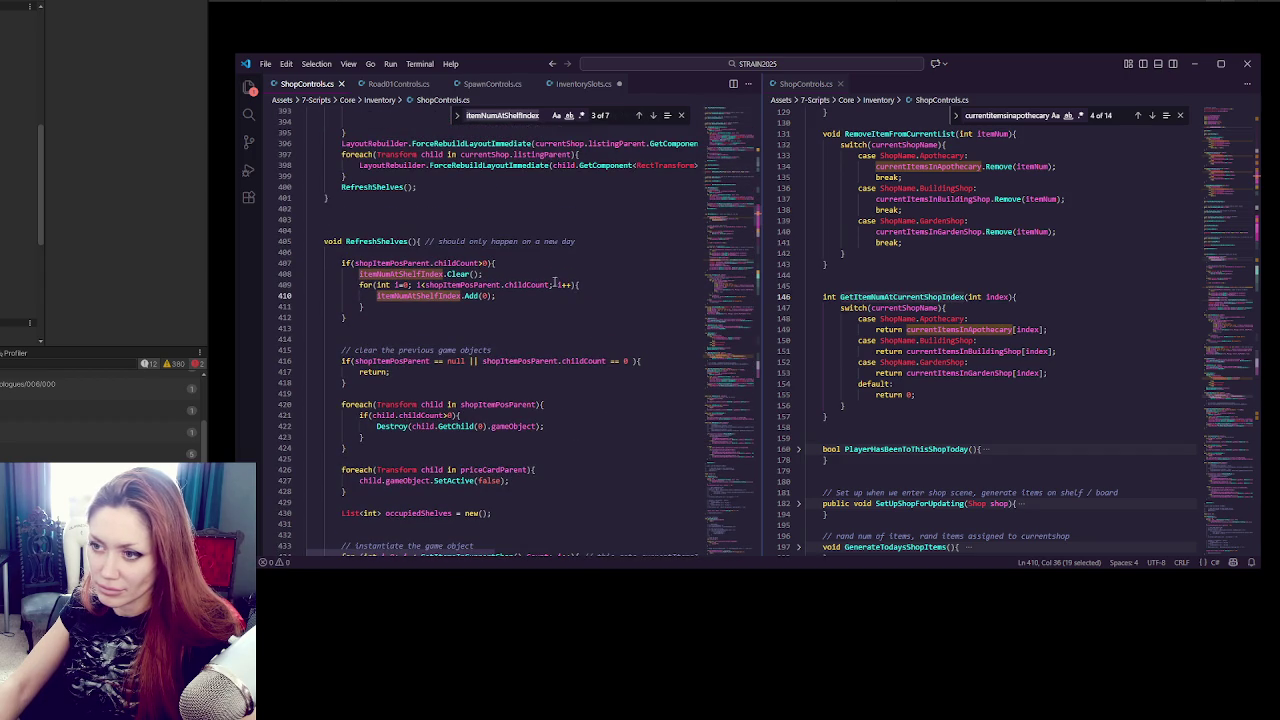
{"action": "triple_click", "coordinate": [538, 258]}
{"action": "scroll", "coordinate": [549, 286], "scroll_direction": "down", "scroll_amount": 10}
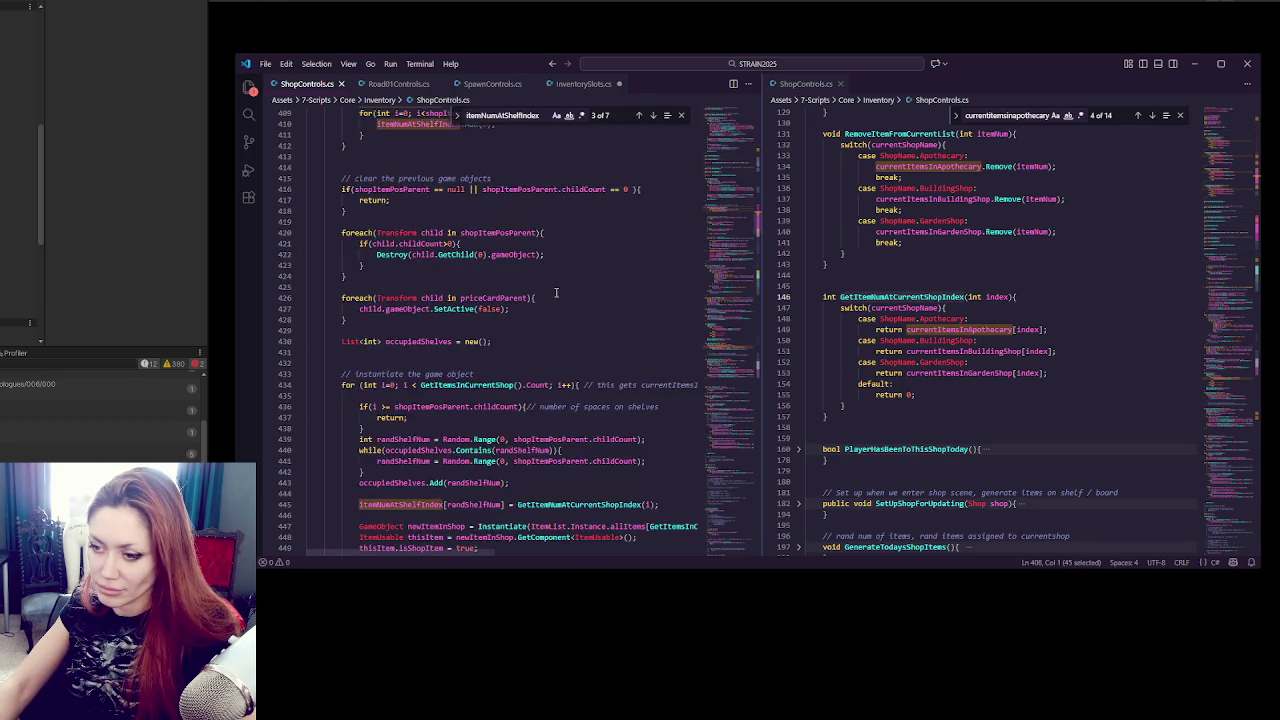
{"action": "left_click", "coordinate": [524, 321]}
{"action": "key", "text": "Return"}
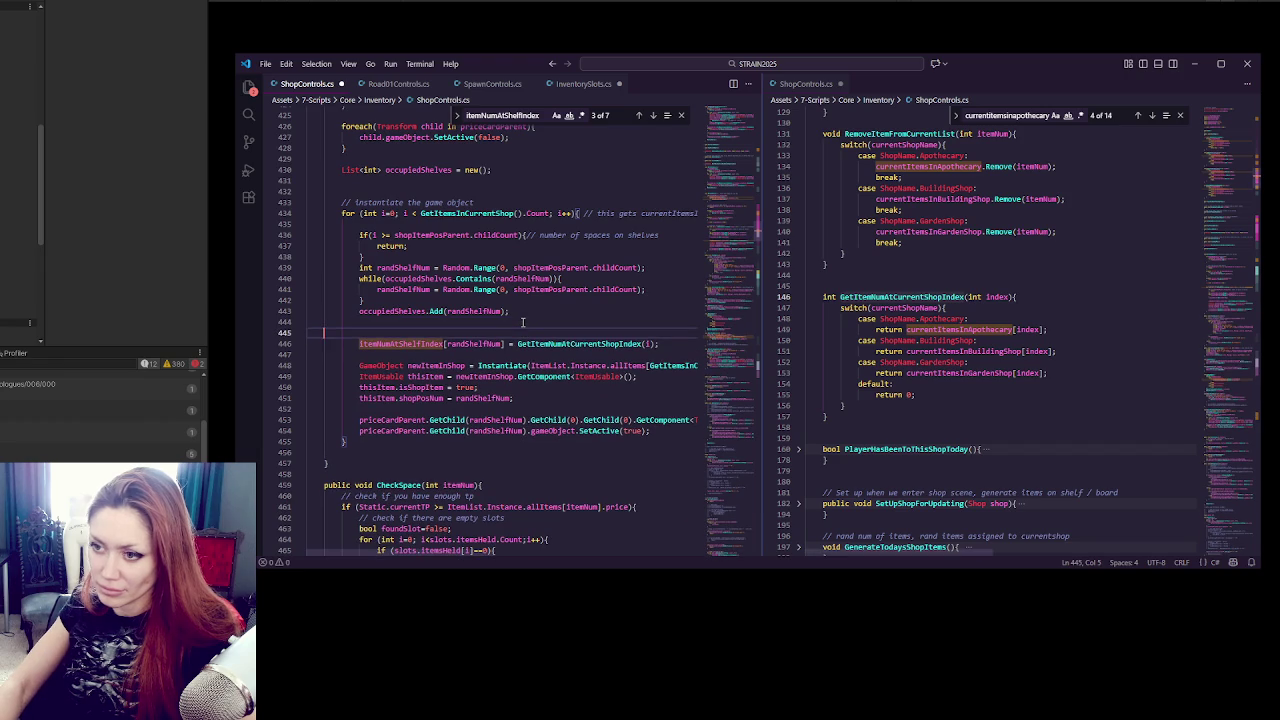
{"action": "type", "text": "if(shopItemPosParent.childCount>0){"}
{"action": "key", "text": "ctrl+v"}
Close the guard around the assignment, add the comment '// only do lf position stuff if ihere are shelf positions', and save.
{"action": "left_click", "coordinate": [360, 344]}
{"action": "left_click", "coordinate": [360, 355]}
{"action": "key", "text": "Tab"}
{"action": "key", "text": "Return"}
{"action": "key", "text": "Tab"}
{"action": "key", "text": "Tab"}
{"action": "type", "text": "}"}
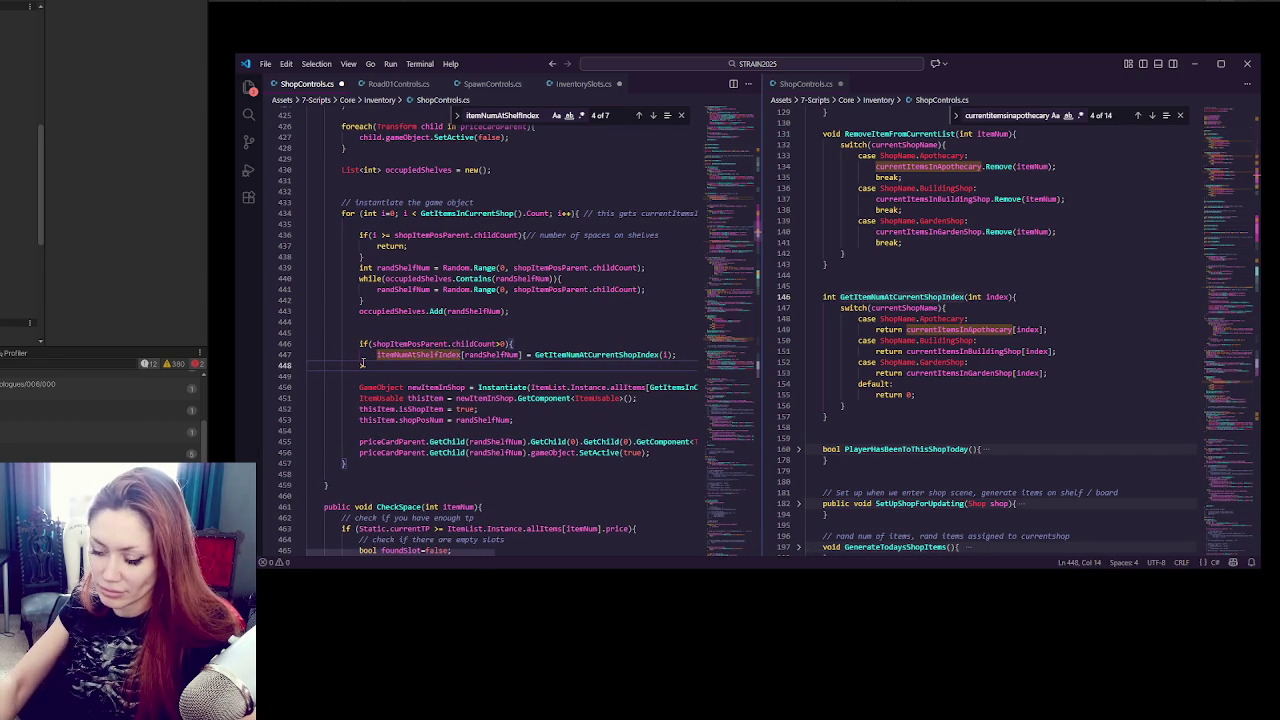
{"action": "left_click", "coordinate": [523, 333]}
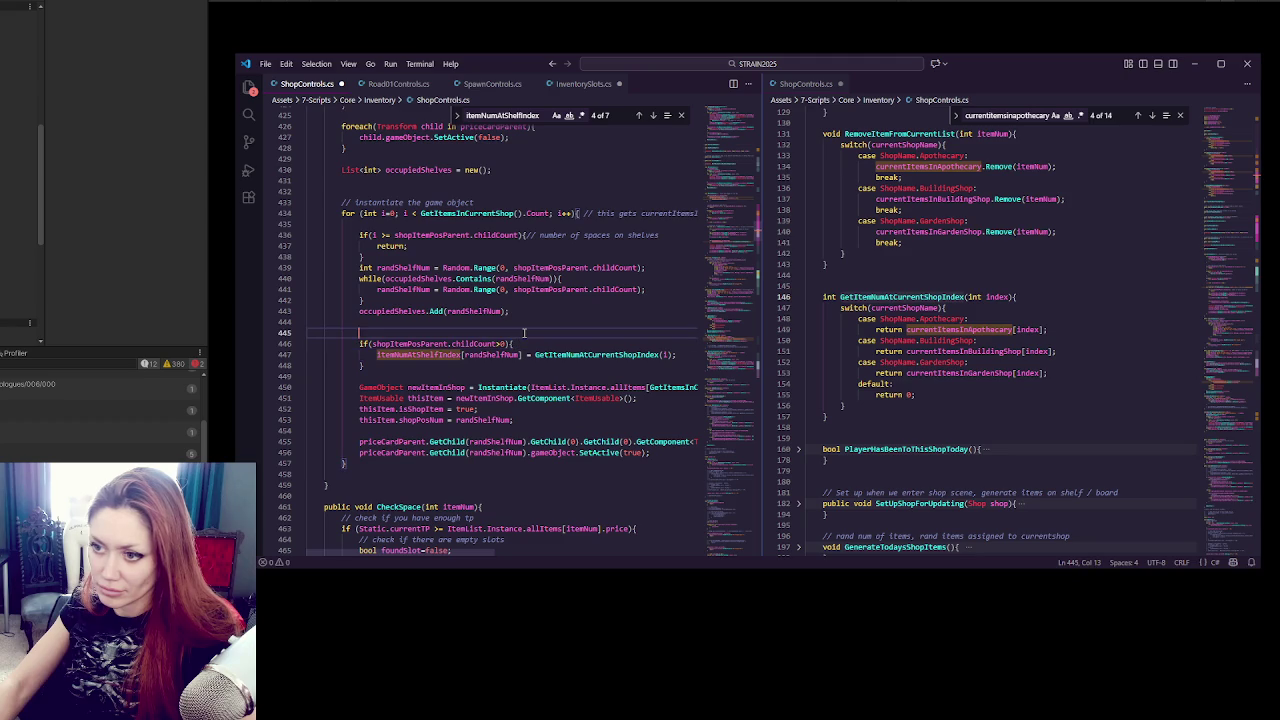
{"action": "type", "text": "// only do"}
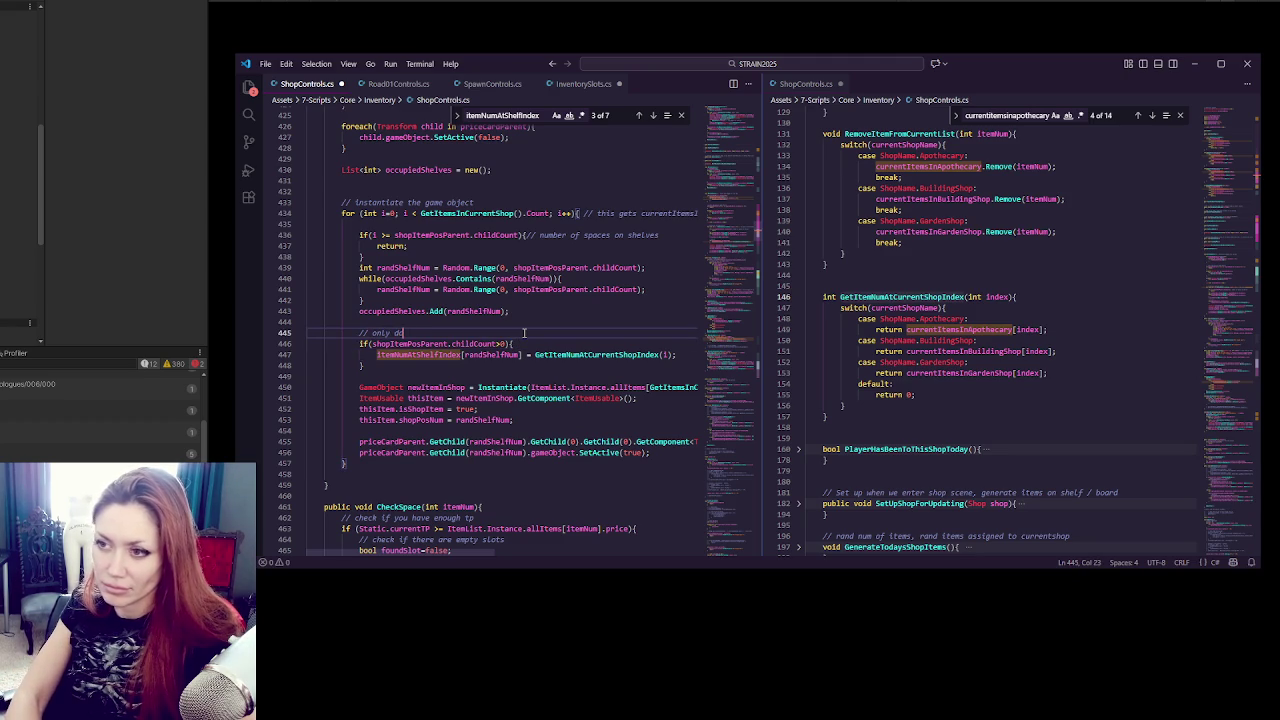
{"action": "type", "text": " shelf position stuff "}
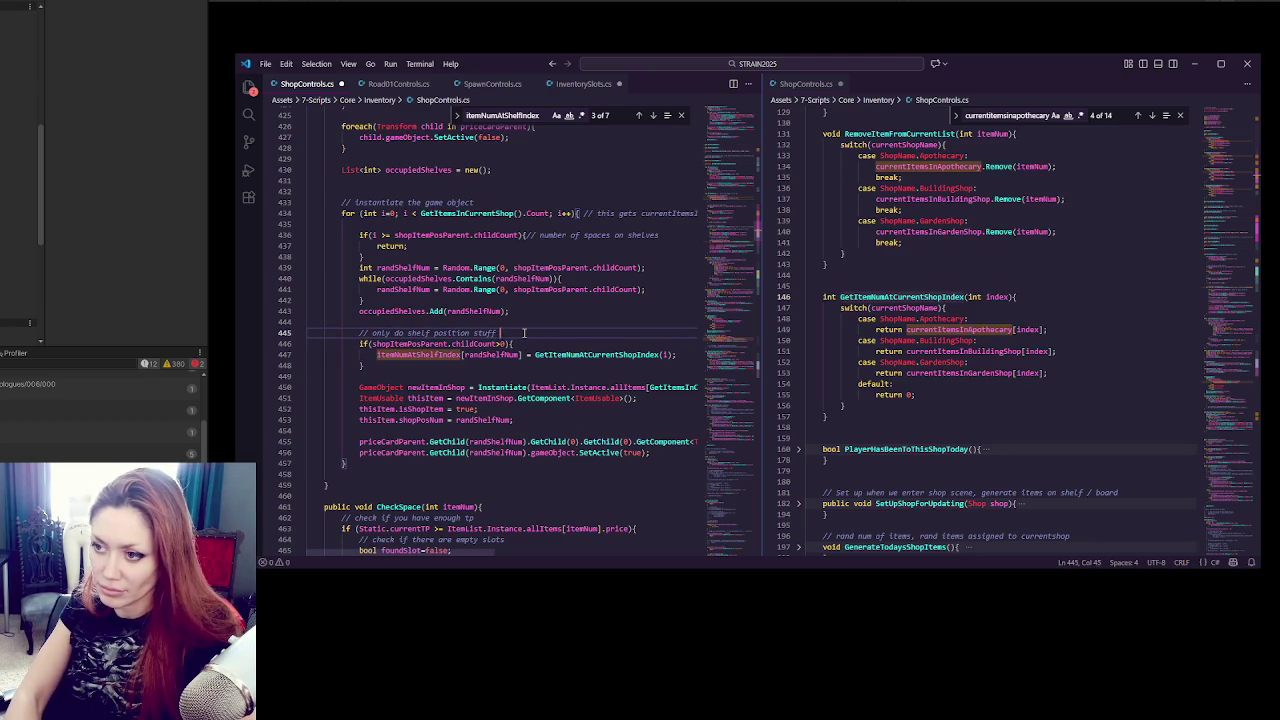
{"action": "type", "text": "if ihere are shelf positions"}
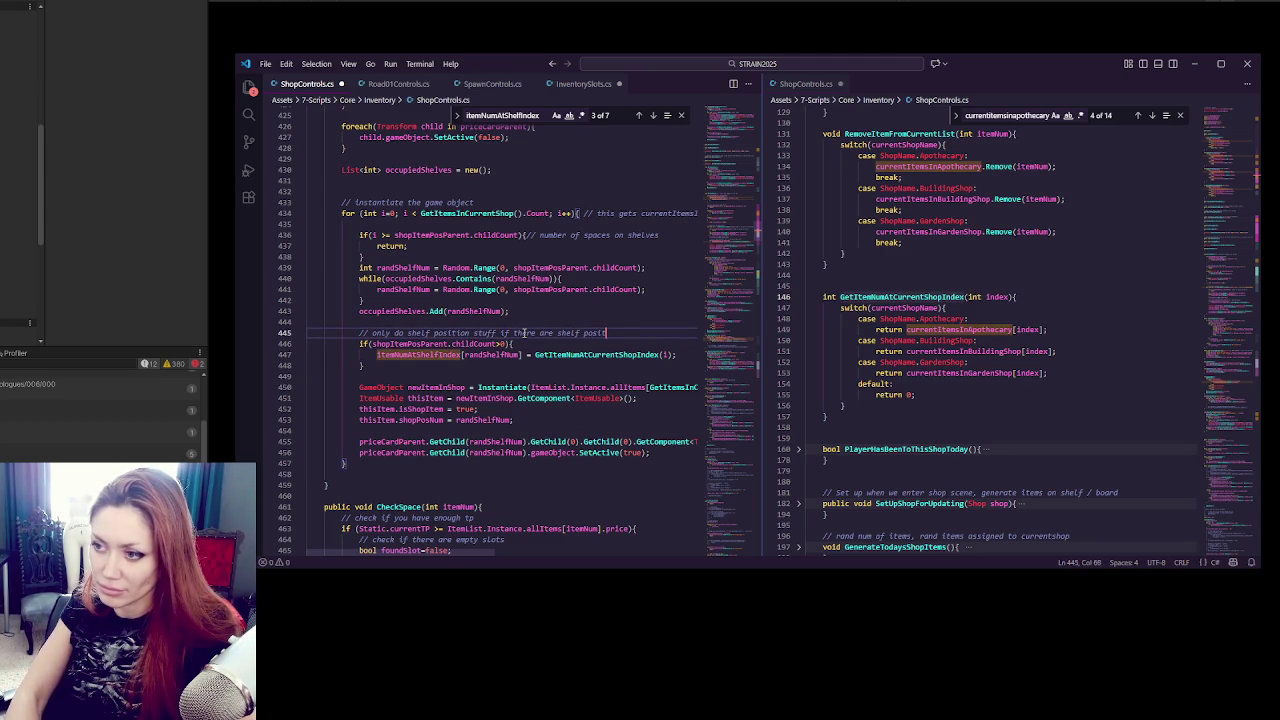
{"action": "key", "text": "ctrl+s"}
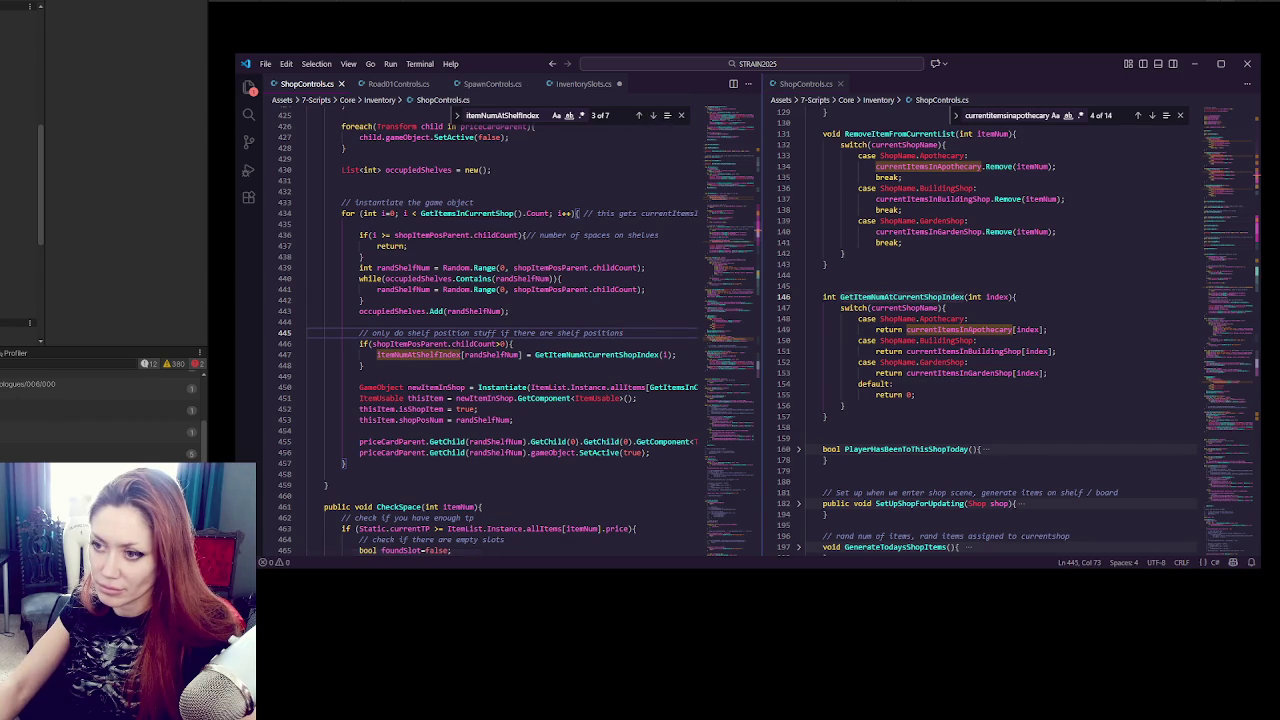
Wrap RemoveFromShelves(currentItem) in if(itemNumAtShelfIndex.childCount>0){ … } and recompile in Unity.
{"action": "left_click", "coordinate": [652, 115]}
{"action": "left_click", "coordinate": [651, 117]}
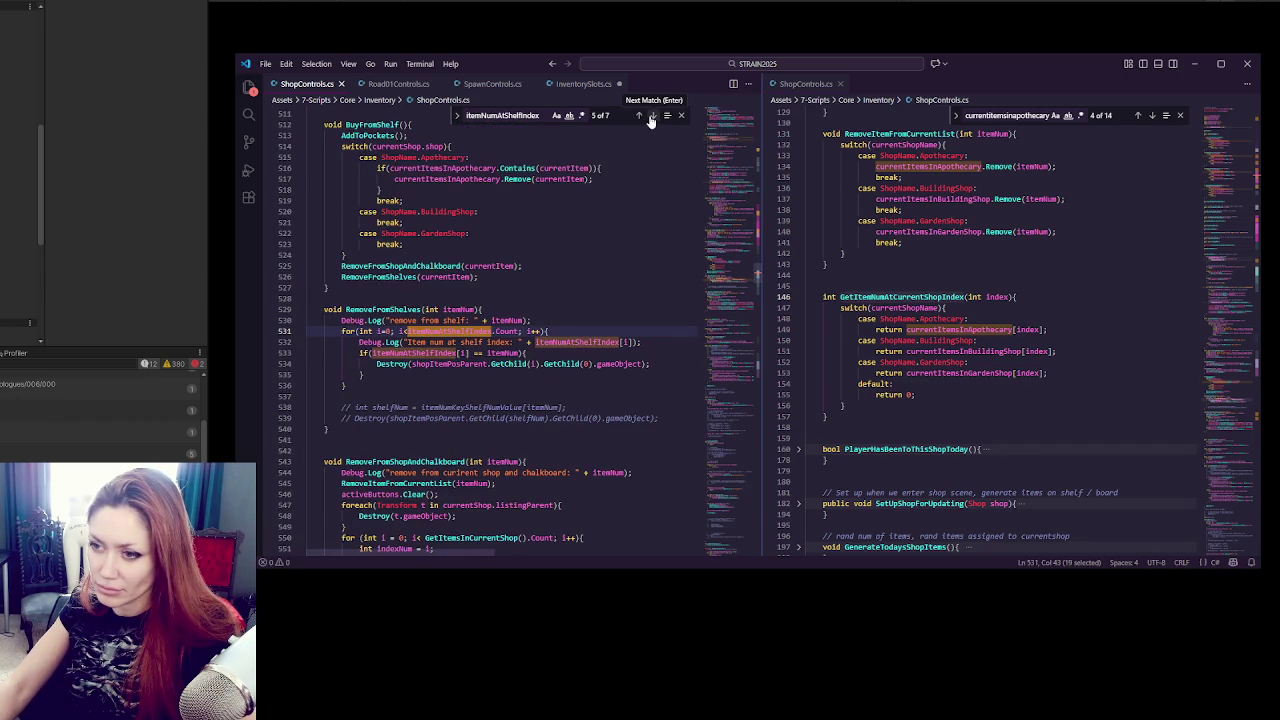
{"action": "left_click", "coordinate": [559, 264]}
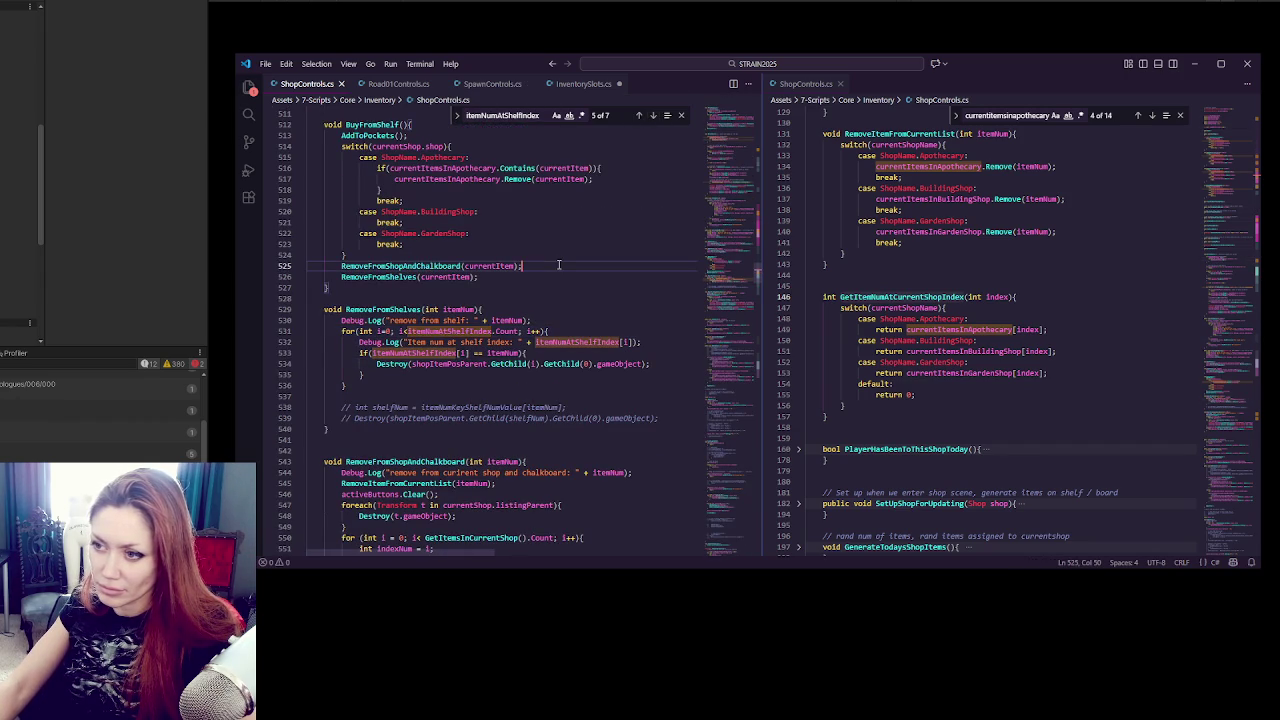
{"action": "key", "text": "Return"}
{"action": "type", "text": "if(itemNumAtShelfIndex"}
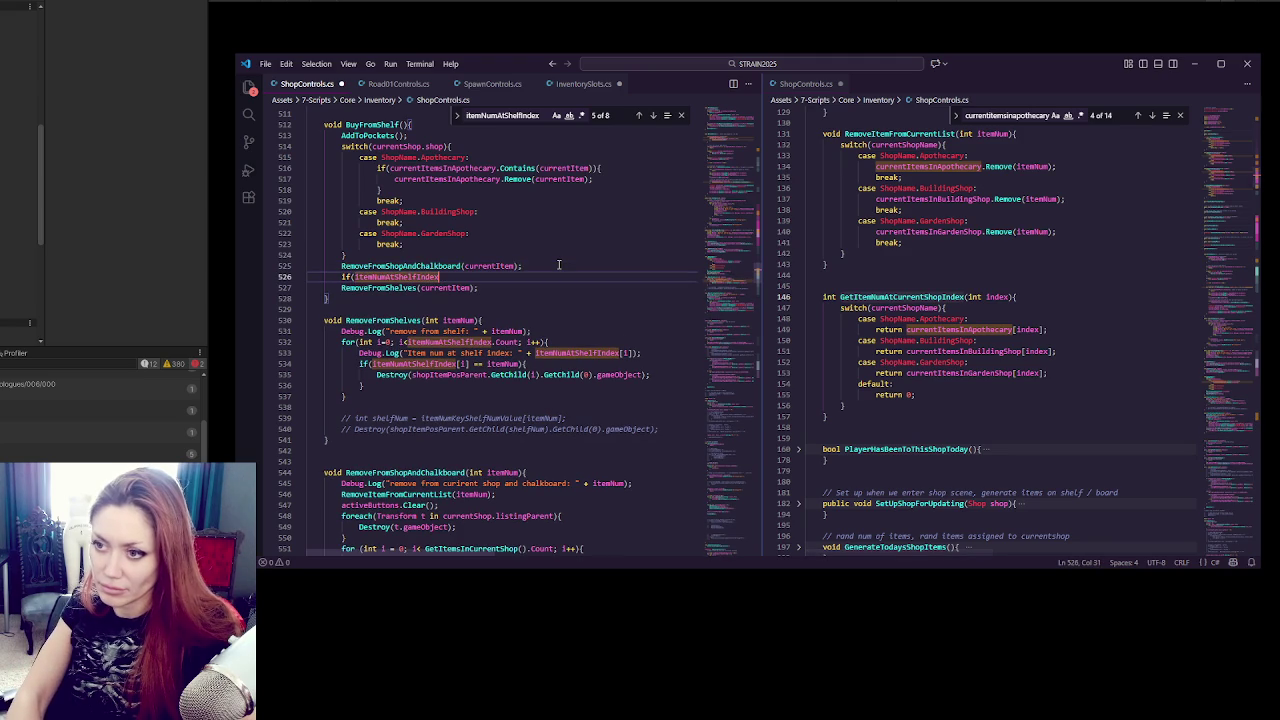
{"action": "type", "text": ".child"}
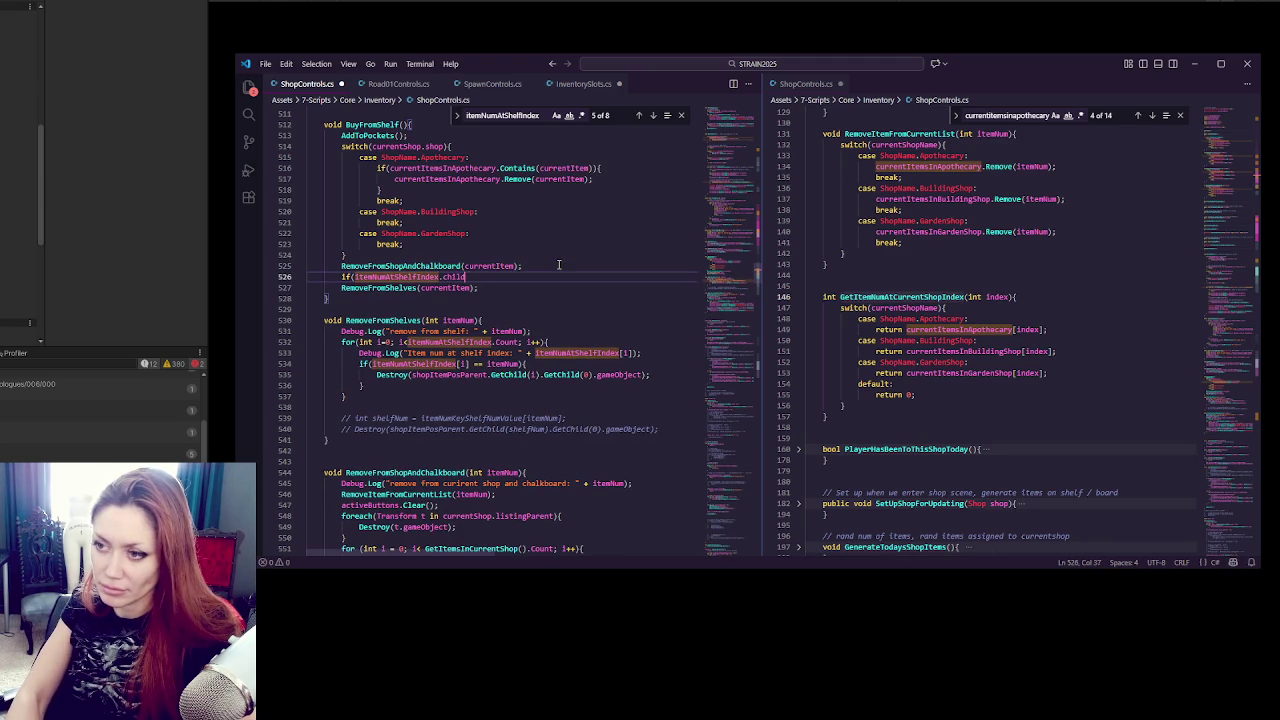
{"action": "type", "text": "Count>0){"}
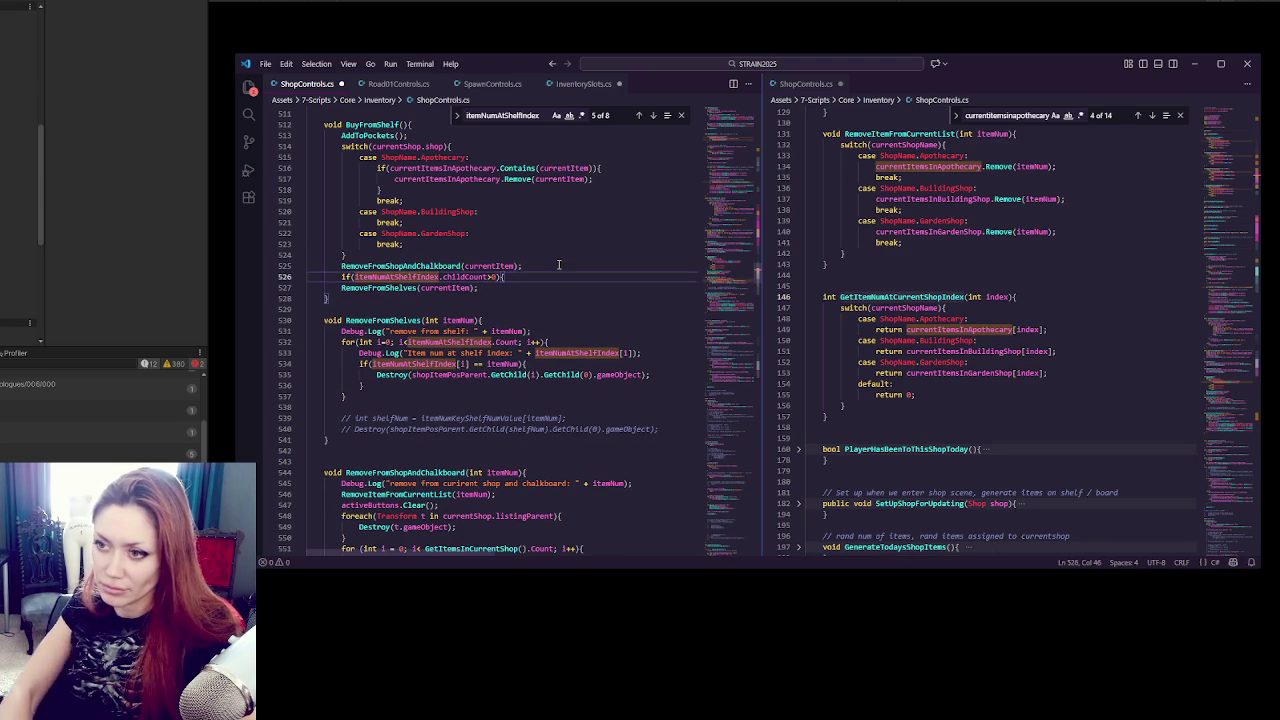
{"action": "left_click", "coordinate": [521, 286]}
{"action": "key", "text": "Return"}
{"action": "type", "text": "}"}
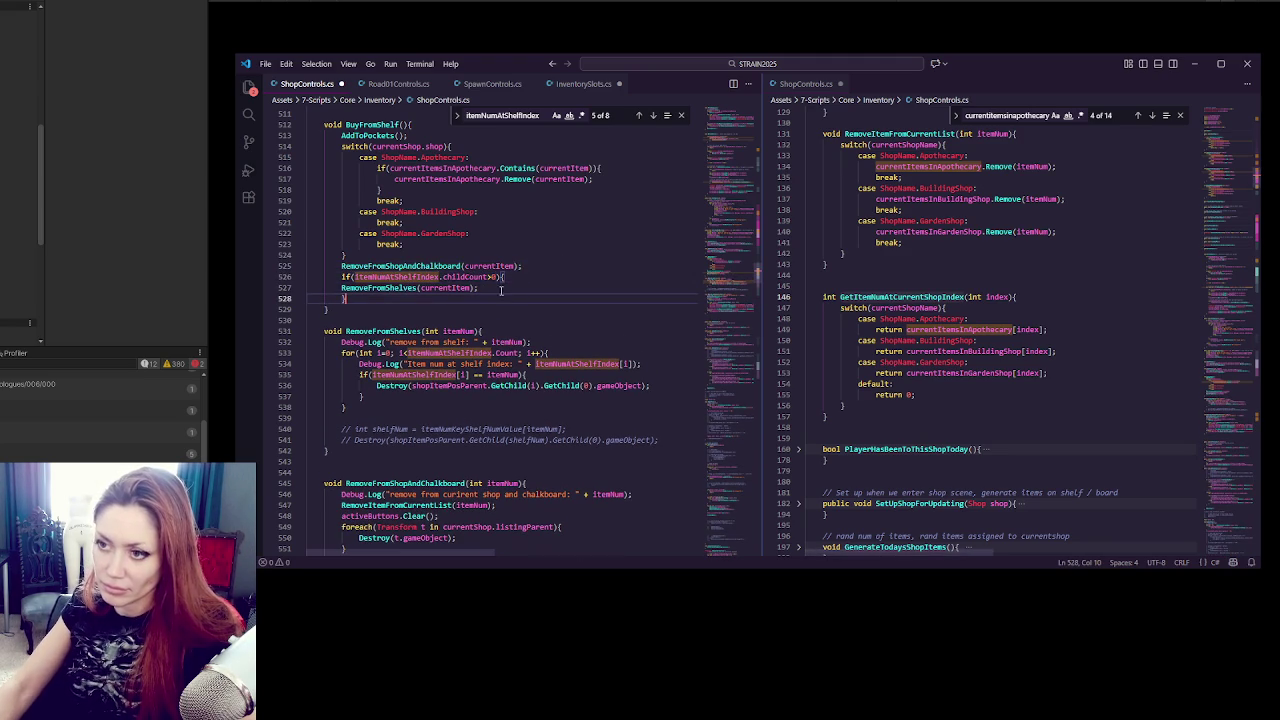
{"action": "left_click", "coordinate": [343, 288]}
{"action": "key", "text": "Tab"}
{"action": "left_click", "coordinate": [570, 287]}
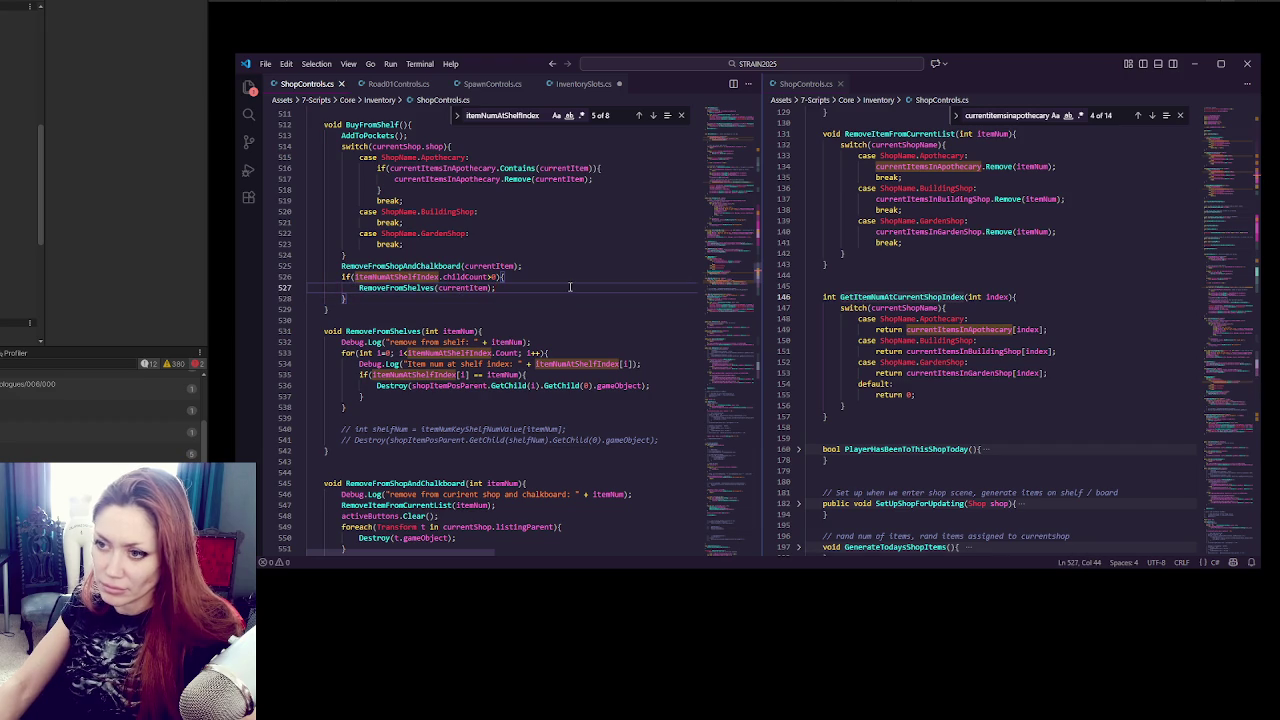
{"action": "left_click", "coordinate": [183, 186]}
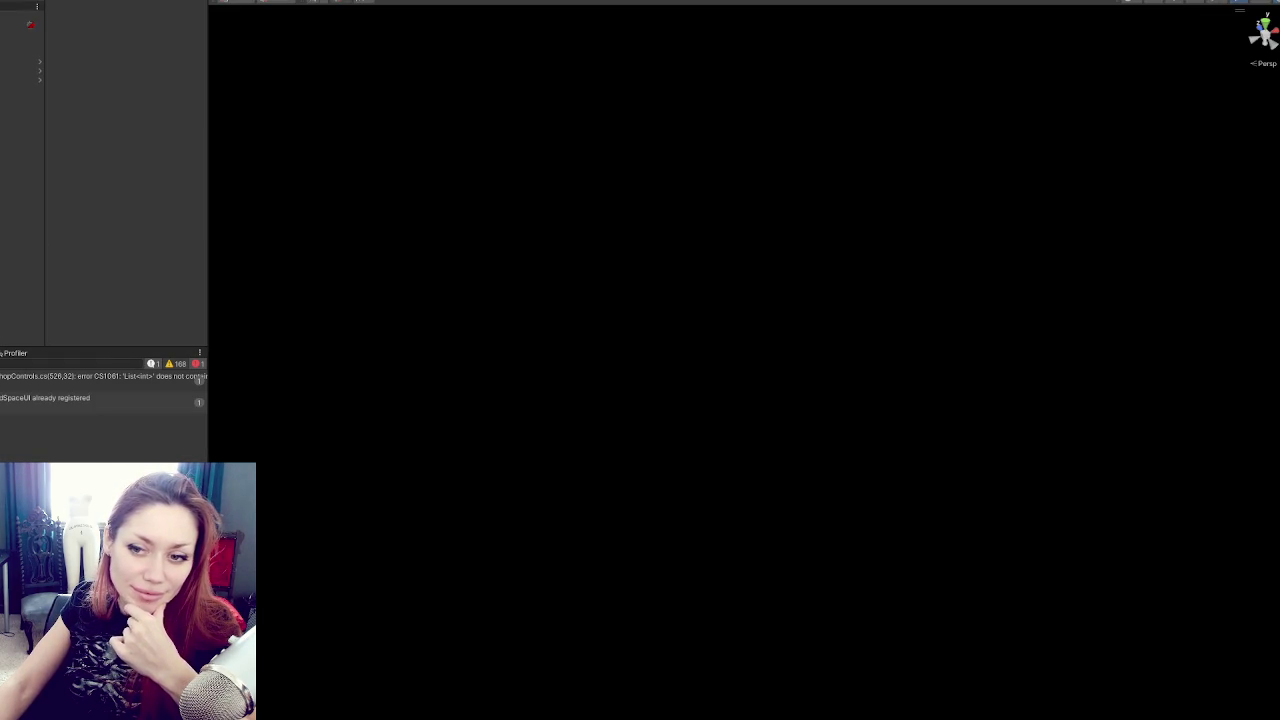
Jump to the line 526 error and change the guard to shopItemPosParent.childCount>0.
{"action": "double_click", "coordinate": [100, 376]}
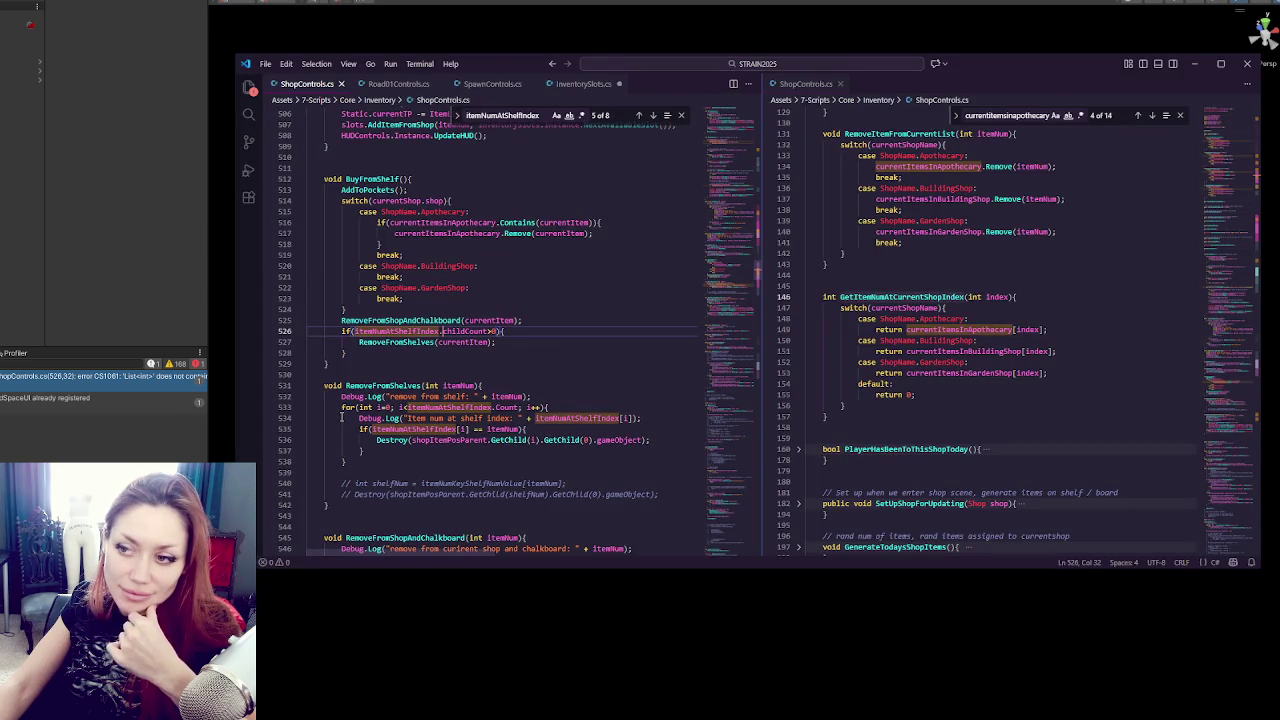
{"action": "double_click", "coordinate": [438, 330]}
{"action": "scroll", "coordinate": [581, 230], "scroll_direction": "up", "scroll_amount": 20}
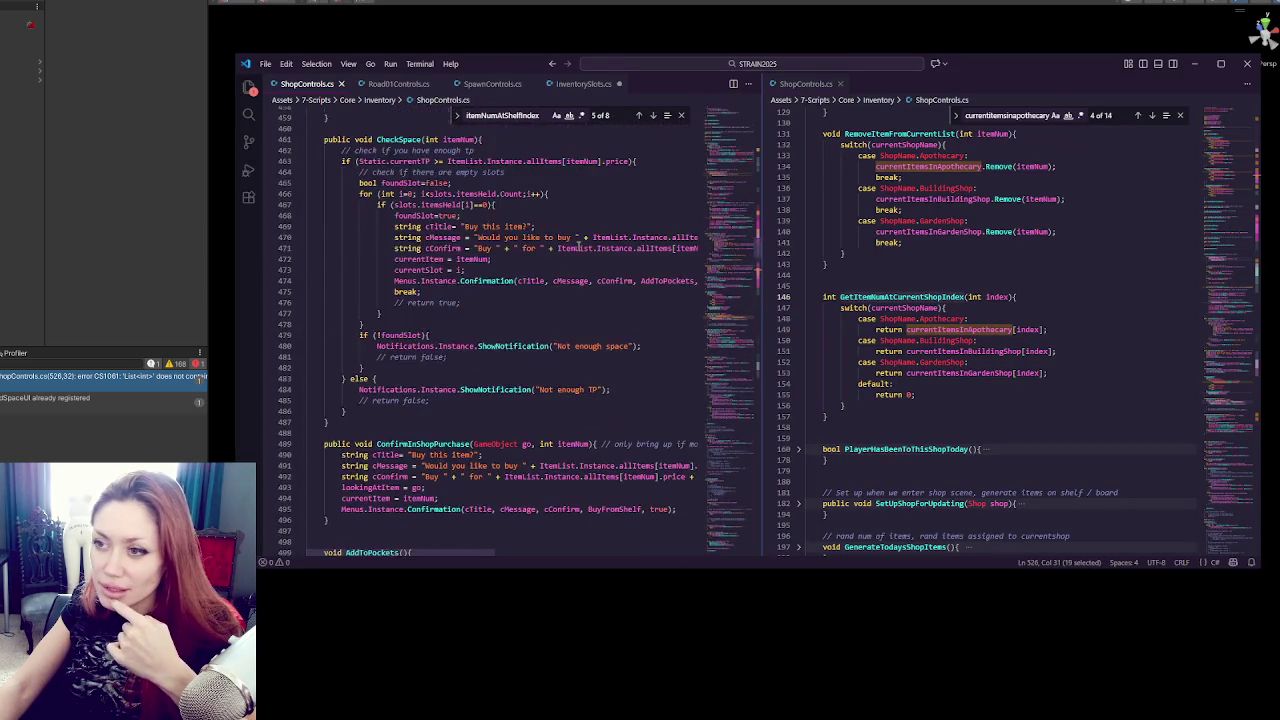
{"action": "scroll", "coordinate": [581, 230], "scroll_direction": "up", "scroll_amount": 5}
{"action": "double_click", "coordinate": [440, 348]}
{"action": "key", "text": "ctrl+c"}
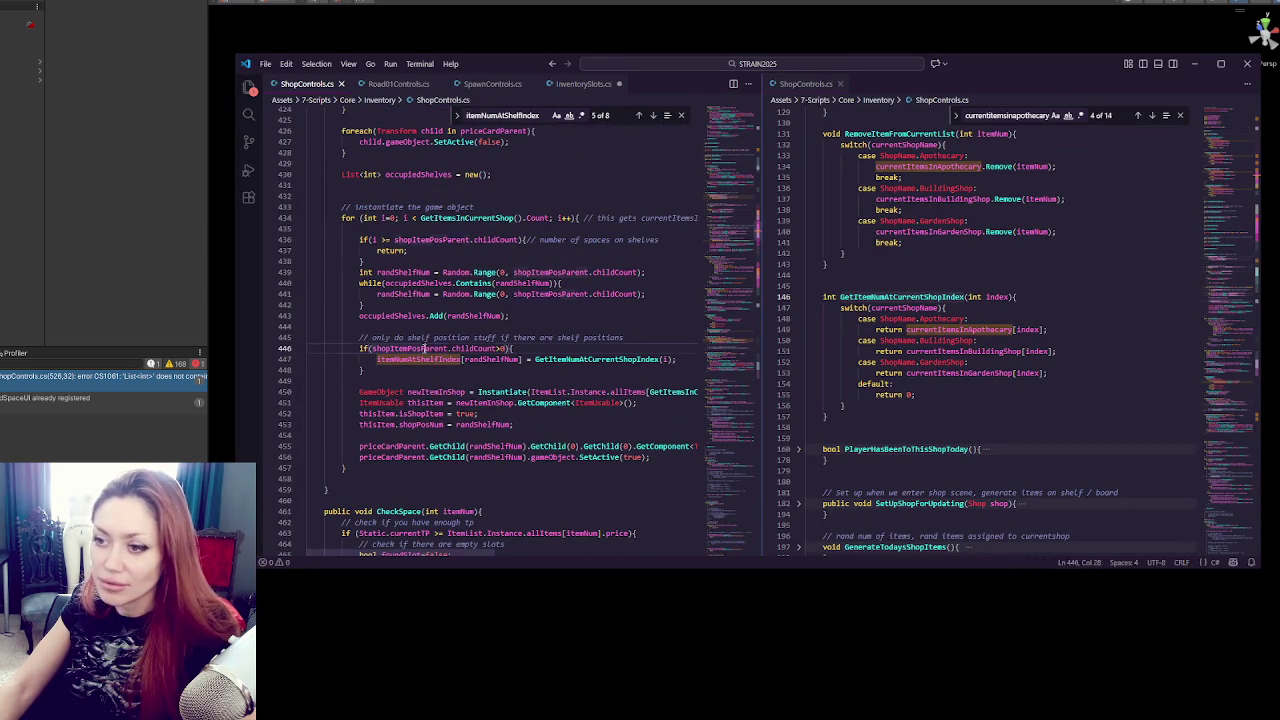
{"action": "scroll", "coordinate": [443, 343], "scroll_direction": "down", "scroll_amount": 20}
{"action": "scroll", "coordinate": [440, 340], "scroll_direction": "down", "scroll_amount": 9}
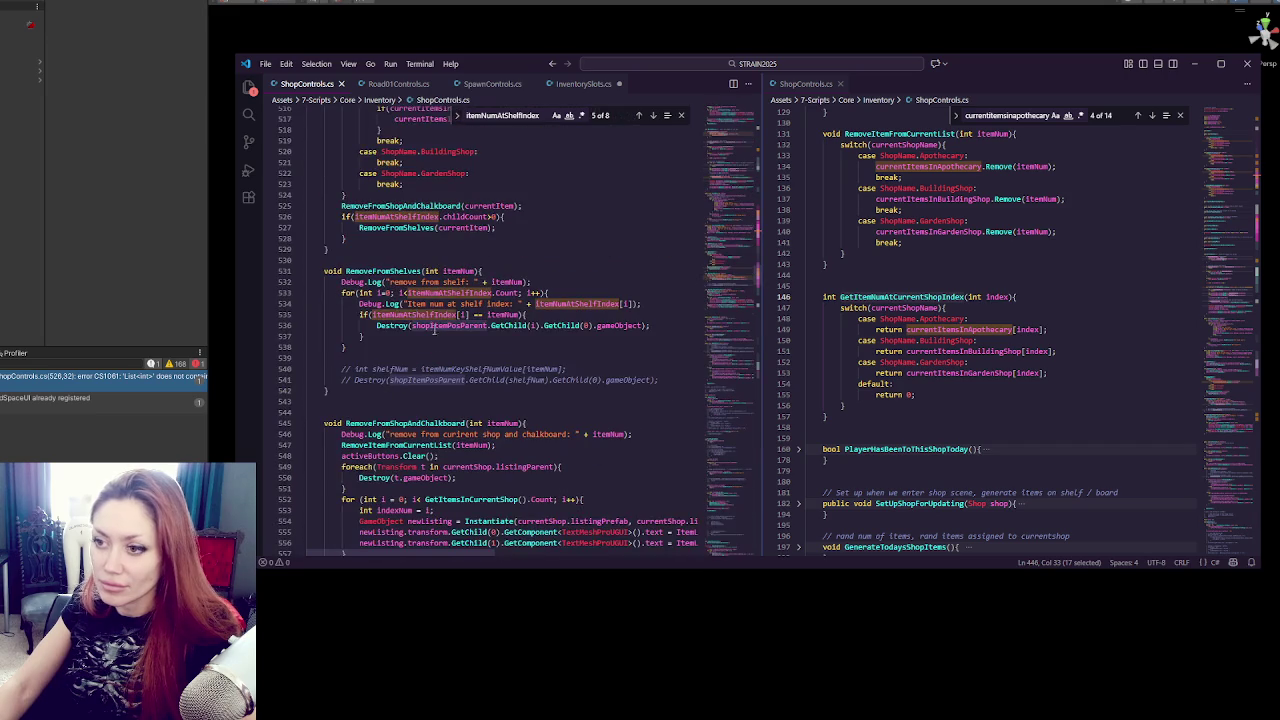
{"action": "double_click", "coordinate": [415, 217]}
{"action": "key", "text": "ctrl+v"}
Delete the Debug.Log lines in RemoveFromShelves and RemoveFromShopAndChalkboard.
{"action": "double_click", "coordinate": [455, 314]}
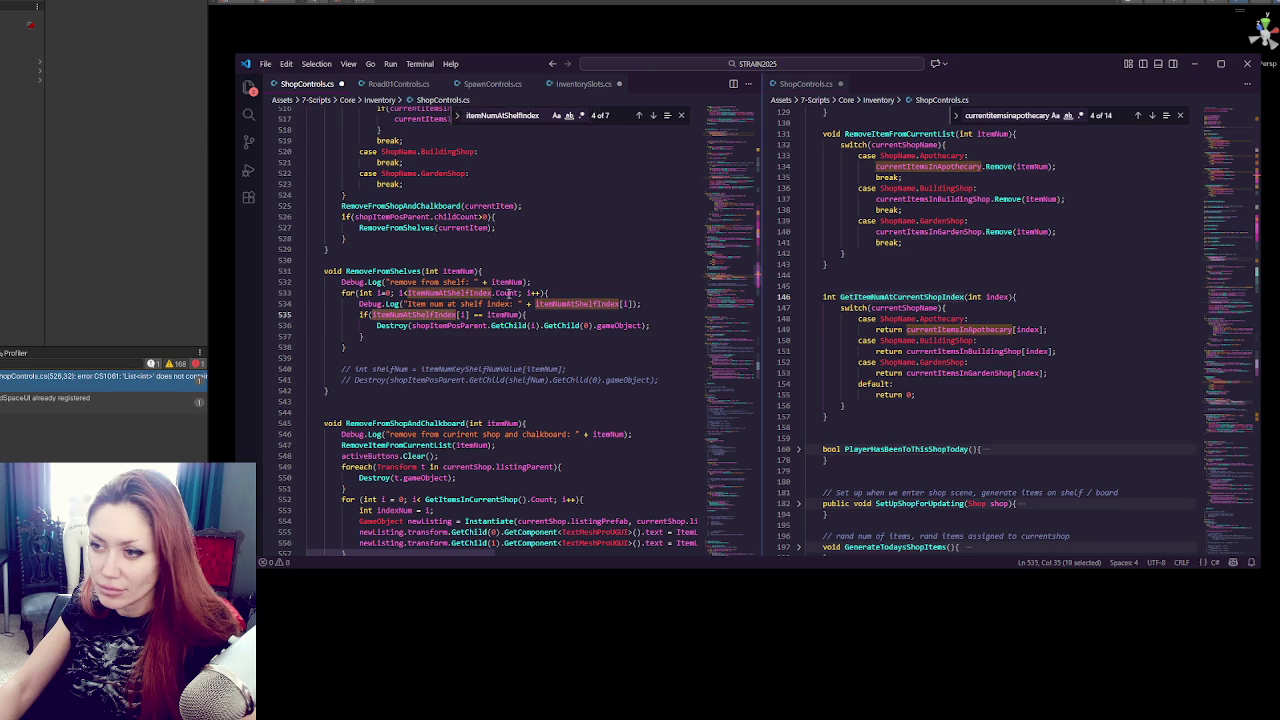
{"action": "left_click_drag", "start_coordinate": [557, 282], "coordinate": [490, 271]}
{"action": "key", "text": "BackSpace"}
{"action": "left_click_drag", "start_coordinate": [660, 294], "coordinate": [676, 284]}
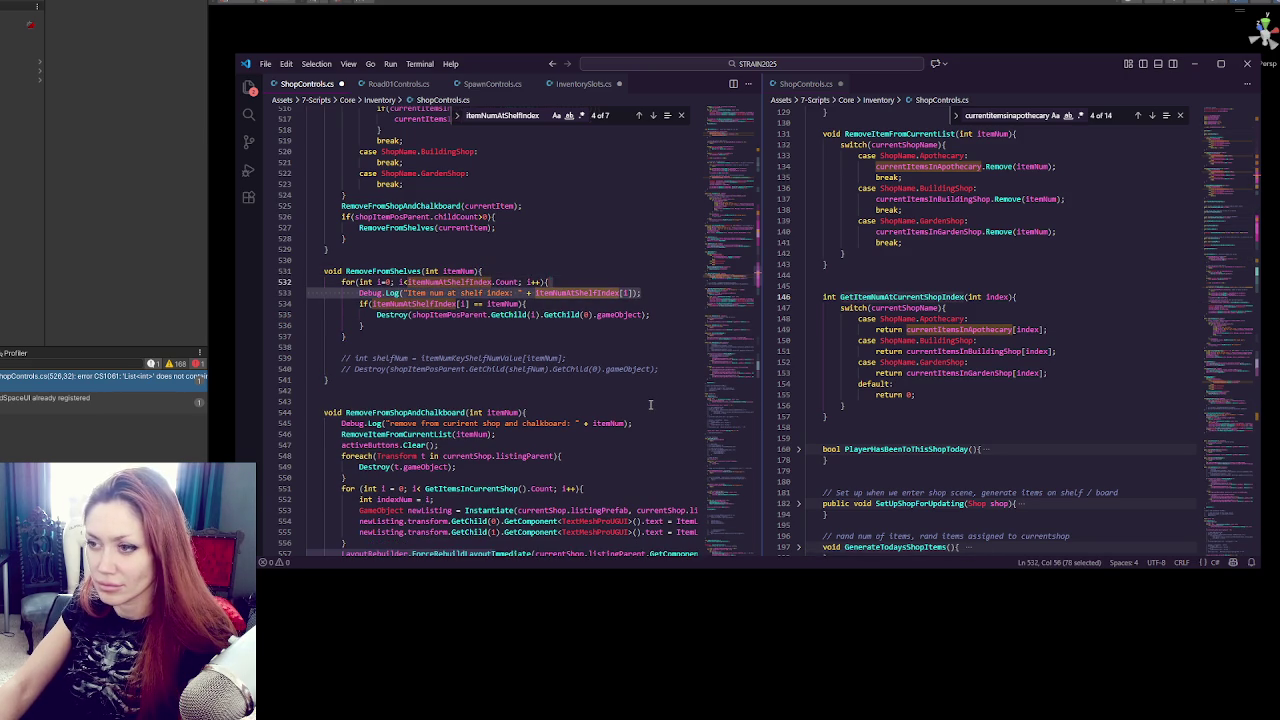
{"action": "key", "text": "BackSpace"}
{"action": "left_click_drag", "start_coordinate": [650, 413], "coordinate": [650, 402]}
{"action": "key", "text": "BackSpace"}
{"action": "scroll", "coordinate": [660, 401], "scroll_direction": "down", "scroll_amount": 2}
{"action": "scroll", "coordinate": [660, 401], "scroll_direction": "up", "scroll_amount": 9}
{"action": "left_click", "coordinate": [553, 336]}
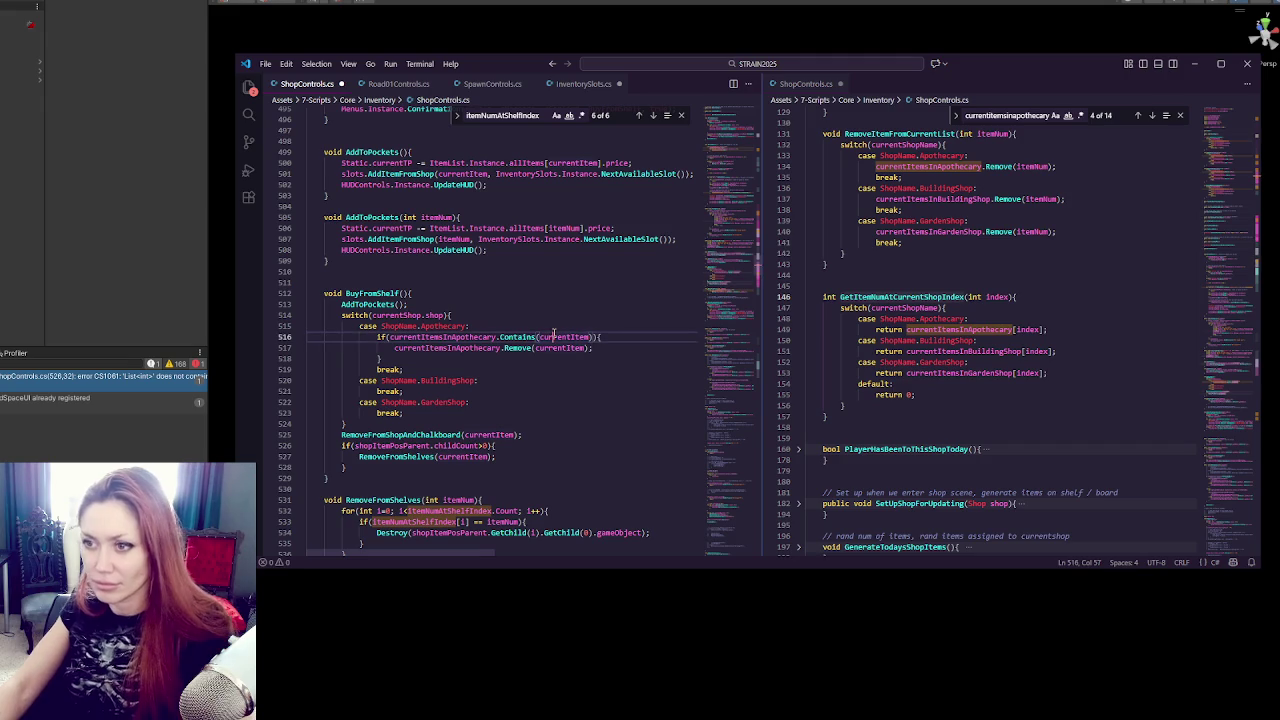
Find 'debug' in ShopControls.cs and comment out the Debug.Log calls on lines 944 and 947.
{"action": "key", "text": "ctrl+f"}
{"action": "type", "text": "d"}
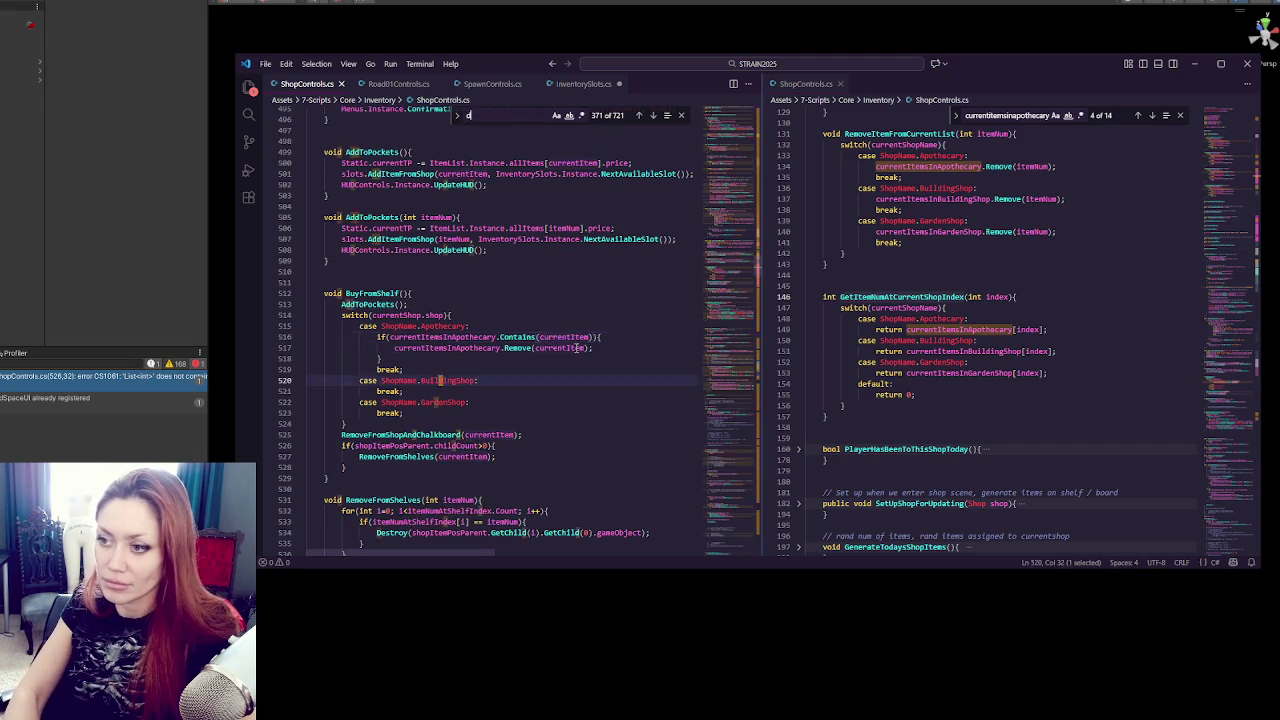
{"action": "type", "text": "ebug"}
{"action": "left_click", "coordinate": [655, 117]}
{"action": "left_click", "coordinate": [655, 117]}
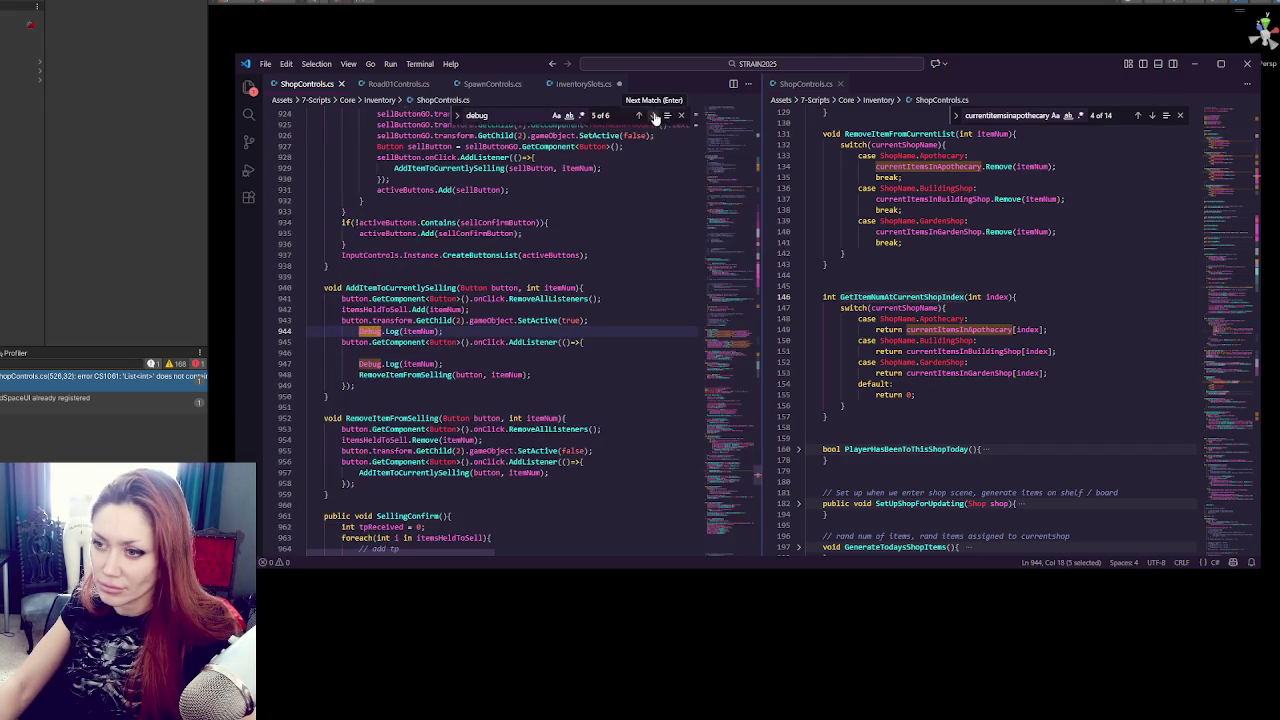
{"action": "left_click", "coordinate": [488, 334]}
{"action": "key", "text": "ctrl+slash"}
{"action": "left_click", "coordinate": [485, 363]}
{"action": "key", "text": "ctrl+slash"}
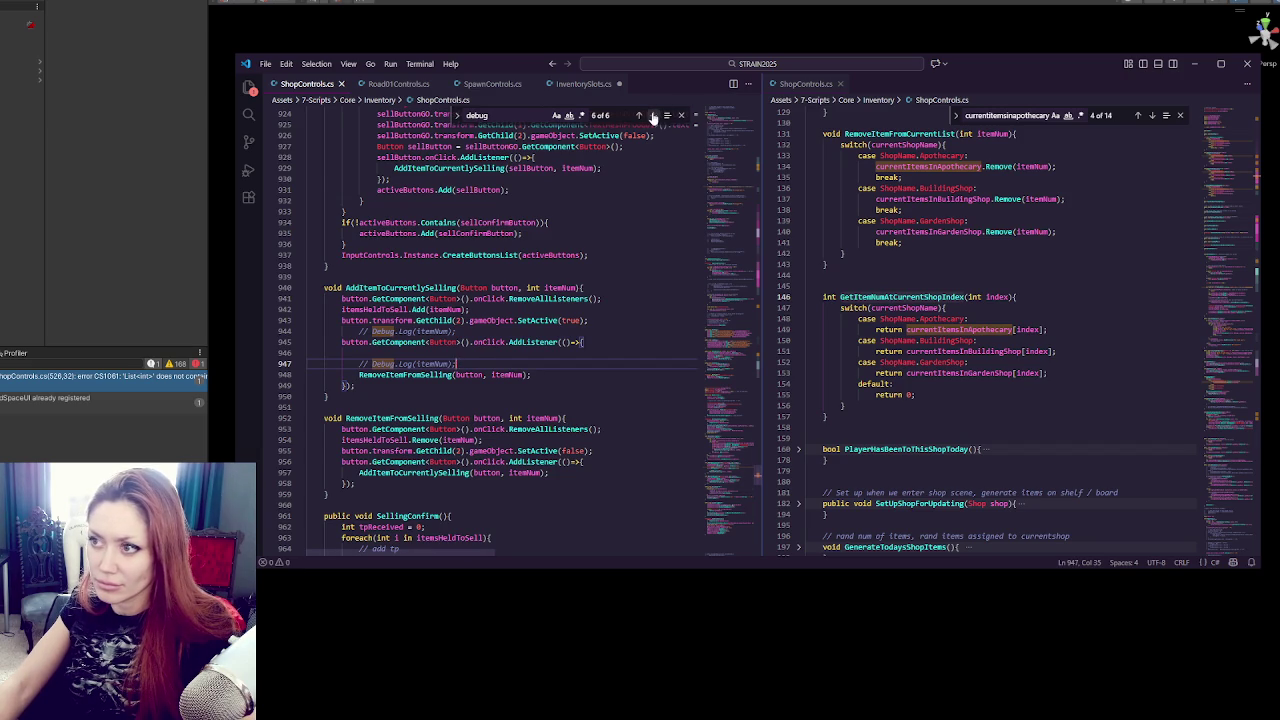
Check the remaining 'debug' matches in the file, then return to Unity to recompile.
{"action": "left_click", "coordinate": [653, 117]}
{"action": "left_click", "coordinate": [653, 117]}
{"action": "left_click", "coordinate": [653, 117]}
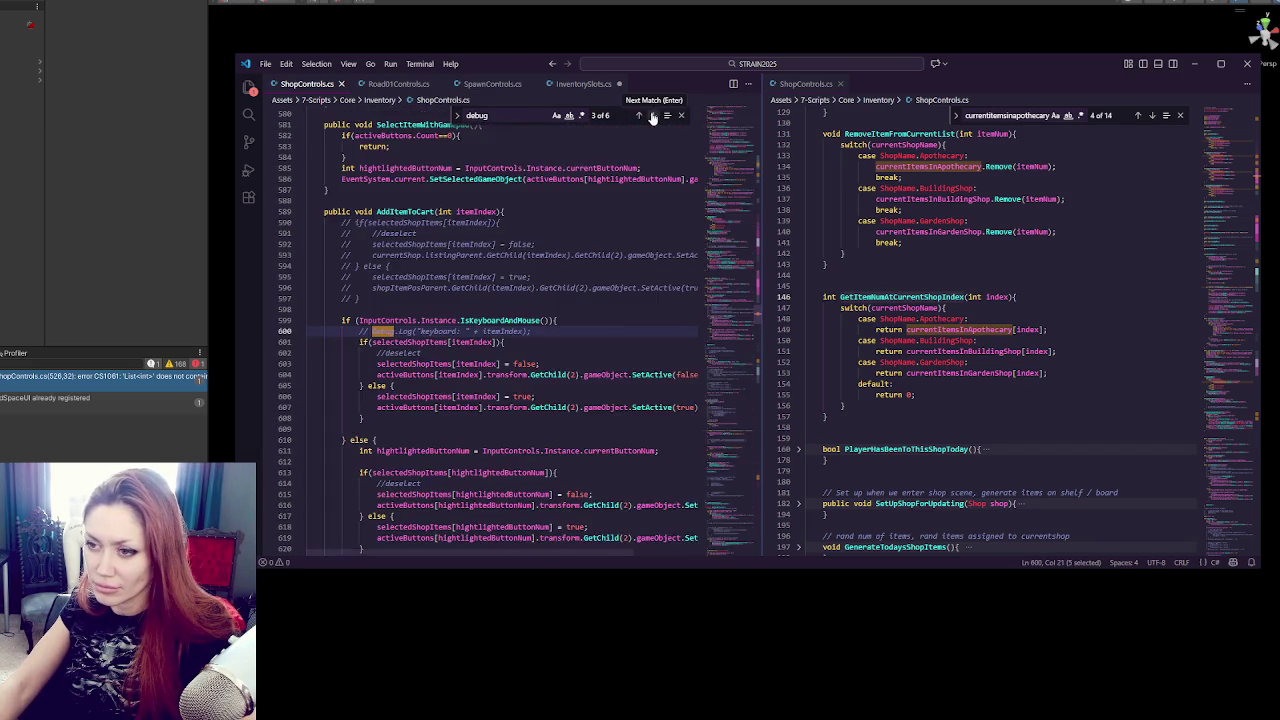
{"action": "left_click", "coordinate": [653, 117]}
{"action": "left_click", "coordinate": [653, 117]}
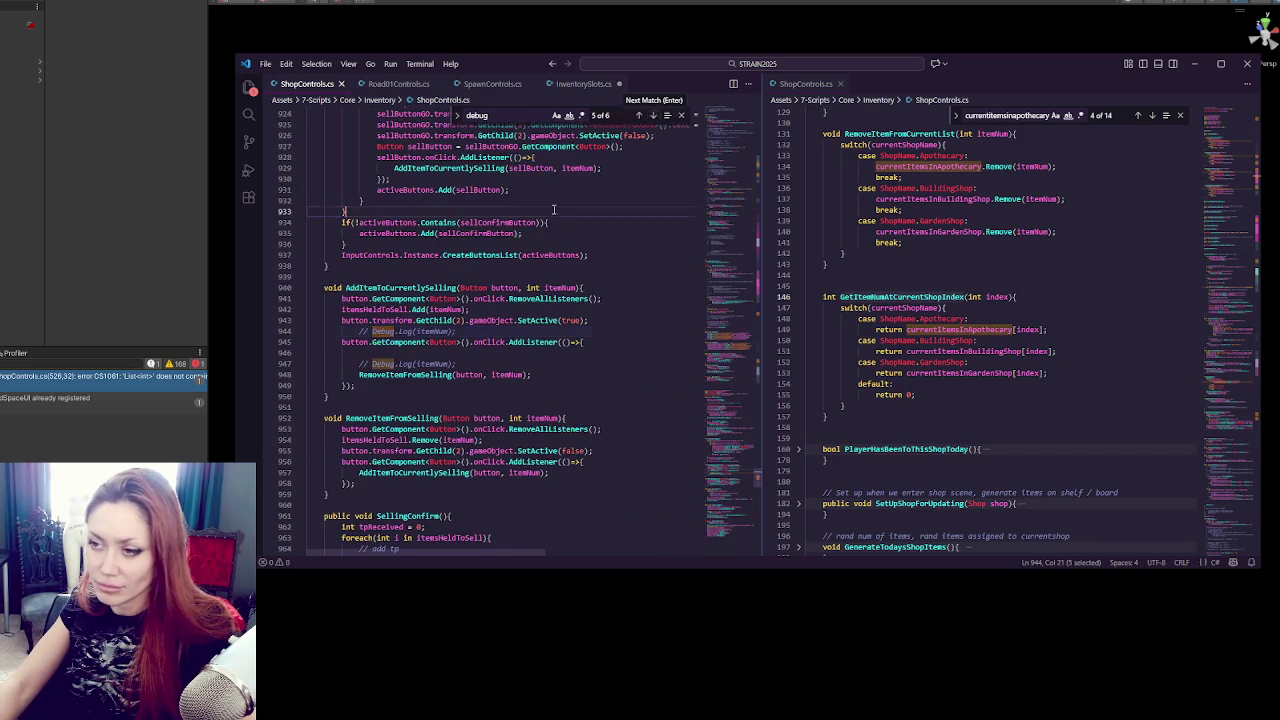
{"action": "left_click", "coordinate": [133, 216]}
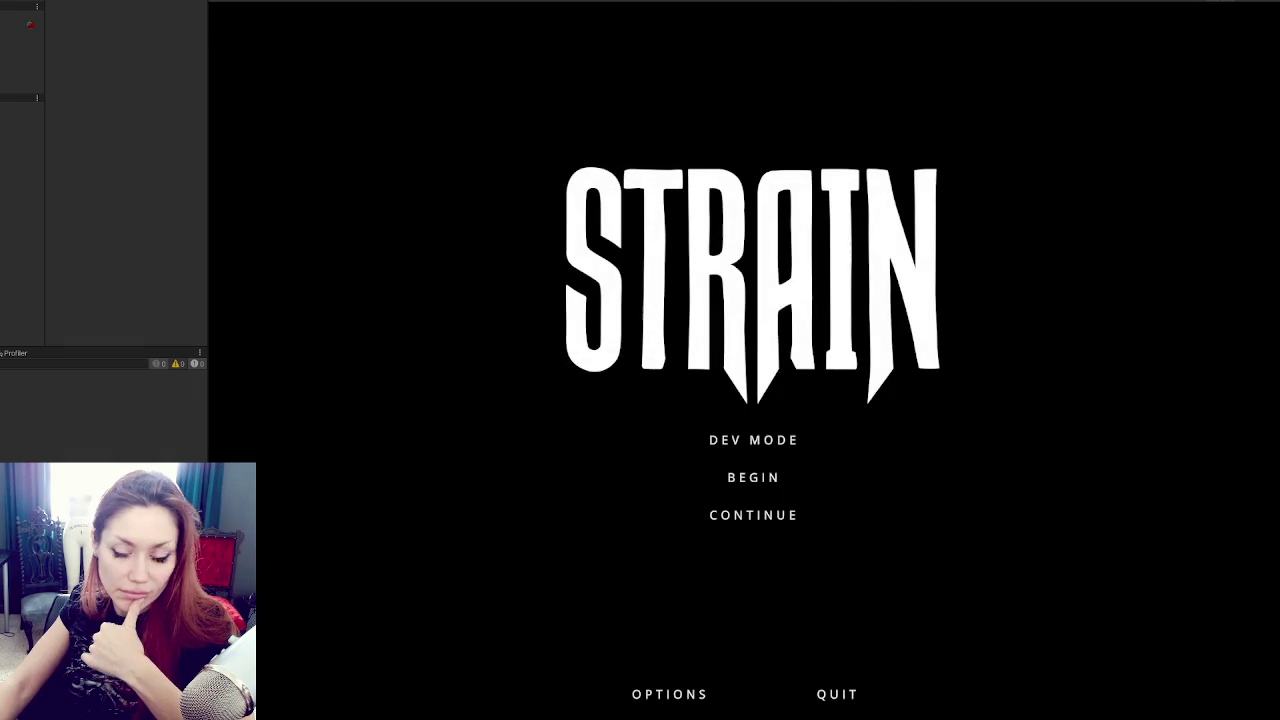
Continue the saved STRAIN game, walk up to the shop counter, and open the pause menu.
{"action": "left_click", "coordinate": [800, 516]}
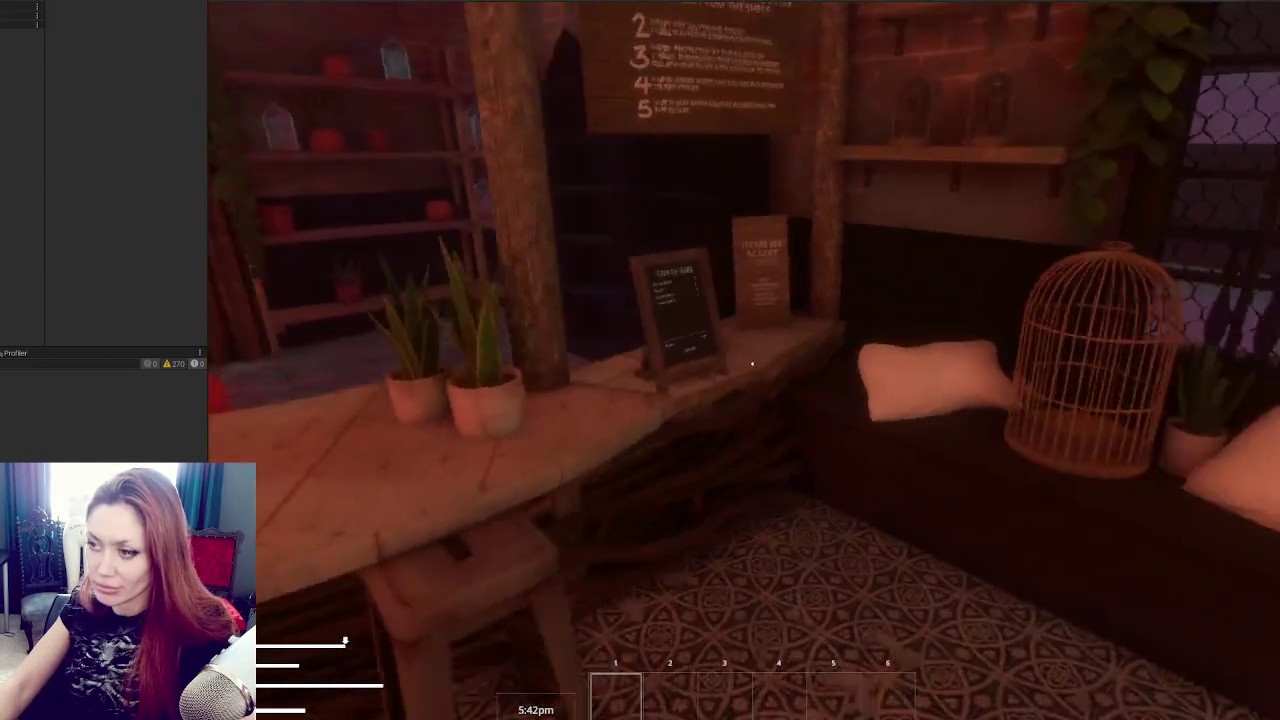
{"action": "mouse_move", "coordinate": [752, 363]}
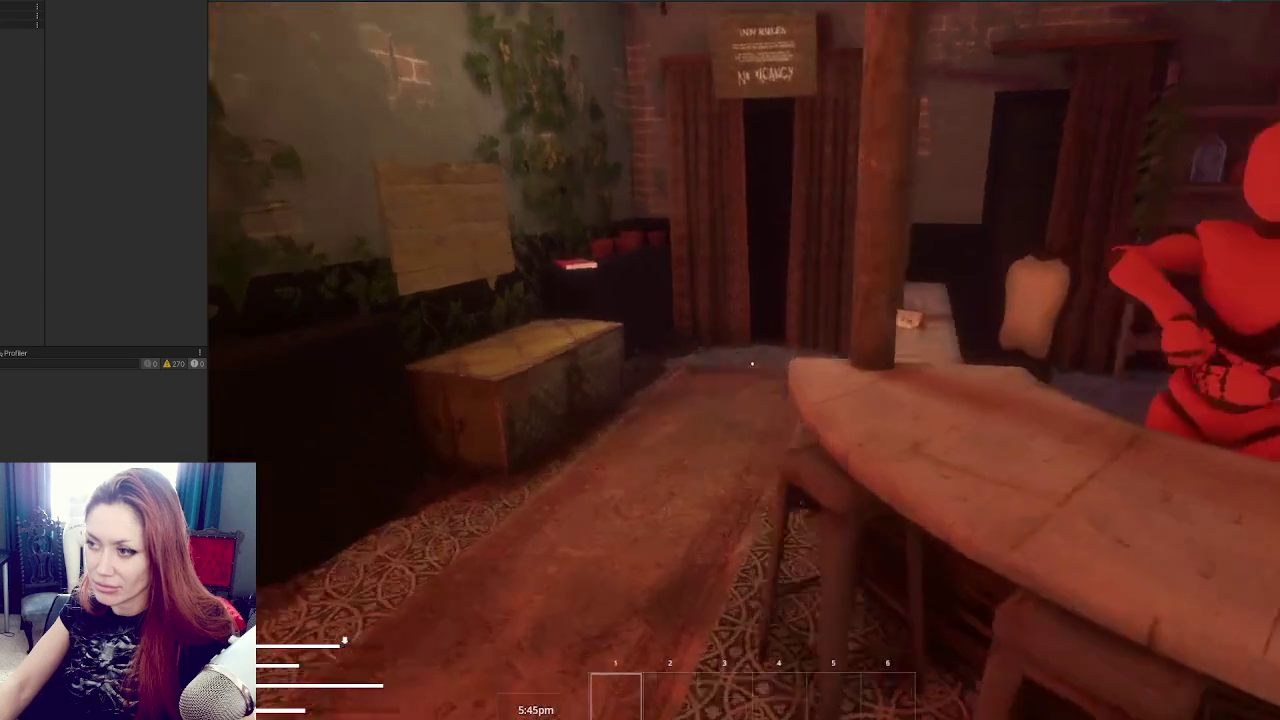
{"action": "key", "text": "Escape"}
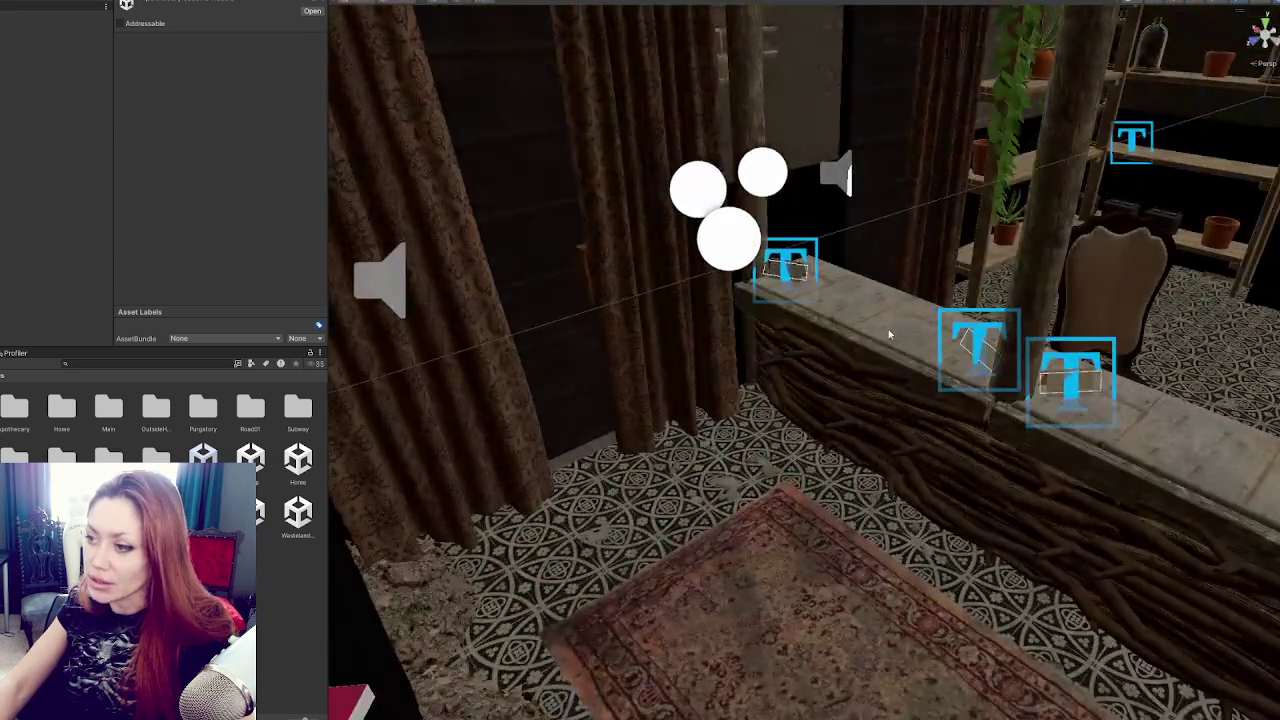
Select and frame the shop Counter, tidying its Mesh Renderer sections in the Inspector.
{"action": "left_click", "coordinate": [888, 329]}
{"action": "key", "text": "f"}
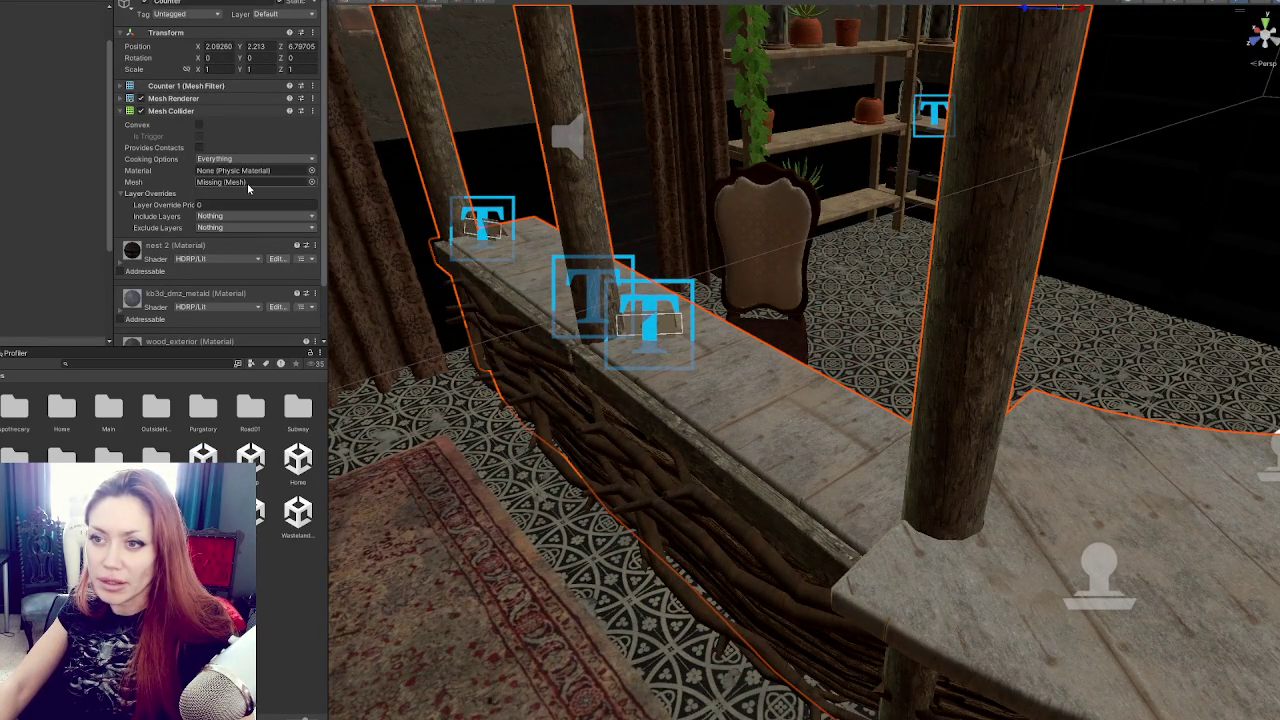
{"action": "left_click", "coordinate": [240, 98]}
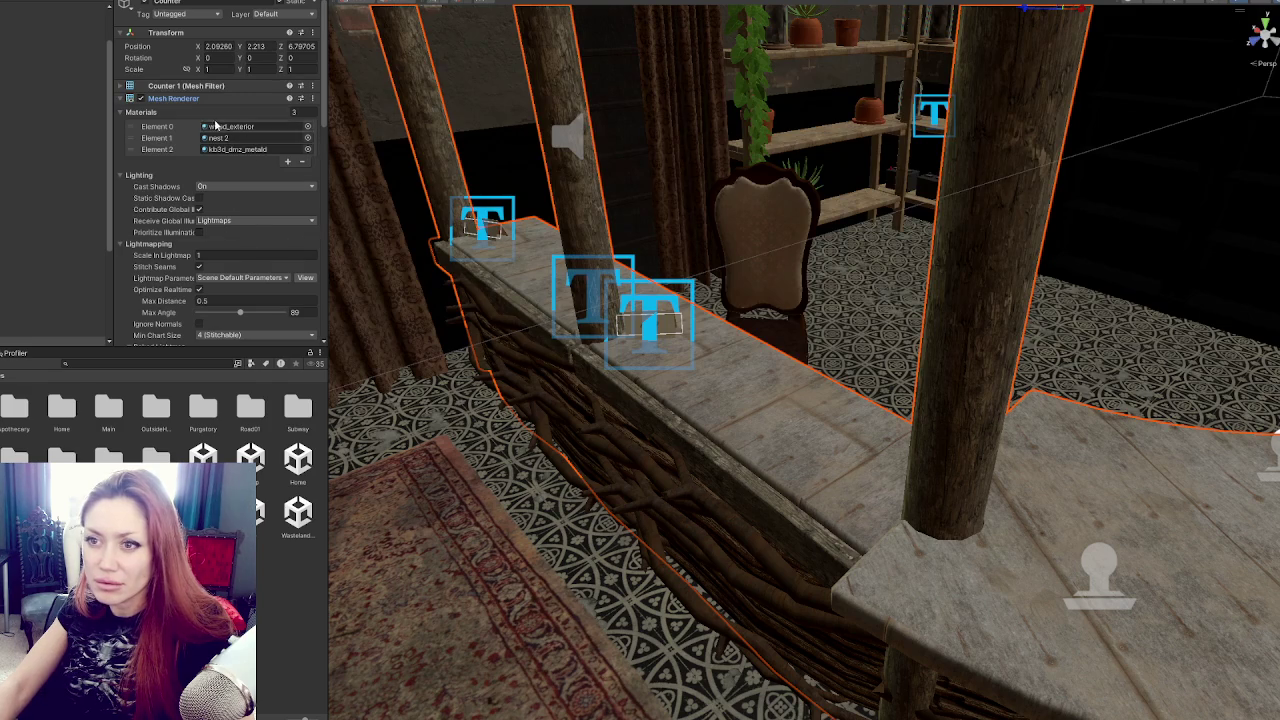
{"action": "left_click", "coordinate": [181, 113]}
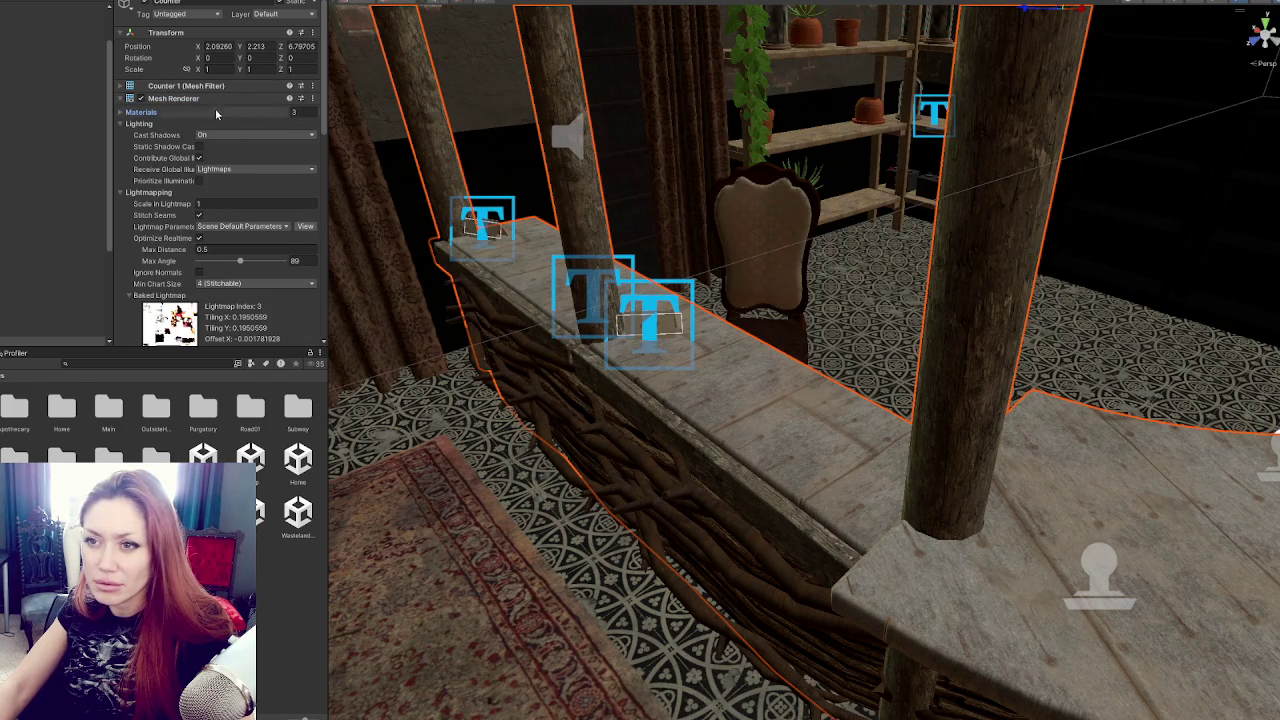
{"action": "left_click", "coordinate": [202, 122]}
{"action": "left_click", "coordinate": [201, 134]}
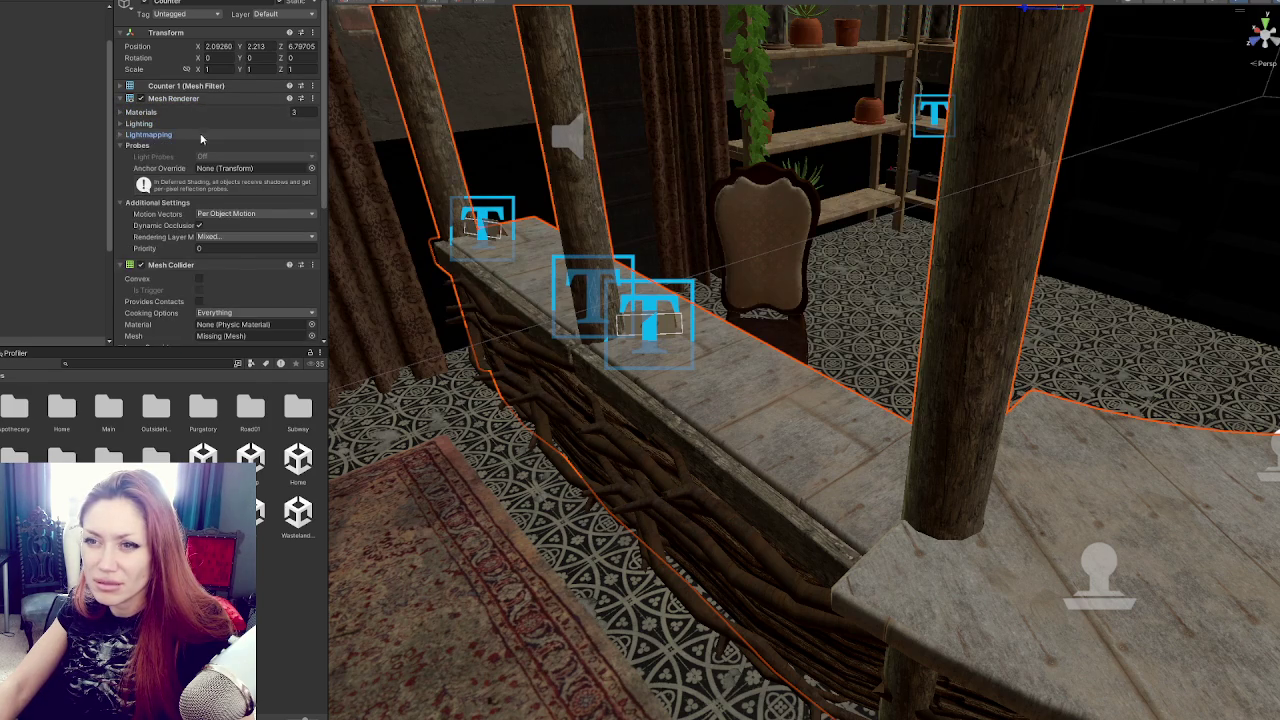
{"action": "left_click", "coordinate": [200, 144]}
{"action": "left_click", "coordinate": [200, 152]}
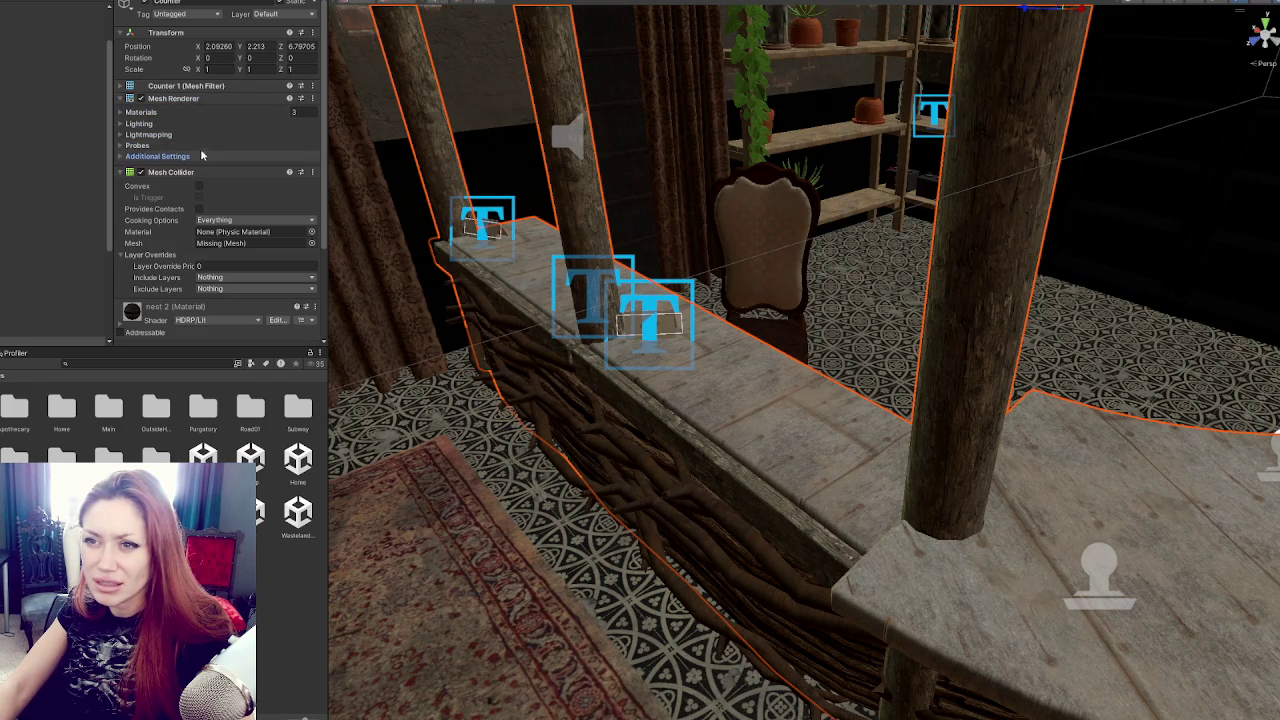
Assign the Counter1 mesh from the Mesh Filter to the Mesh Collider, then open a scene.
{"action": "left_click", "coordinate": [190, 86]}
{"action": "left_click", "coordinate": [255, 99]}
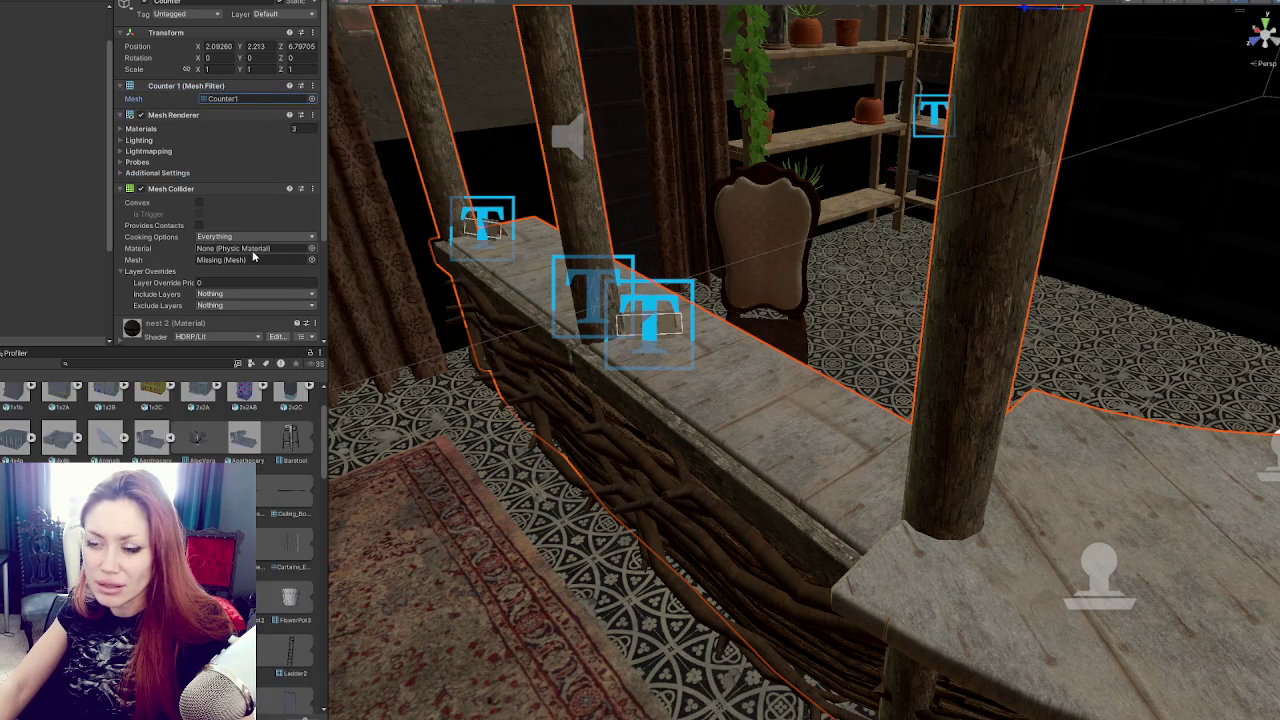
{"action": "left_click_drag", "start_coordinate": [222, 99], "coordinate": [246, 259]}
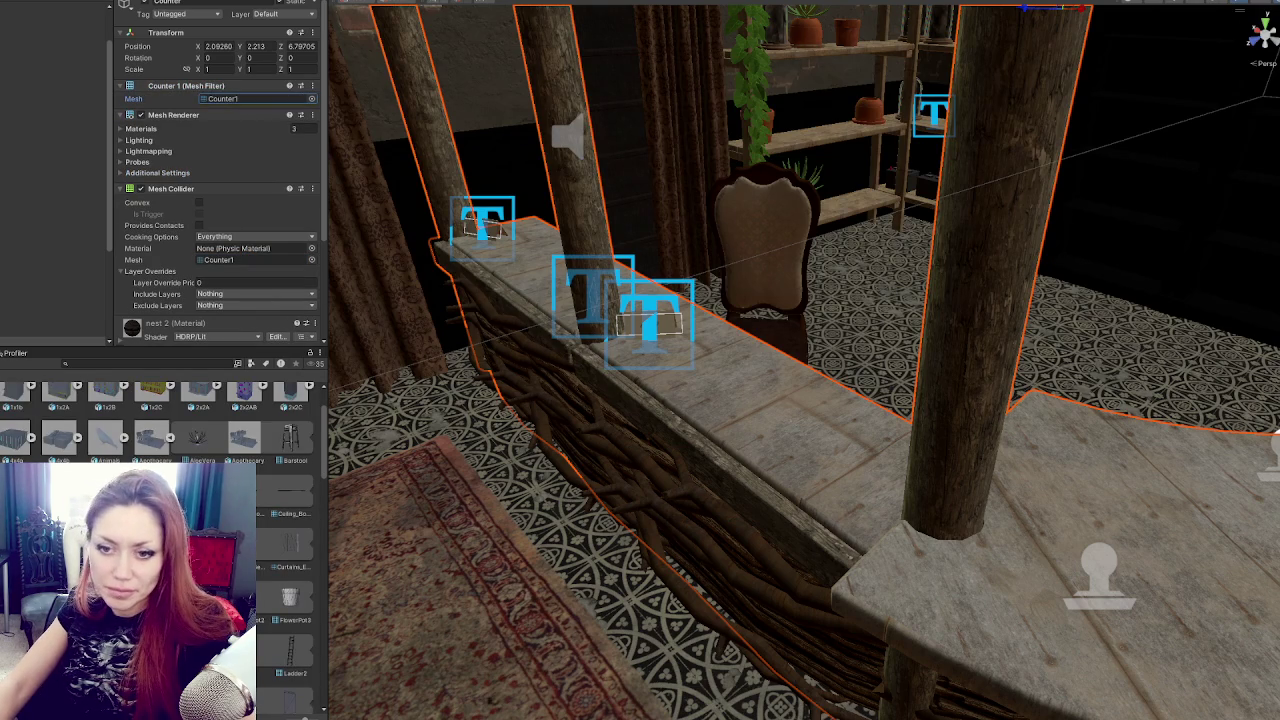
{"action": "double_click", "coordinate": [250, 512]}
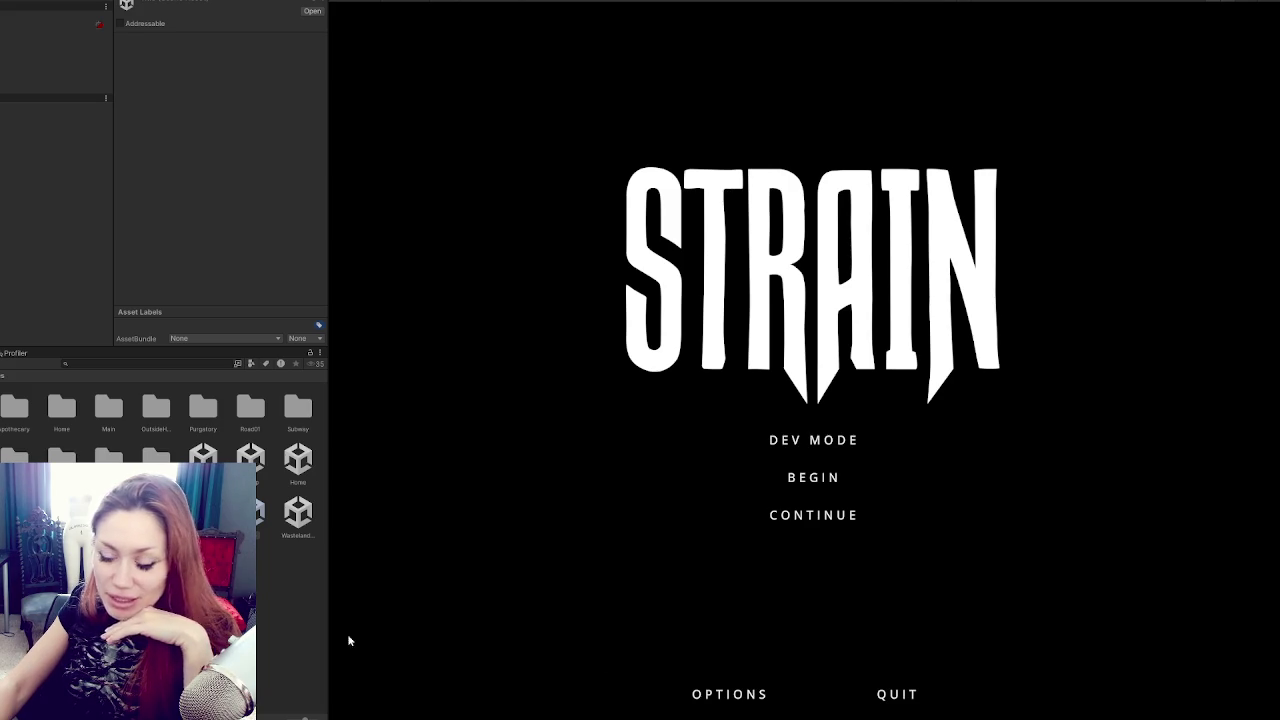
Choose CONTINUE on the STRAIN title menu to load the saved game.
{"action": "left_click", "coordinate": [827, 519]}
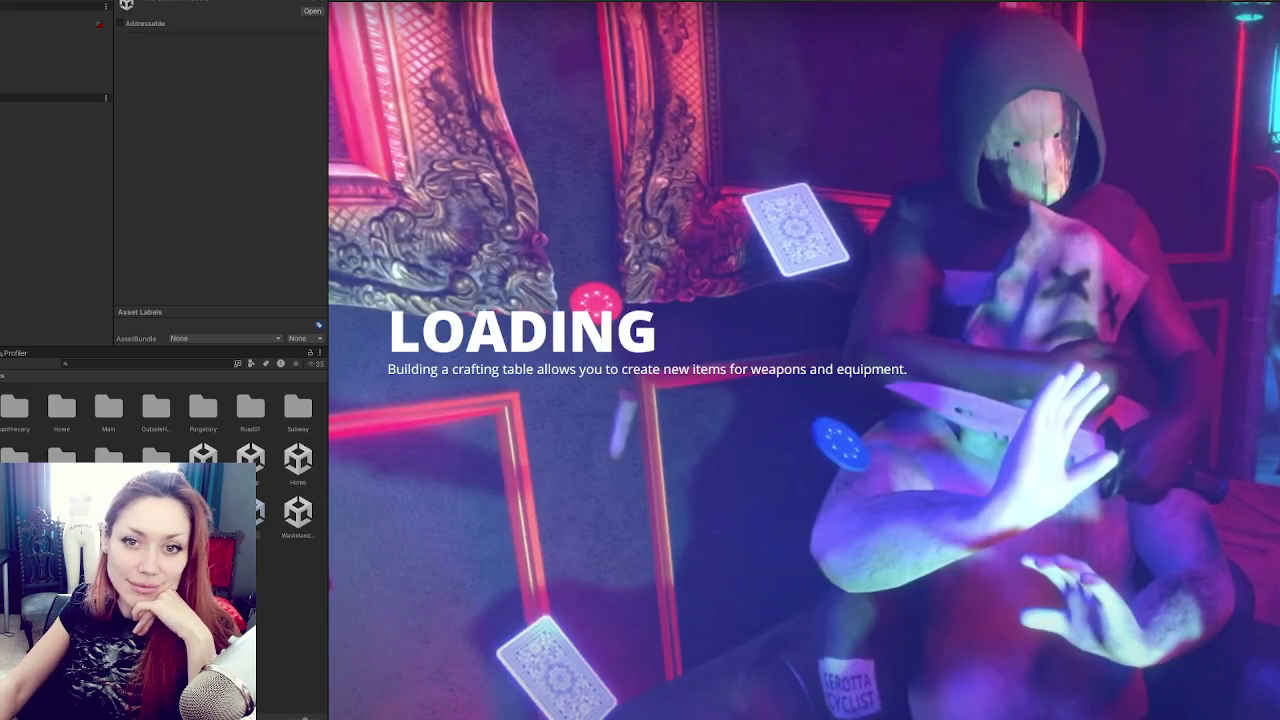
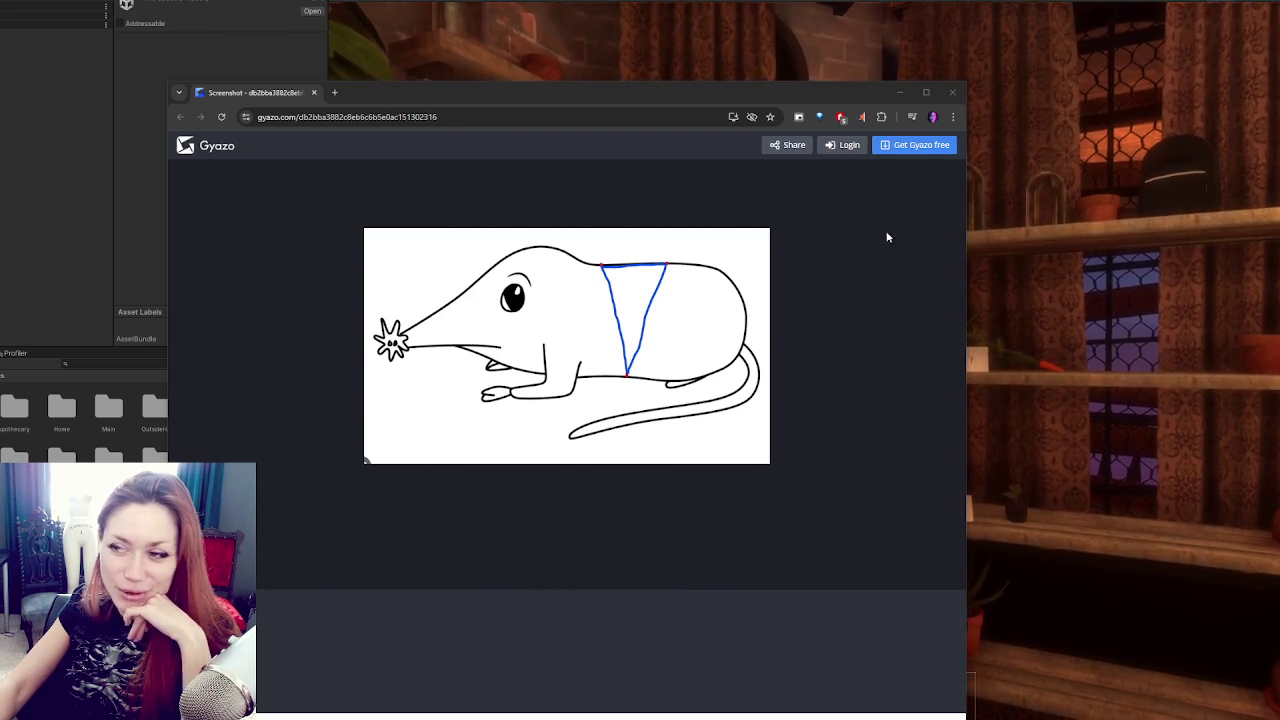
Close the Gyazo page showing the shrew sketch to return to the running game.
{"action": "left_click", "coordinate": [952, 92]}
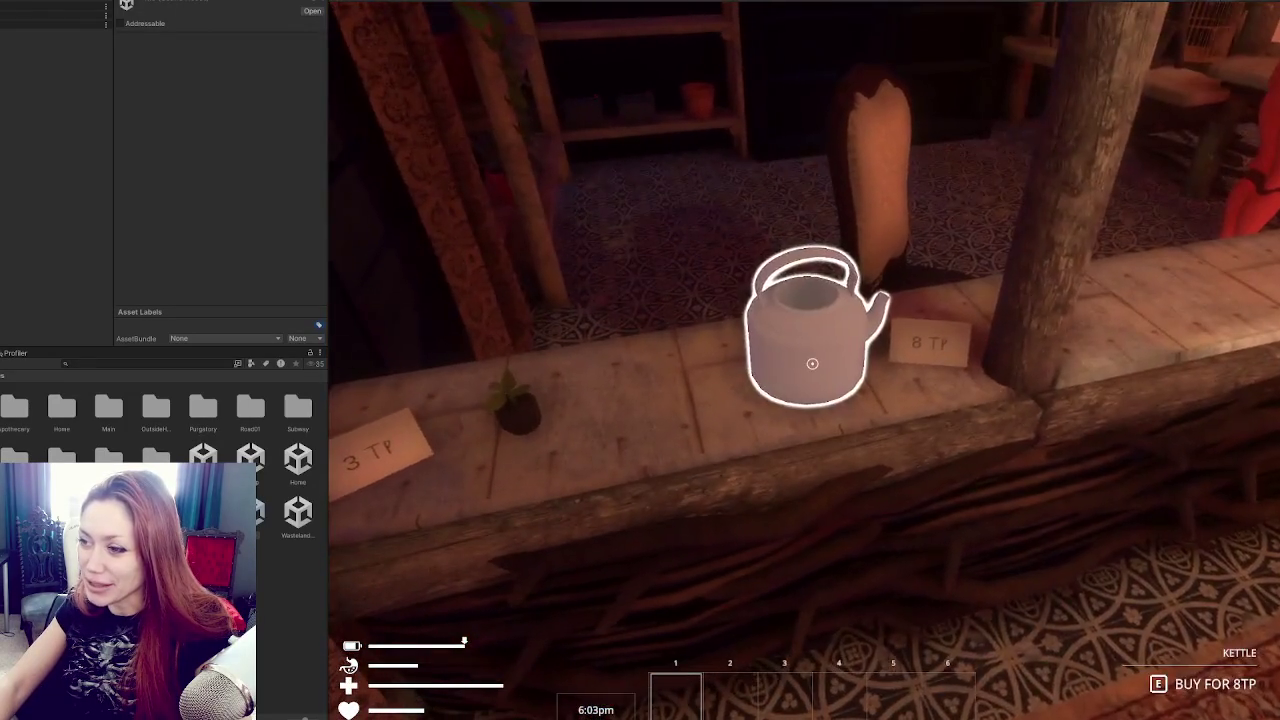
Buy the kettle from the shop shelf into slot 1, then leave the shop for the road.
{"action": "key", "text": "e"}
{"action": "left_click", "coordinate": [851, 377]}
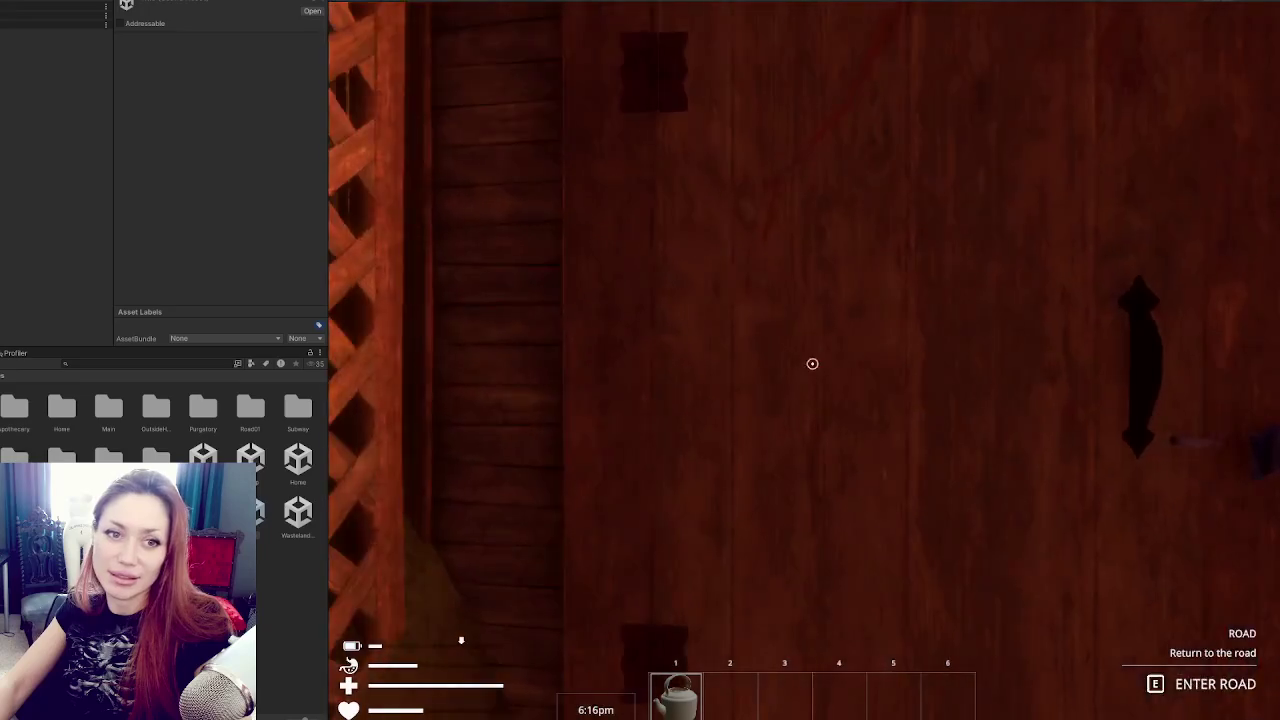
{"action": "key", "text": "e"}
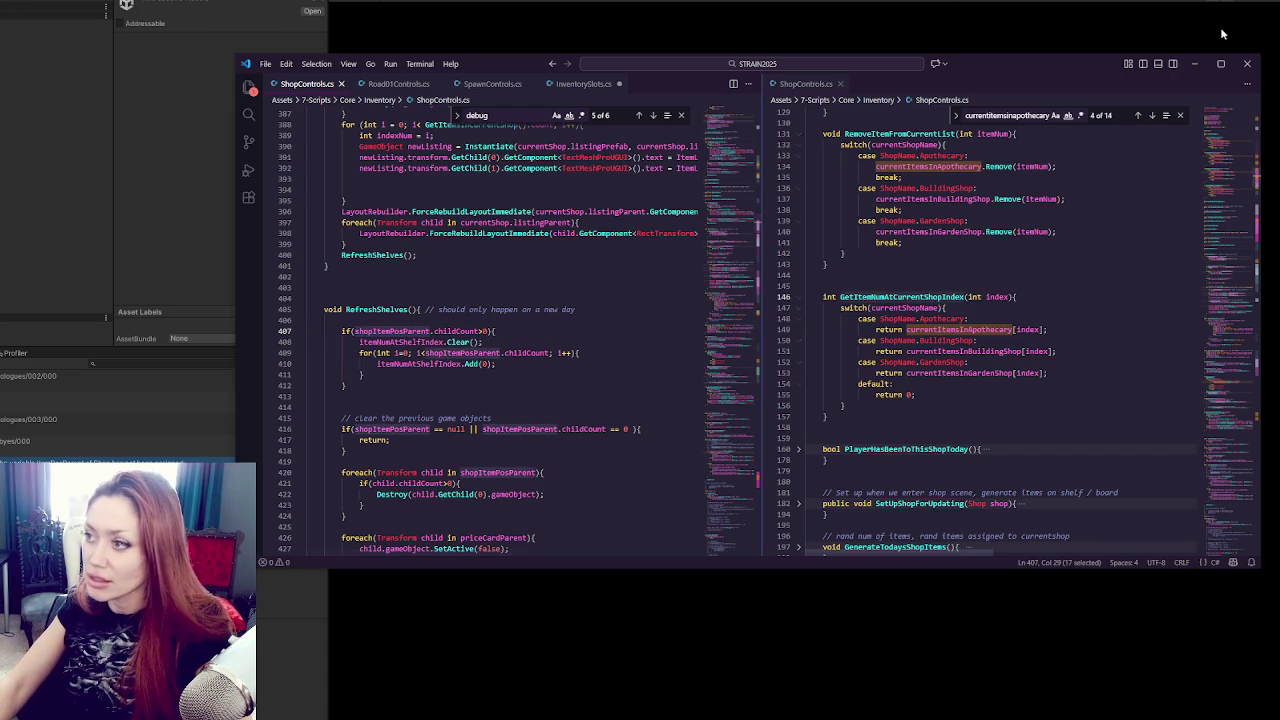
Close the duplicate right-hand ShopControls.cs pane and search for shopItemPosParent with Replace shown.
{"action": "left_click", "coordinate": [1180, 115]}
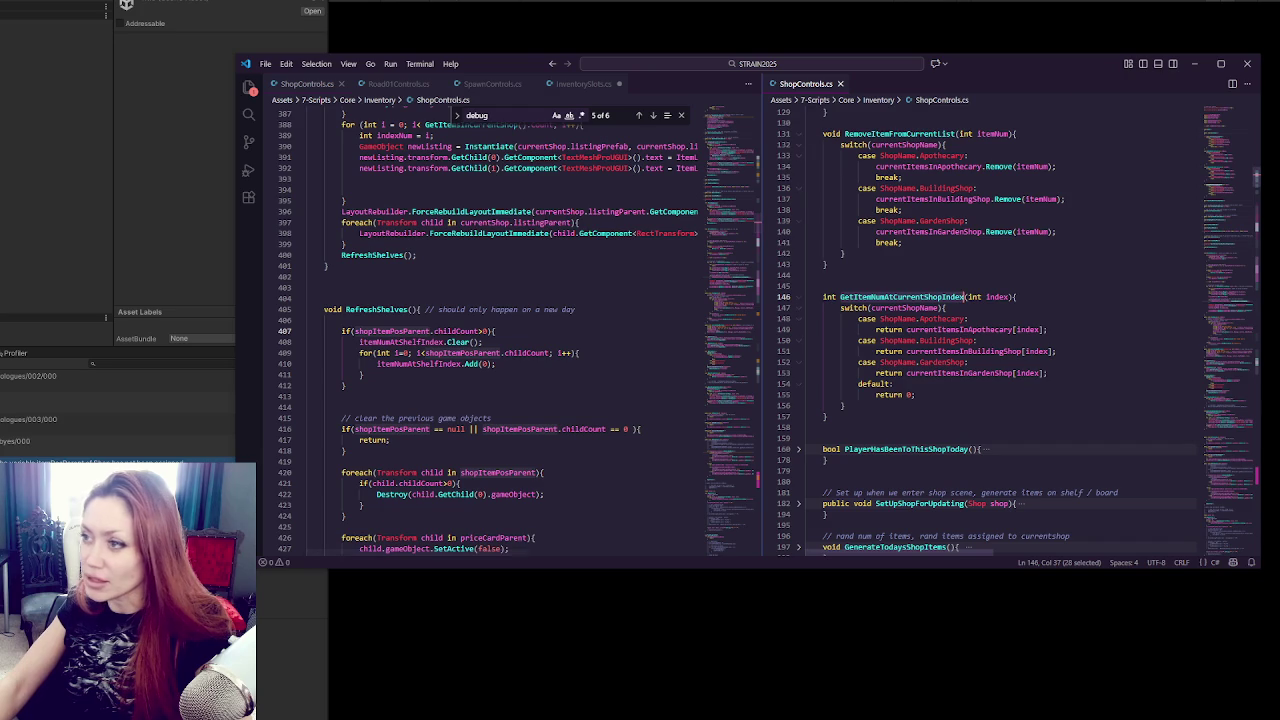
{"action": "left_click", "coordinate": [840, 83]}
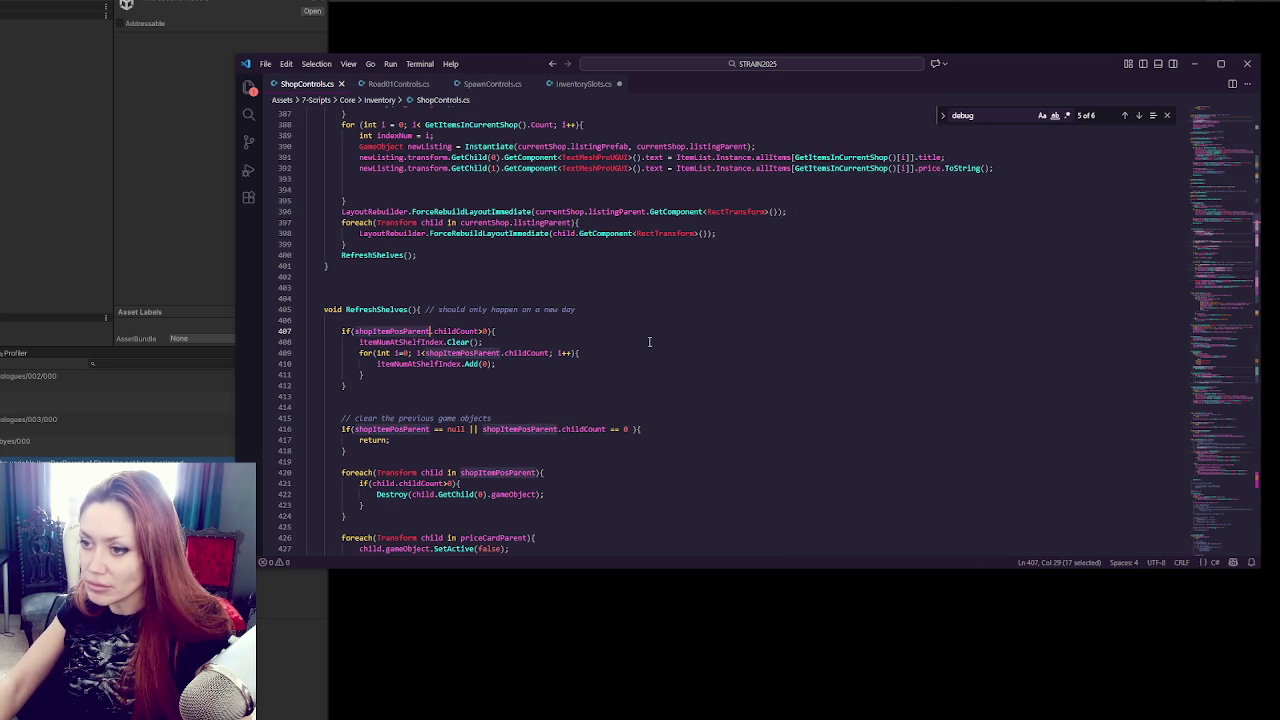
{"action": "key", "text": "ctrl+f"}
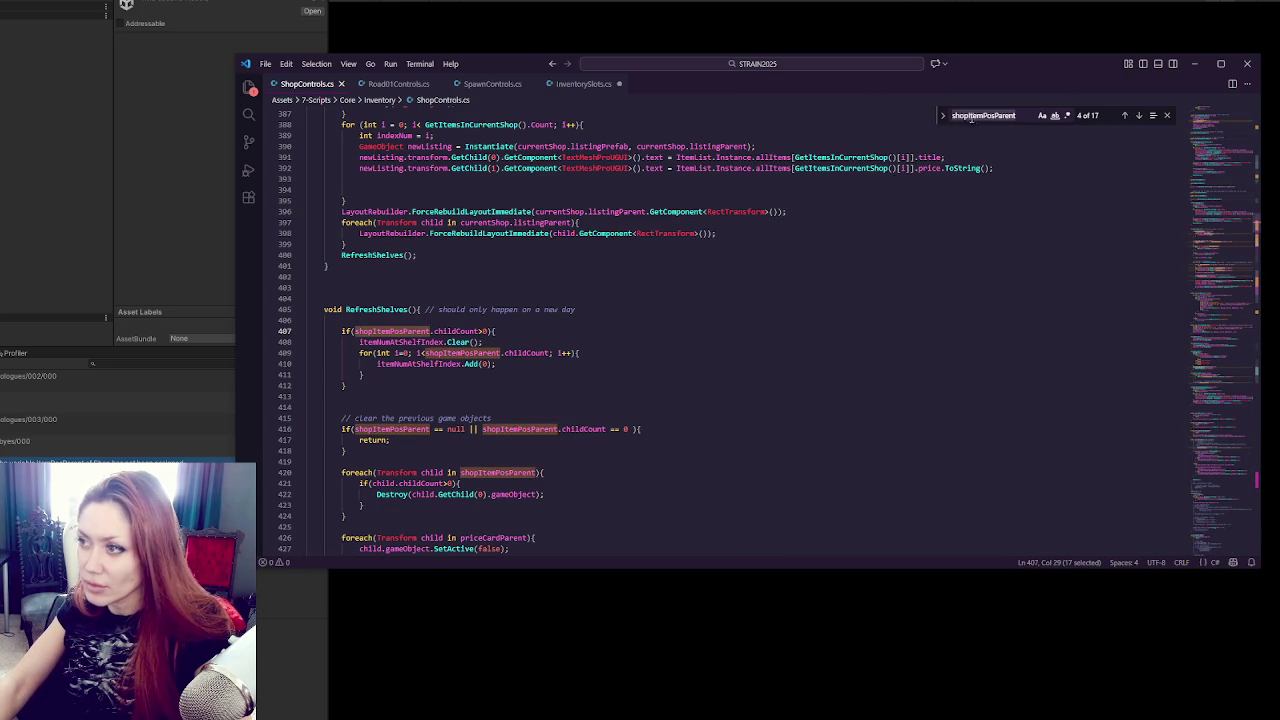
{"action": "left_click", "coordinate": [942, 116]}
Step back through the 17 shopItemPosParent matches to the field declaration on line 45.
{"action": "left_click", "coordinate": [1124, 116]}
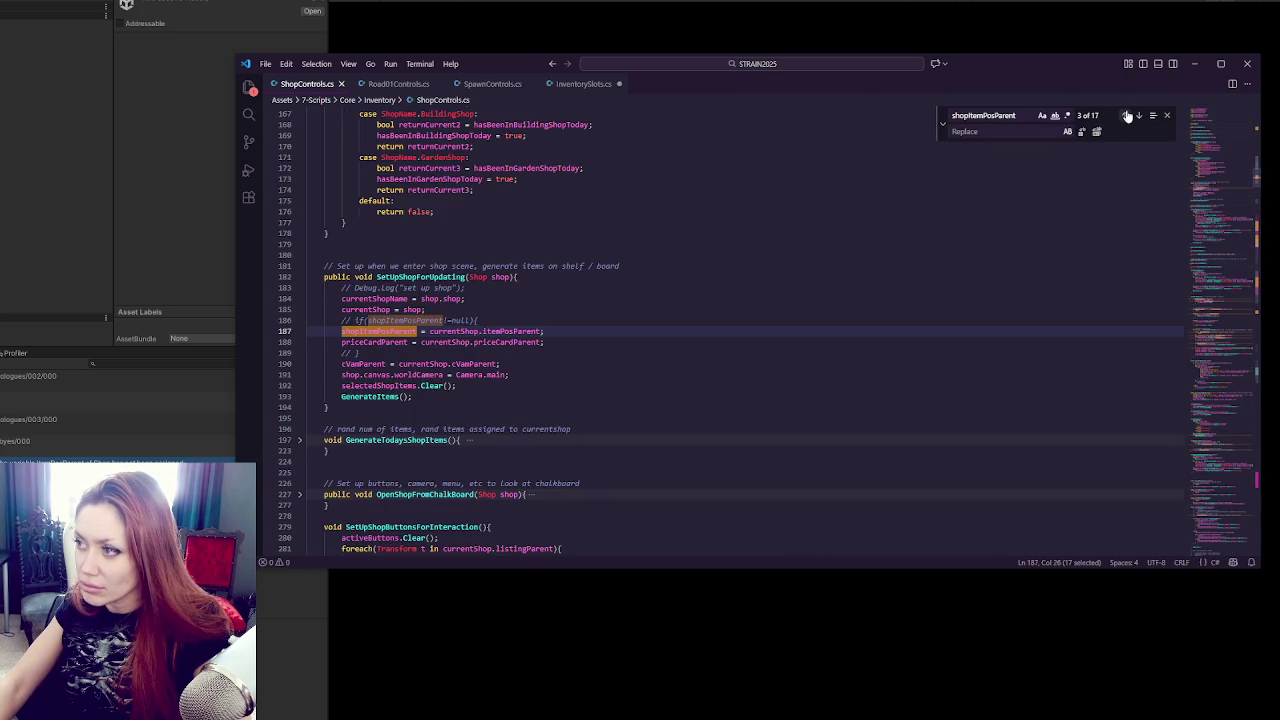
{"action": "double_click", "coordinate": [1128, 116]}
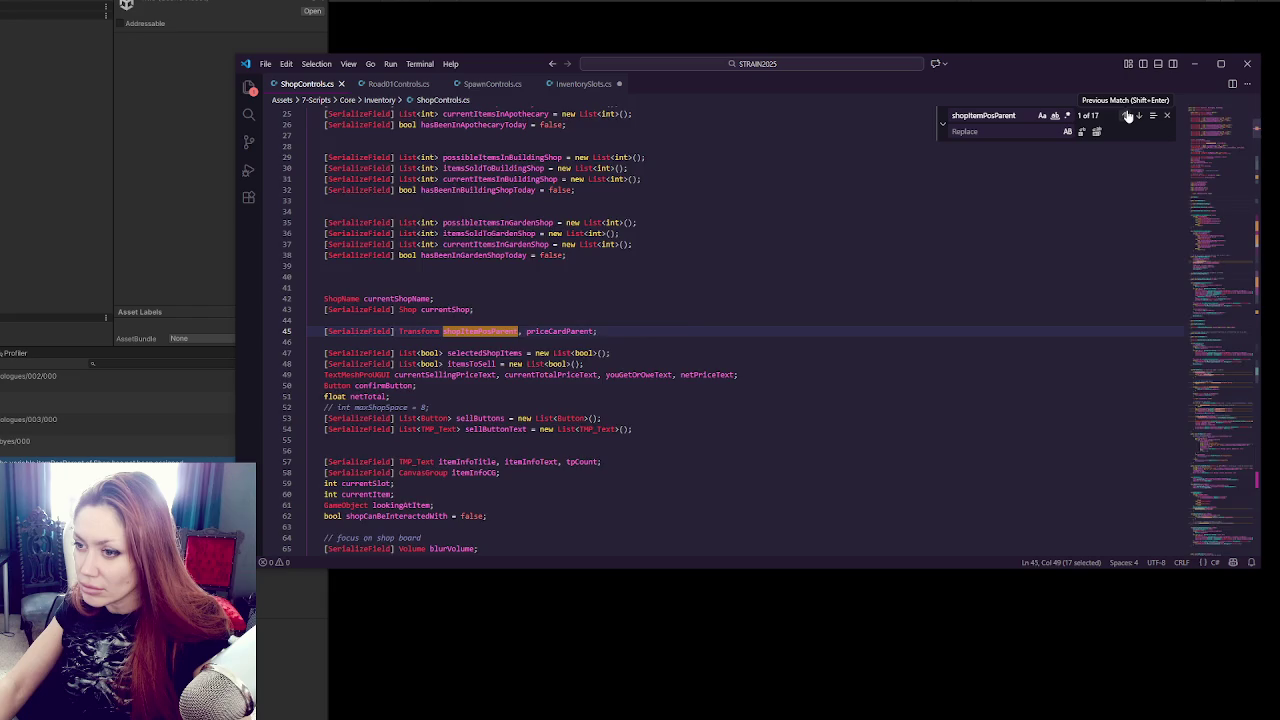
{"action": "left_click", "coordinate": [1128, 116]}
{"action": "left_click", "coordinate": [1128, 116]}
{"action": "left_click", "coordinate": [1128, 116]}
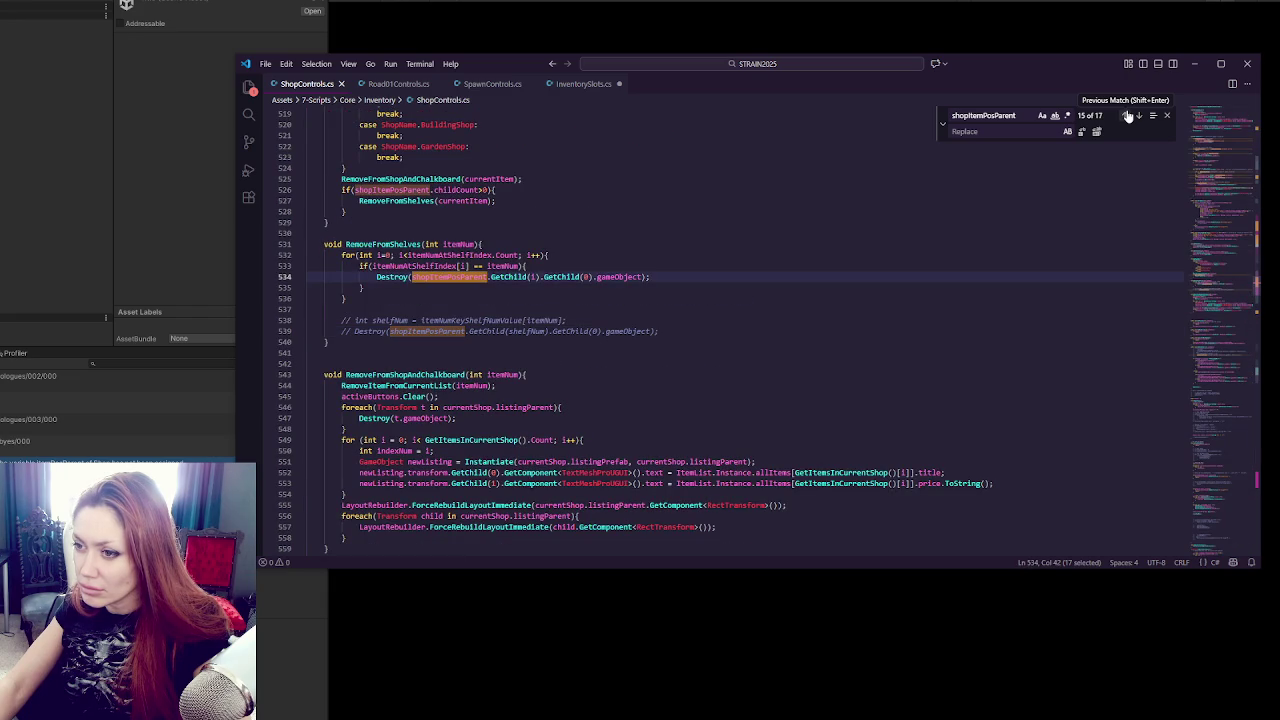
{"action": "left_click", "coordinate": [1128, 116]}
{"action": "left_click", "coordinate": [1128, 116]}
{"action": "left_click", "coordinate": [1128, 116]}
{"action": "double_click", "coordinate": [1128, 116]}
{"action": "left_click", "coordinate": [1128, 116]}
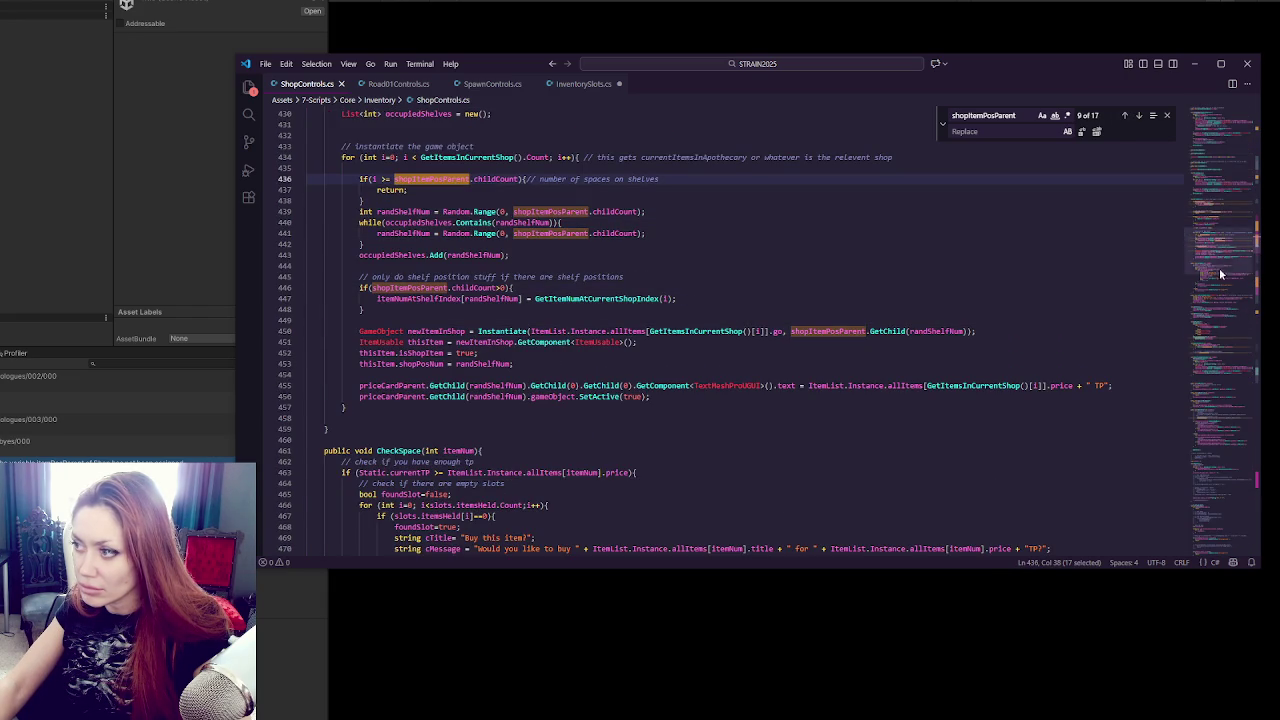
{"action": "left_click", "coordinate": [1237, 134]}
{"action": "left_click", "coordinate": [1027, 187]}
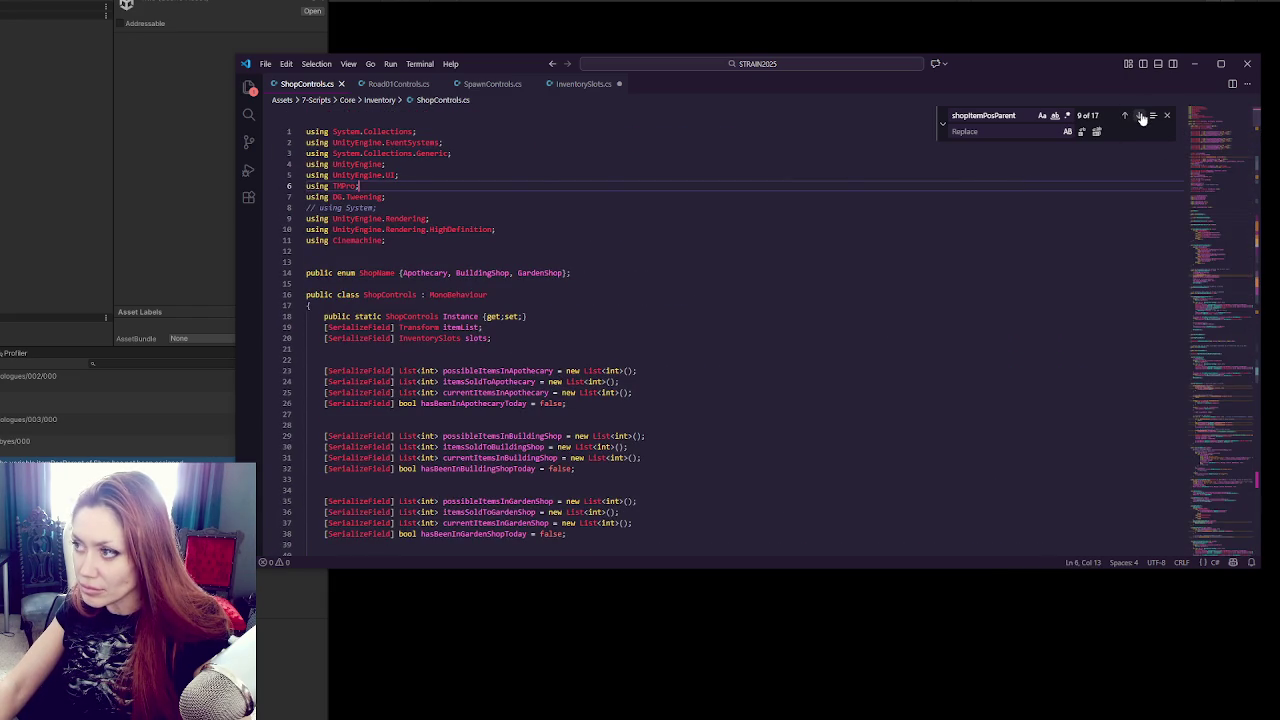
{"action": "left_click", "coordinate": [1139, 116]}
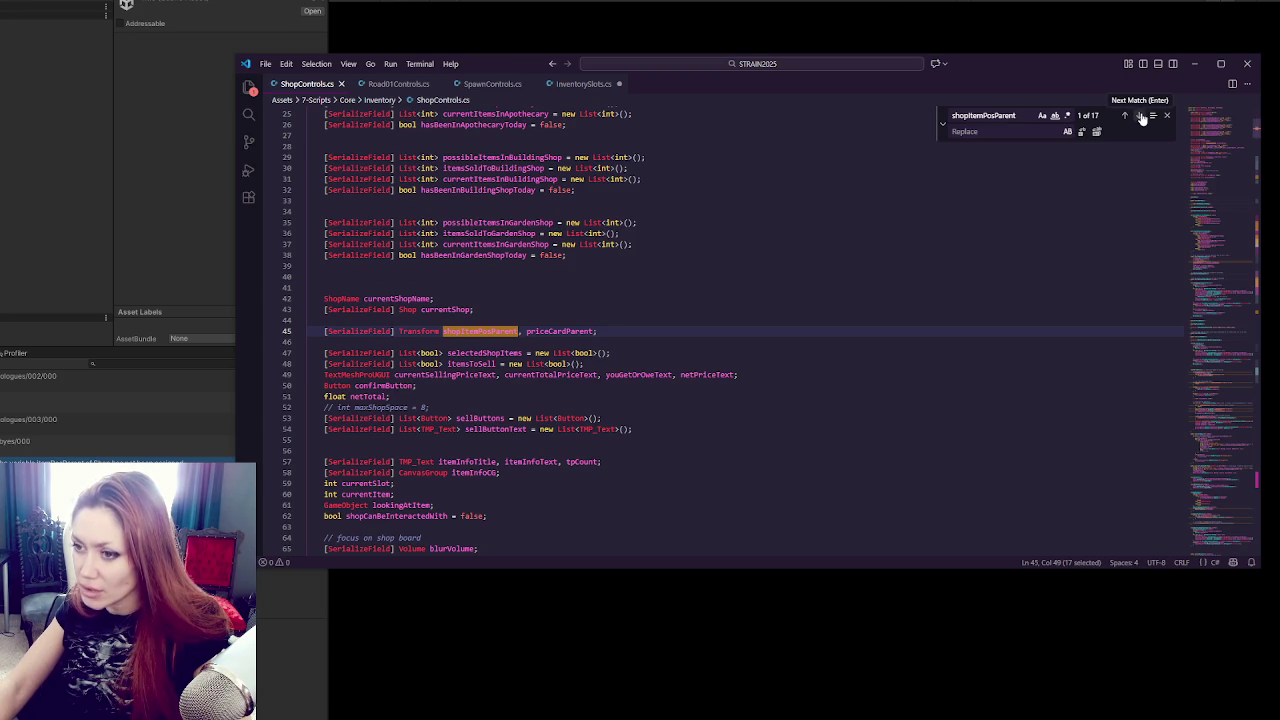
Replace all shopItemPosParent occurrences with shelfPosParent, then search for shelfPosParent.
{"action": "left_click", "coordinate": [1024, 131]}
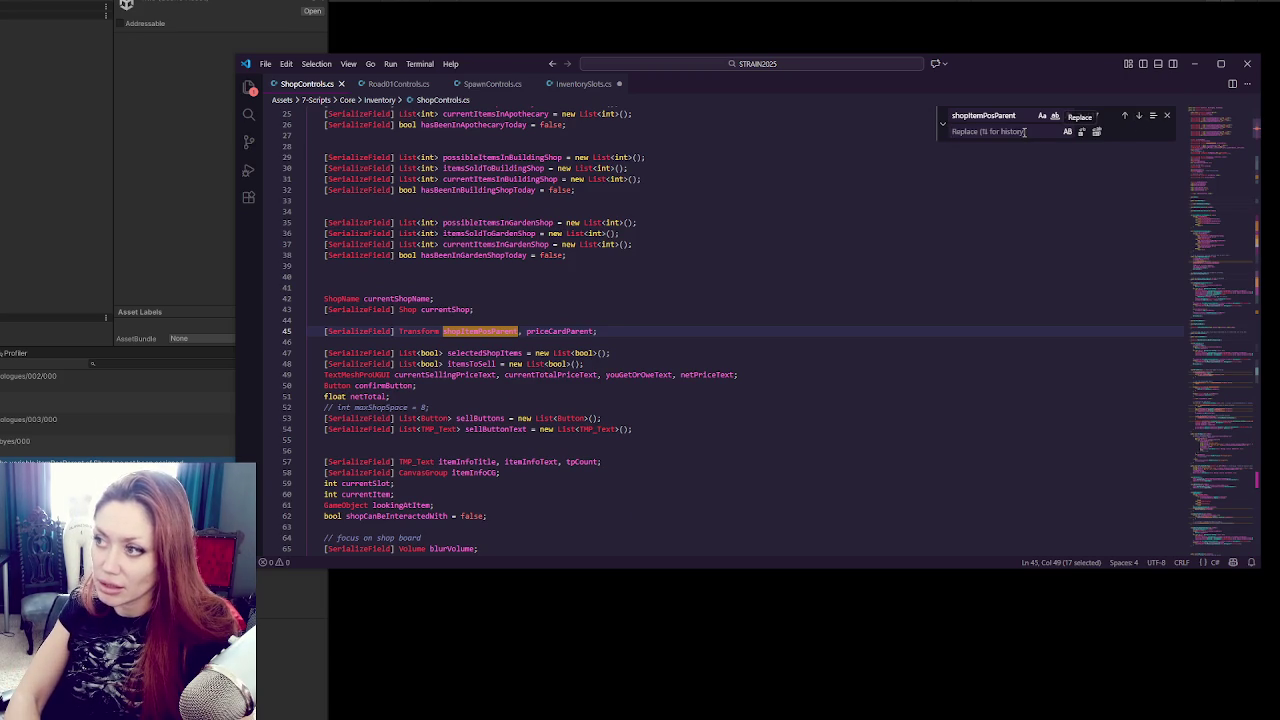
{"action": "type", "text": "shelfPosParent"}
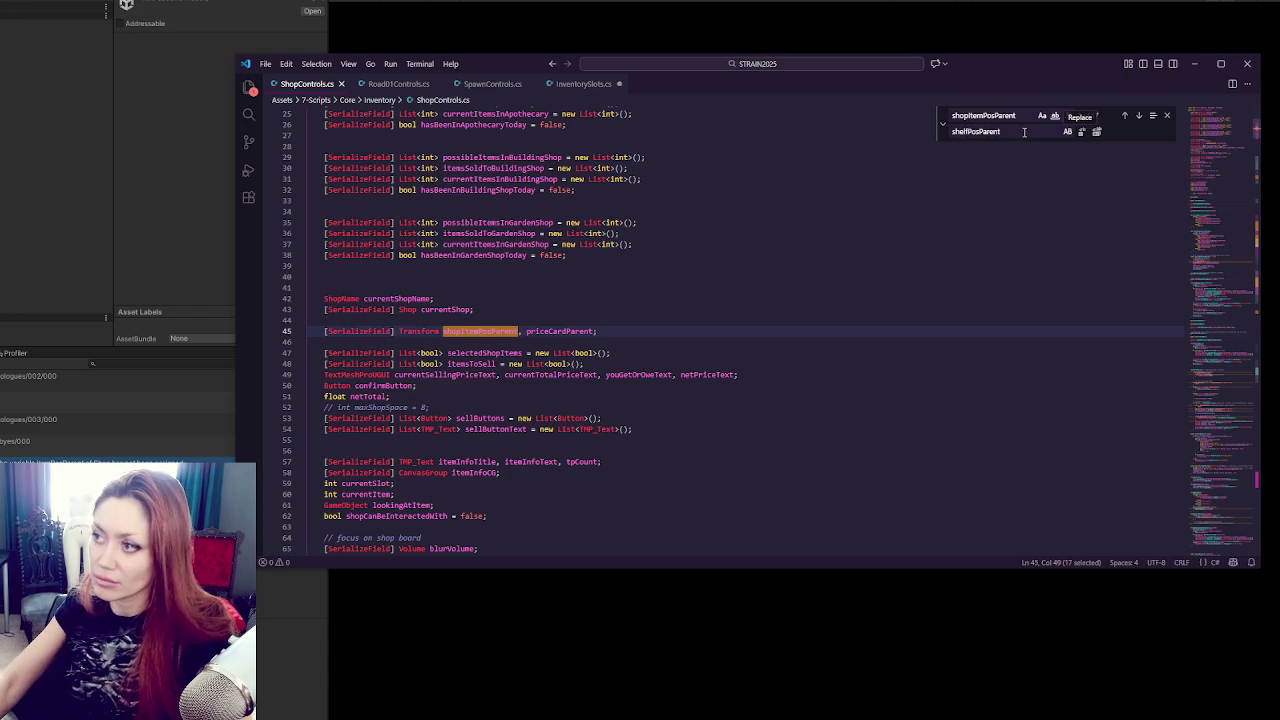
{"action": "left_click", "coordinate": [1096, 134]}
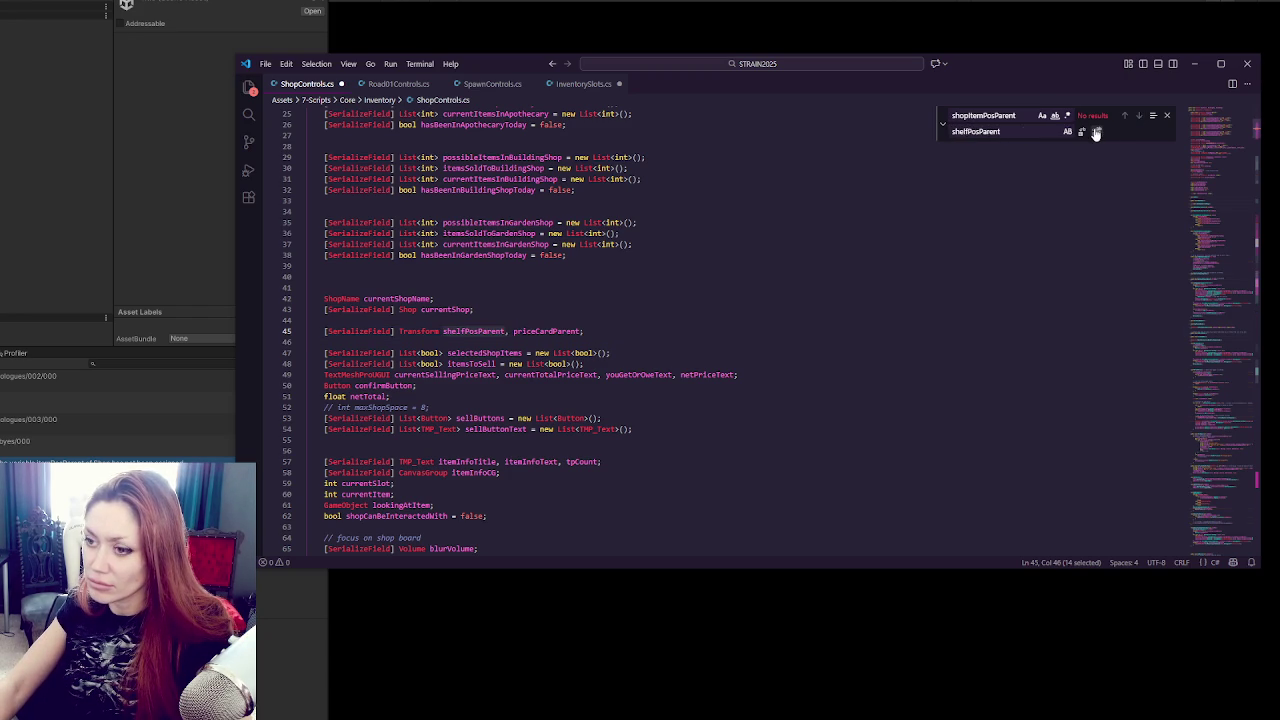
{"action": "double_click", "coordinate": [1048, 128]}
{"action": "key", "text": "ctrl+c"}
{"action": "double_click", "coordinate": [985, 115]}
{"action": "key", "text": "ctrl+v"}
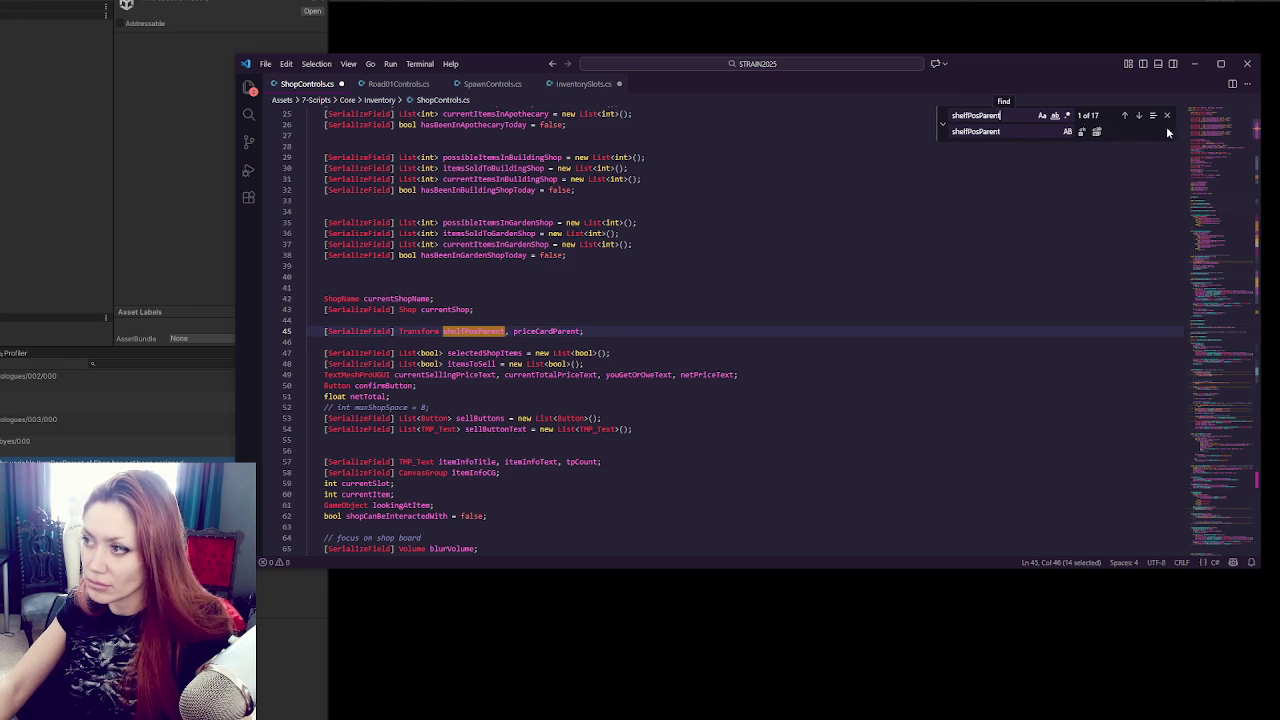
Step forward through the renamed shelfPosParent matches into BuyFromShelf.
{"action": "left_click", "coordinate": [1139, 116]}
{"action": "left_click", "coordinate": [1139, 116]}
{"action": "left_click", "coordinate": [1139, 116]}
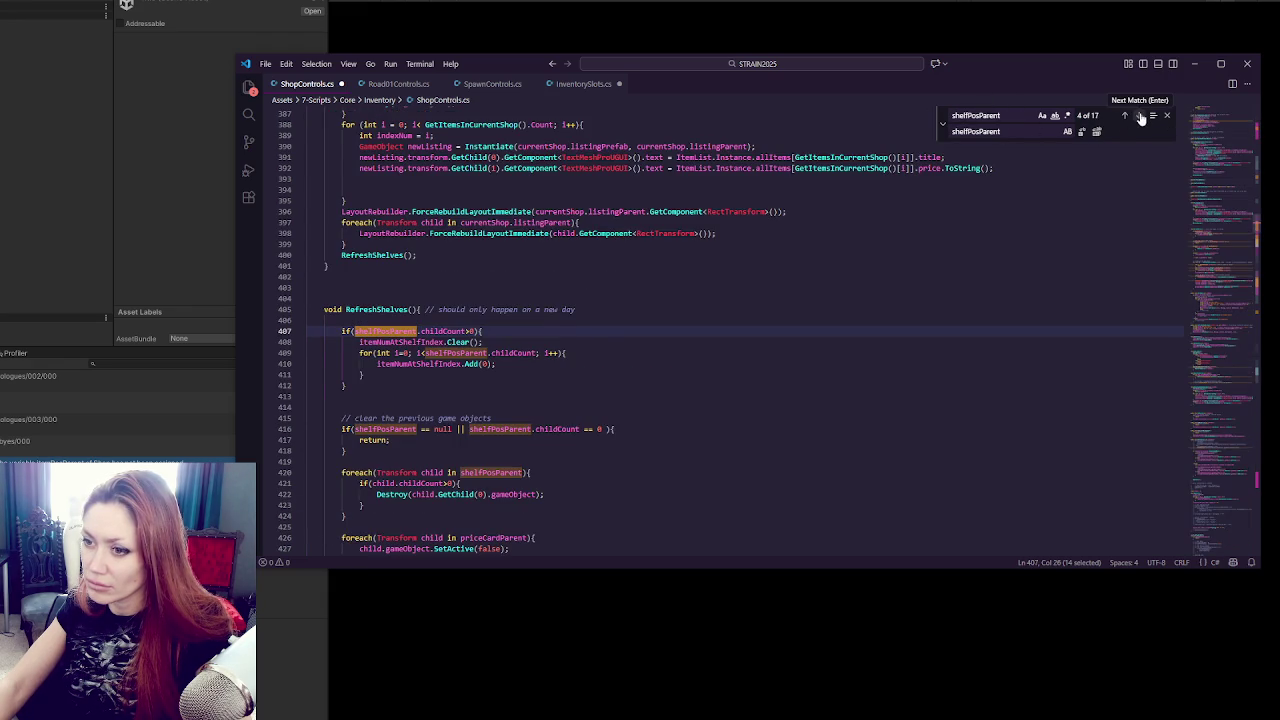
{"action": "left_click", "coordinate": [1140, 117]}
{"action": "left_click", "coordinate": [1140, 117]}
{"action": "left_click", "coordinate": [1140, 117]}
{"action": "left_click", "coordinate": [1140, 117]}
{"action": "left_click", "coordinate": [1140, 117]}
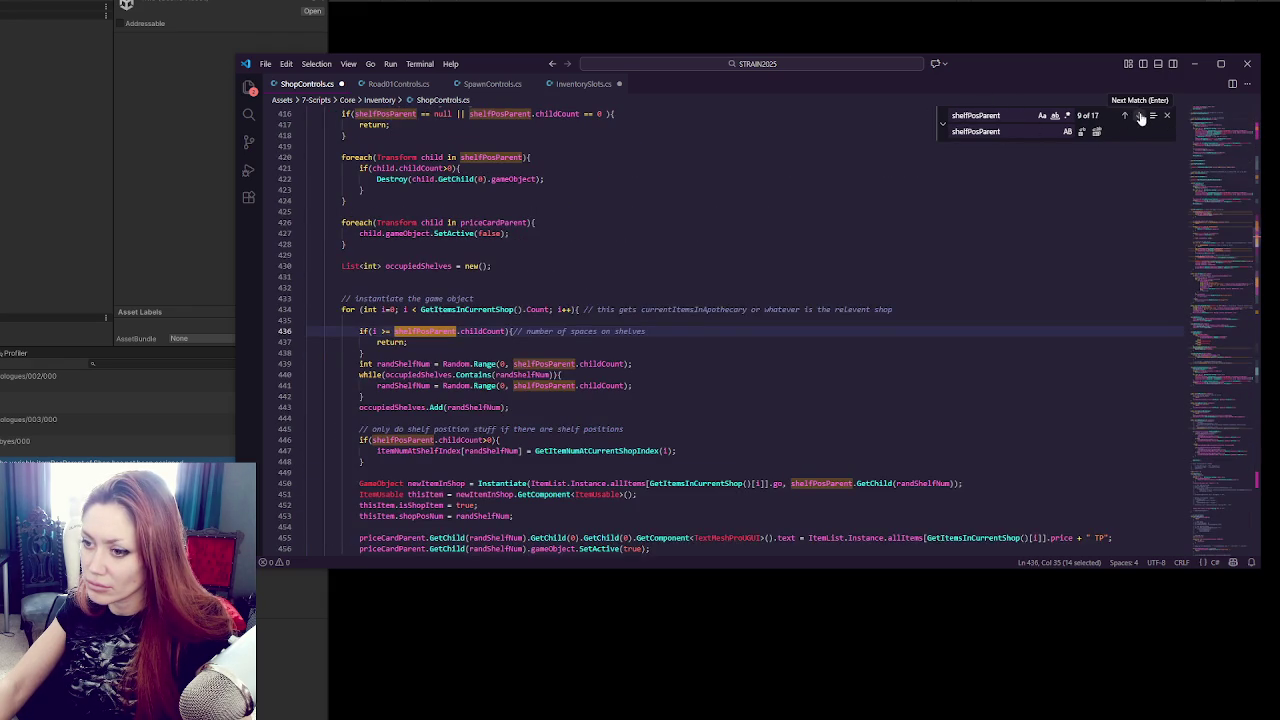
{"action": "left_click", "coordinate": [1140, 117]}
{"action": "left_click", "coordinate": [1140, 117]}
{"action": "left_click", "coordinate": [1140, 117]}
{"action": "left_click", "coordinate": [1140, 117]}
{"action": "left_click", "coordinate": [1140, 117]}
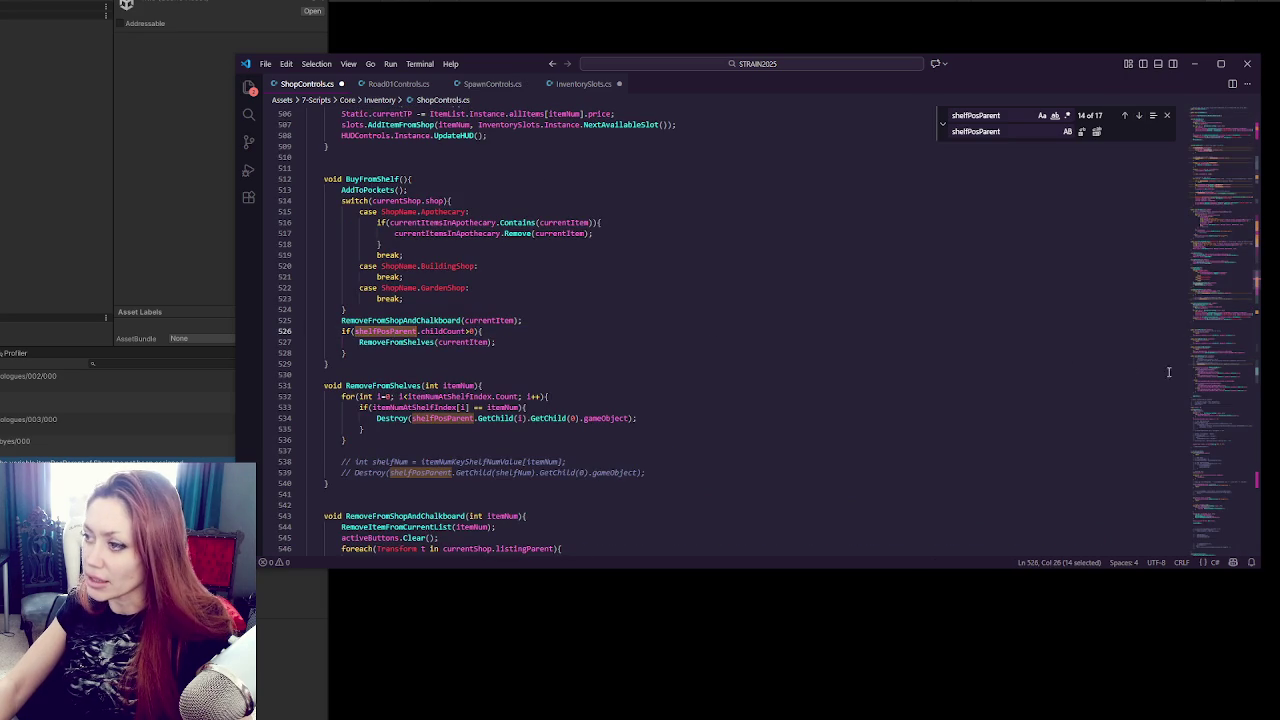
{"action": "left_click_drag", "start_coordinate": [1232, 297], "coordinate": [1232, 115]}
{"action": "left_click", "coordinate": [808, 158]}
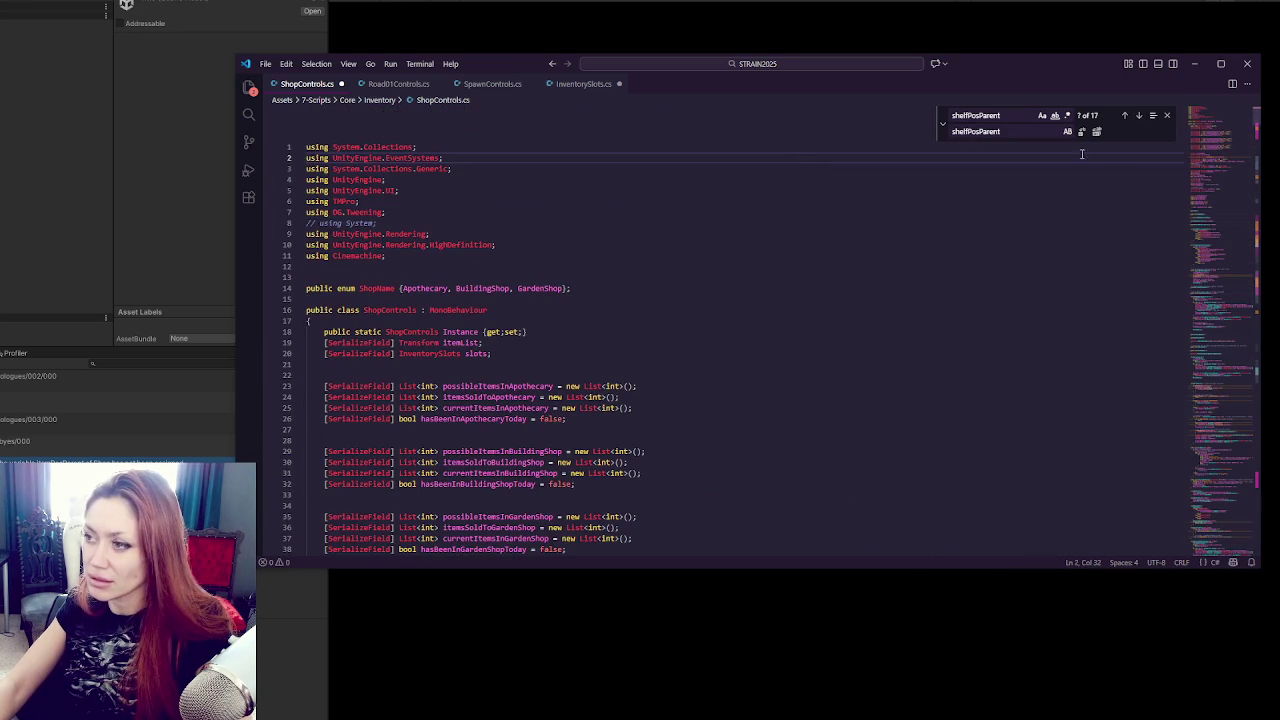
Hide the Replace row and revisit shelfPosParent from its line 45 declaration to line 187.
{"action": "left_click", "coordinate": [942, 123]}
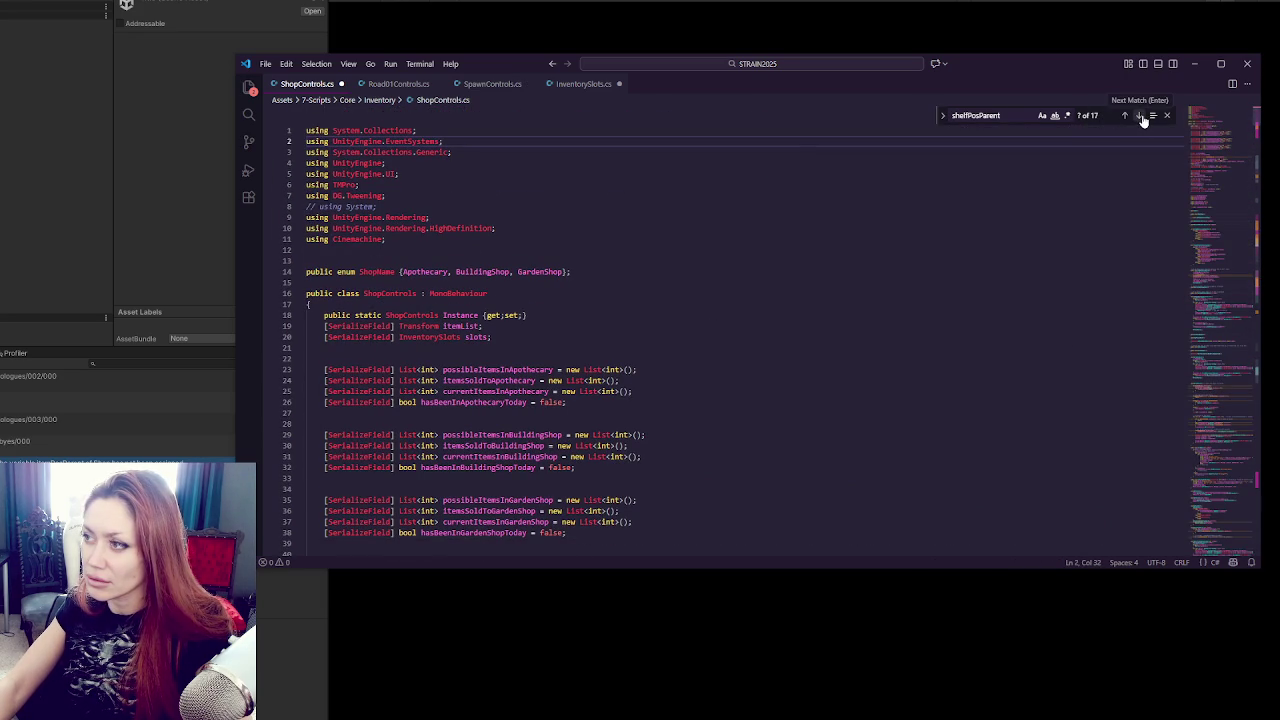
{"action": "left_click", "coordinate": [1137, 118]}
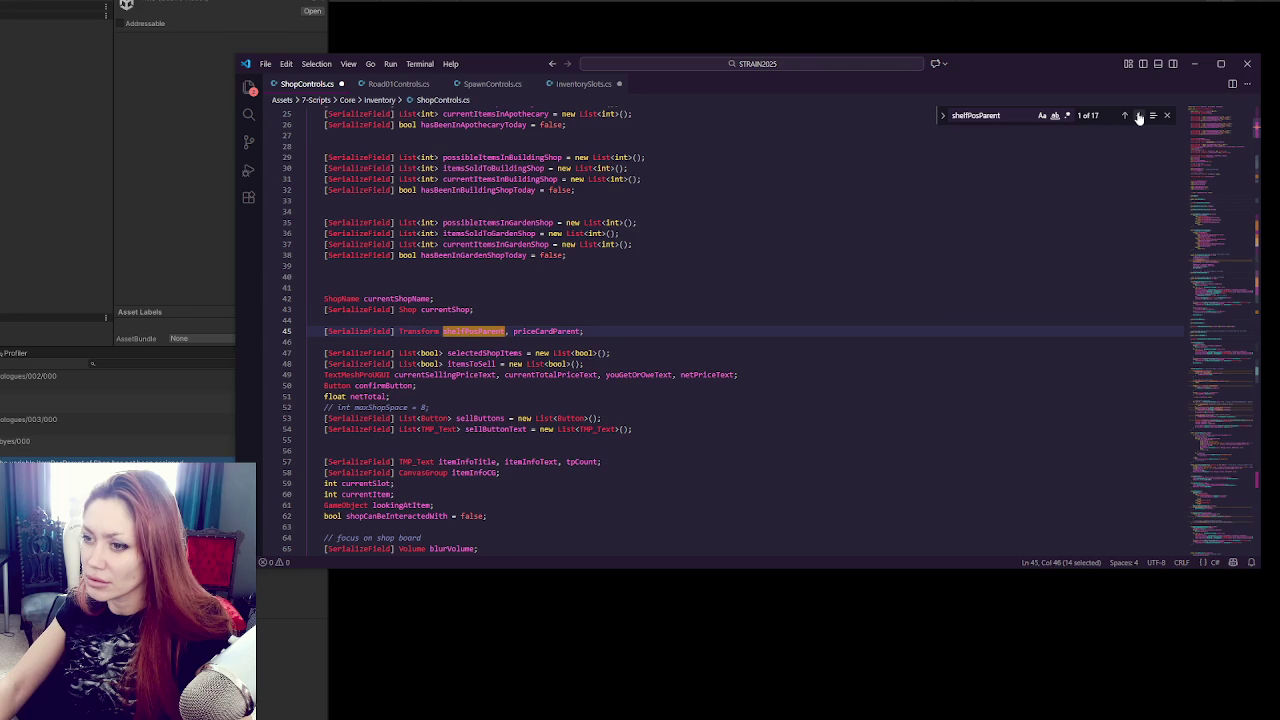
{"action": "left_click", "coordinate": [816, 289]}
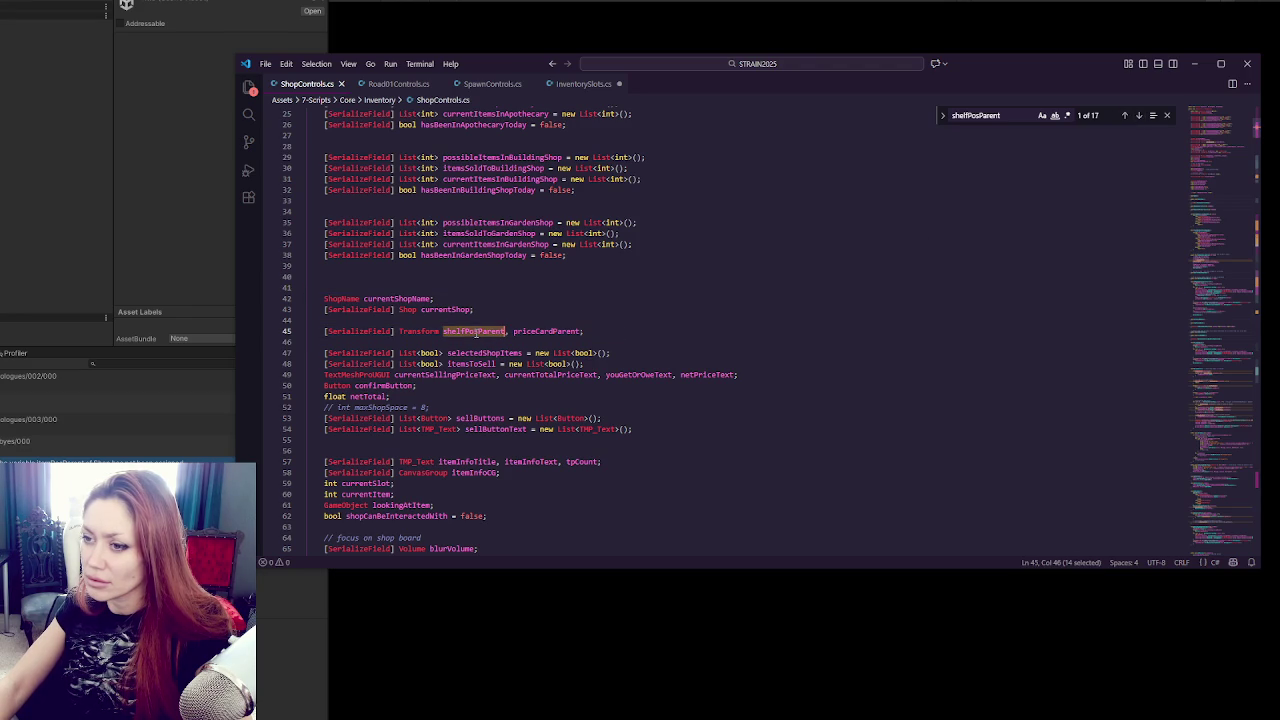
{"action": "left_click", "coordinate": [1139, 116]}
{"action": "left_click", "coordinate": [1139, 116]}
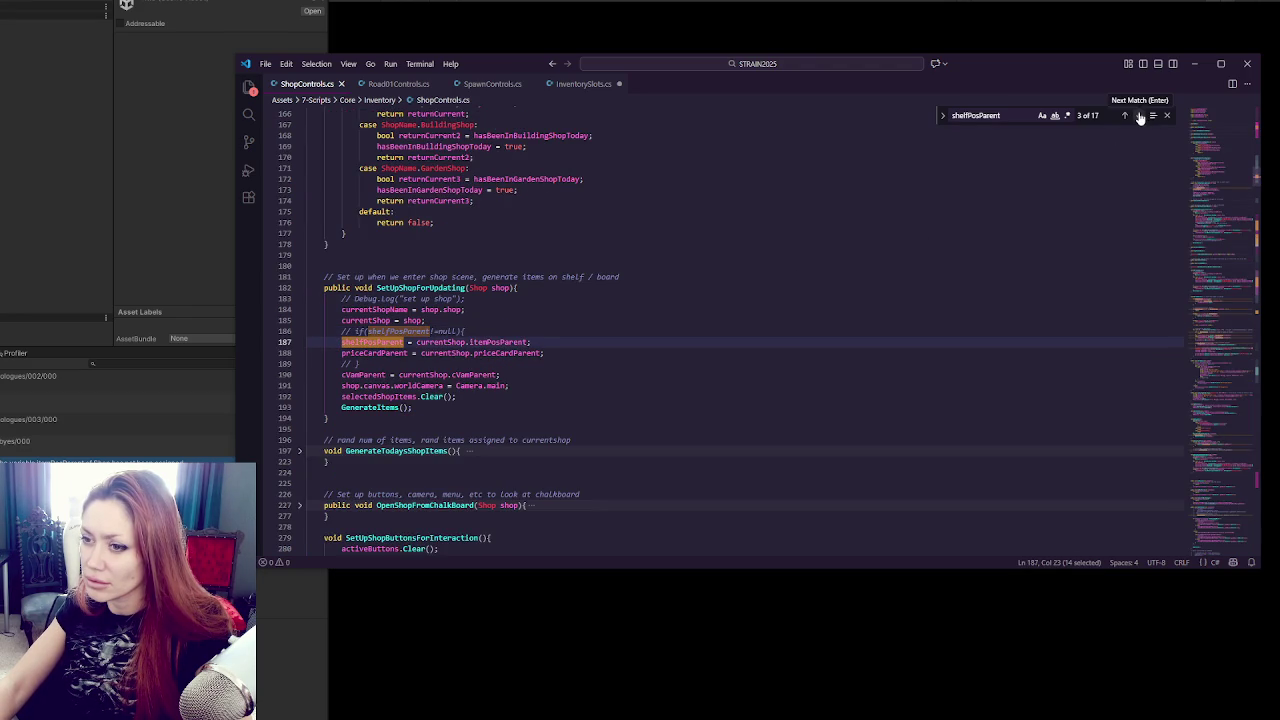
{"action": "left_click", "coordinate": [893, 232]}
{"action": "left_click", "coordinate": [567, 364]}
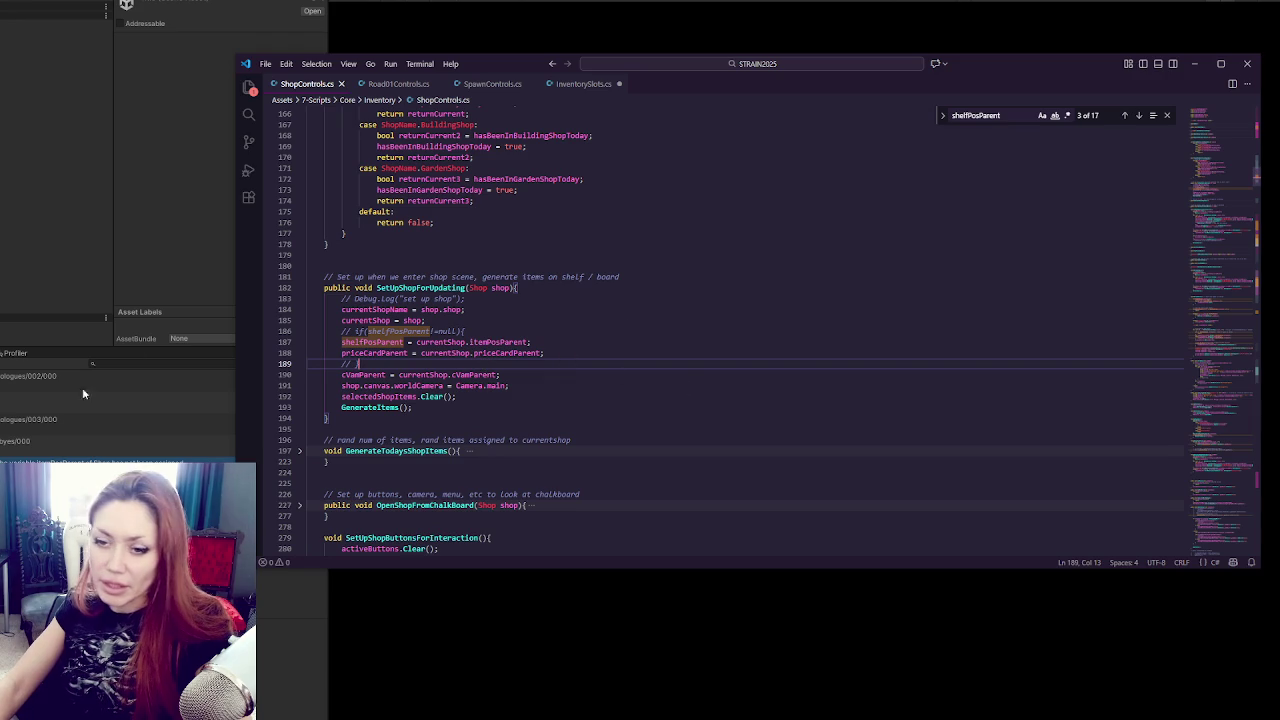
{"action": "left_click", "coordinate": [134, 354]}
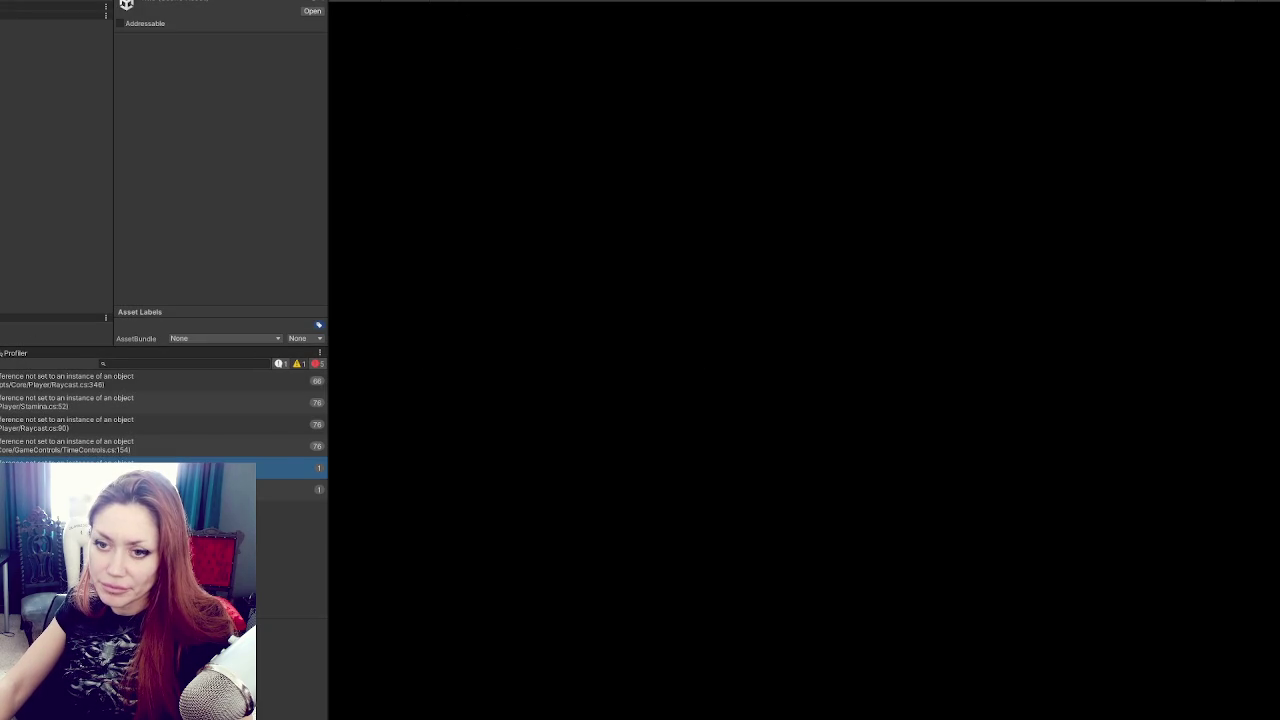
Stop Play mode with Ctrl+P, zoom out the Scene view, and return to ShopControls.cs.
{"action": "key", "text": "ctrl+p"}
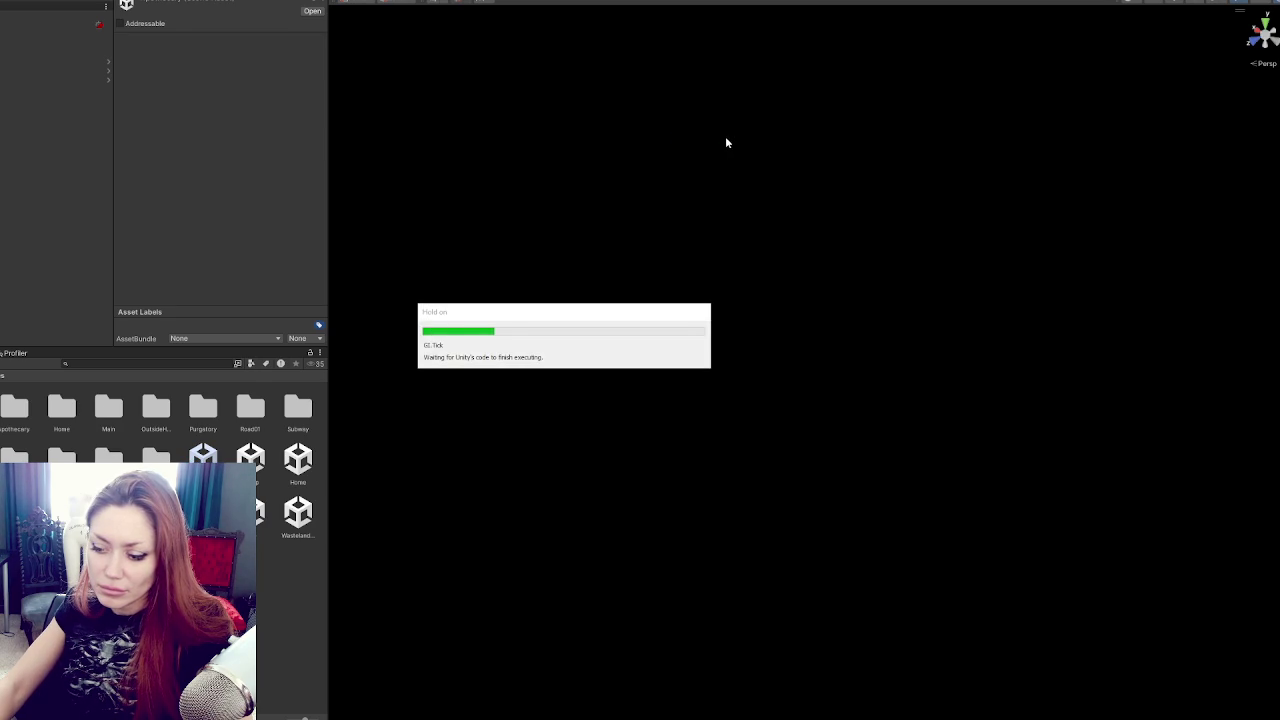
{"action": "scroll", "coordinate": [763, 376], "scroll_direction": "down", "scroll_amount": 5}
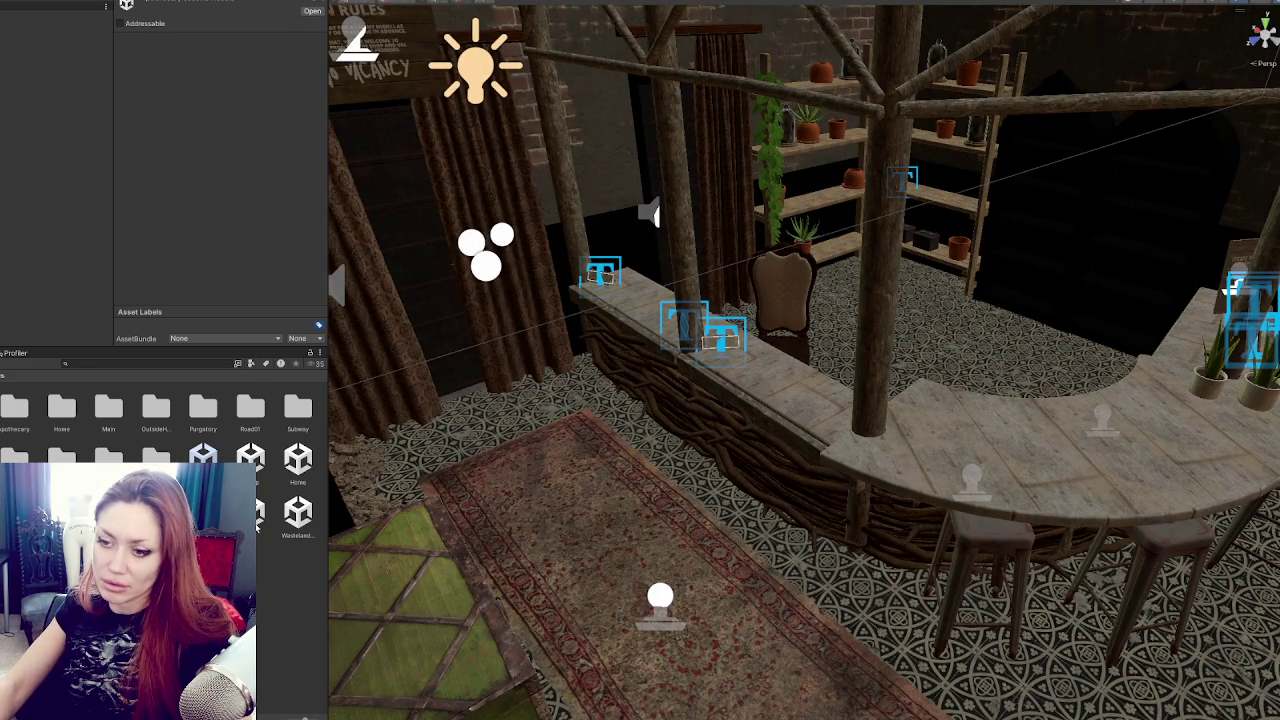
{"action": "key", "text": "alt+Tab"}
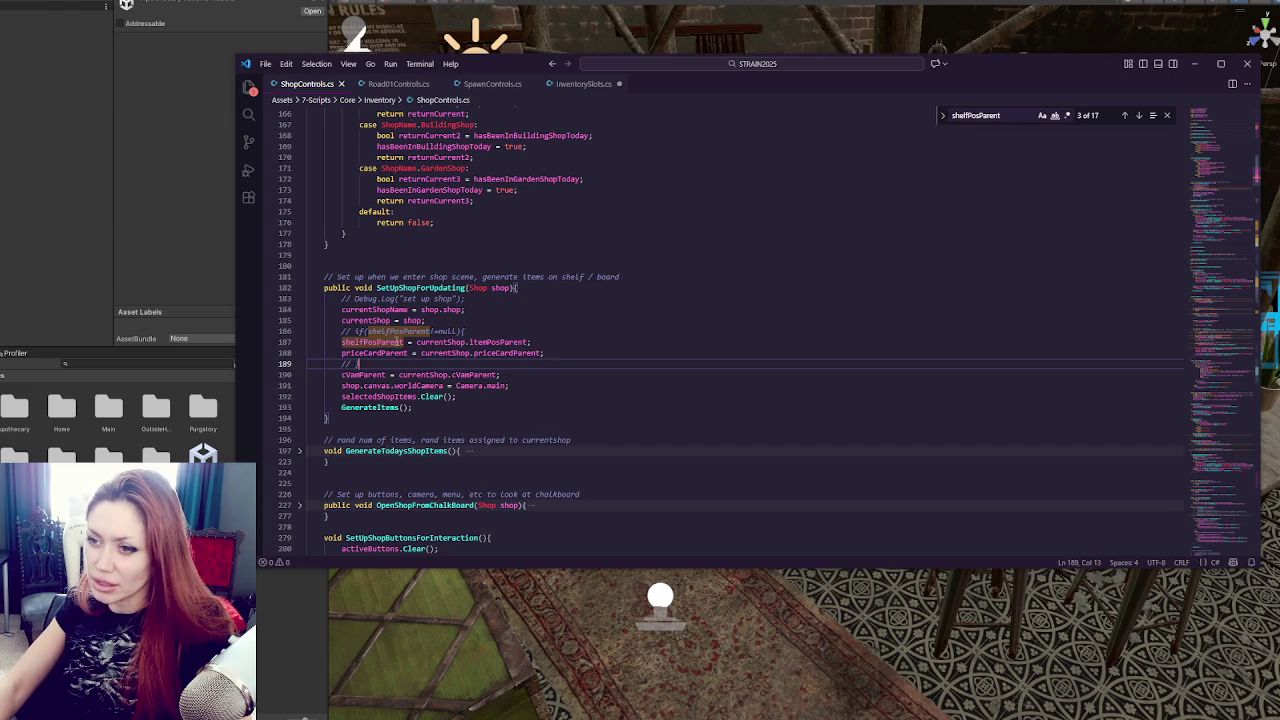
Add a 'shelfPosParent != null &&' guard to the childCount check on line 407.
{"action": "double_click", "coordinate": [518, 341]}
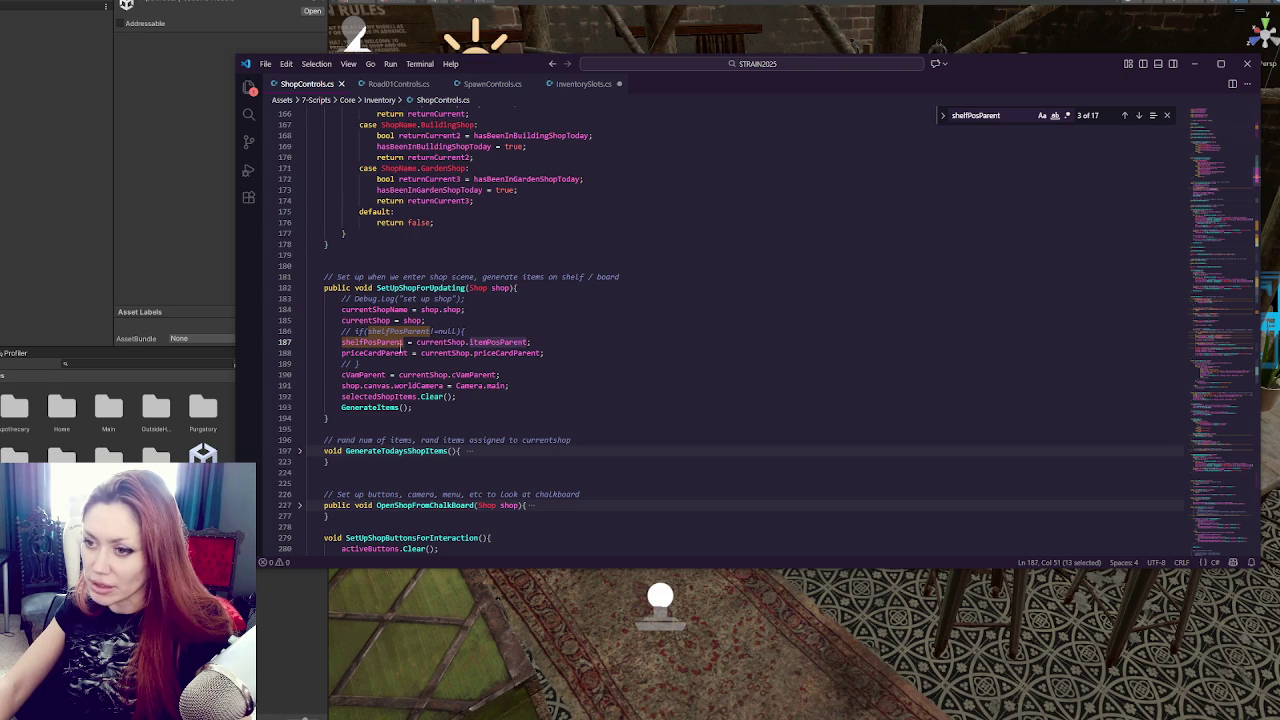
{"action": "double_click", "coordinate": [372, 341]}
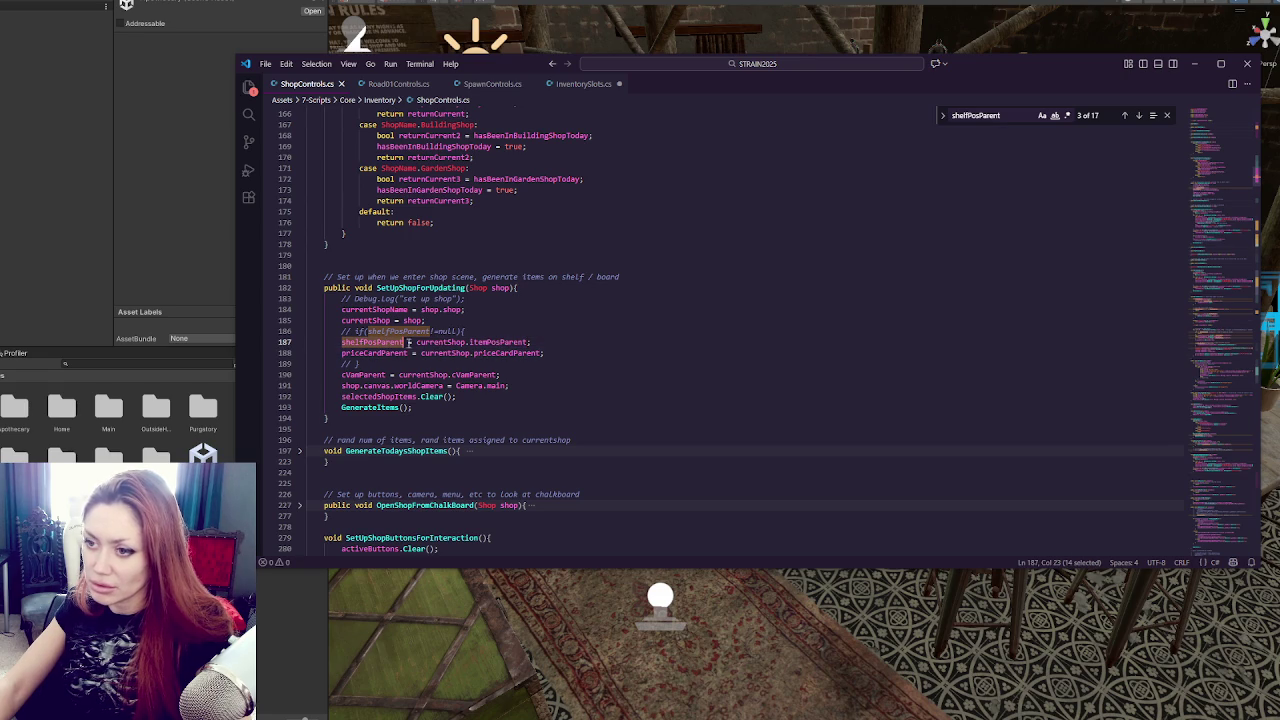
{"action": "left_click", "coordinate": [1138, 116]}
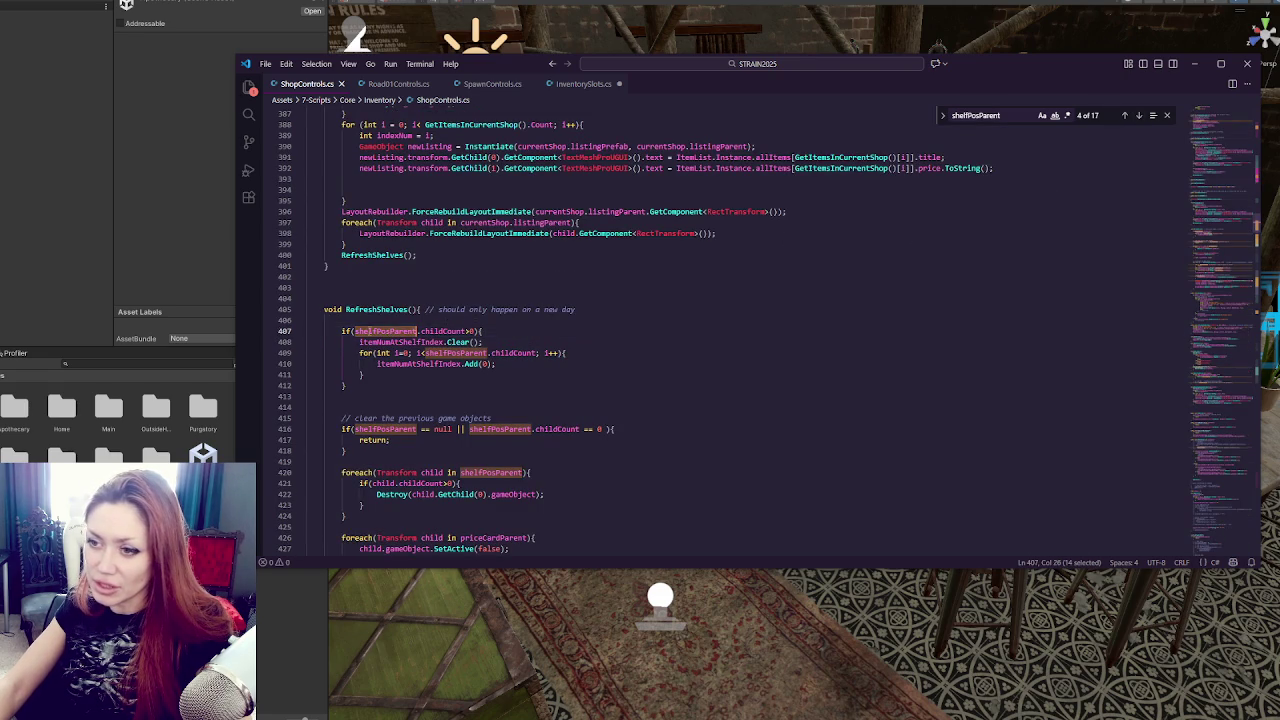
{"action": "left_click", "coordinate": [355, 331]}
{"action": "type", "text": "shelfPosParent!= null && "}
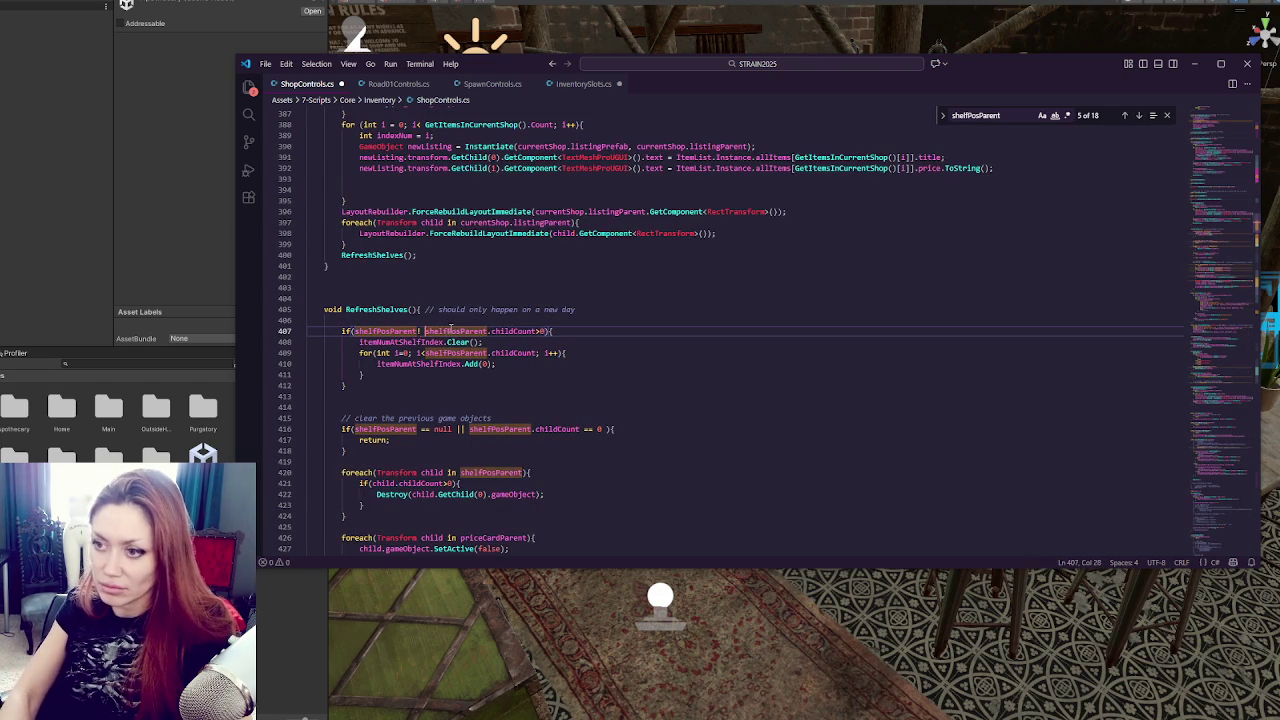
{"action": "type", "text": "ll &"}
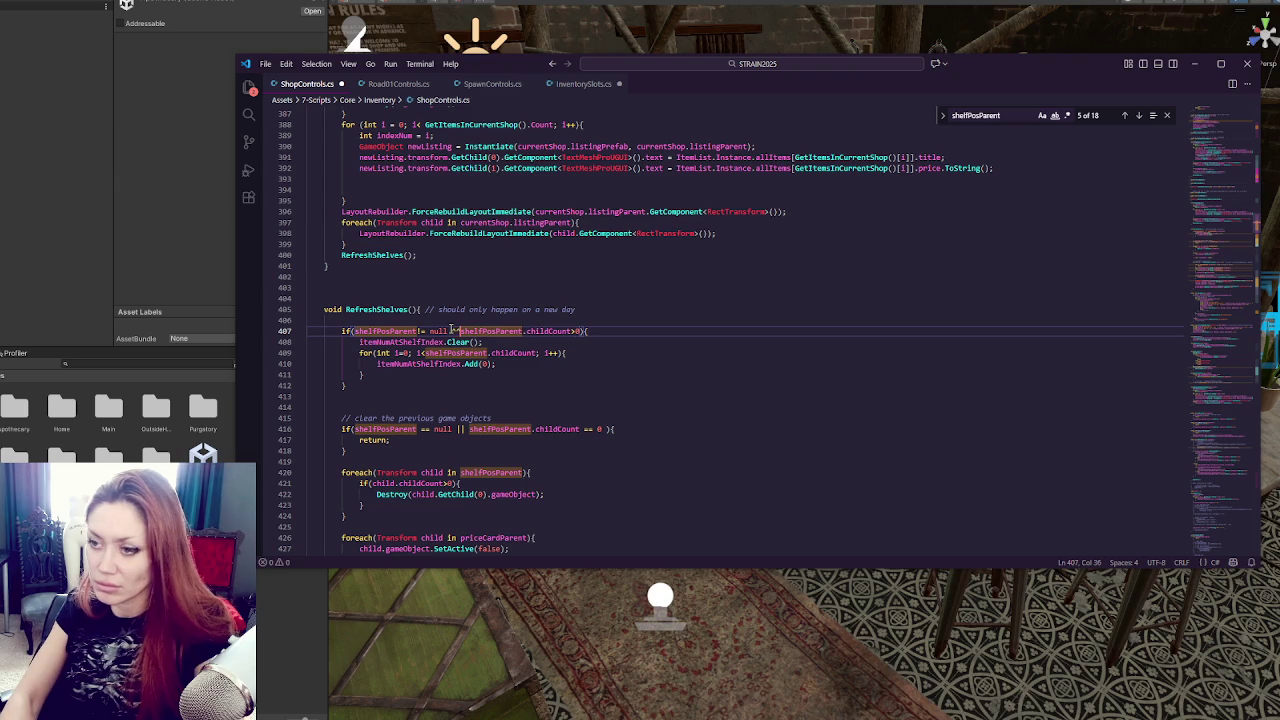
{"action": "type", "text": "&"}
{"action": "left_click_drag", "start_coordinate": [452, 331], "coordinate": [356, 331]}
Review the null check on line 416 and select the RefreshShelves method name.
{"action": "left_click", "coordinate": [353, 428]}
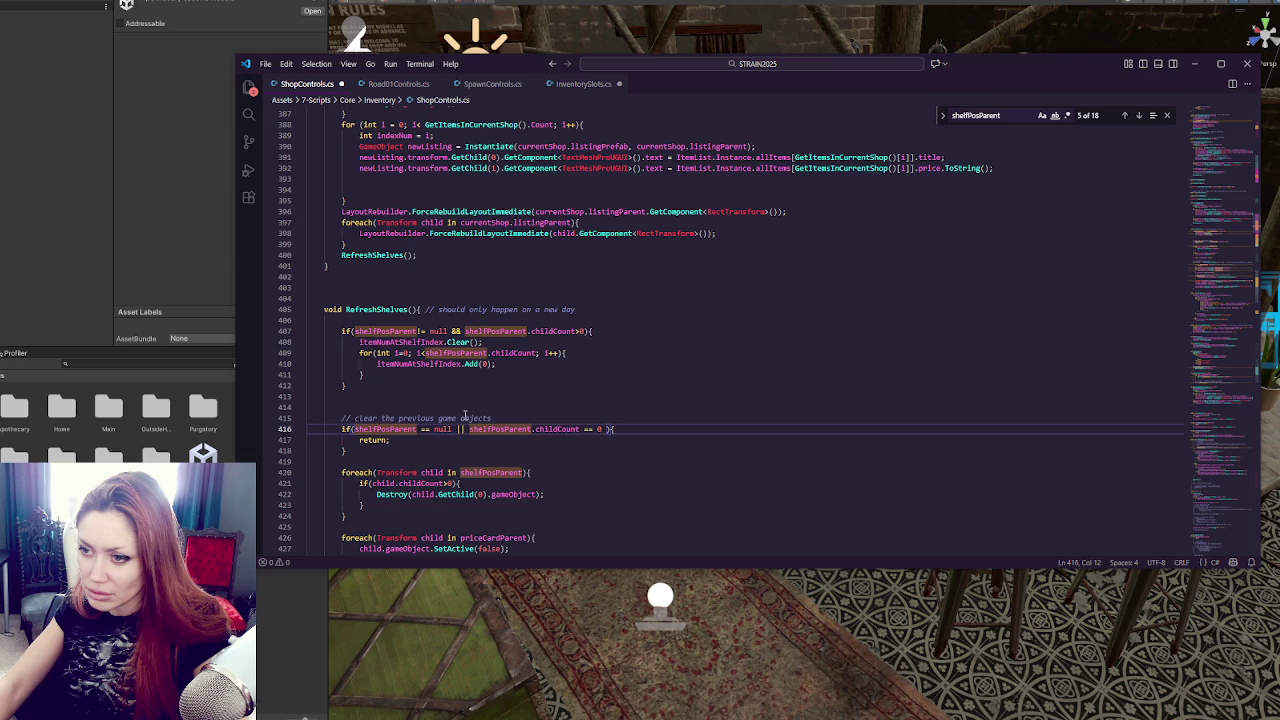
{"action": "scroll", "coordinate": [488, 381], "scroll_direction": "down", "scroll_amount": 2}
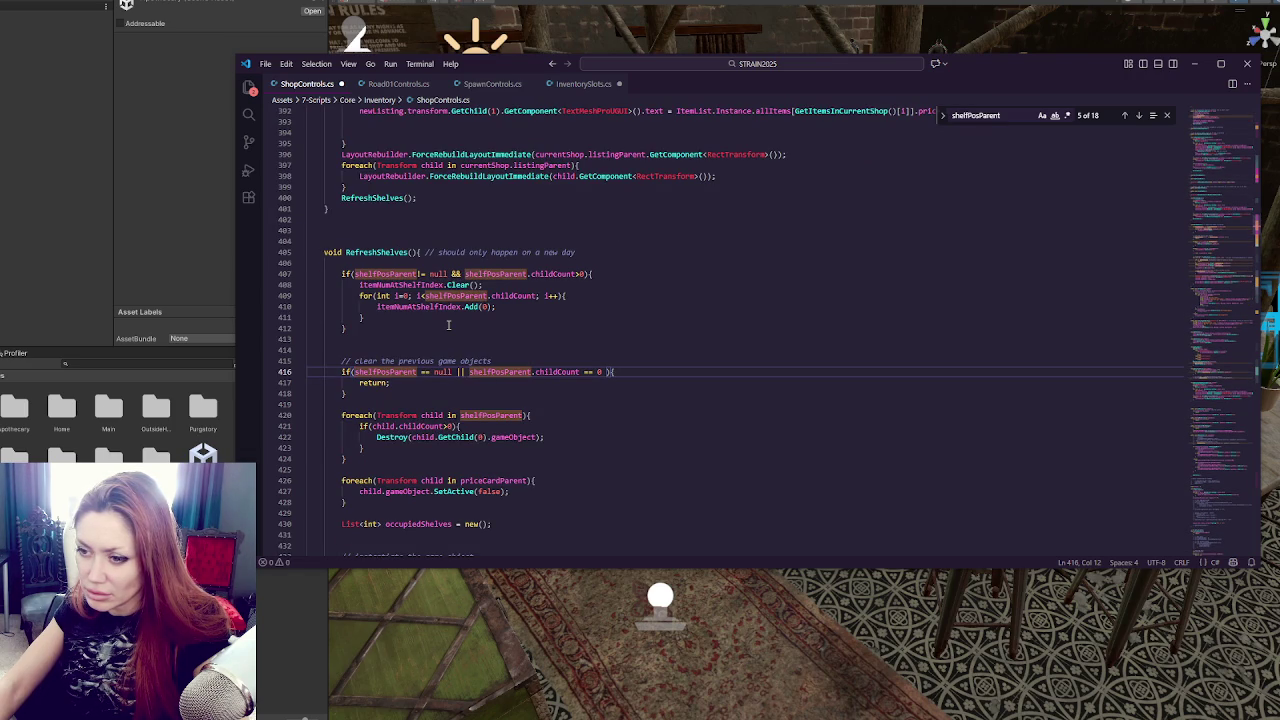
{"action": "scroll", "coordinate": [448, 324], "scroll_direction": "down", "scroll_amount": 2}
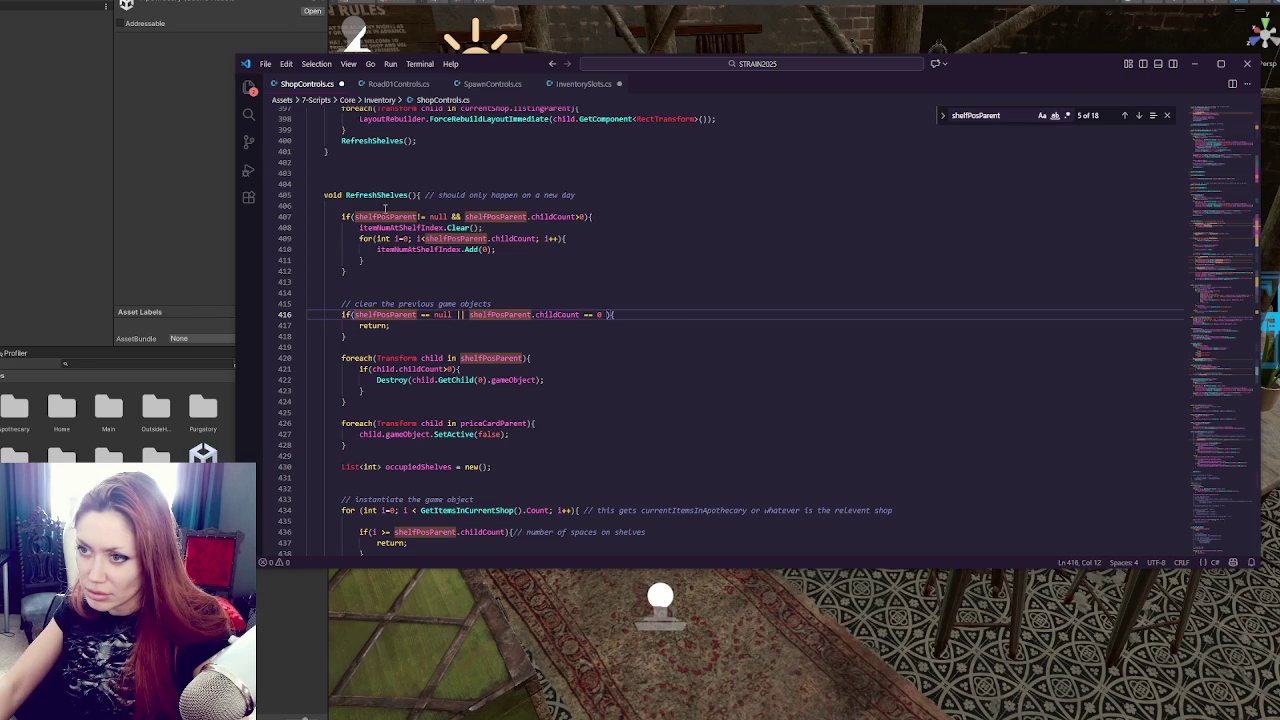
{"action": "double_click", "coordinate": [376, 195]}
{"action": "key", "text": "ctrl+f"}
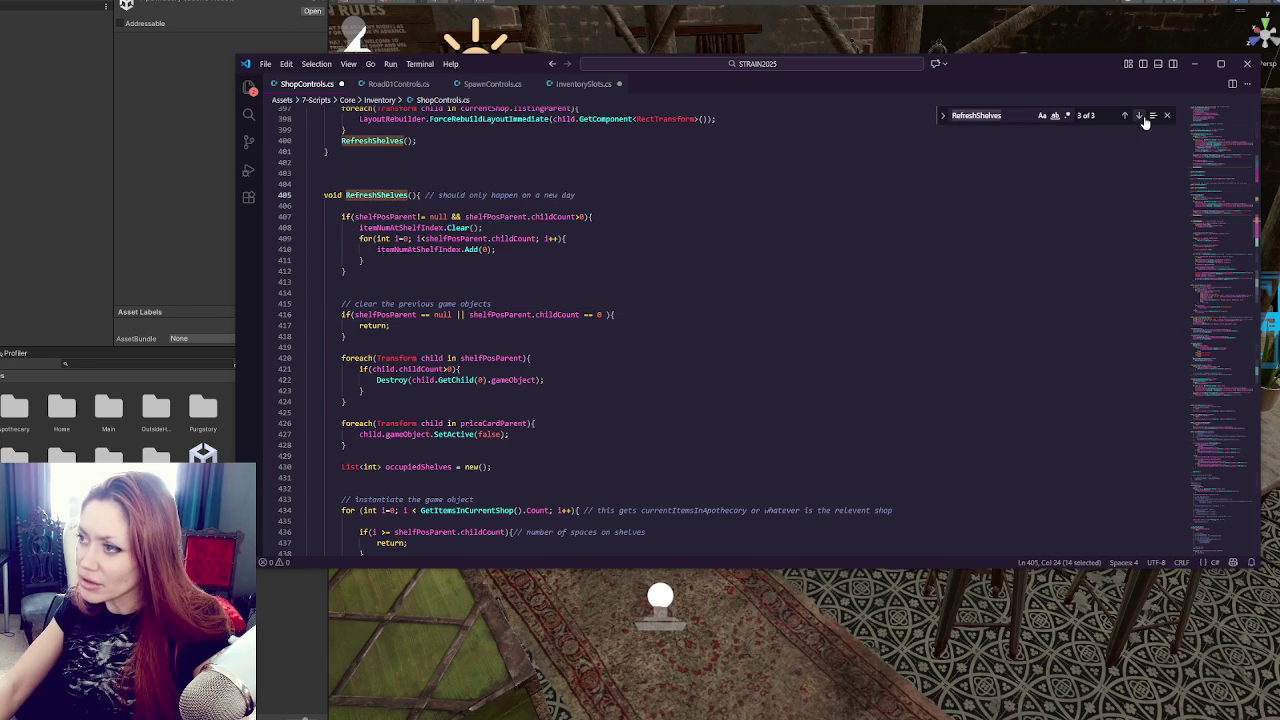
{"action": "left_click", "coordinate": [1124, 115]}
{"action": "left_click", "coordinate": [1124, 115]}
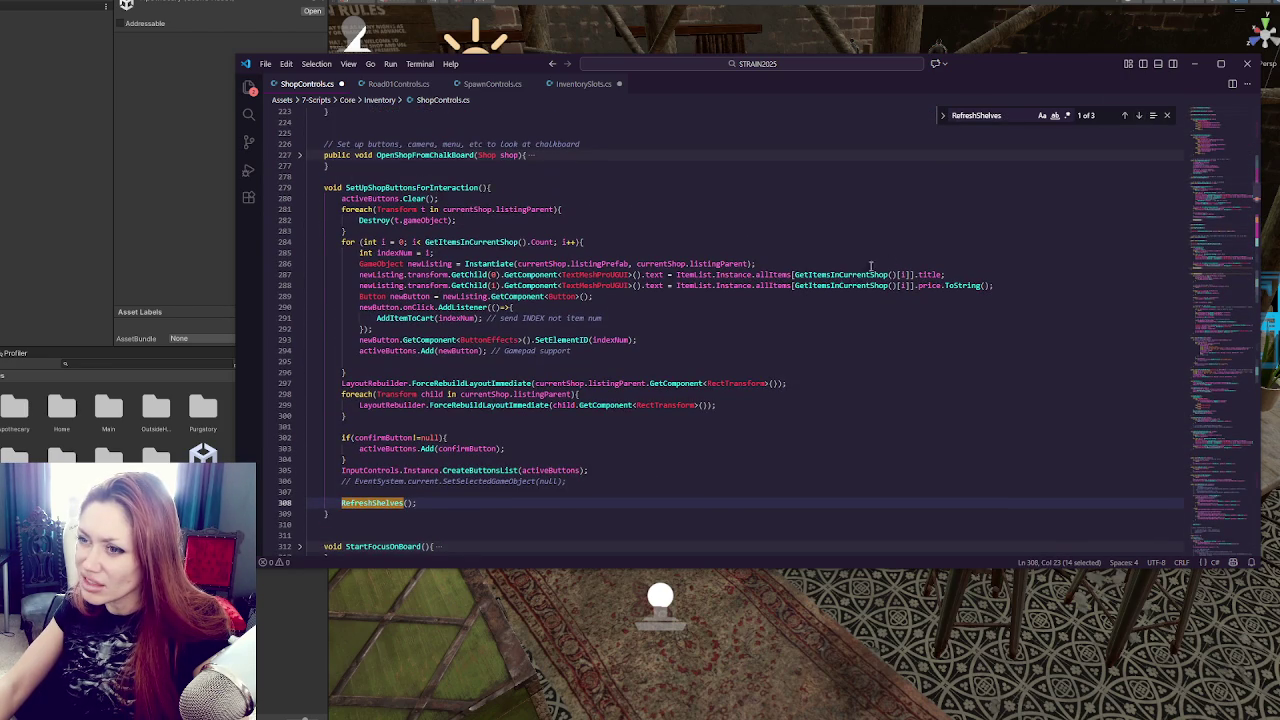
{"action": "left_click", "coordinate": [1138, 117]}
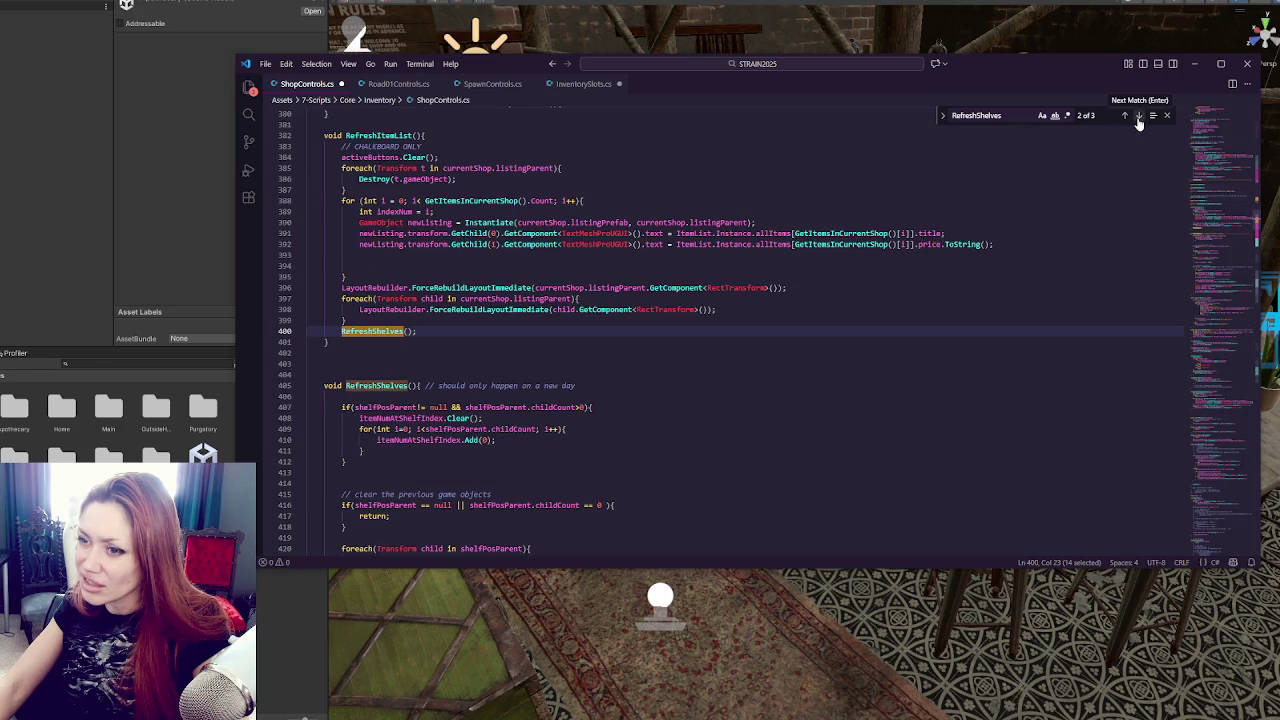
{"action": "left_click", "coordinate": [1138, 117]}
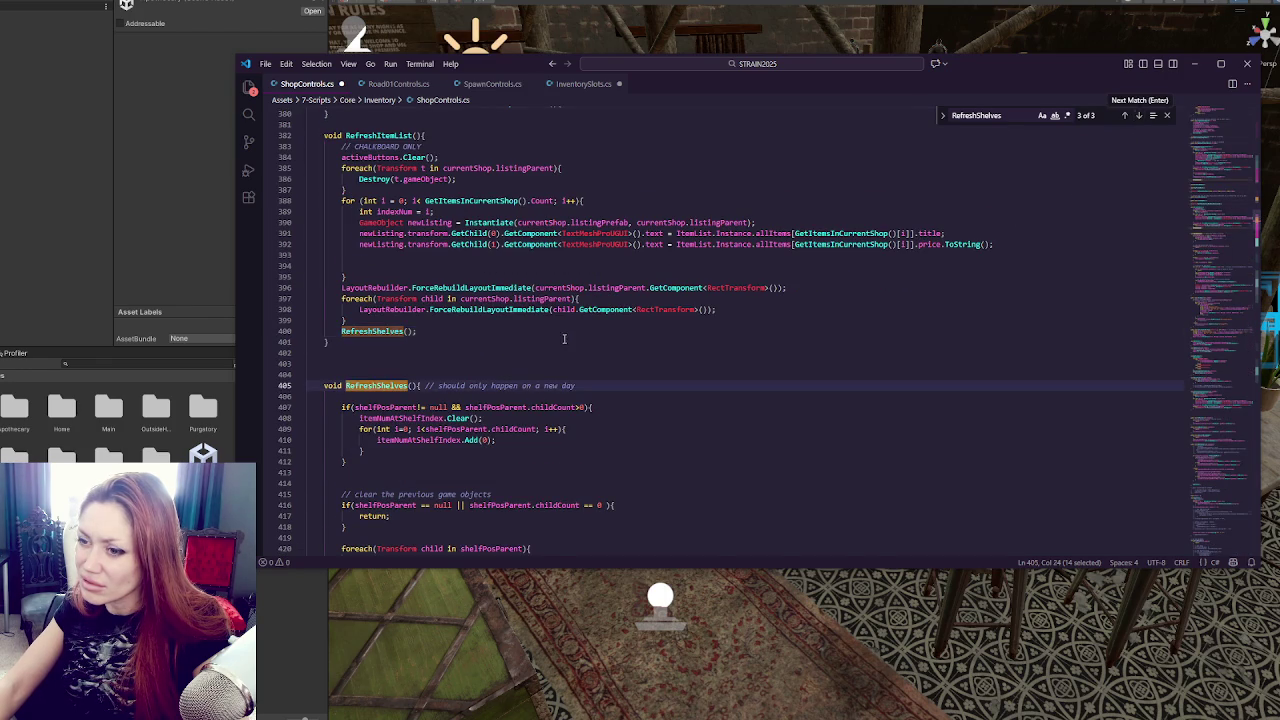
{"action": "scroll", "coordinate": [560, 337], "scroll_direction": "down", "scroll_amount": 3}
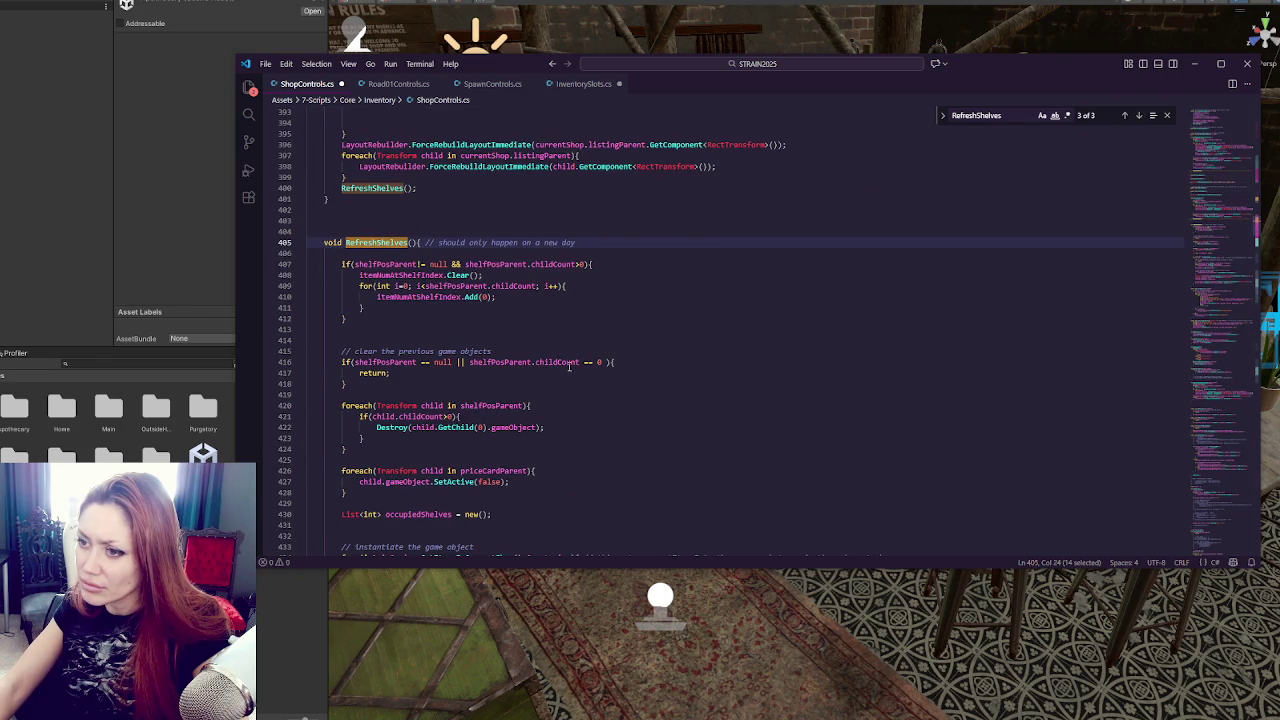
{"action": "left_click_drag", "start_coordinate": [608, 263], "coordinate": [611, 312]}
Move the Clear call and refill loop below the return check and delete the empty if block.
{"action": "key", "text": "BackSpace"}
{"action": "left_click", "coordinate": [452, 350]}
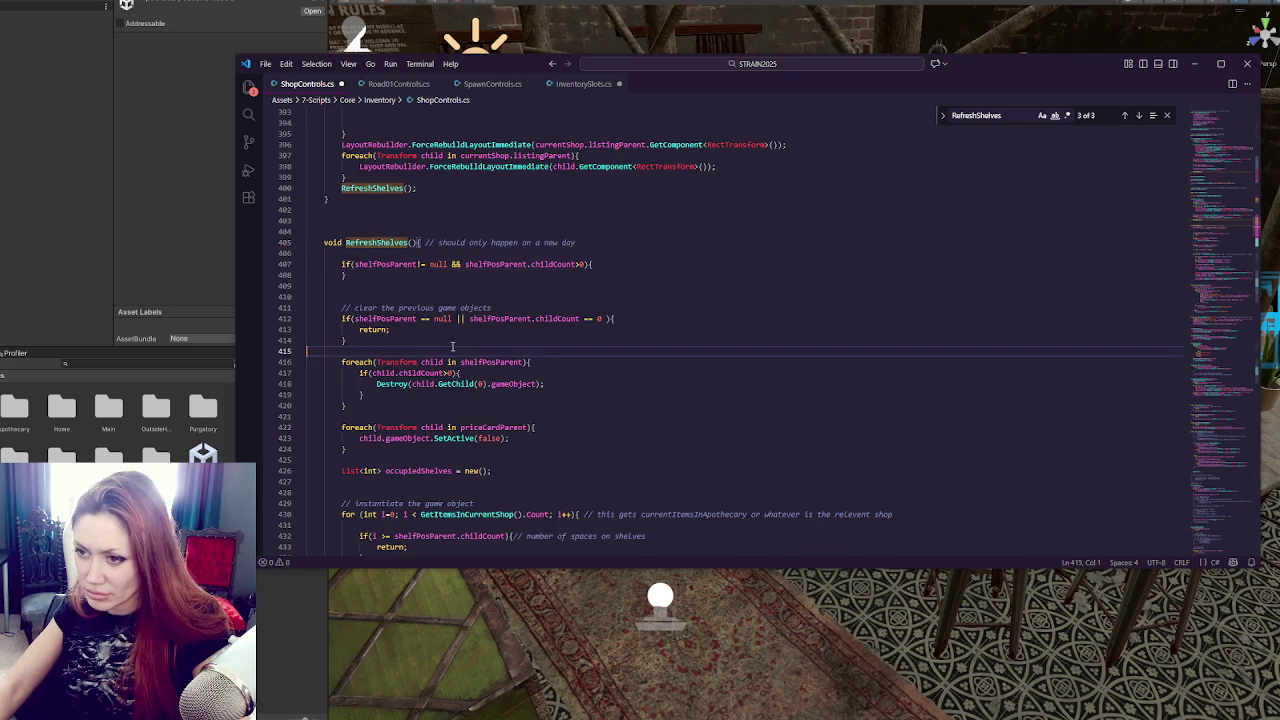
{"action": "key", "text": "Return"}
{"action": "type", "text": "itemNumAtShelfIndex.Clear();             for(int i=0; i<shelfPosParent.childCount; i++){                 itemNumAtShelfIndex.Add(0);             }"}
{"action": "left_click_drag", "start_coordinate": [393, 275], "coordinate": [320, 253]}
{"action": "key", "text": "BackSpace"}
Unindent the moved Clear call and loop and tidy the surrounding blank lines.
{"action": "left_click", "coordinate": [357, 341]}
{"action": "mouse_move", "coordinate": [357, 346]}
{"action": "left_mouse_down"}
{"action": "mouse_move", "coordinate": [440, 372]}
{"action": "mouse_move", "coordinate": [365, 384]}
{"action": "left_mouse_up"}
{"action": "key", "text": "shift+Tab"}
{"action": "left_click", "coordinate": [390, 362]}
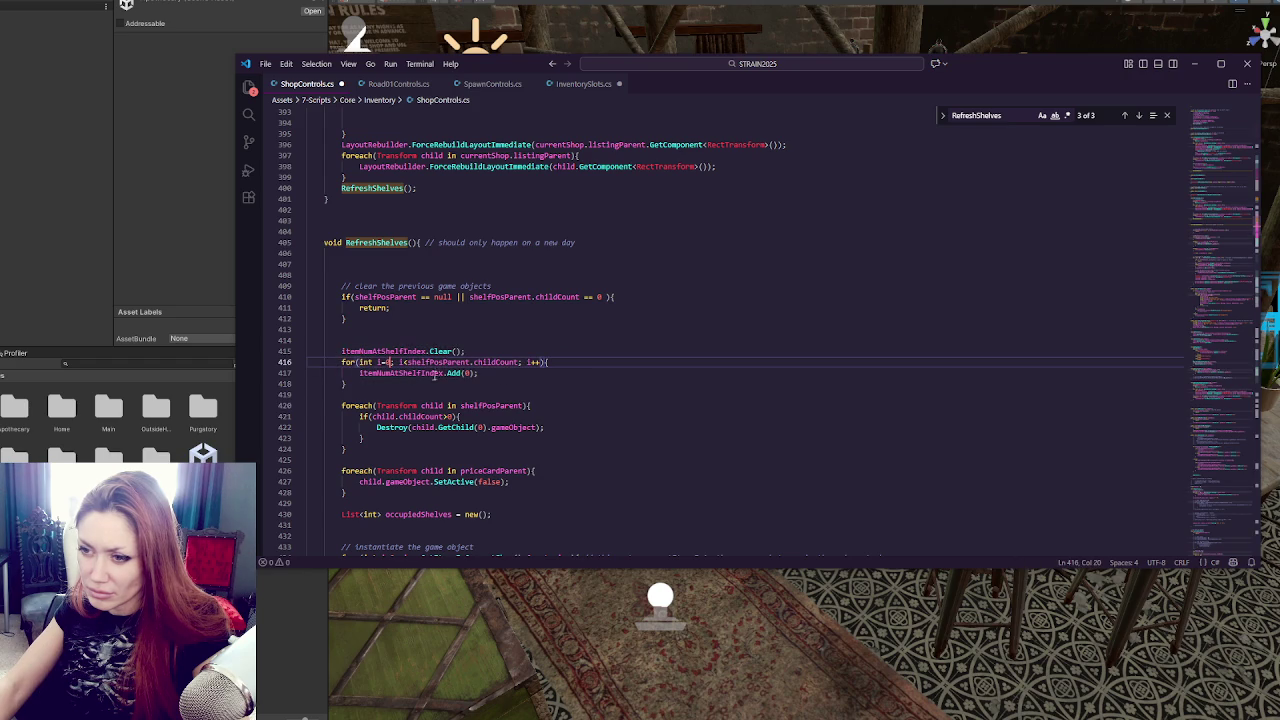
{"action": "left_click", "coordinate": [495, 351]}
{"action": "key", "text": "Return"}
{"action": "left_click", "coordinate": [503, 329]}
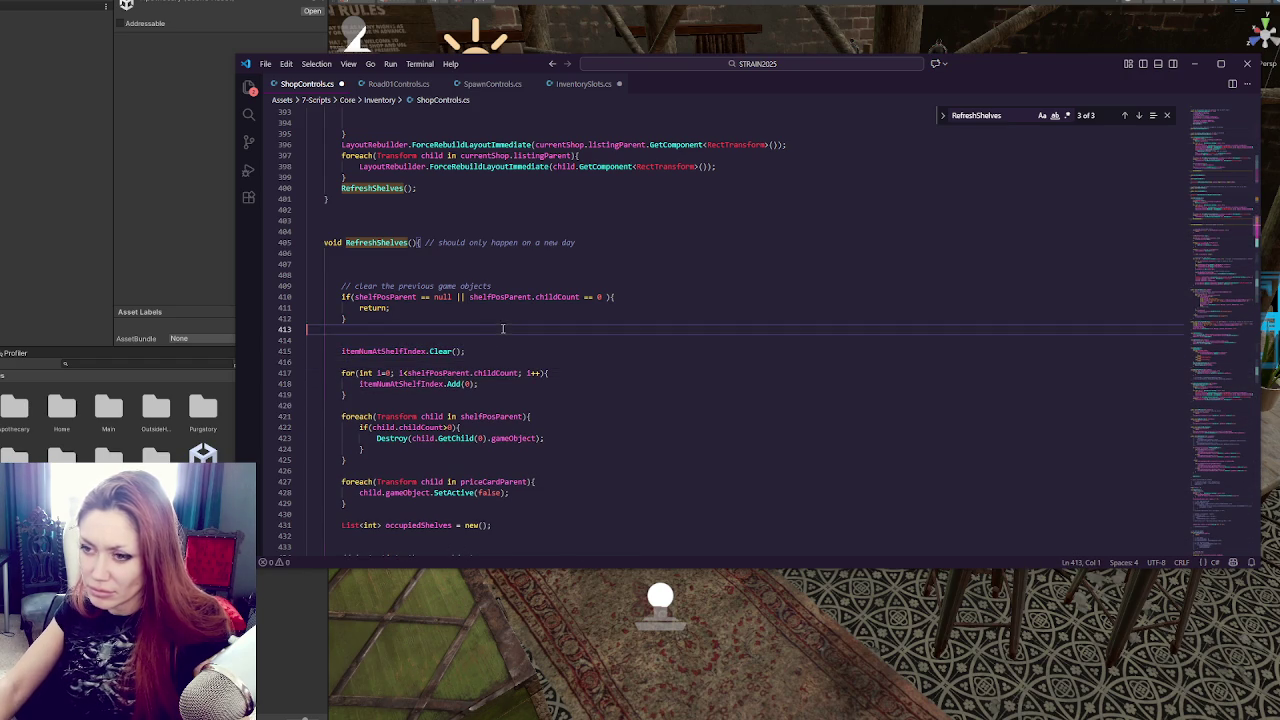
{"action": "key", "text": "BackSpace"}
{"action": "left_click", "coordinate": [461, 275]}
{"action": "key", "text": "BackSpace"}
{"action": "left_click", "coordinate": [499, 372]}
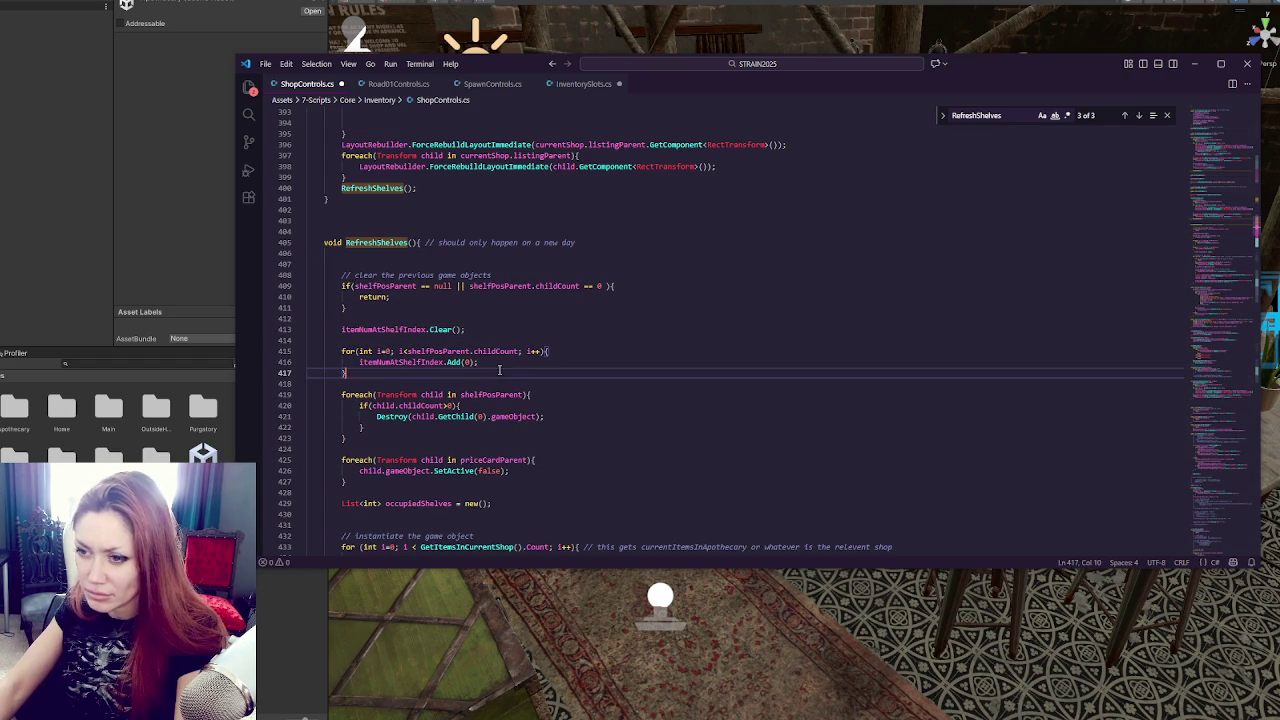
Try commenting out the foreach loop destroying shelf children, then undo it.
{"action": "left_click", "coordinate": [507, 416]}
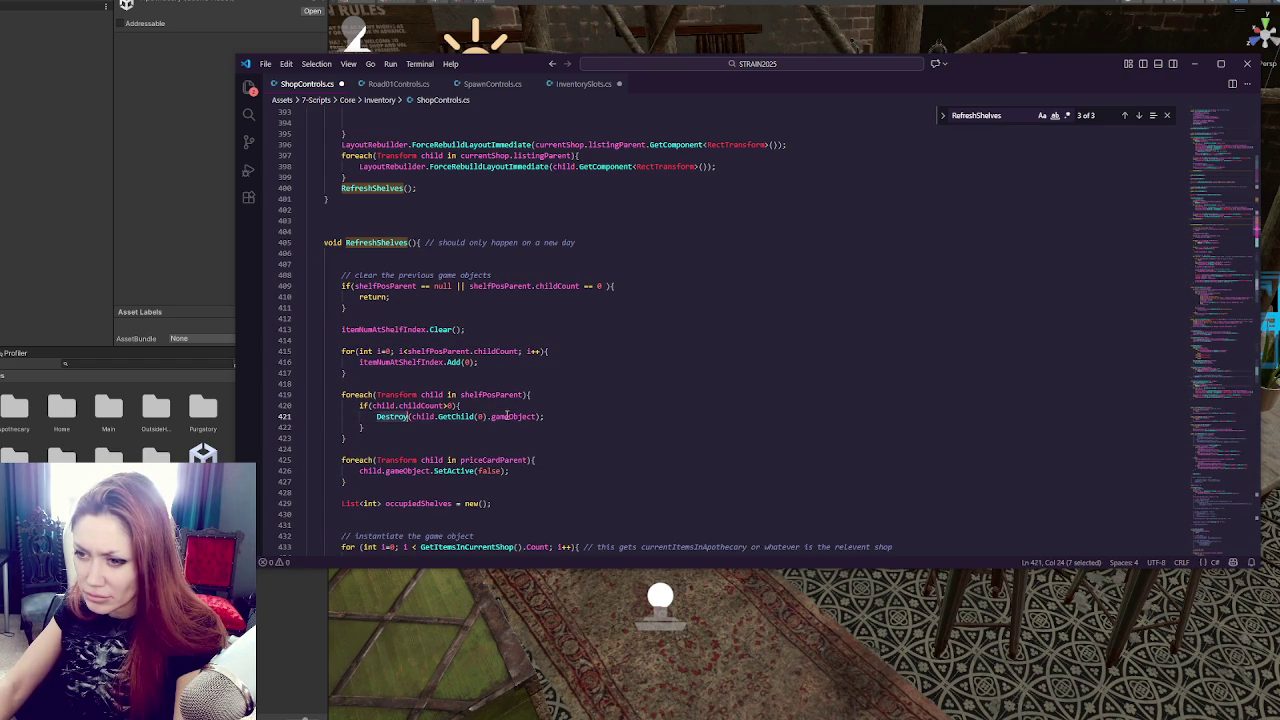
{"action": "left_click_drag", "start_coordinate": [395, 384], "coordinate": [400, 435]}
{"action": "key", "text": "ctrl+slash"}
{"action": "left_click", "coordinate": [459, 382]}
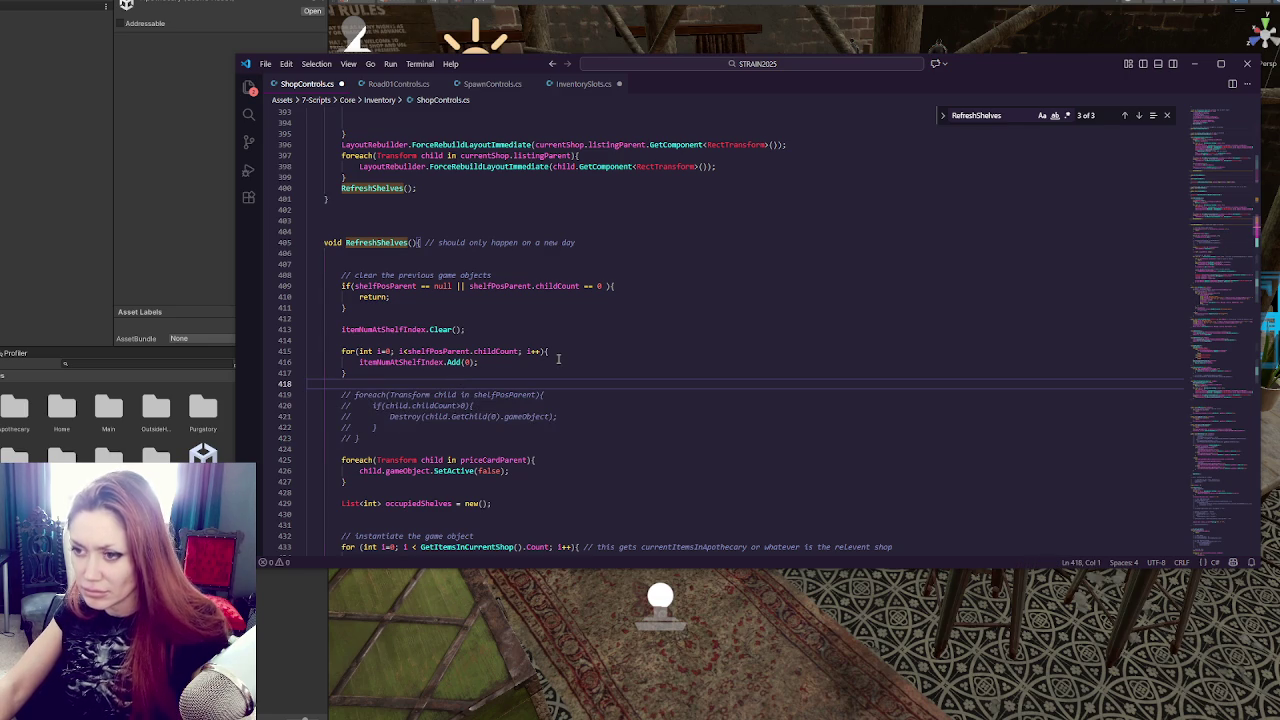
{"action": "key", "text": "ctrl+z"}
{"action": "key", "text": "ctrl+z"}
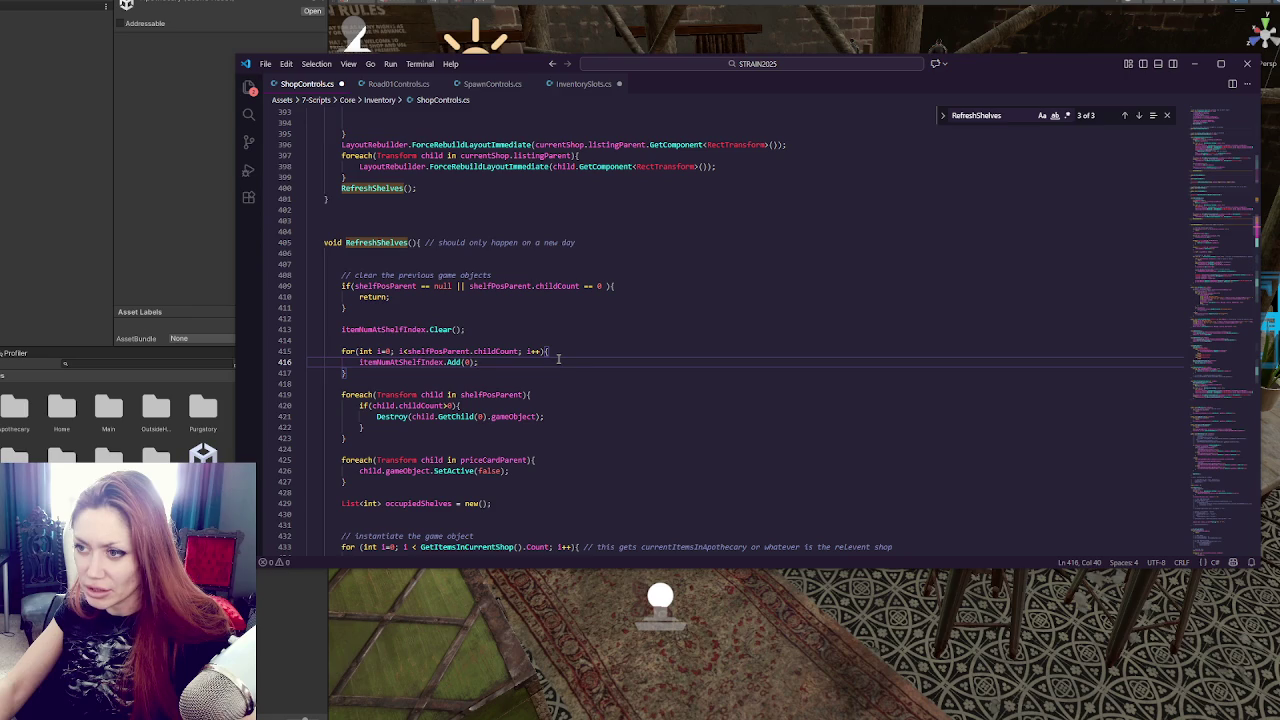
Move the '// should only happen on a new day' comment above the RefreshShelves declaration.
{"action": "left_click_drag", "start_coordinate": [582, 242], "coordinate": [424, 242]}
{"action": "key", "text": "ctrl+c"}
{"action": "key", "text": "BackSpace"}
{"action": "left_click", "coordinate": [415, 232]}
{"action": "key", "text": "ctrl+v"}
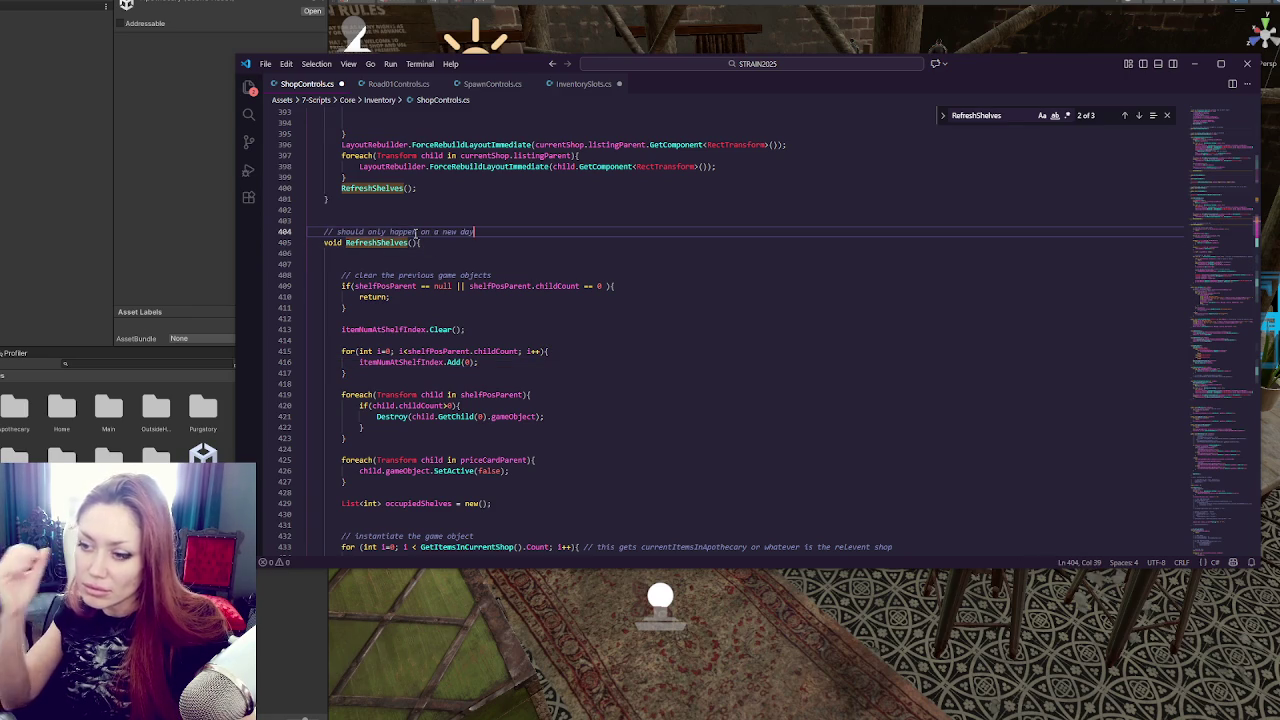
Remove the extra blank line near occupiedShelves and switch to Unity to recompile.
{"action": "double_click", "coordinate": [395, 417]}
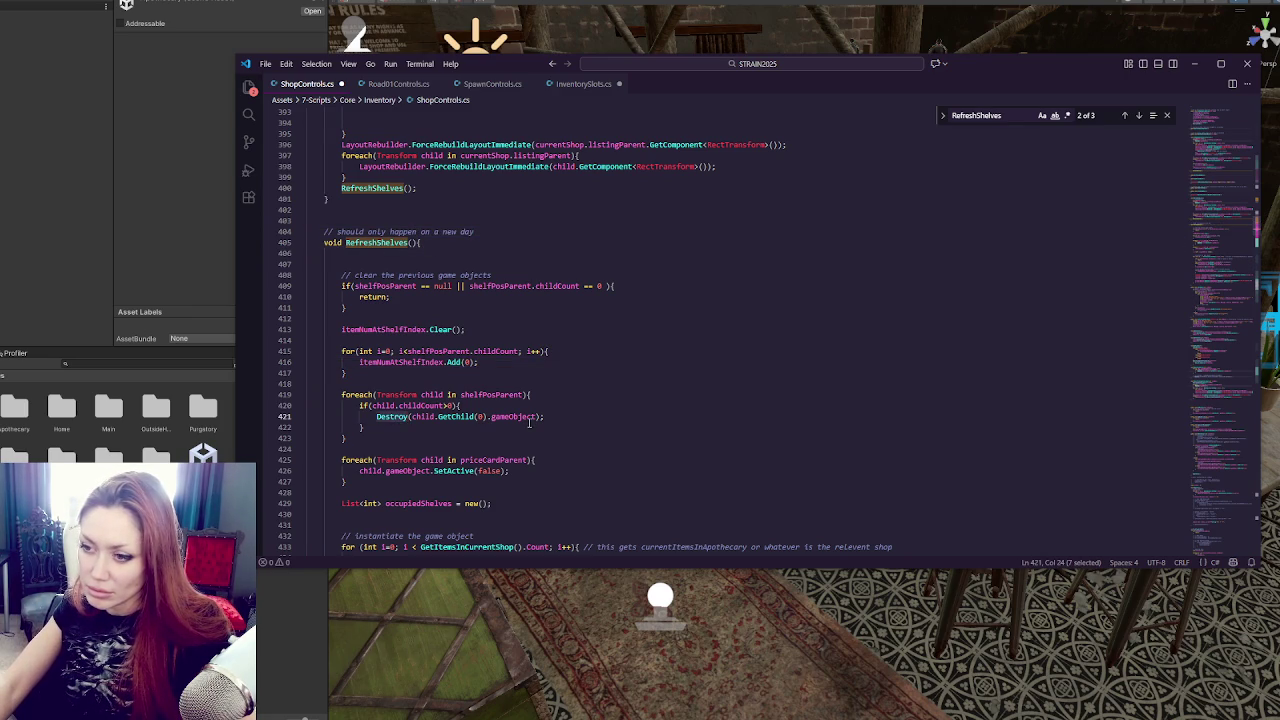
{"action": "scroll", "coordinate": [530, 423], "scroll_direction": "down", "scroll_amount": 2}
{"action": "left_click", "coordinate": [521, 424]}
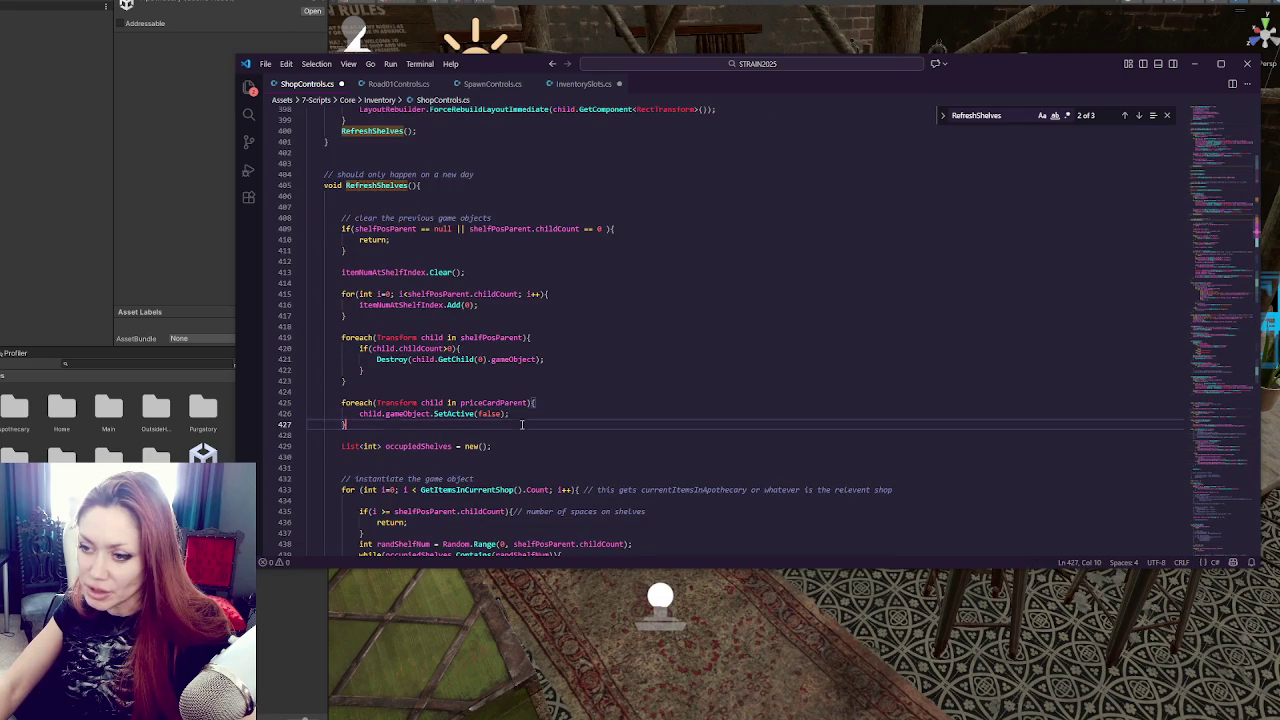
{"action": "scroll", "coordinate": [521, 424], "scroll_direction": "down", "scroll_amount": 2}
{"action": "left_click", "coordinate": [521, 410]}
{"action": "key", "text": "BackSpace"}
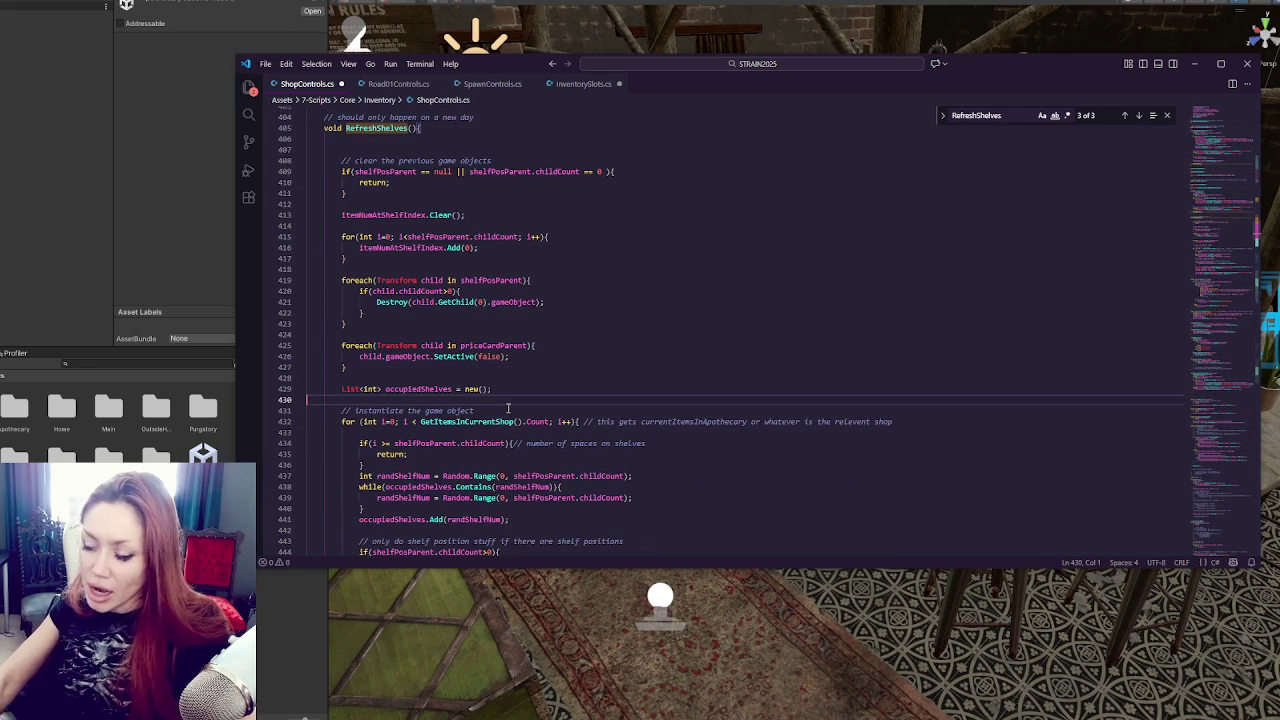
{"action": "scroll", "coordinate": [423, 460], "scroll_direction": "down", "scroll_amount": 3}
{"action": "key", "text": "alt+Tab"}
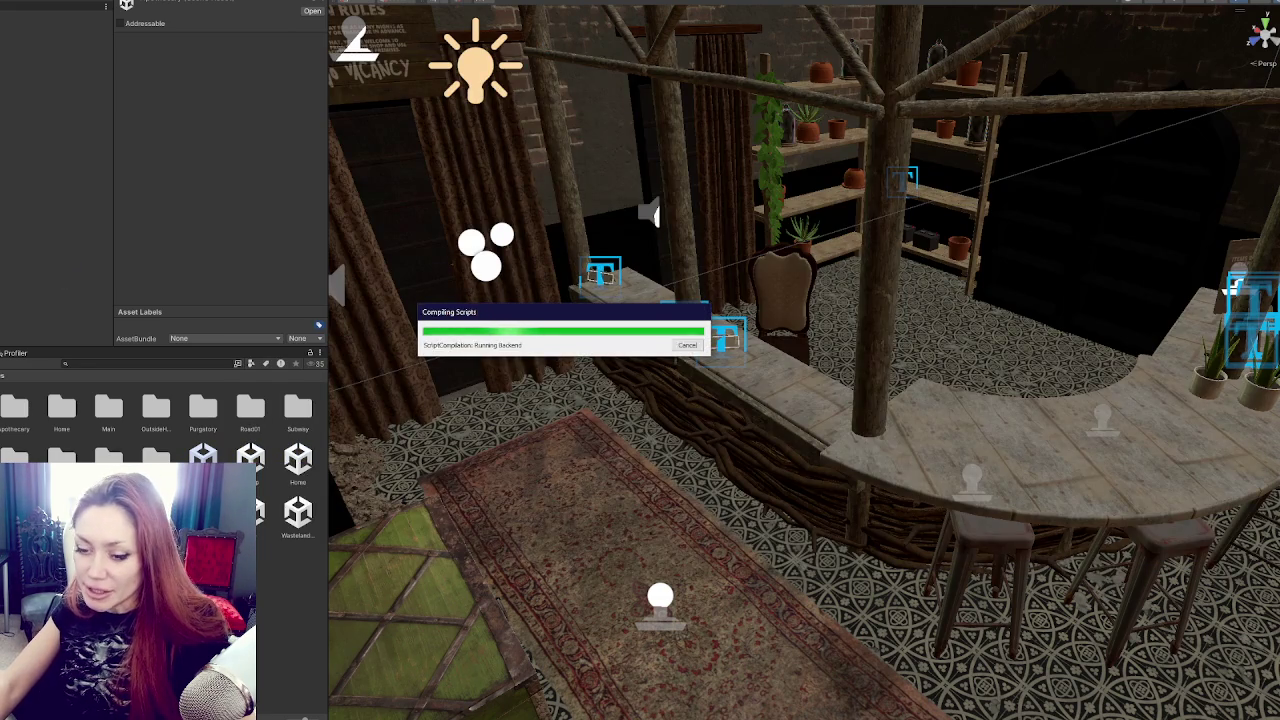
{"action": "key", "text": "alt+Tab"}
{"action": "key", "text": "Up"}
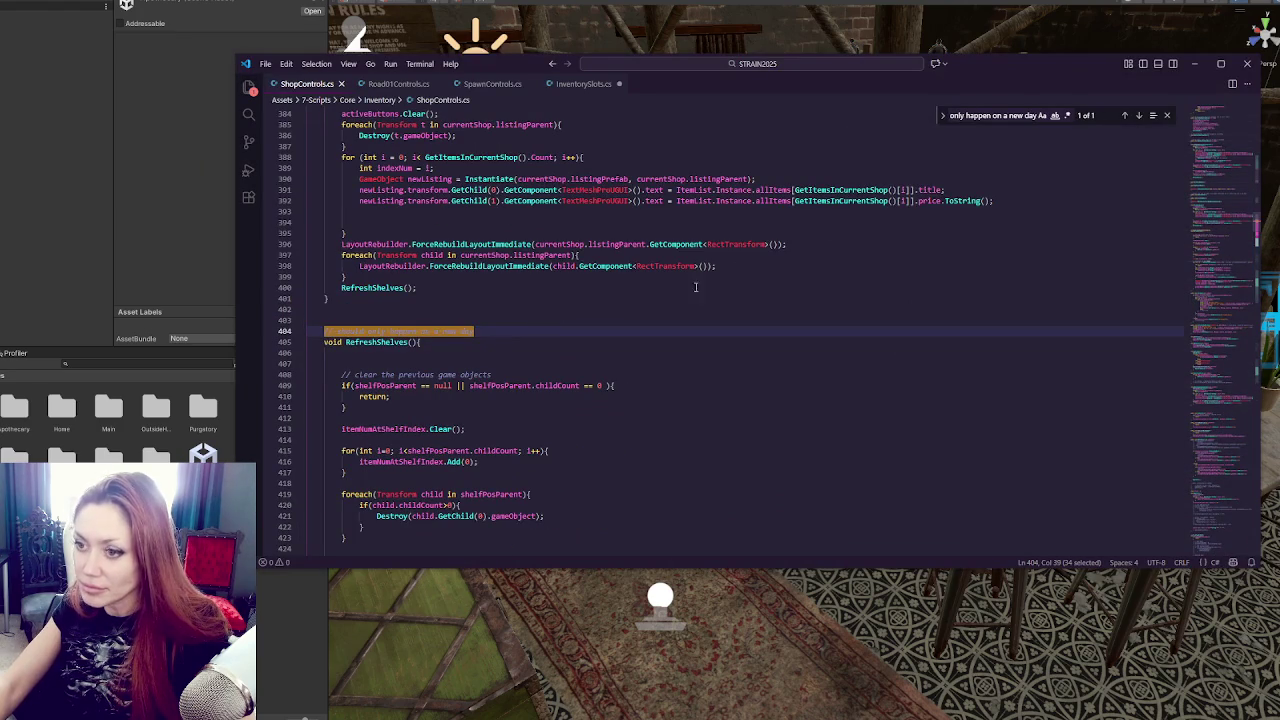
{"action": "key", "text": "ctrl+a"}
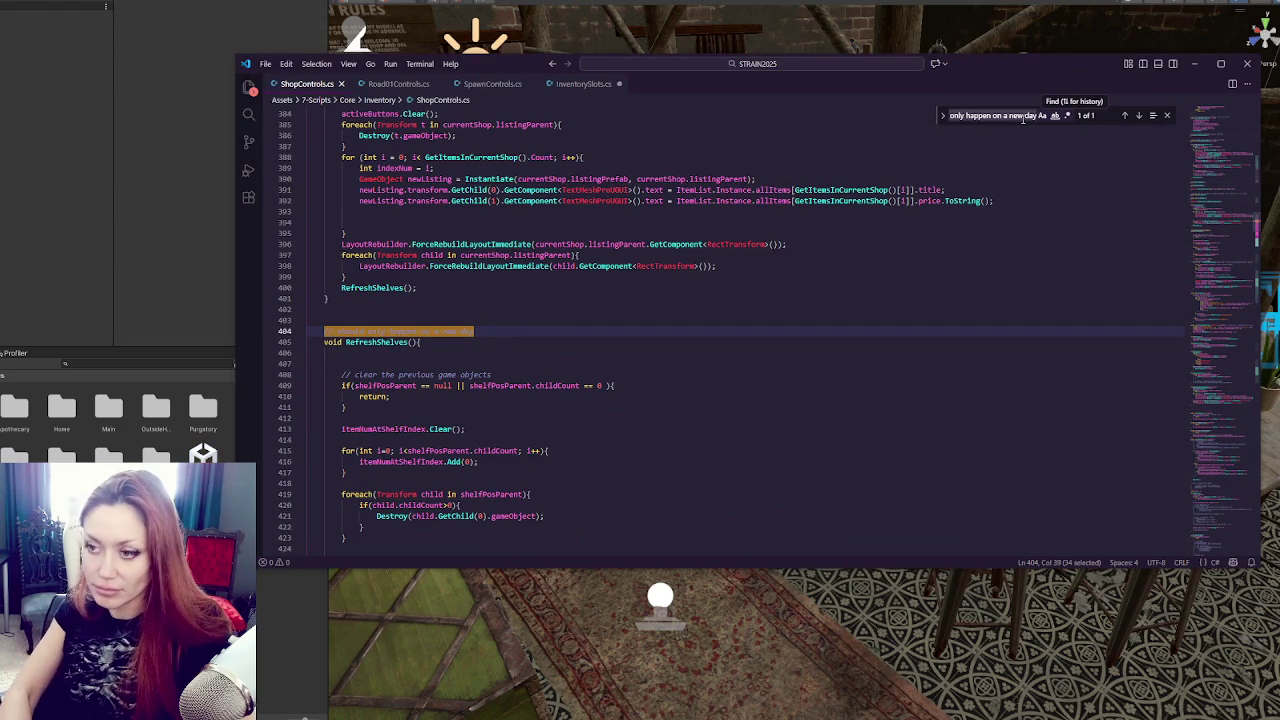
{"action": "type", "text": "shelfP"}
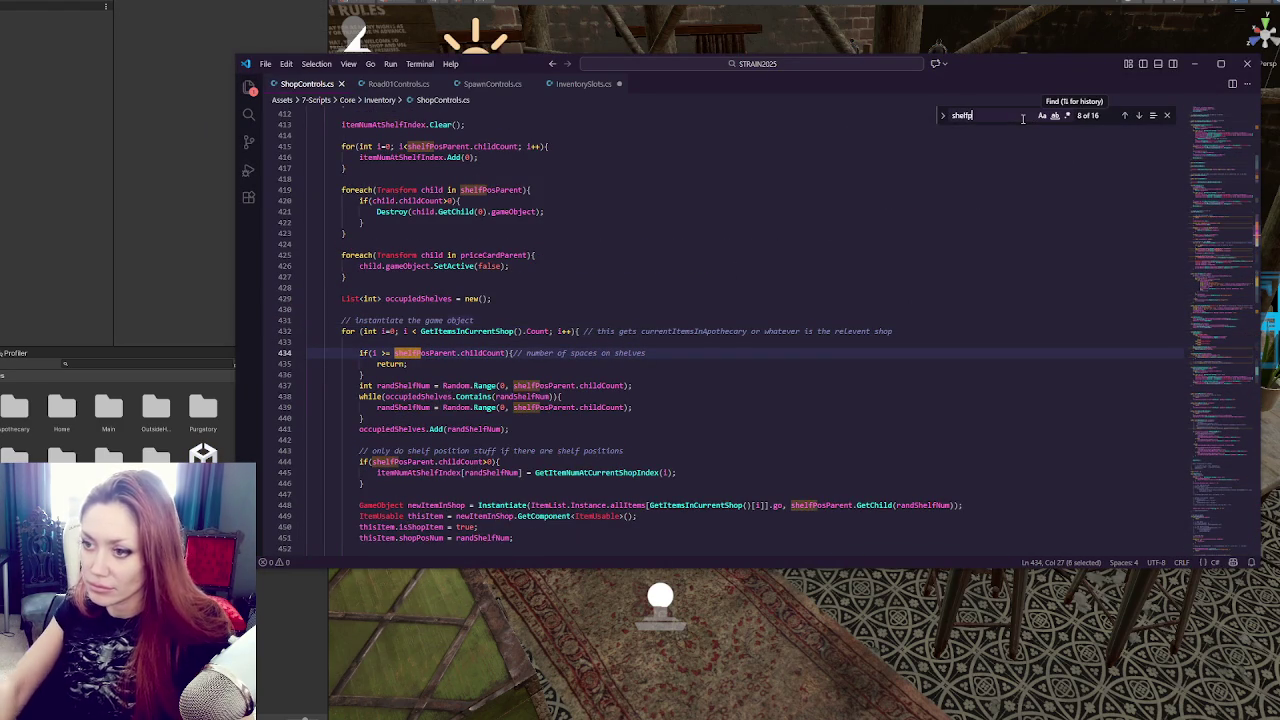
{"action": "double_click", "coordinate": [437, 353]}
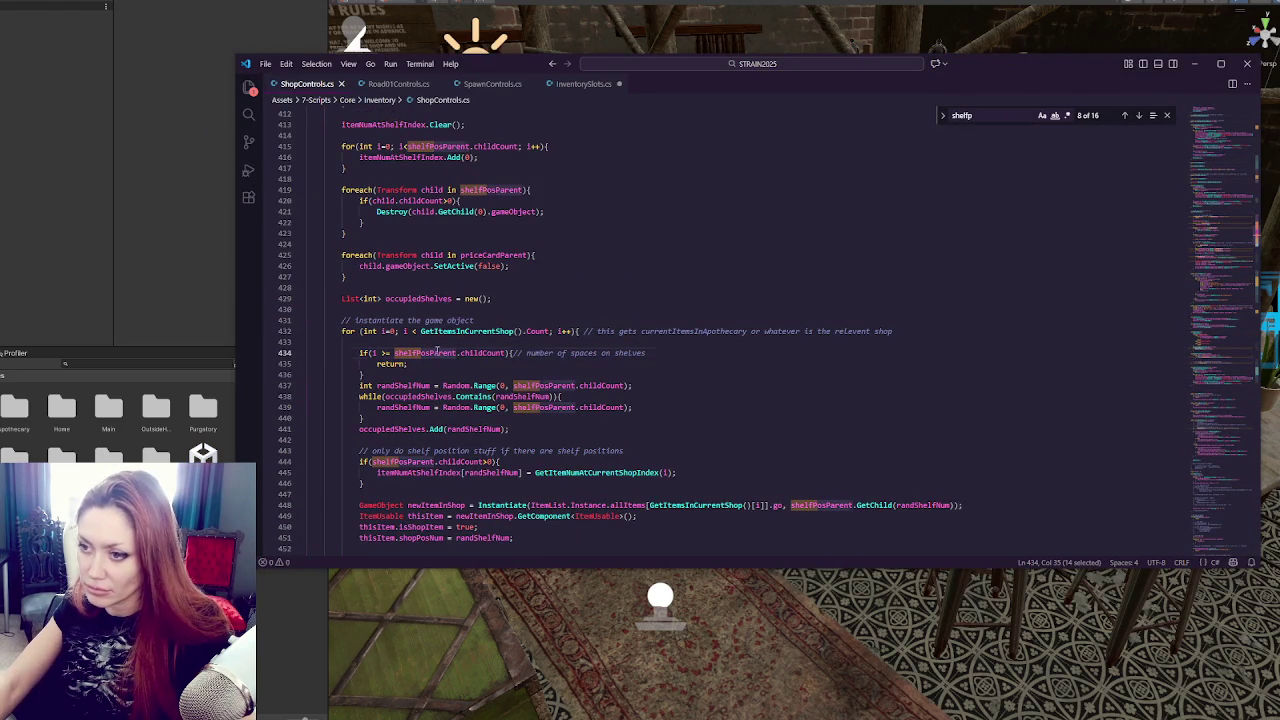
{"action": "key", "text": "ctrl+f"}
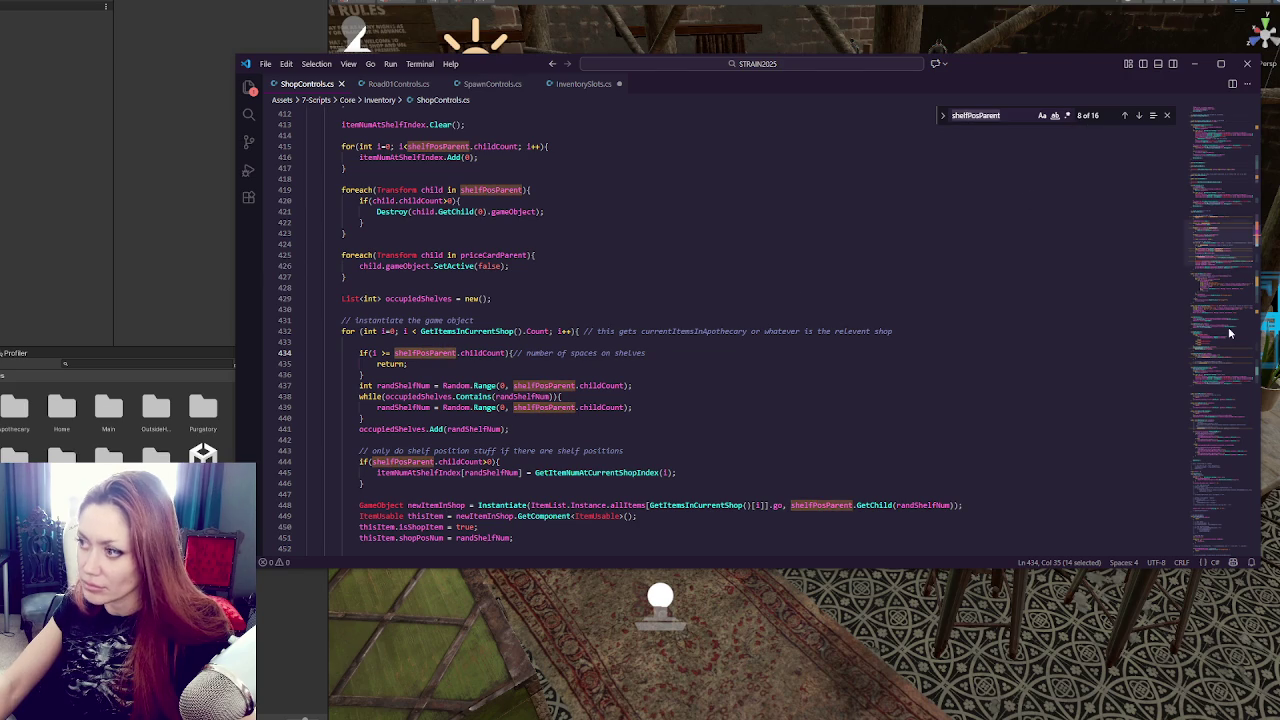
{"action": "key", "text": "alt+Left"}
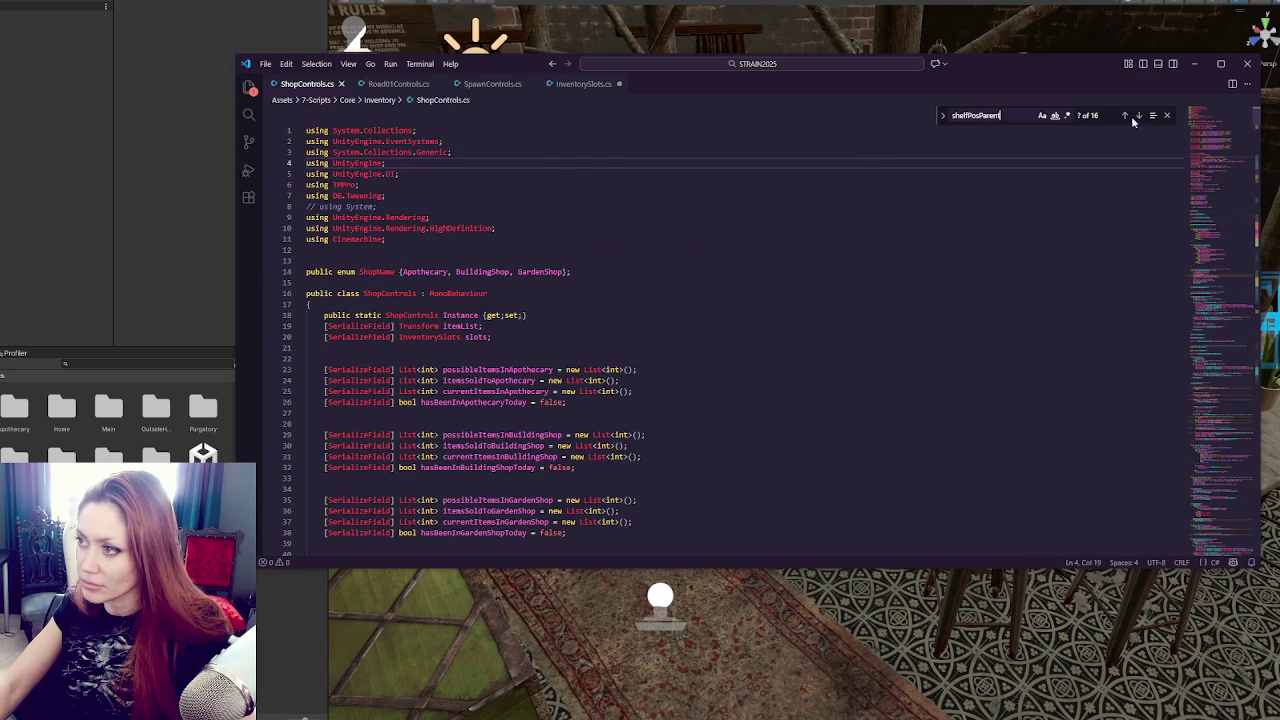
{"action": "left_click", "coordinate": [1138, 115]}
{"action": "left_click", "coordinate": [1138, 117]}
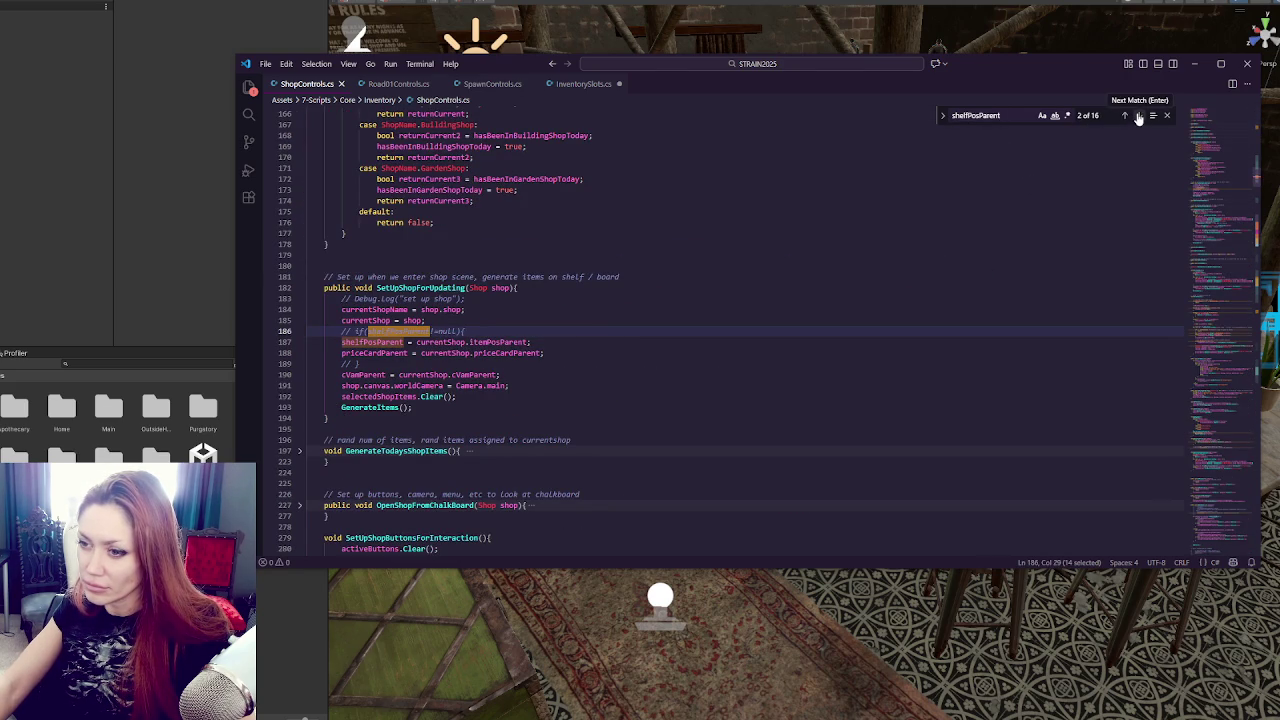
{"action": "left_click", "coordinate": [1138, 117]}
{"action": "left_click", "coordinate": [1138, 117]}
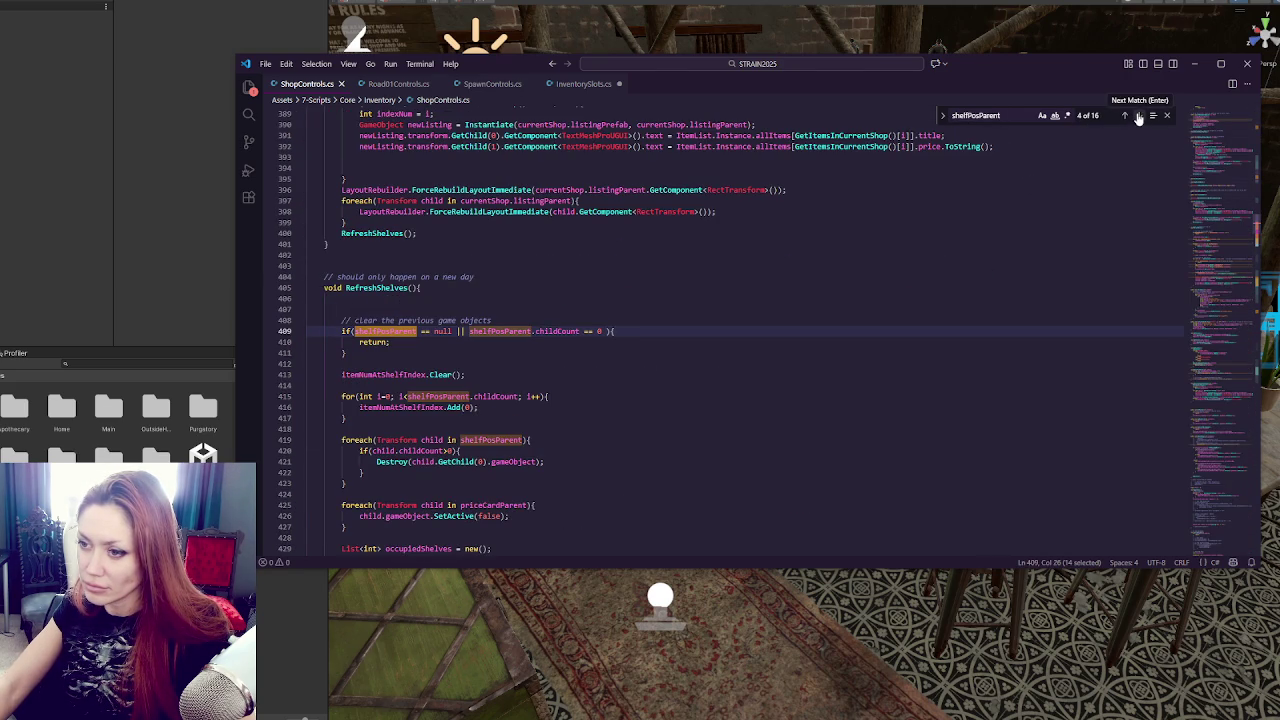
{"action": "left_click", "coordinate": [1138, 117]}
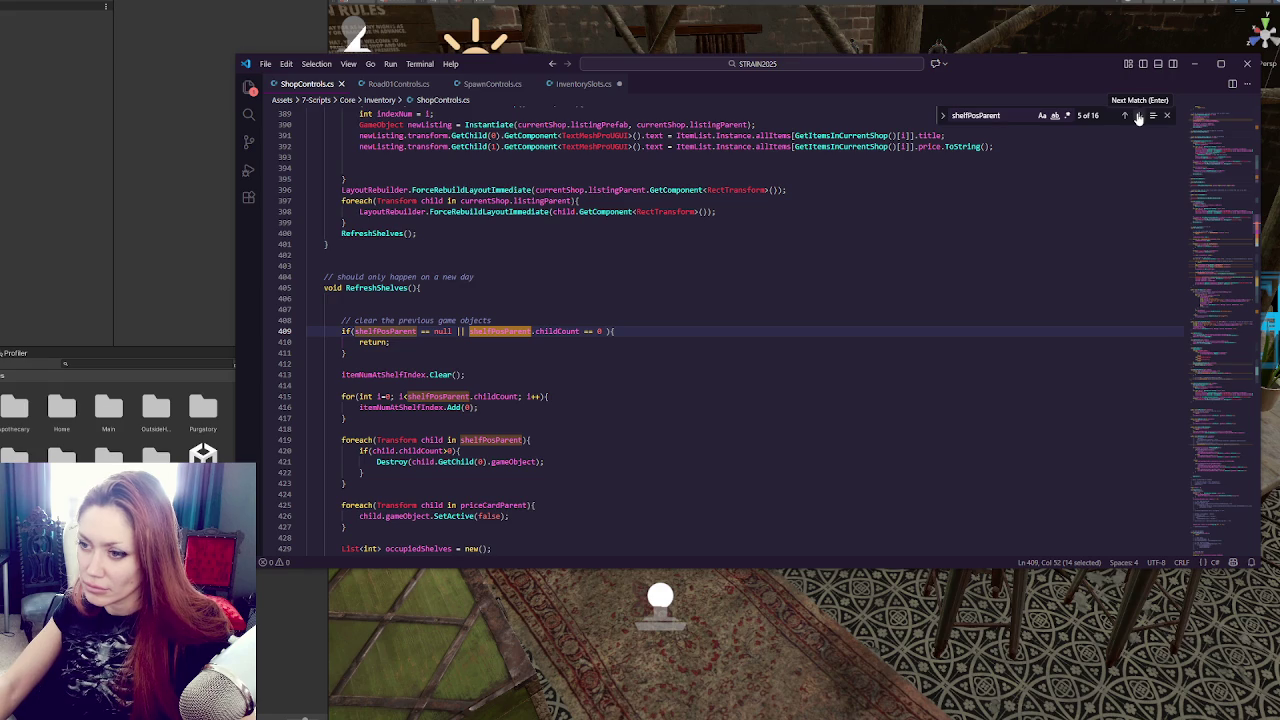
{"action": "left_click", "coordinate": [1138, 117]}
{"action": "left_click", "coordinate": [1138, 117]}
{"action": "left_click", "coordinate": [1138, 117]}
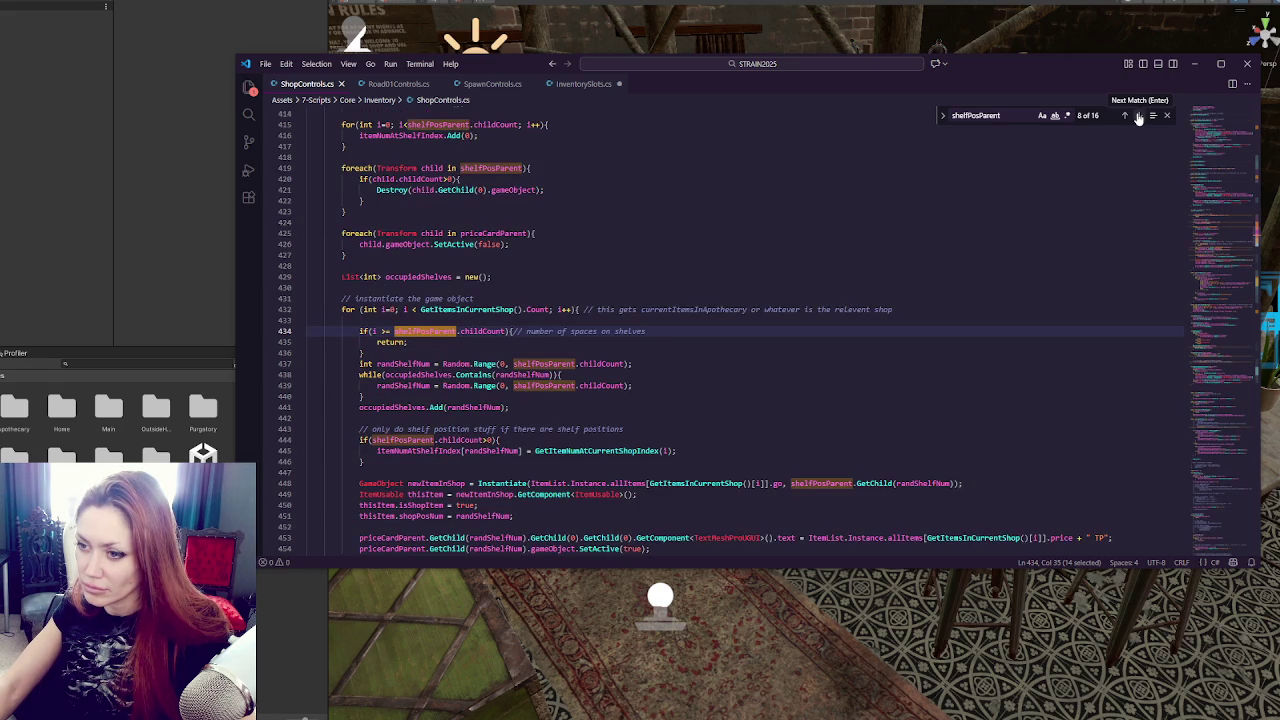
{"action": "left_click", "coordinate": [376, 331]}
{"action": "left_click", "coordinate": [369, 331]}
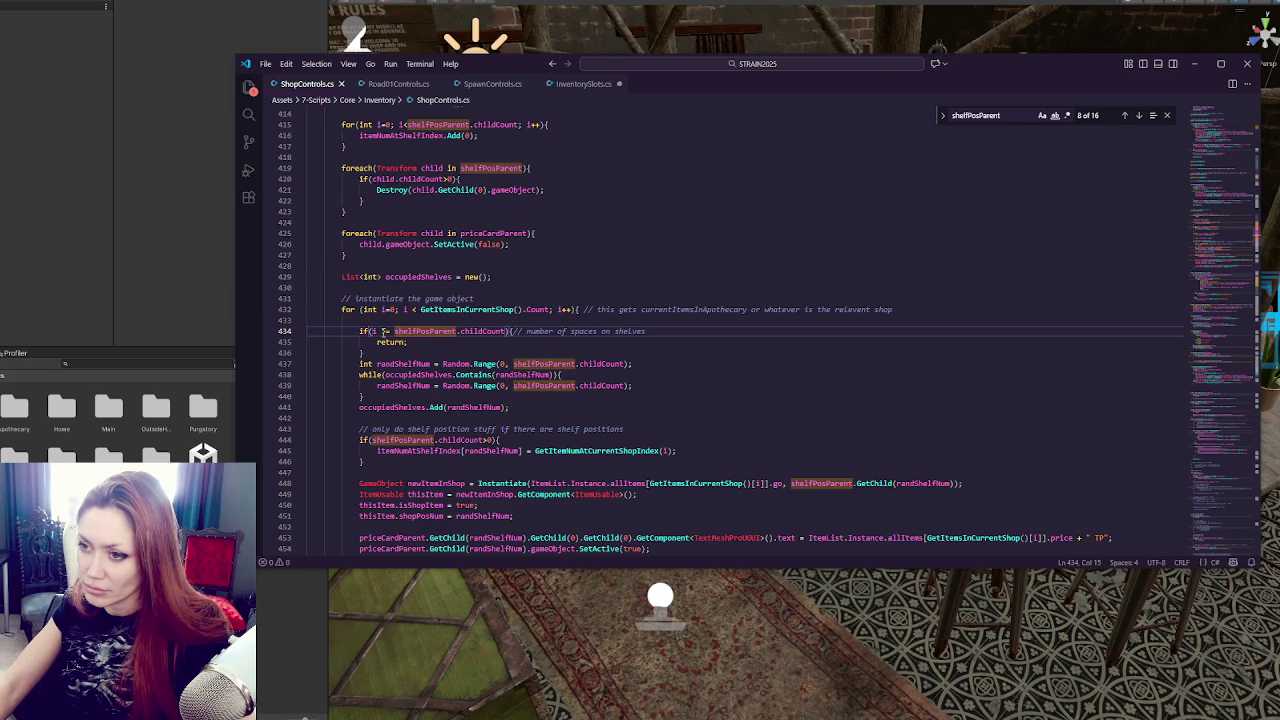
{"action": "type", "text": ">"}
{"action": "left_click", "coordinate": [372, 331]}
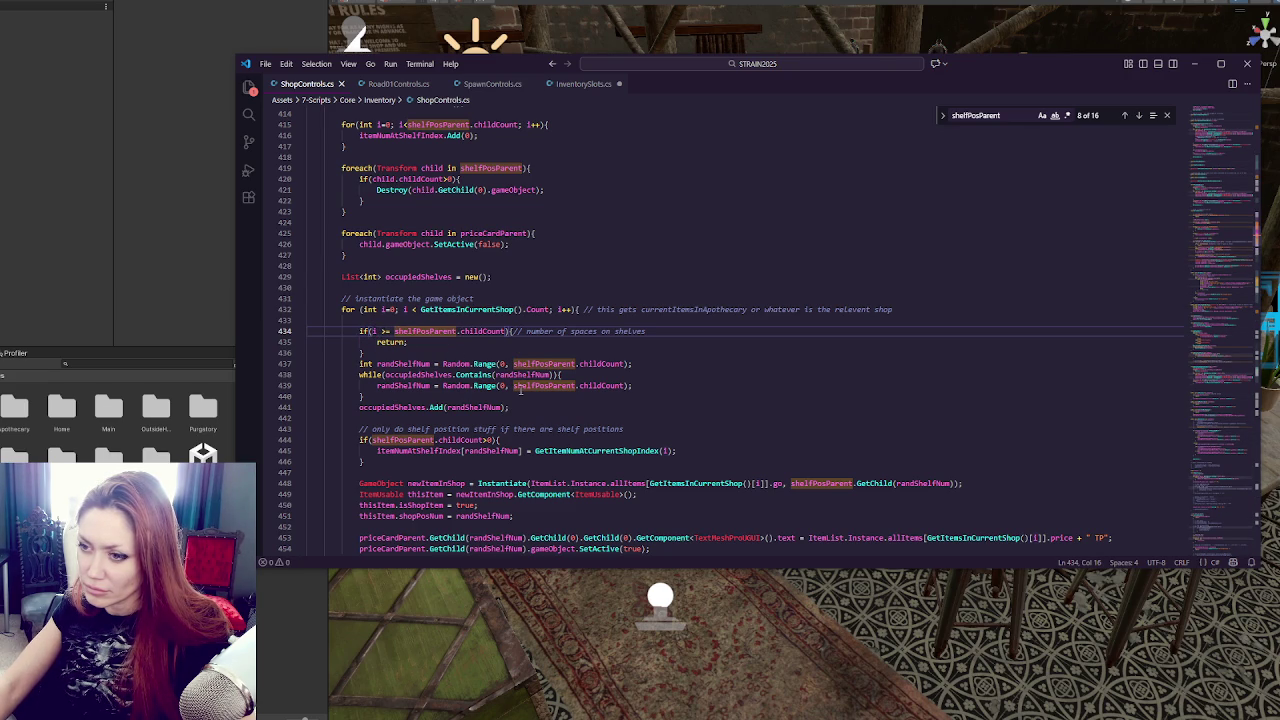
{"action": "scroll", "coordinate": [519, 390], "scroll_direction": "down", "scroll_amount": 2}
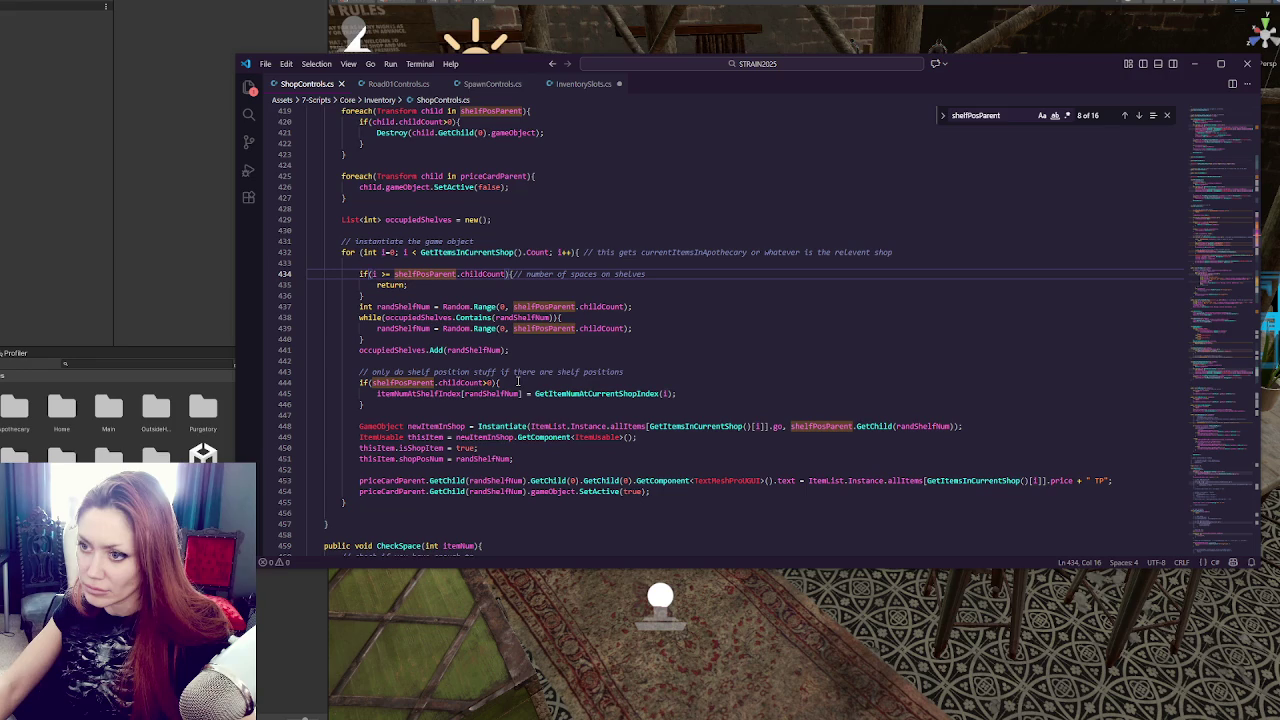
Prefix line 434's if condition with 'shelfPosParent==null ||' and save ShopControls.cs.
{"action": "key", "text": "Delete"}
{"action": "type", "text": "shelfPosParent"}
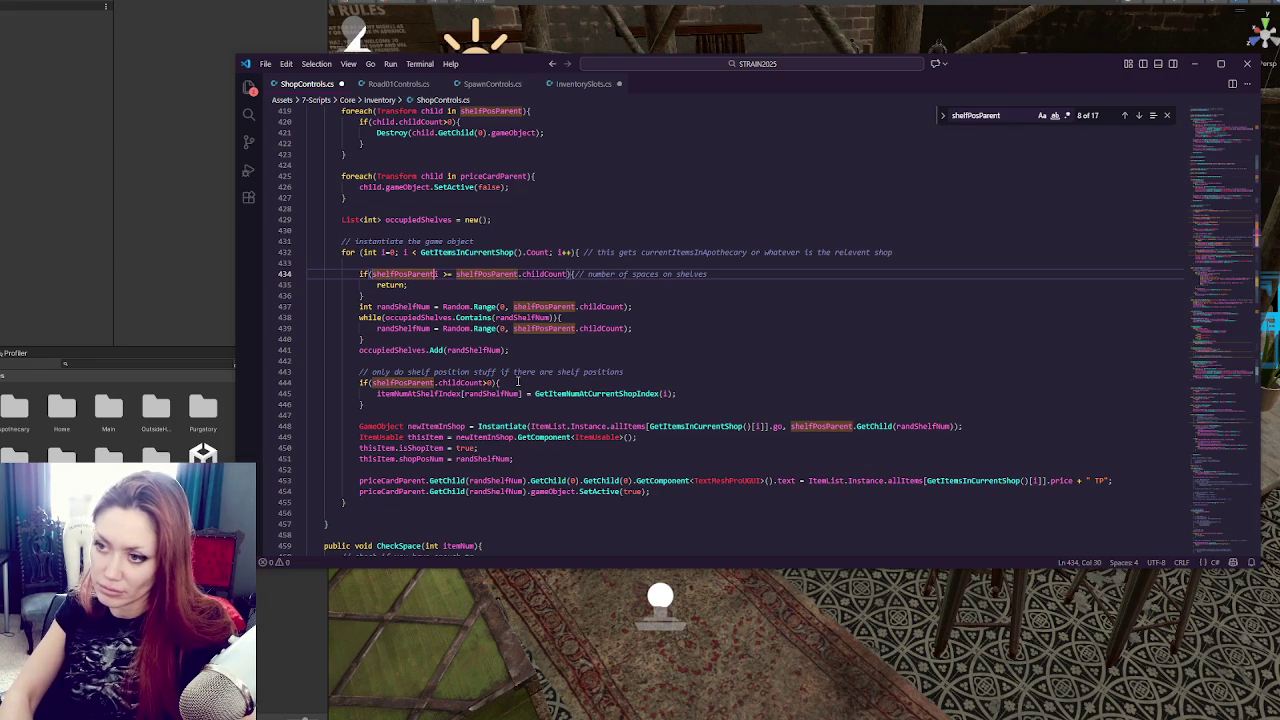
{"action": "type", "text": "==null ||"}
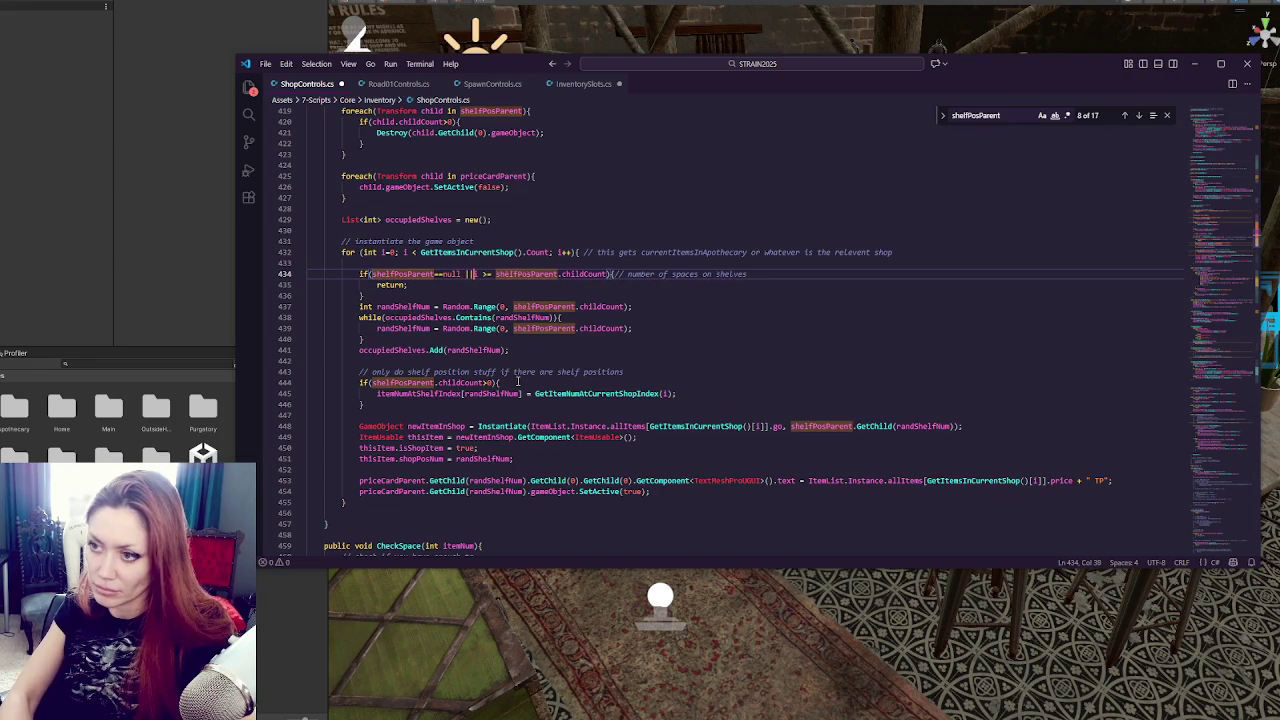
{"action": "type", "text": "i"}
{"action": "key", "text": "ctrl+s"}
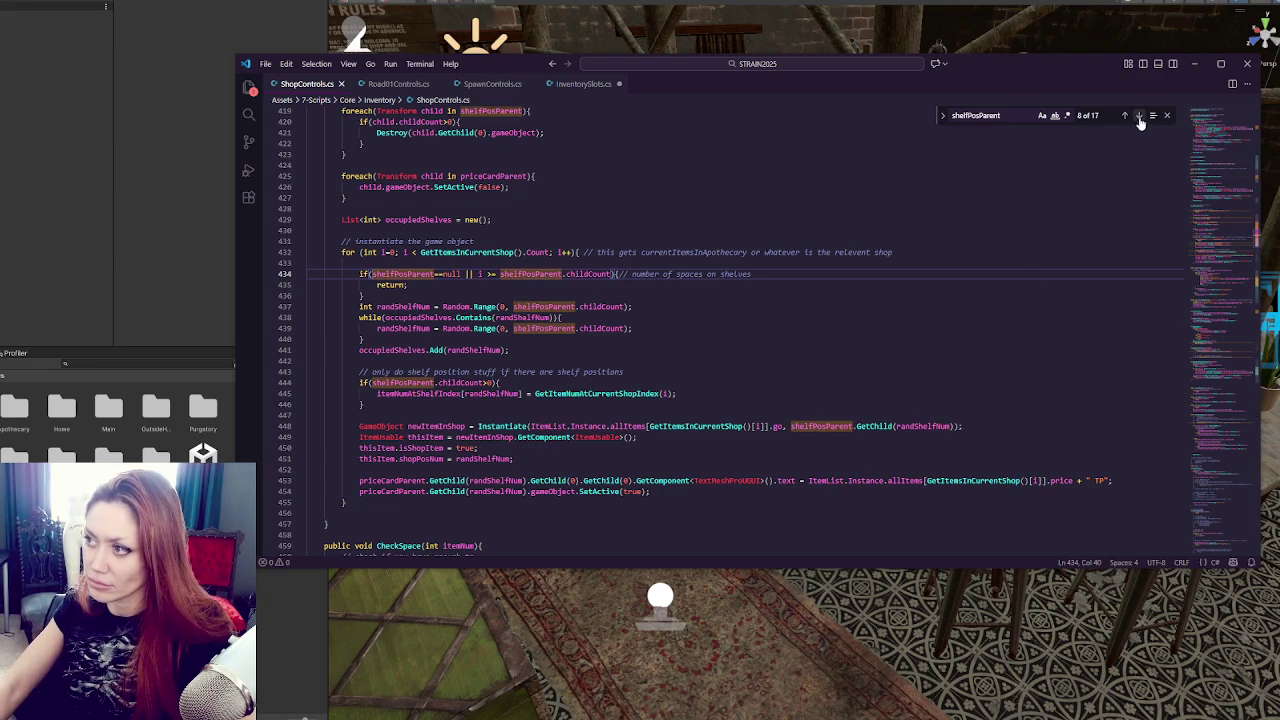
Add 'shelfPosParent !=null &&' to the RemoveFromShelves check in BuyFromShelf on line 524.
{"action": "left_click", "coordinate": [1139, 117]}
{"action": "left_click", "coordinate": [1139, 117]}
{"action": "left_click", "coordinate": [1139, 117]}
{"action": "left_click", "coordinate": [1139, 117]}
{"action": "left_click", "coordinate": [1139, 117]}
{"action": "left_click", "coordinate": [1139, 117]}
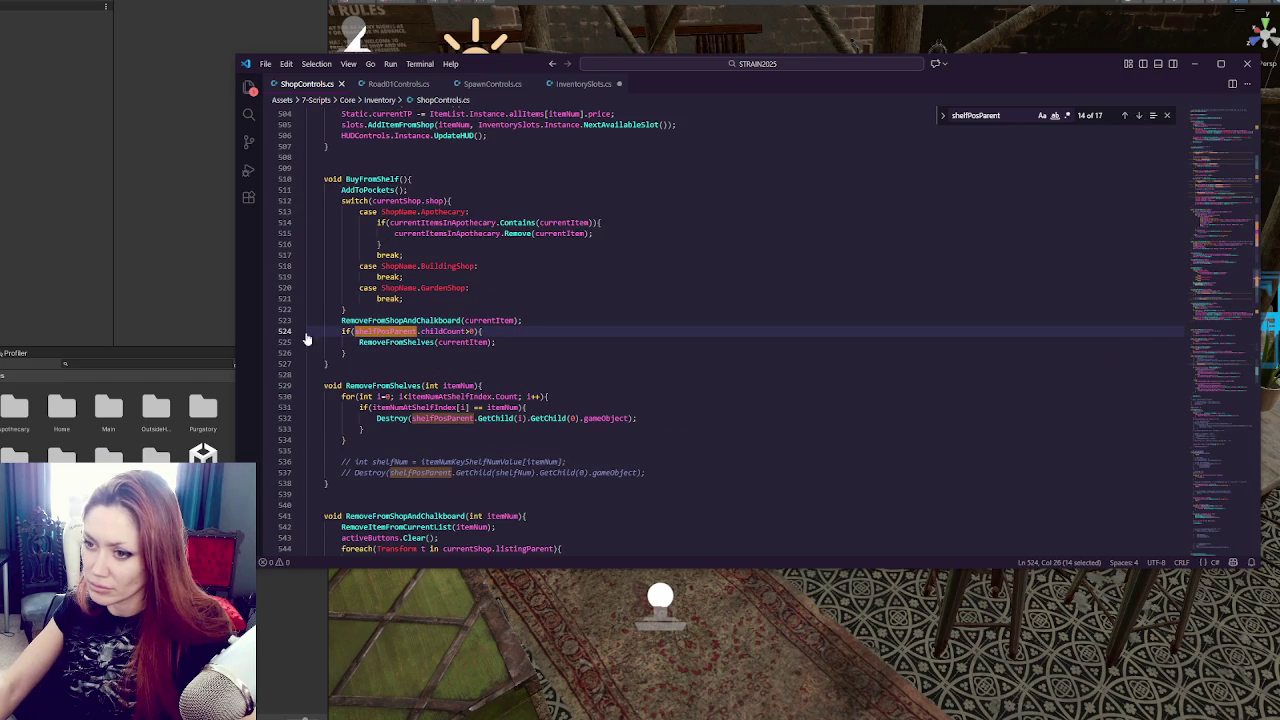
{"action": "type", "text": "shelfPosParent !"}
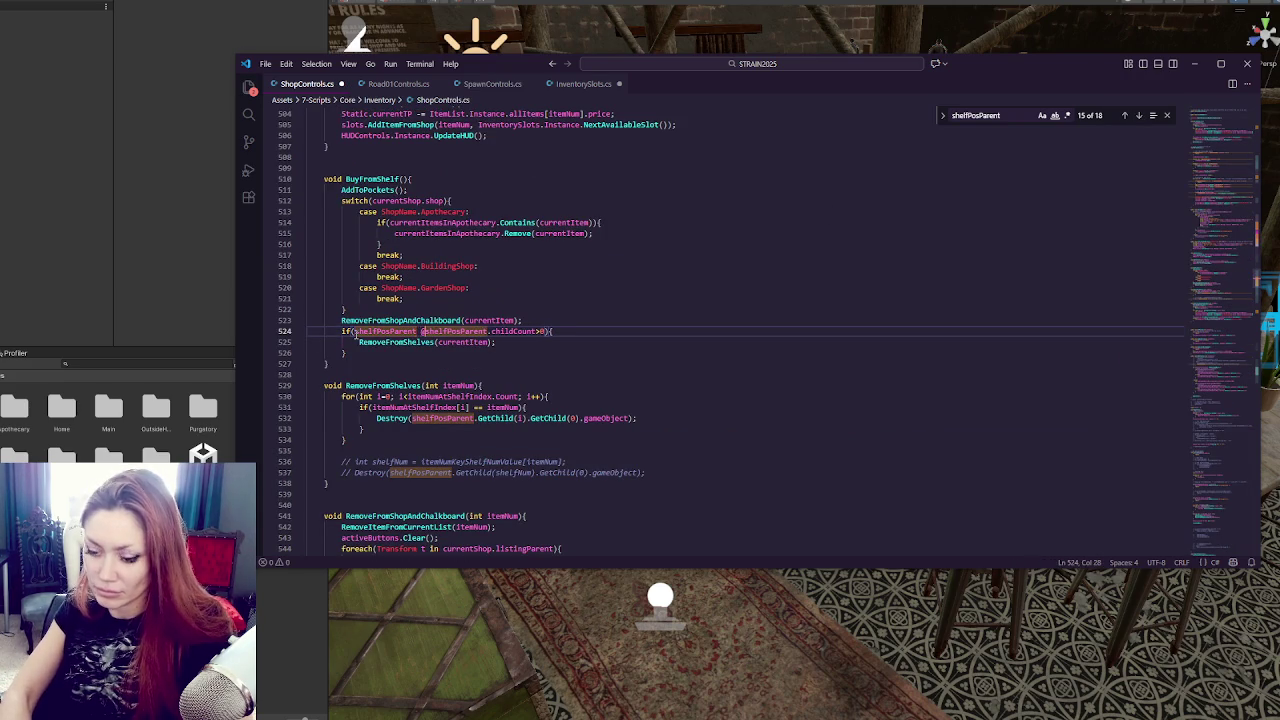
{"action": "type", "text": "=null "}
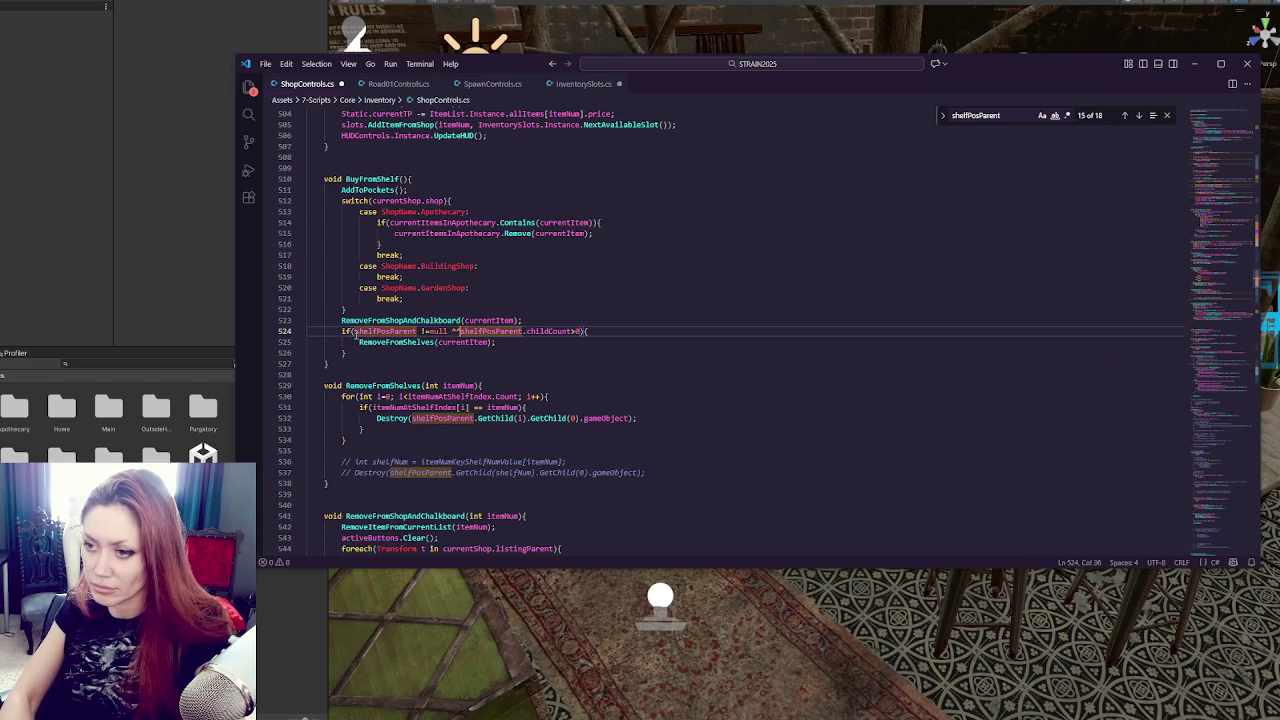
{"action": "type", "text": "&&"}
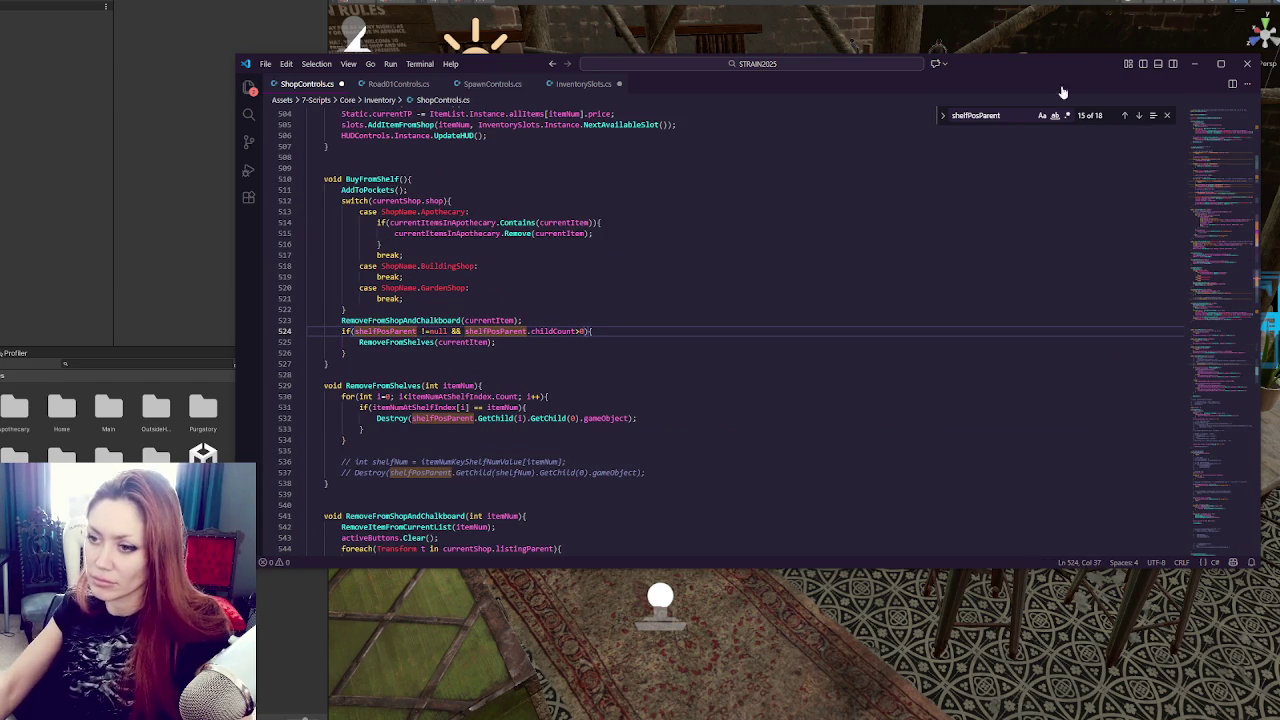
Review the remaining shelfPosParent matches back to the declaration and return to Unity.
{"action": "left_click", "coordinate": [1139, 116]}
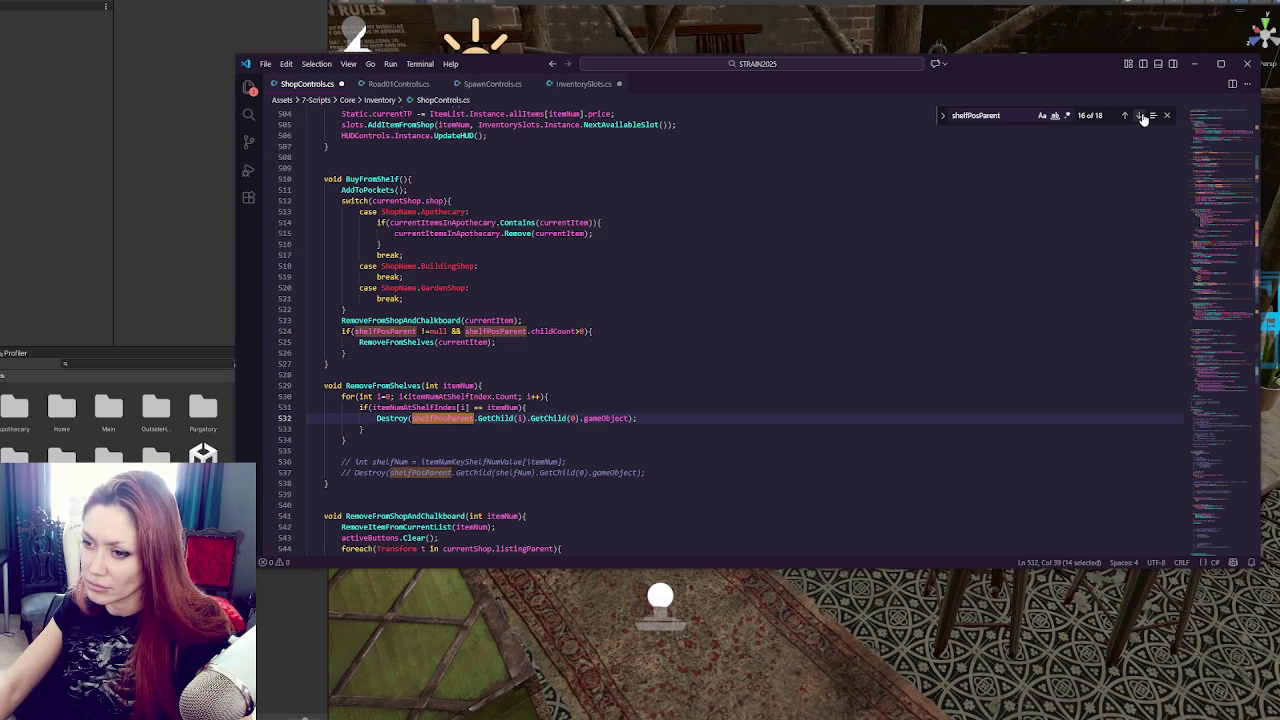
{"action": "left_click", "coordinate": [1141, 117]}
{"action": "left_click", "coordinate": [1141, 117]}
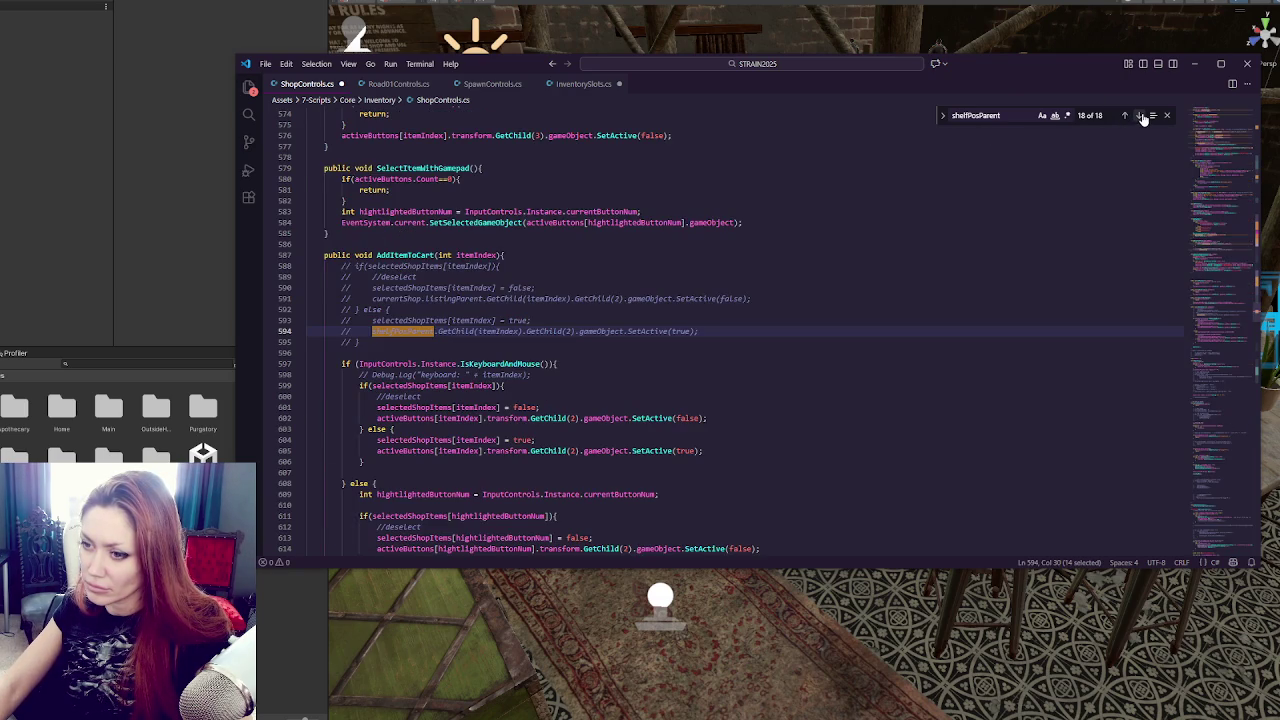
{"action": "left_click", "coordinate": [1141, 117]}
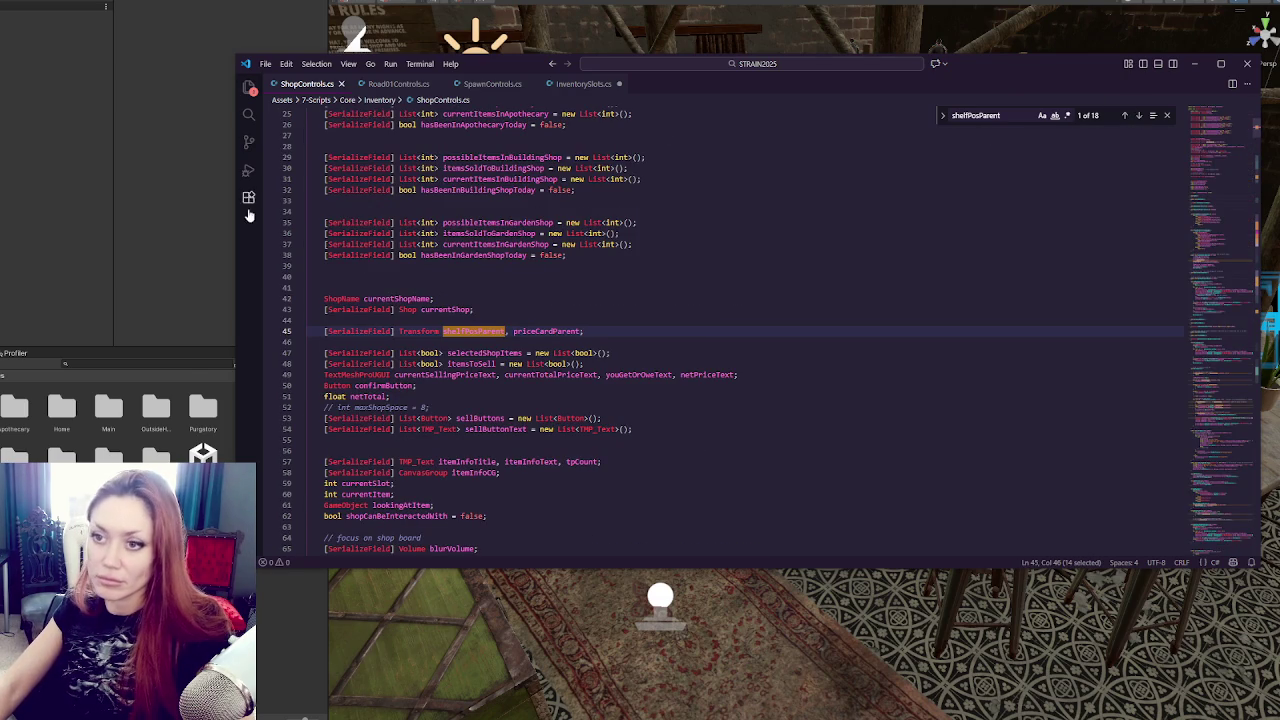
{"action": "left_click", "coordinate": [228, 212]}
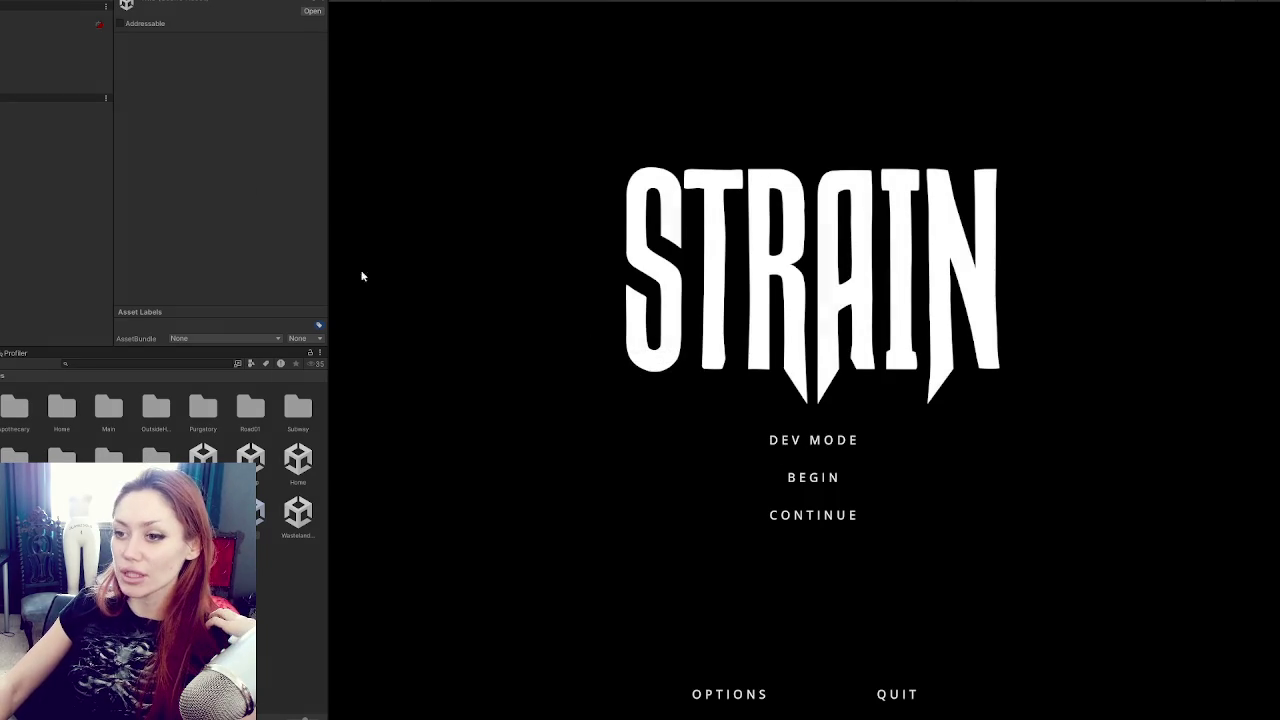
Widen the Game view and continue the saved game from the STRAIN title menu.
{"action": "left_click_drag", "start_coordinate": [323, 249], "coordinate": [52, 270]}
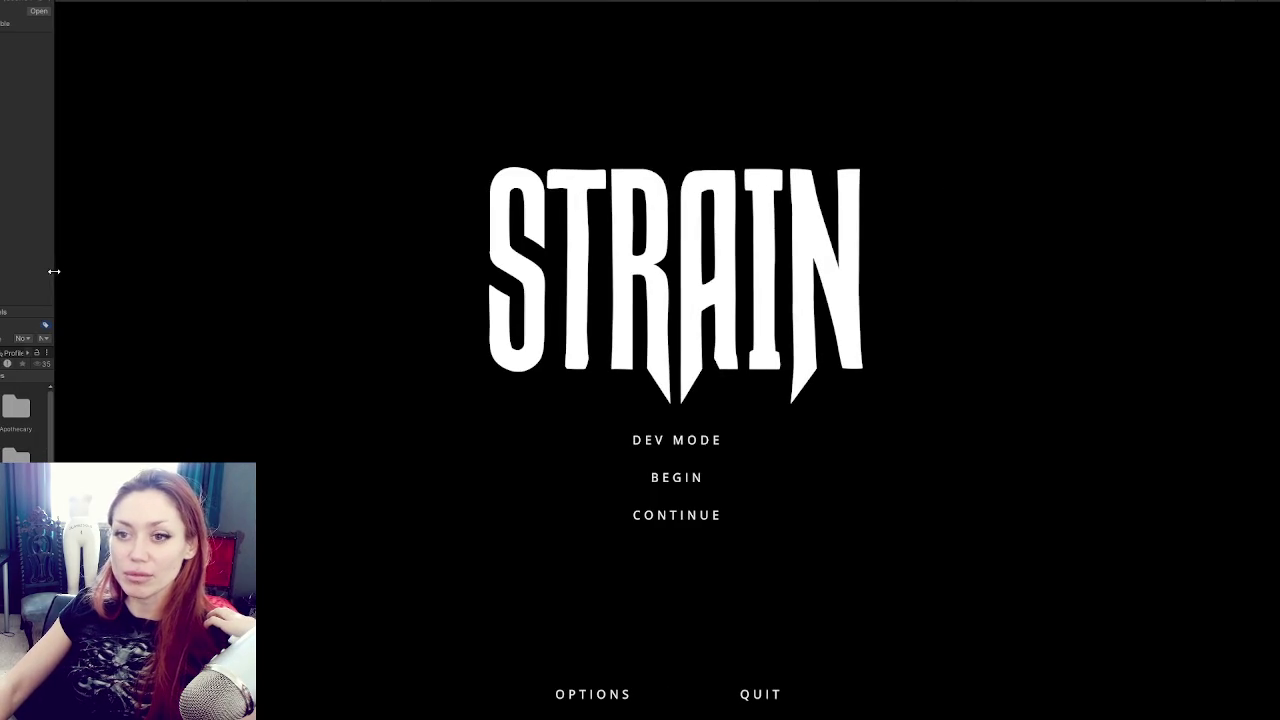
{"action": "left_click", "coordinate": [676, 514]}
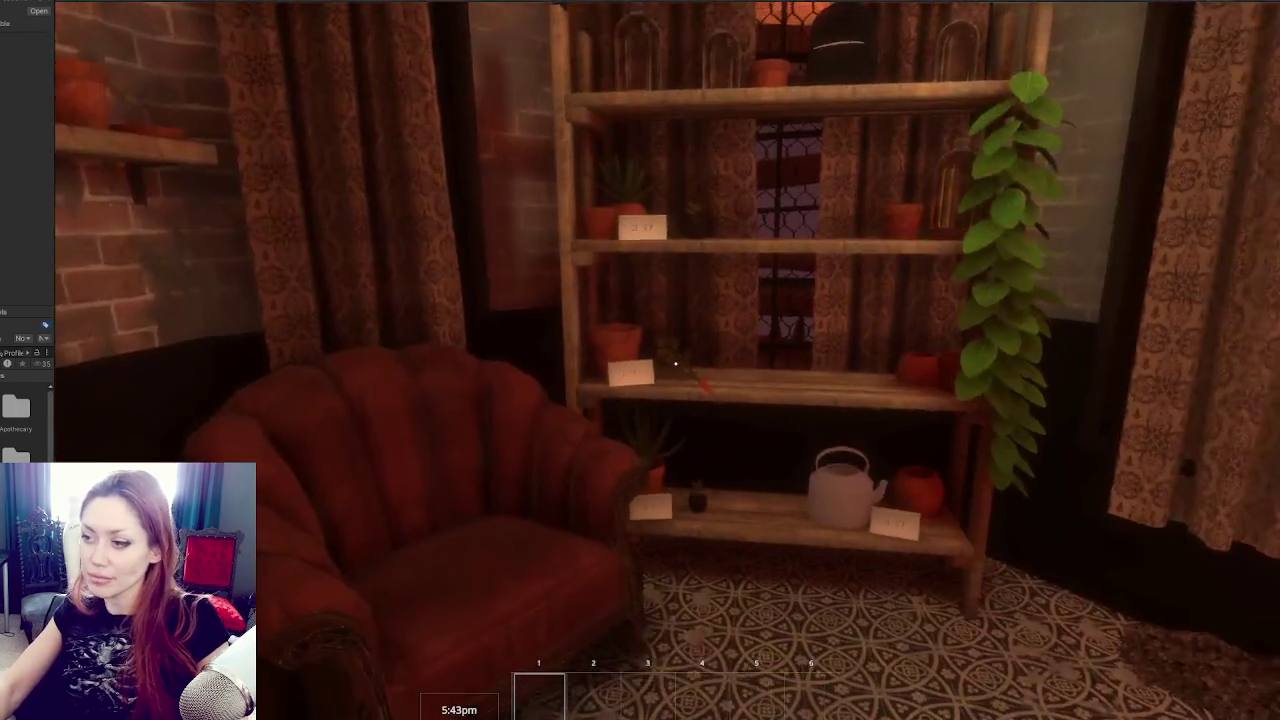
Buy the kettle for 8TP and a Carrot Sapling from the Todays Items board.
{"action": "mouse_move", "coordinate": [676, 364]}
{"action": "key", "text": "e"}
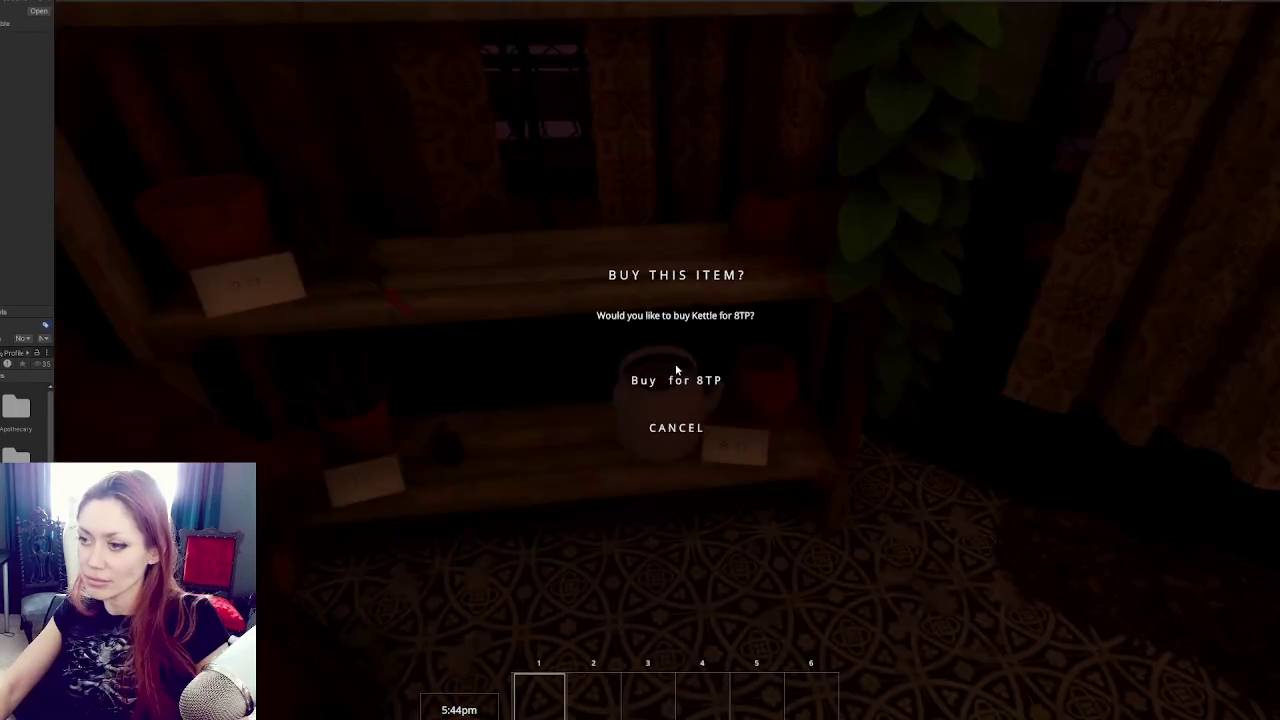
{"action": "left_click", "coordinate": [675, 385]}
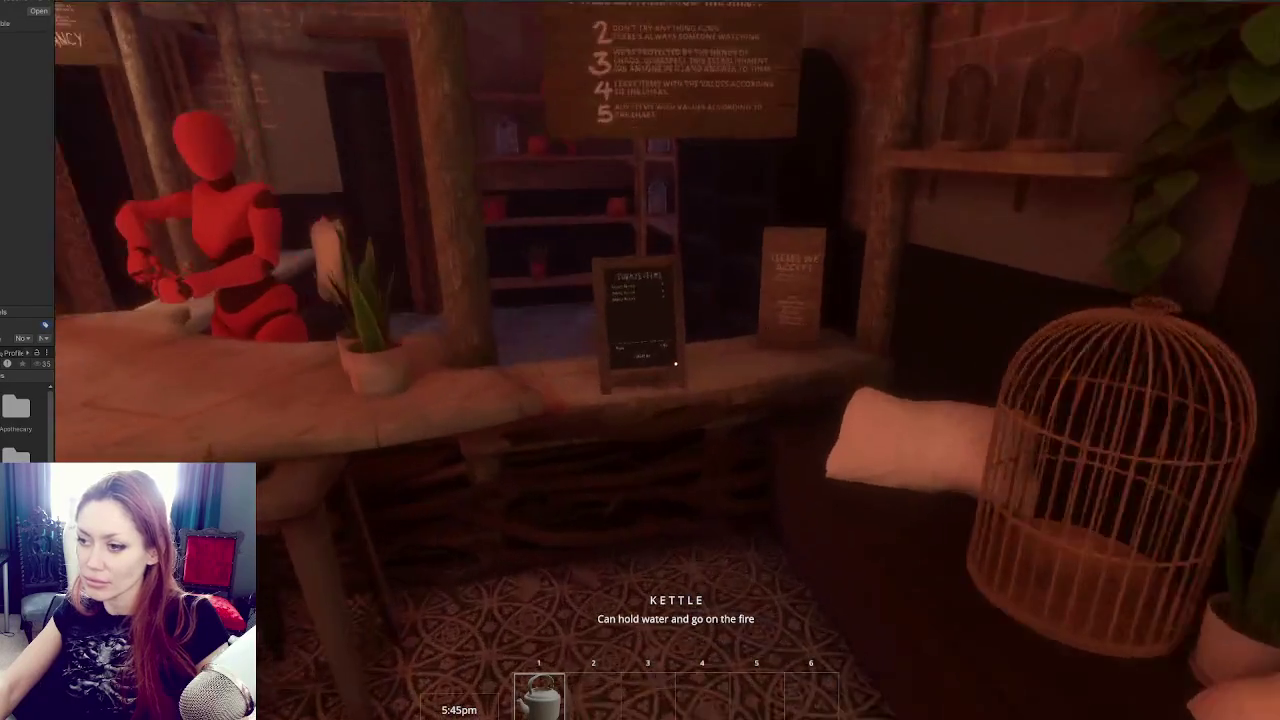
{"action": "key", "text": "e"}
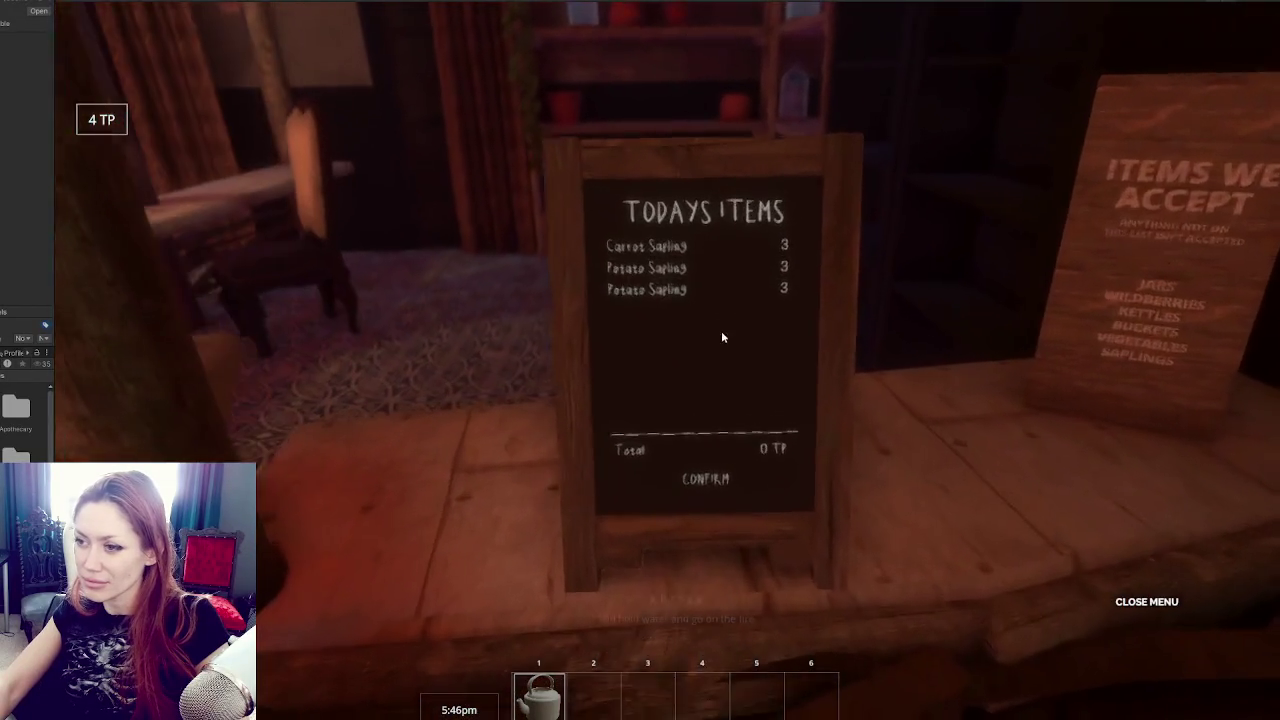
{"action": "left_click", "coordinate": [703, 240]}
{"action": "left_click", "coordinate": [686, 526]}
{"action": "key", "text": "Escape"}
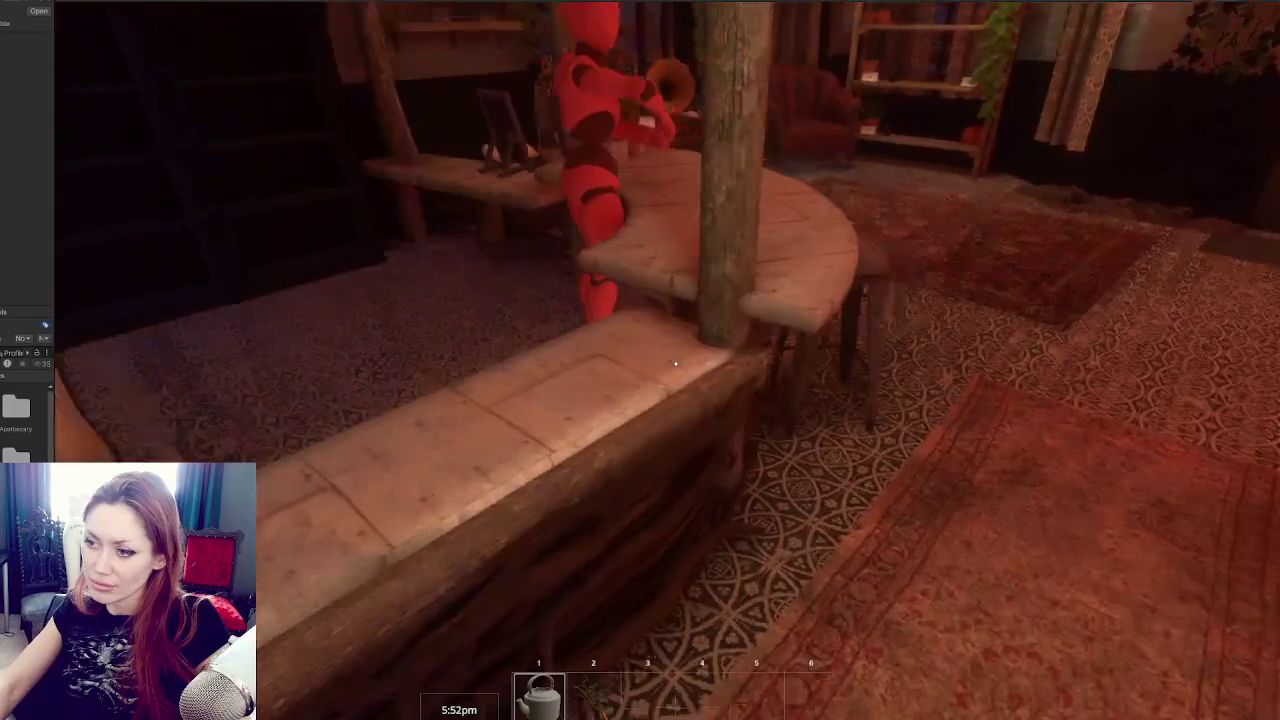
Walk up to the wooden shelves, look around the shop, and open the pause menu.
{"action": "key", "text": "w"}
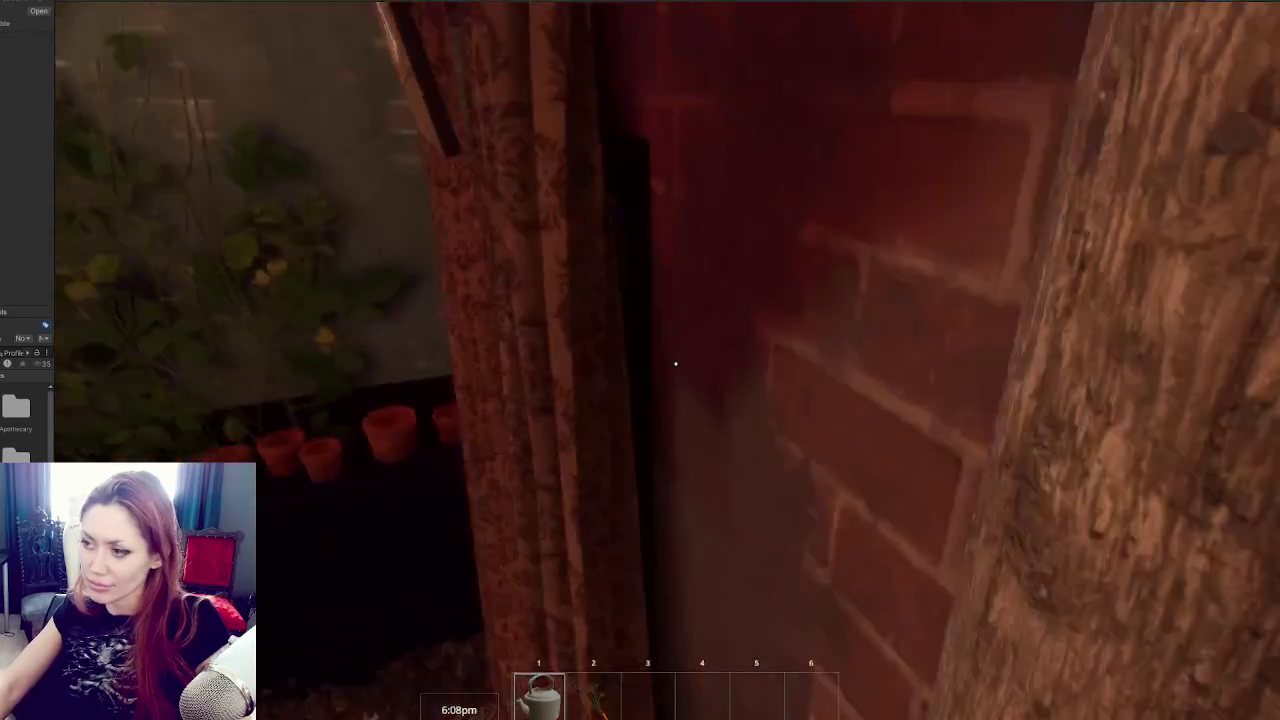
{"action": "key", "text": "s"}
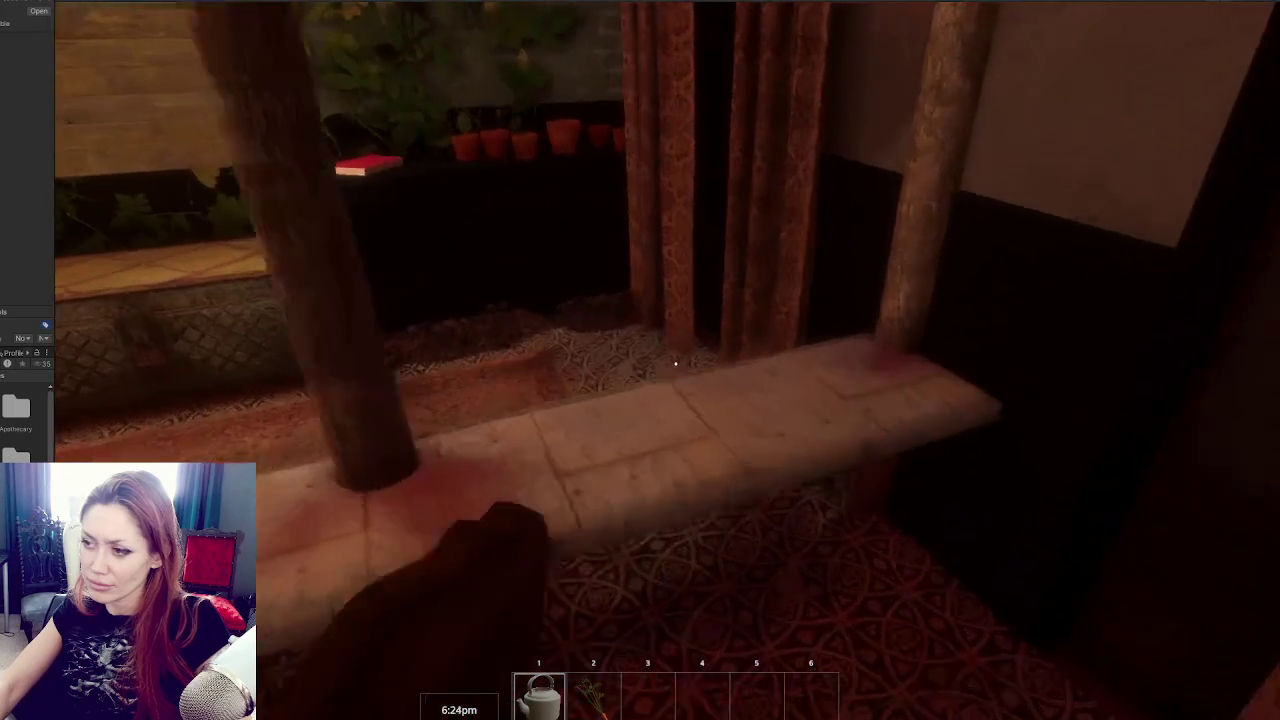
{"action": "key", "text": "Escape"}
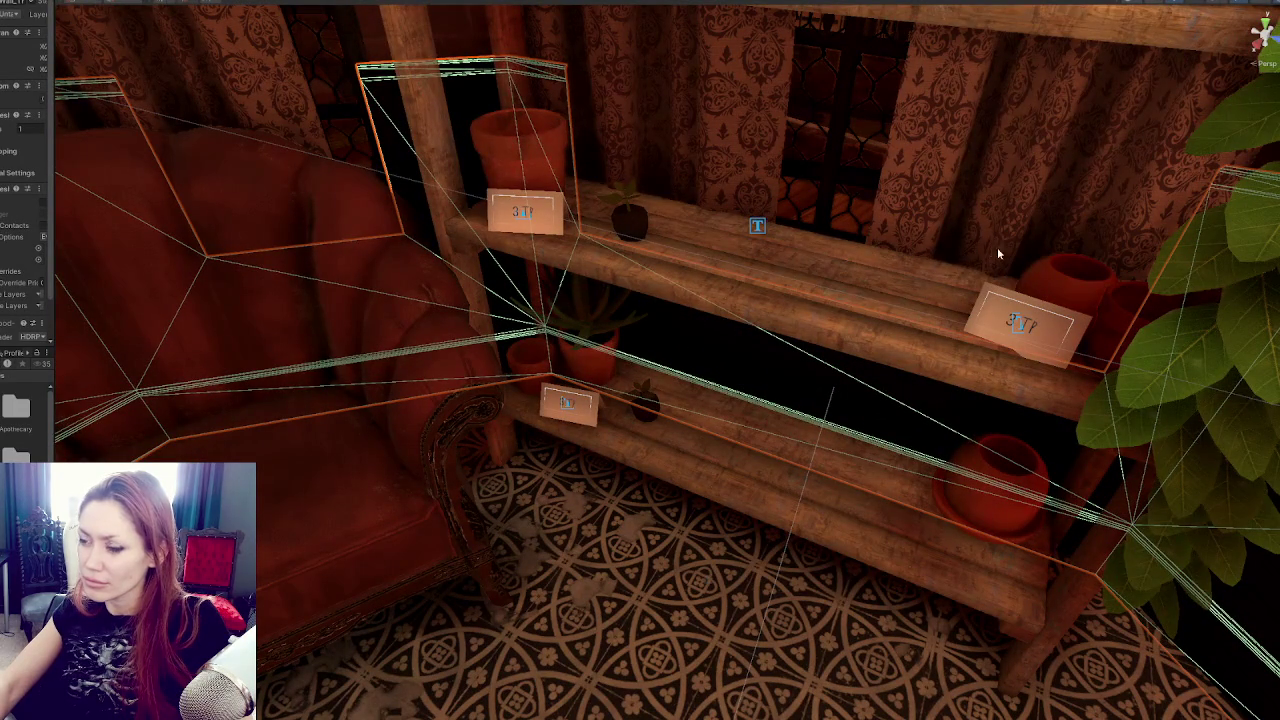
Select and frame the shelf price labels in the Scene view, inspecting the upper and lower shelf labels.
{"action": "left_click", "coordinate": [754, 232]}
{"action": "key", "text": "f"}
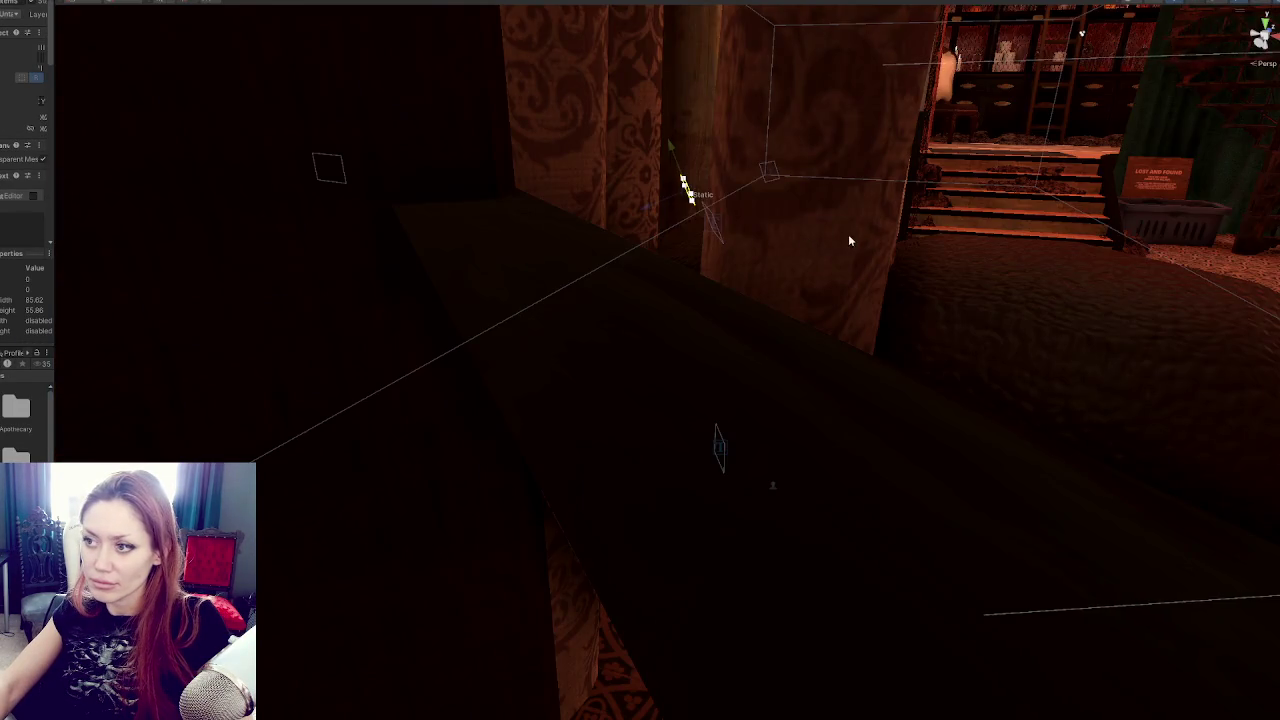
{"action": "scroll", "coordinate": [848, 234], "scroll_direction": "down", "scroll_amount": 6}
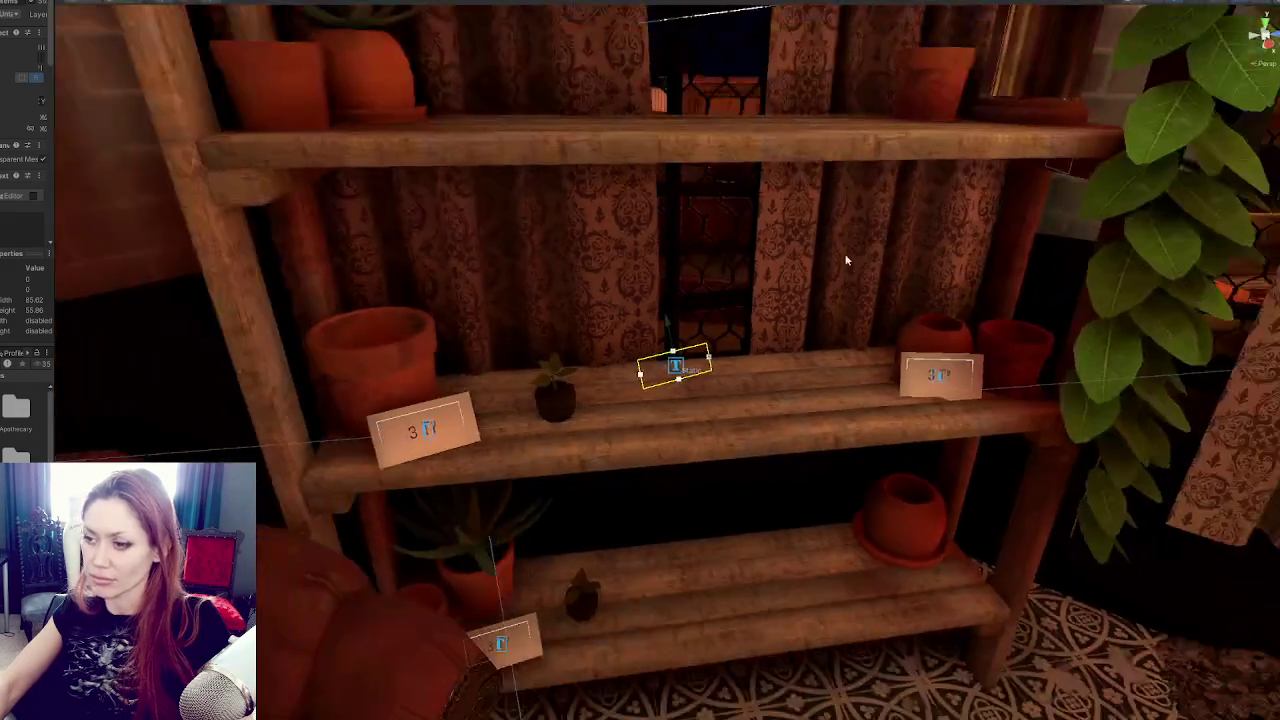
{"action": "scroll", "coordinate": [838, 248], "scroll_direction": "down", "scroll_amount": 4}
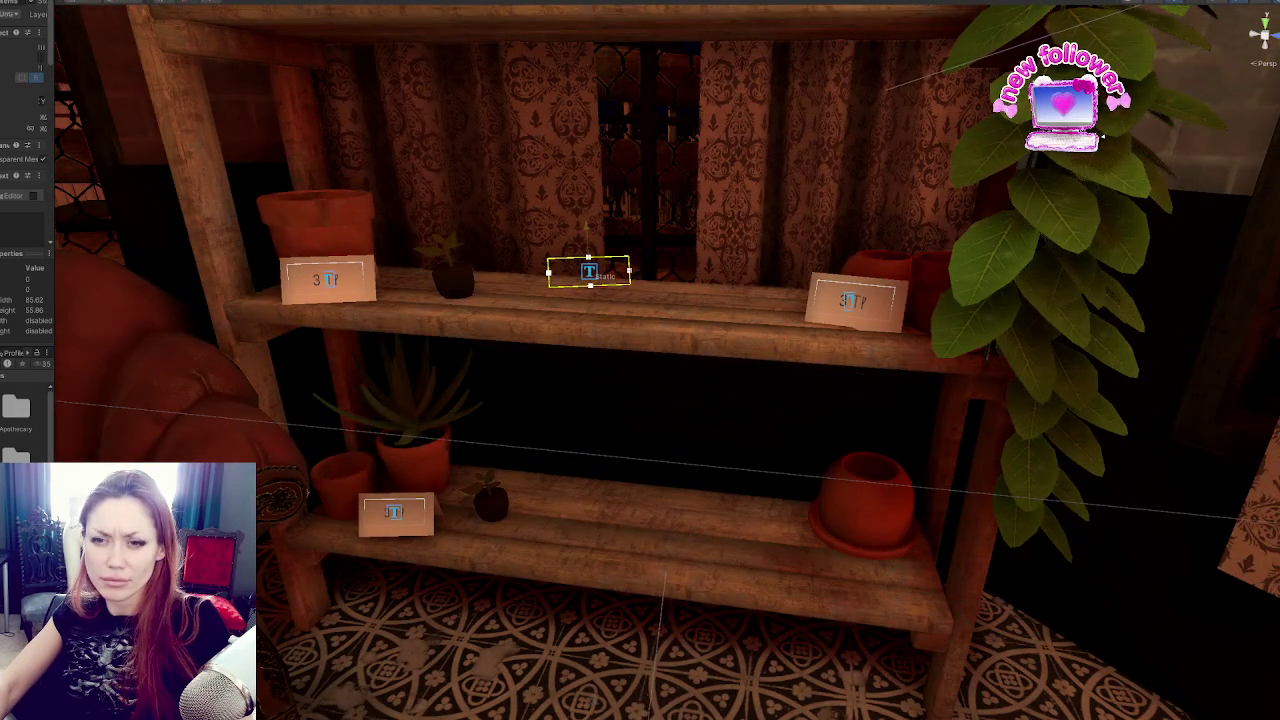
{"action": "left_click", "coordinate": [325, 297]}
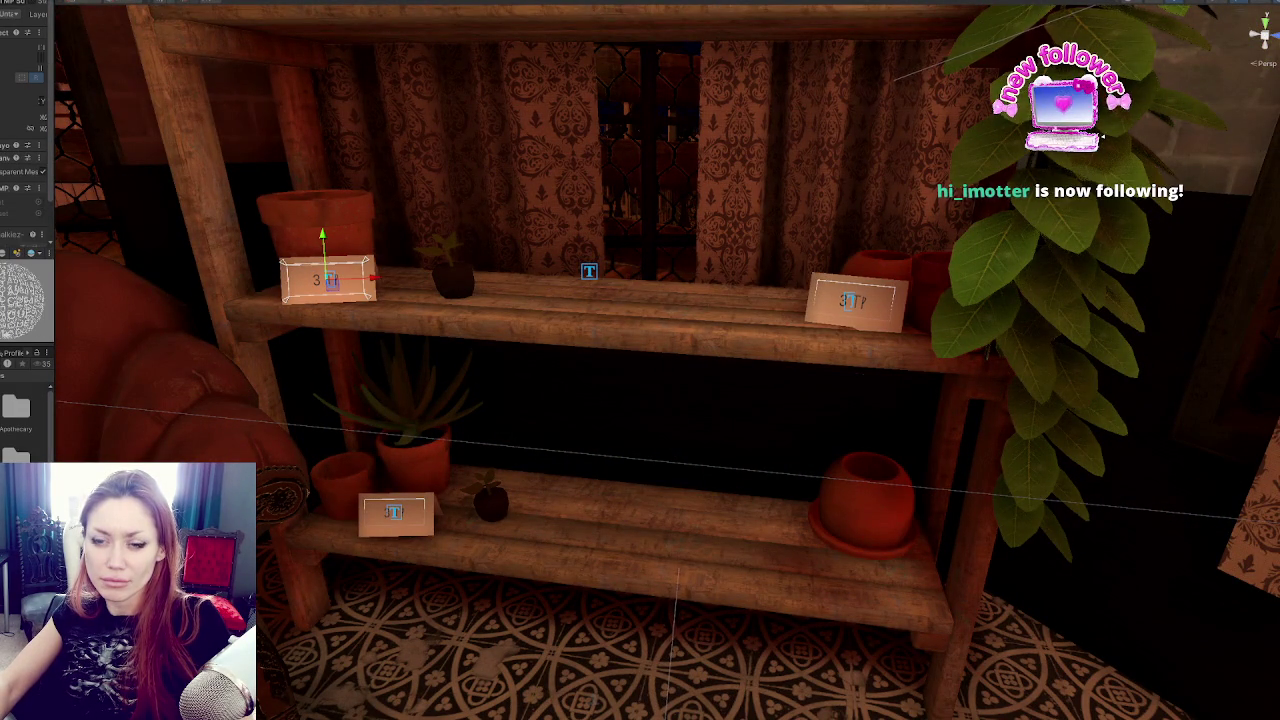
{"action": "left_click", "coordinate": [3, 220]}
{"action": "left_click", "coordinate": [2, 223]}
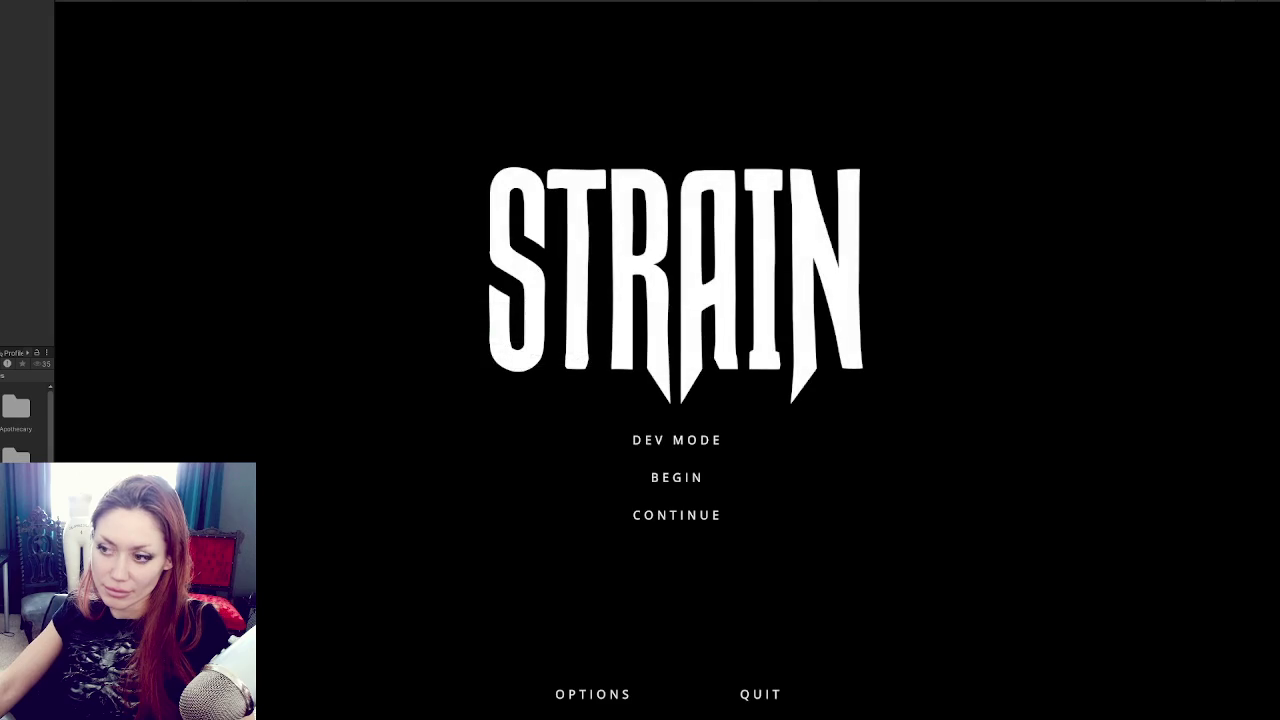
Continue the saved game, walk to the shelf and buy the Carrot Sapling for 3TP.
{"action": "left_click", "coordinate": [682, 521]}
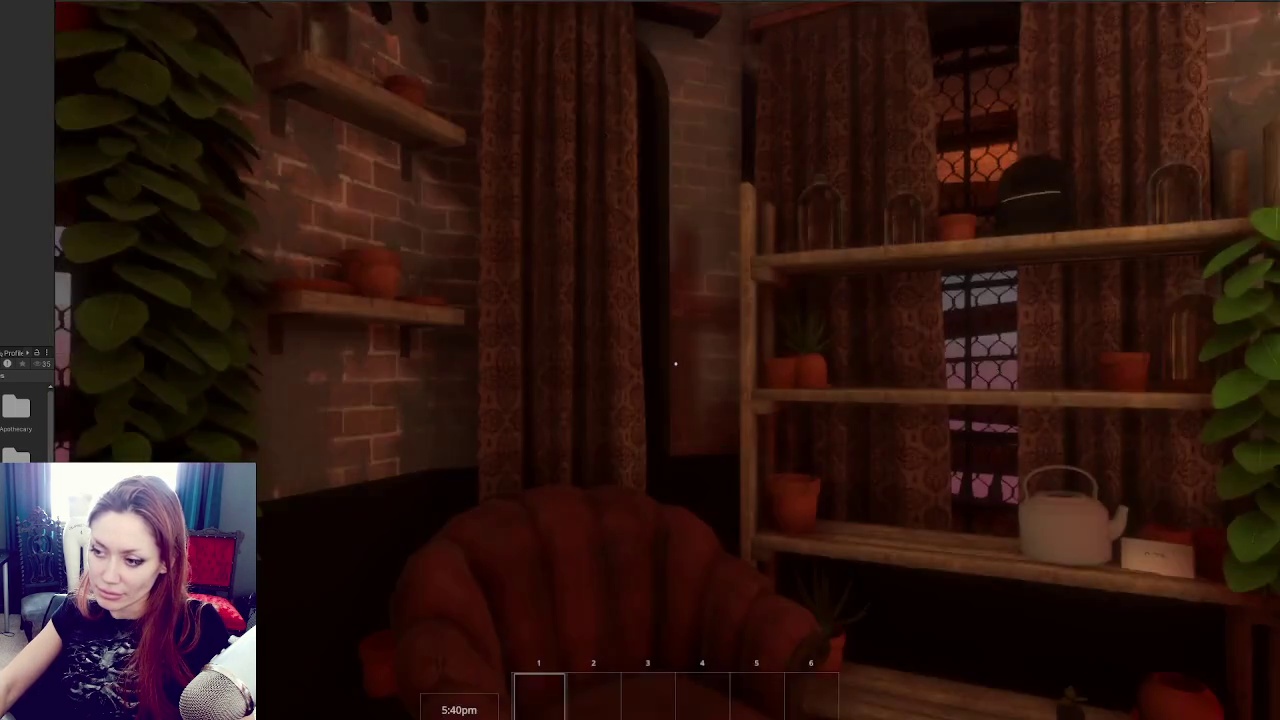
{"action": "key", "text": "w"}
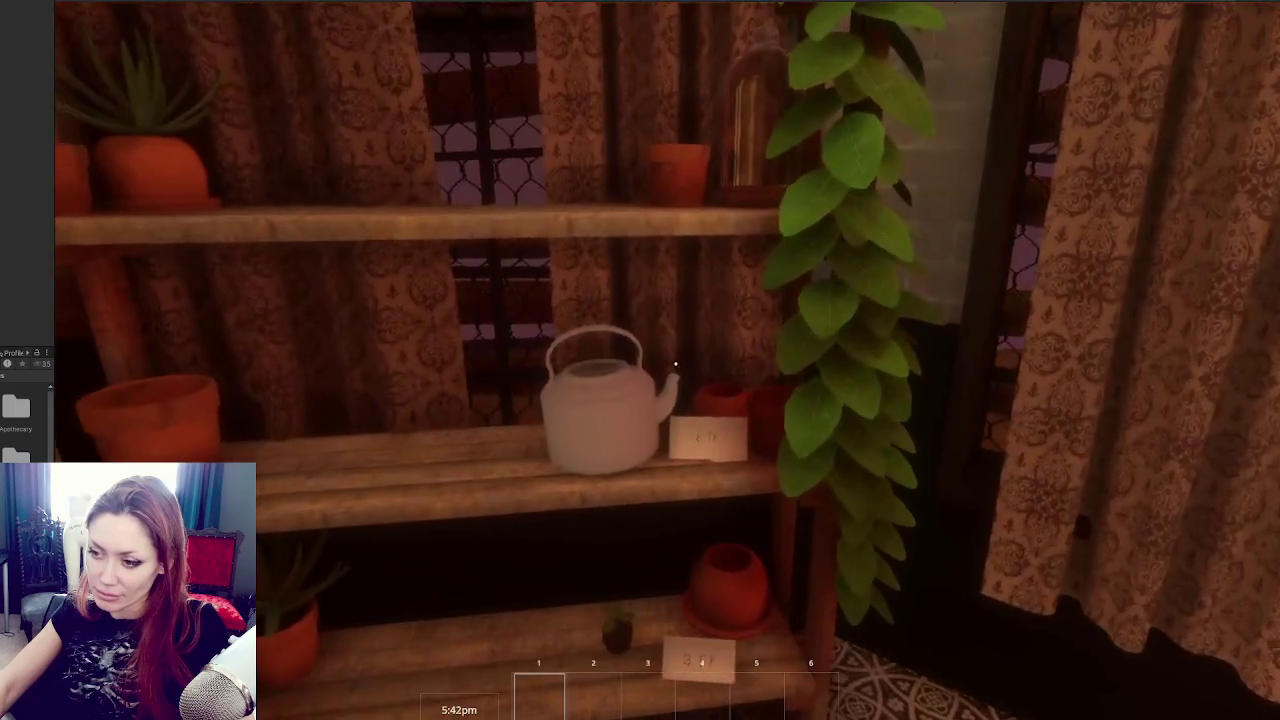
{"action": "key", "text": "w"}
{"action": "key", "text": "w"}
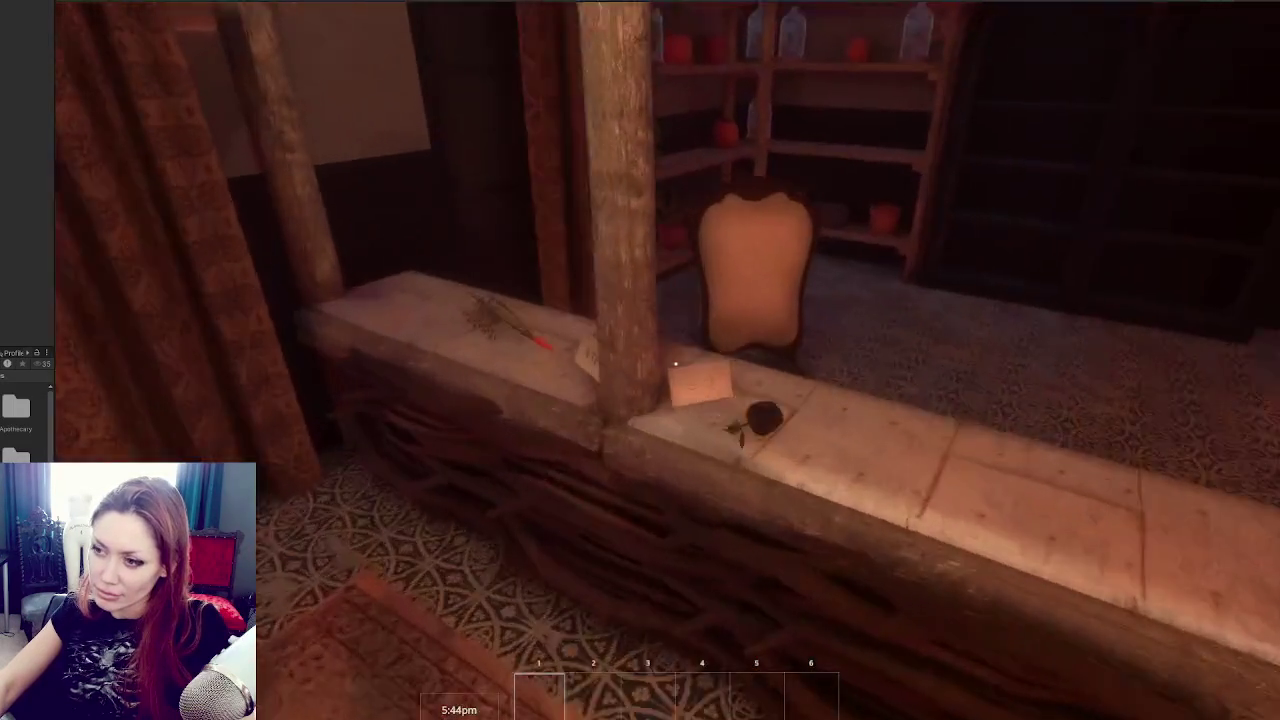
{"action": "key", "text": "e"}
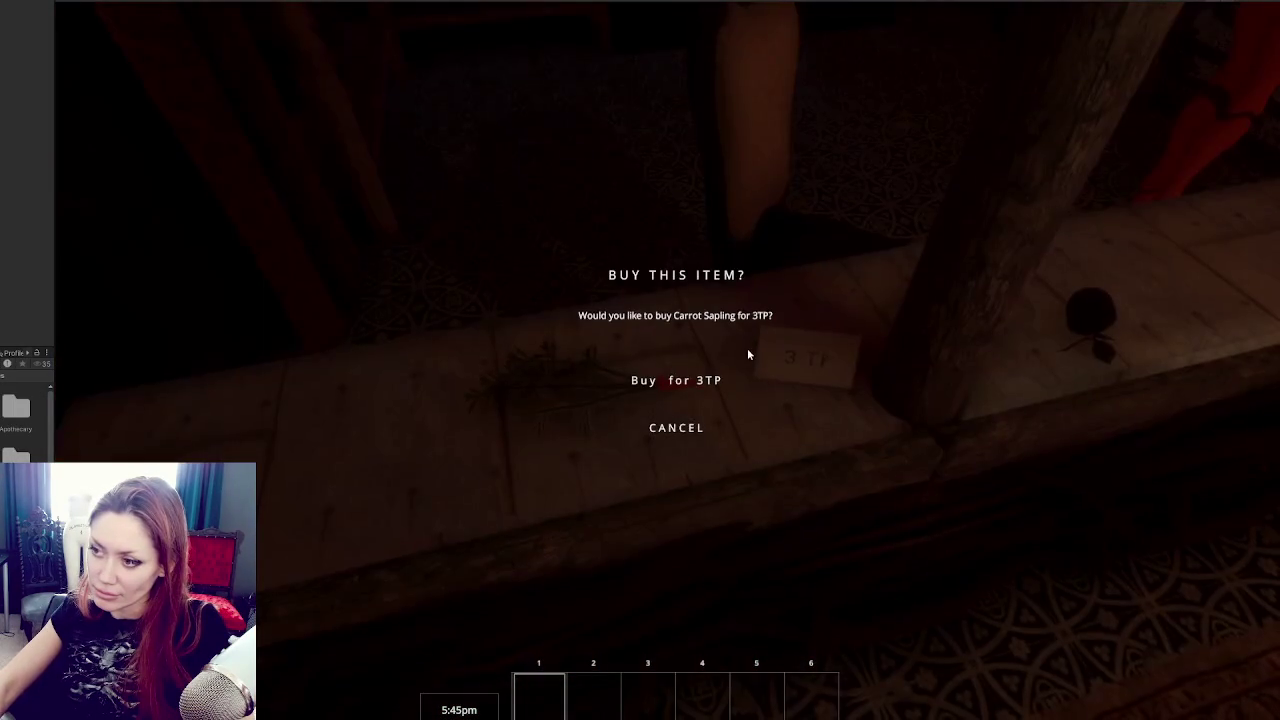
{"action": "left_click", "coordinate": [683, 375]}
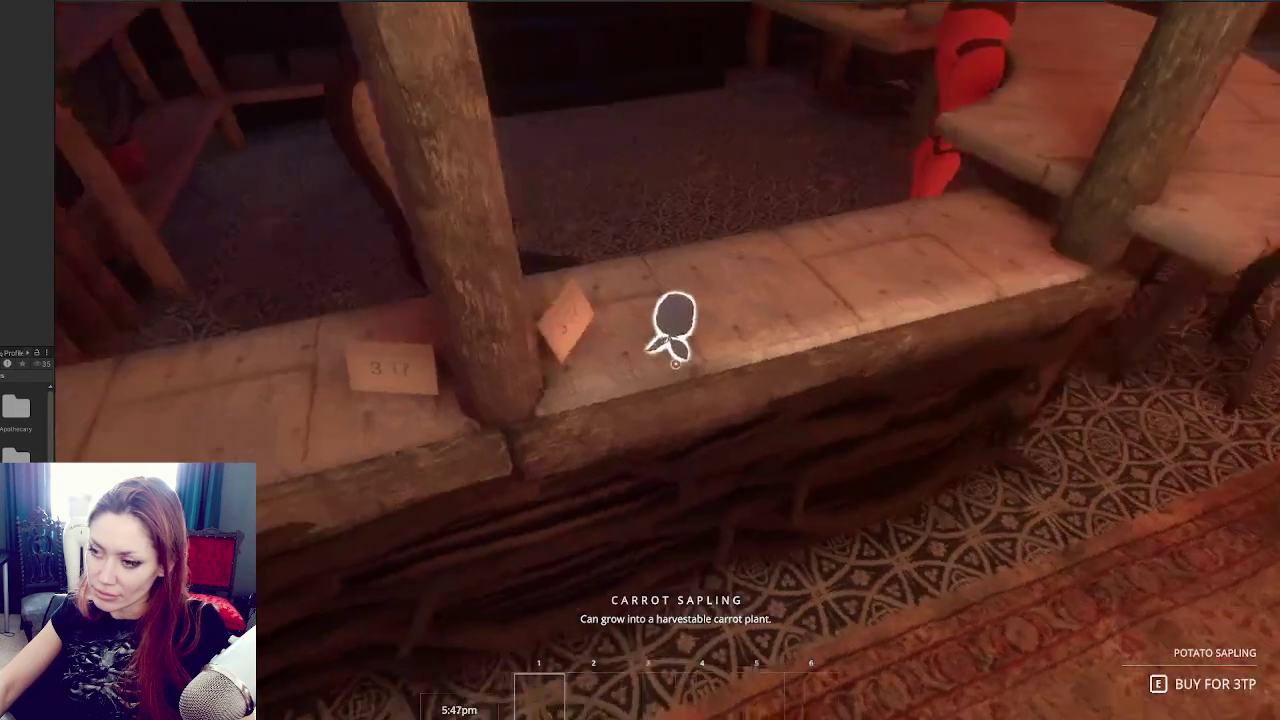
Buy the Kettle from the Todays Items board and check the TP balance in the pause menu.
{"action": "key", "text": "e"}
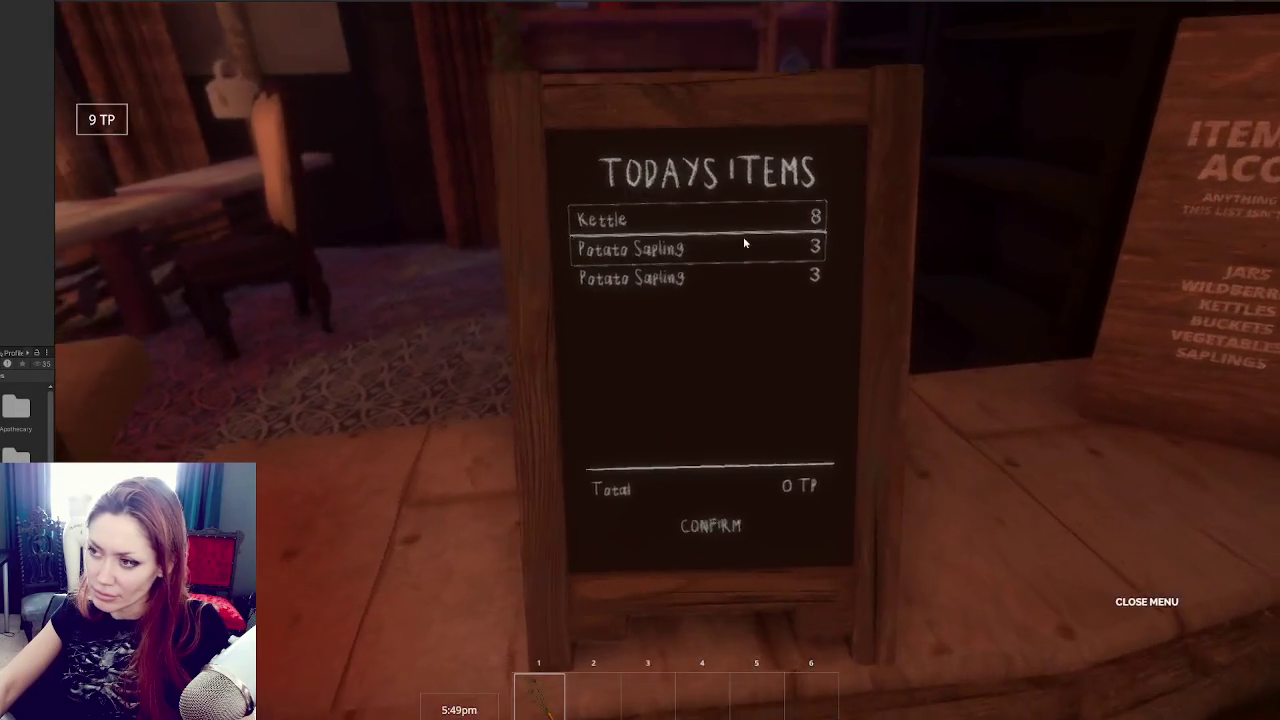
{"action": "left_click", "coordinate": [729, 196]}
{"action": "left_click", "coordinate": [695, 532]}
{"action": "key", "text": "Escape"}
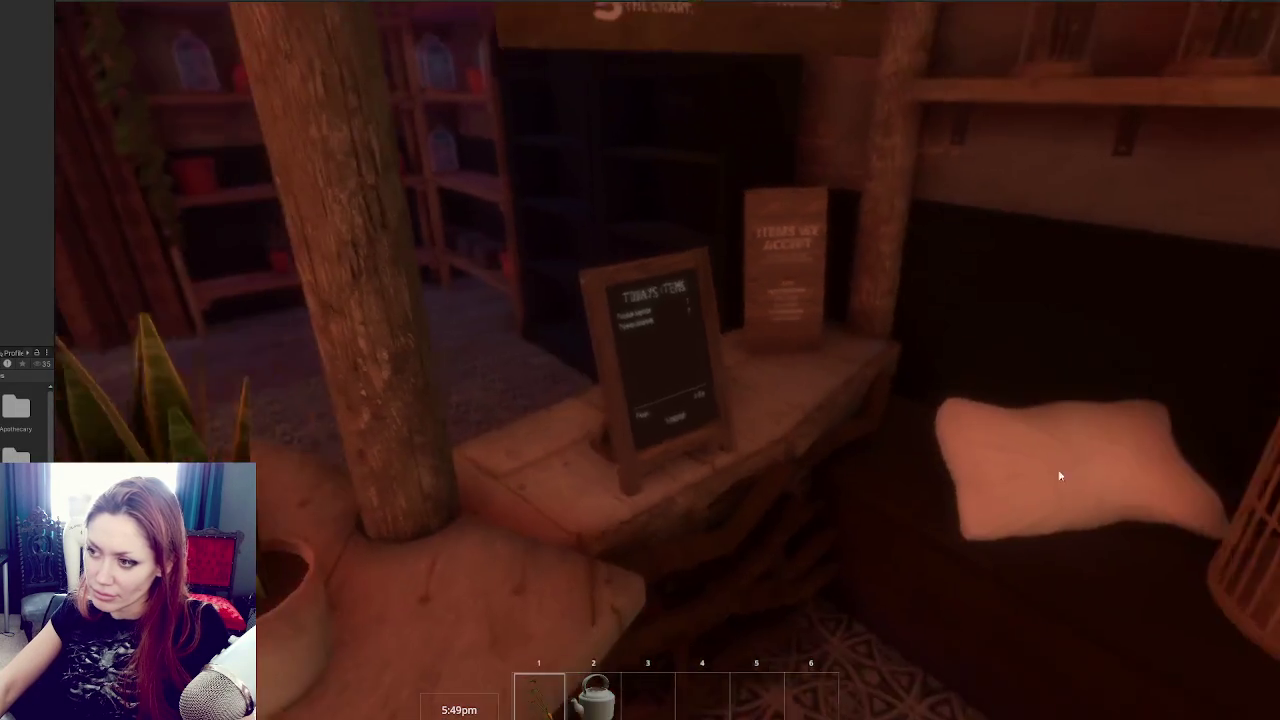
{"action": "key", "text": "w"}
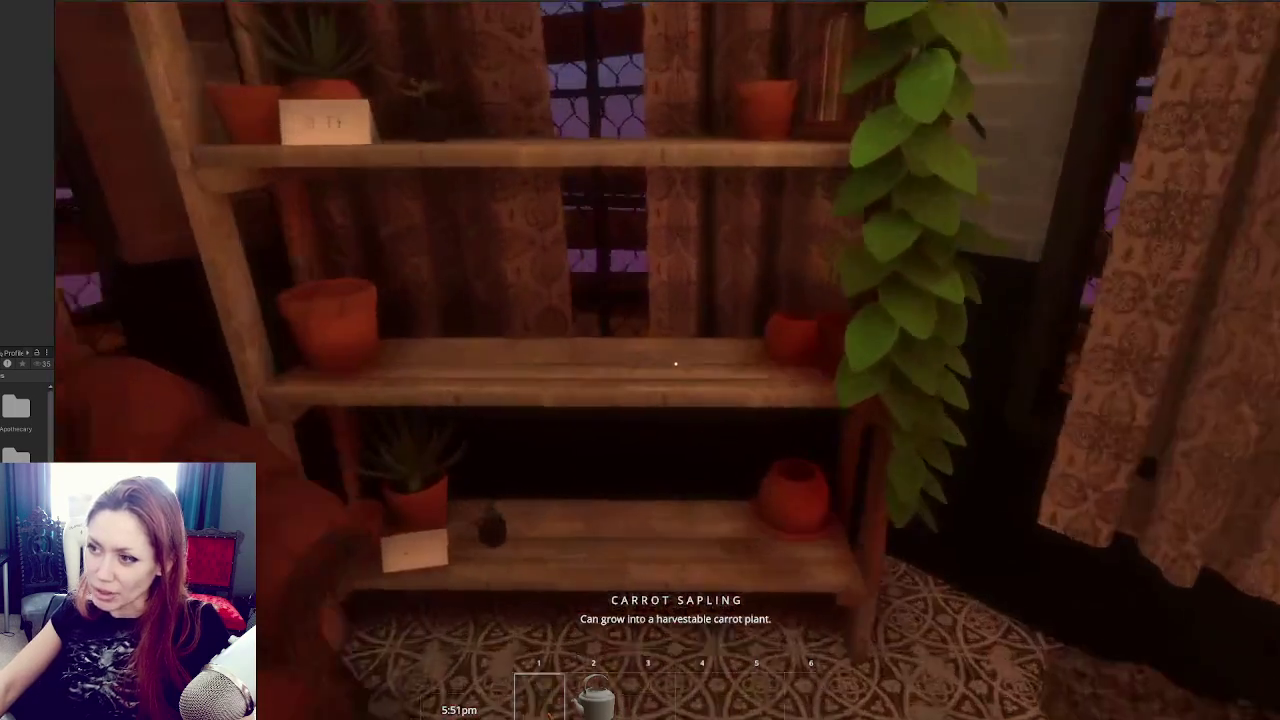
{"action": "key", "text": "Escape"}
{"action": "key", "text": "Escape"}
{"action": "key", "text": "Escape"}
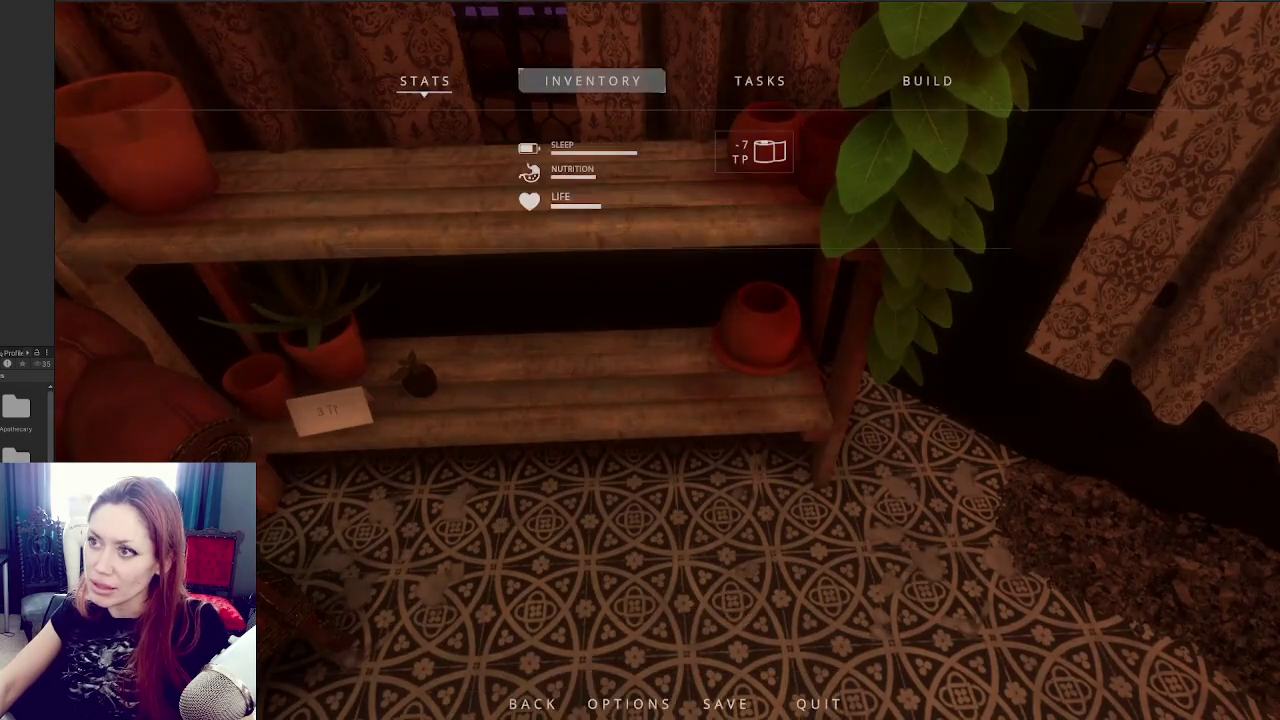
{"action": "key", "text": "alt+Tab"}
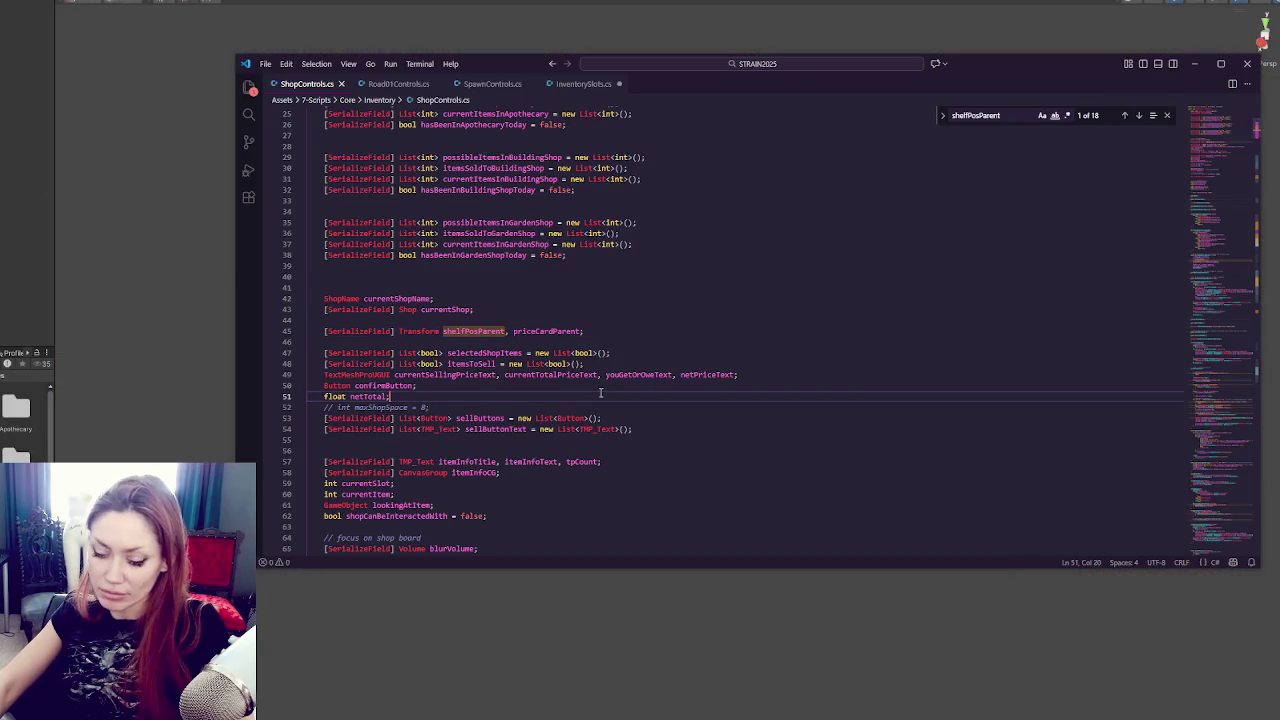
Search ShopControls.cs for 'removefromshel' and look over the matches.
{"action": "key", "text": "ctrl+f"}
{"action": "type", "text": "removefromshel"}
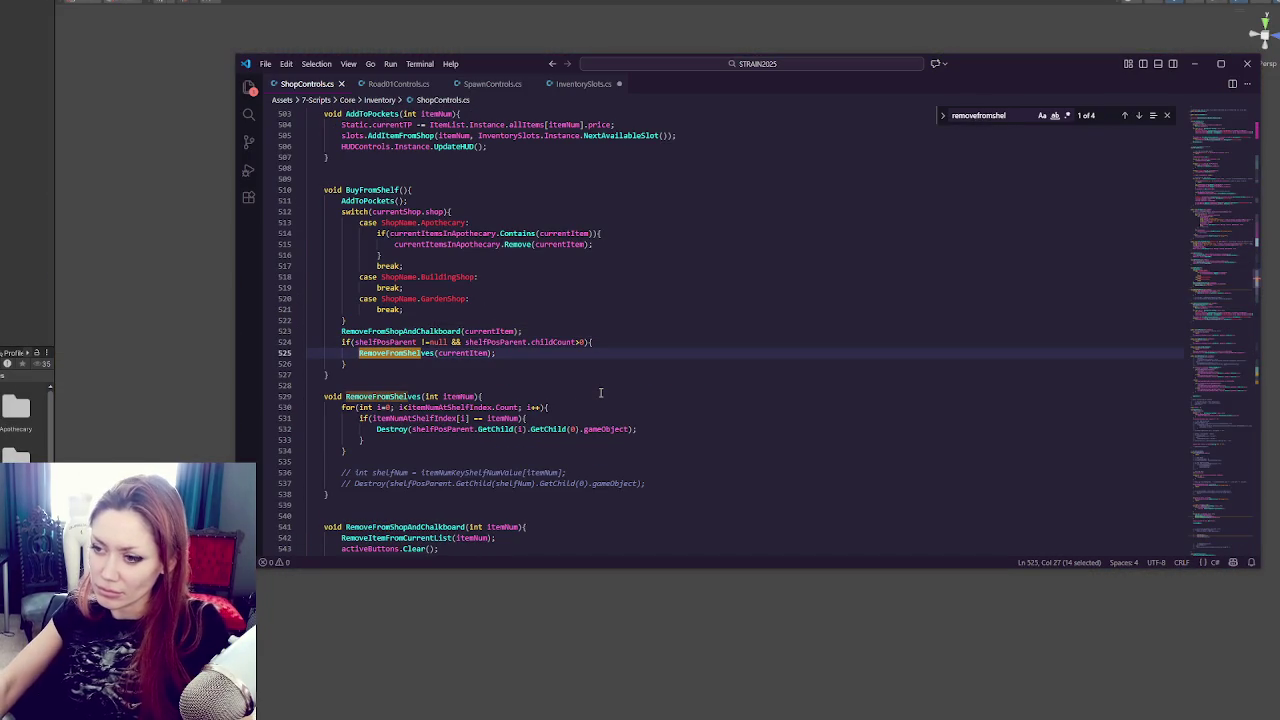
{"action": "scroll", "coordinate": [600, 393], "scroll_direction": "down", "scroll_amount": 1}
{"action": "scroll", "coordinate": [611, 391], "scroll_direction": "down", "scroll_amount": 6}
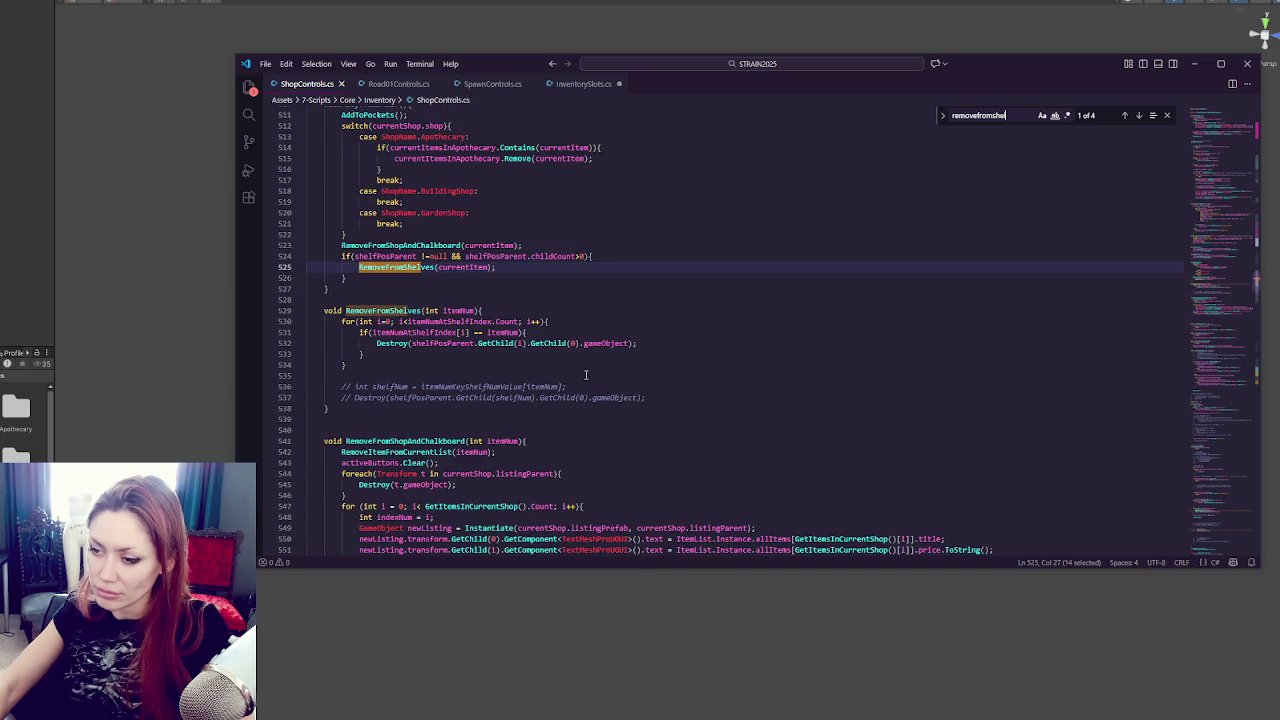
Search for 'confirm' and read through the ConfirmPurchase method.
{"action": "left_click", "coordinate": [458, 305]}
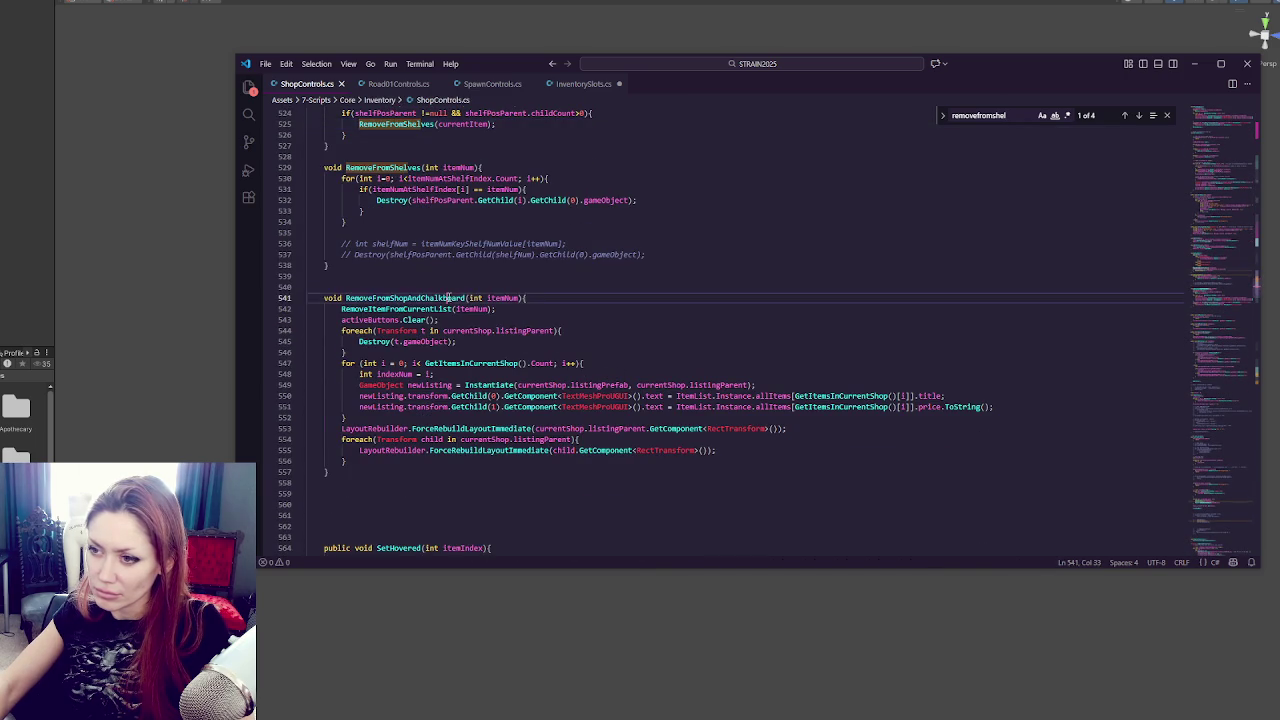
{"action": "key", "text": "ctrl+f"}
{"action": "type", "text": "confirm"}
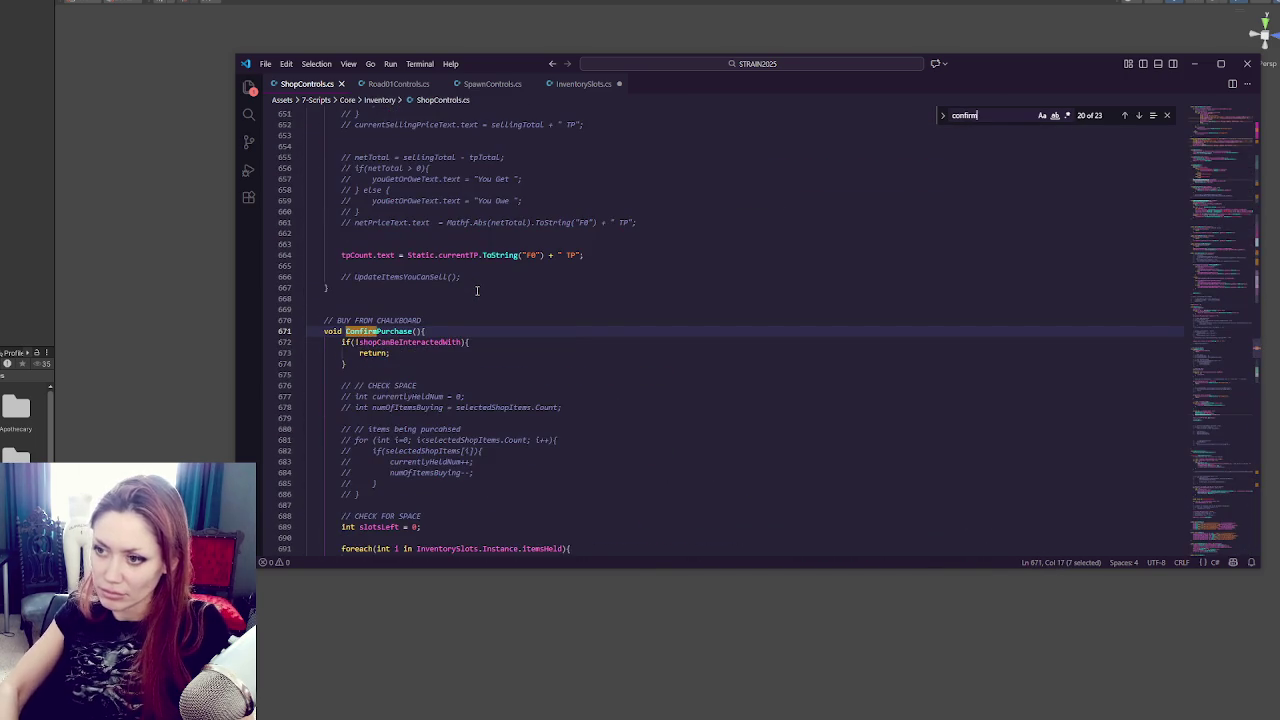
{"action": "key", "text": "Return"}
{"action": "scroll", "coordinate": [516, 308], "scroll_direction": "down", "scroll_amount": 2}
{"action": "scroll", "coordinate": [516, 308], "scroll_direction": "down", "scroll_amount": 10}
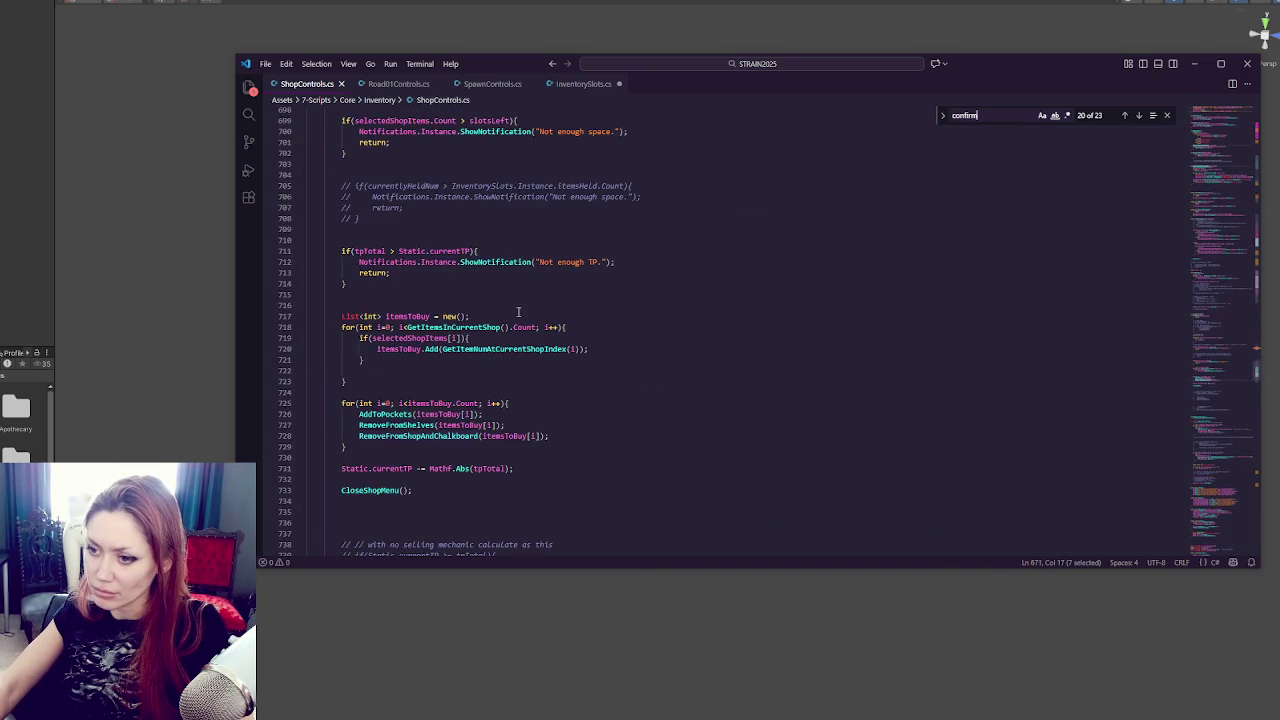
{"action": "scroll", "coordinate": [518, 312], "scroll_direction": "down", "scroll_amount": 5}
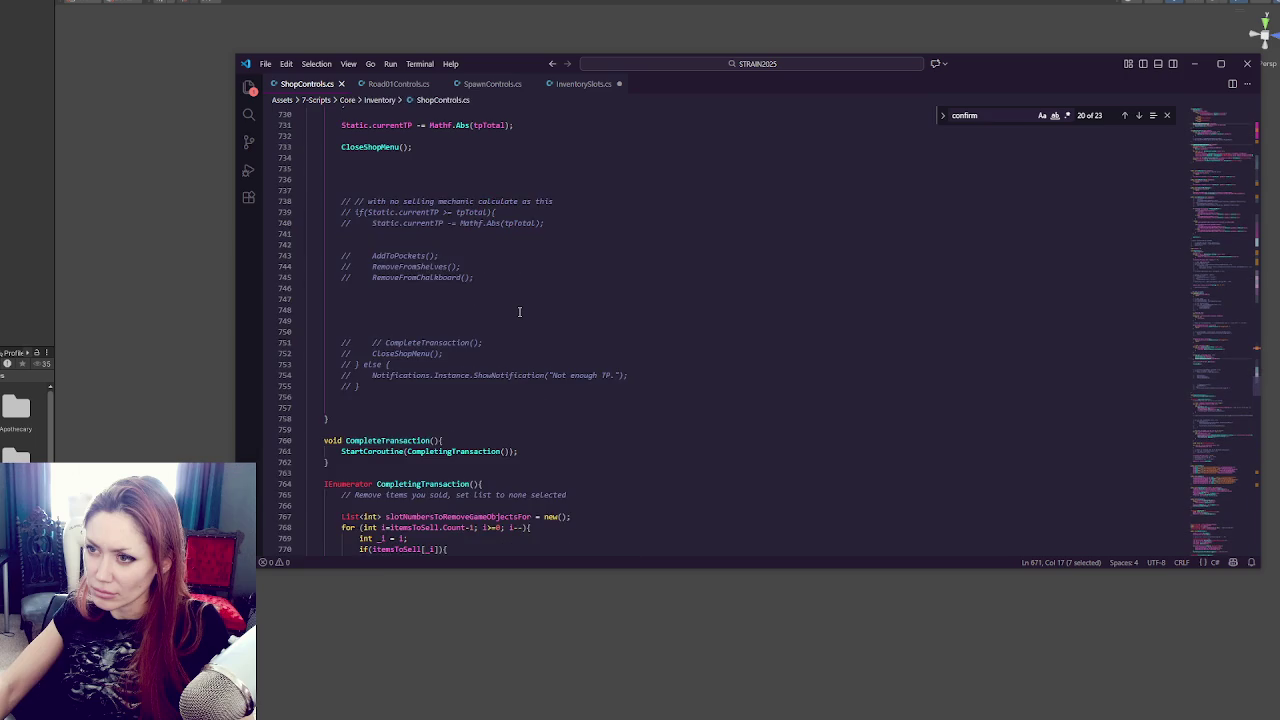
{"action": "scroll", "coordinate": [519, 311], "scroll_direction": "up", "scroll_amount": 10}
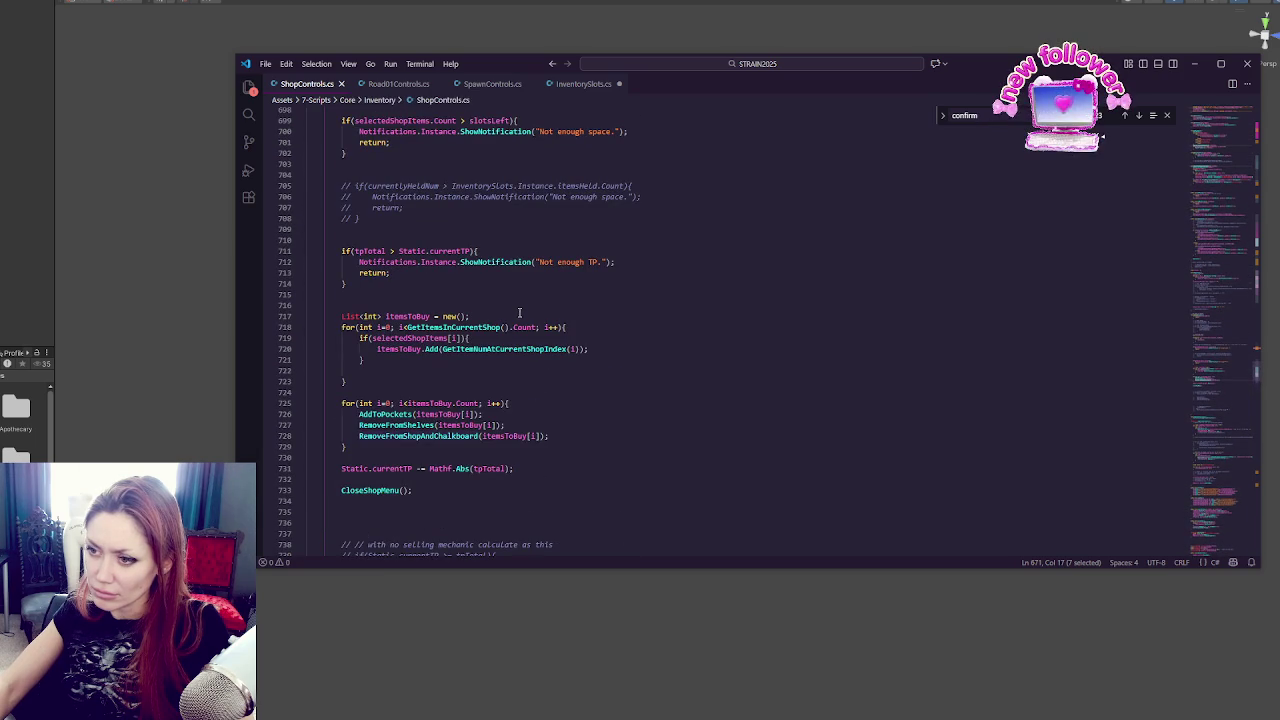
{"action": "scroll", "coordinate": [500, 326], "scroll_direction": "up", "scroll_amount": 5}
{"action": "scroll", "coordinate": [494, 329], "scroll_direction": "up", "scroll_amount": 3}
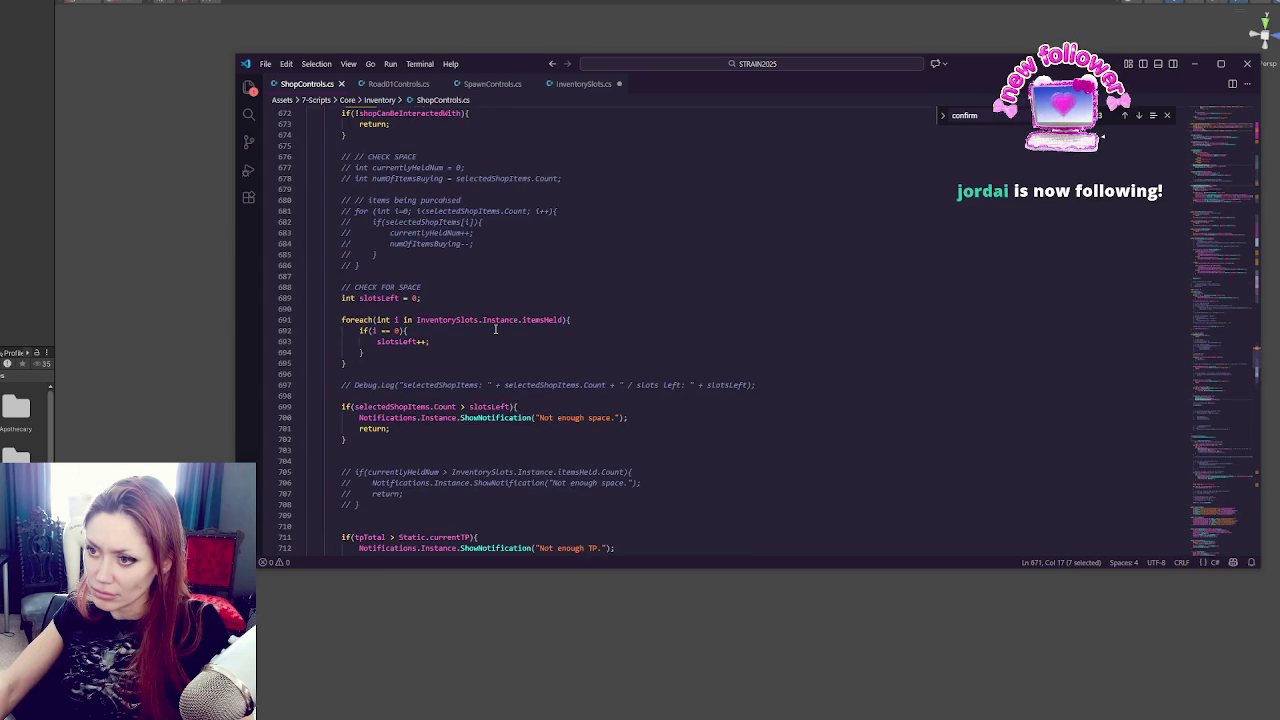
{"action": "scroll", "coordinate": [494, 329], "scroll_direction": "up", "scroll_amount": 5}
{"action": "scroll", "coordinate": [500, 335], "scroll_direction": "down", "scroll_amount": 12}
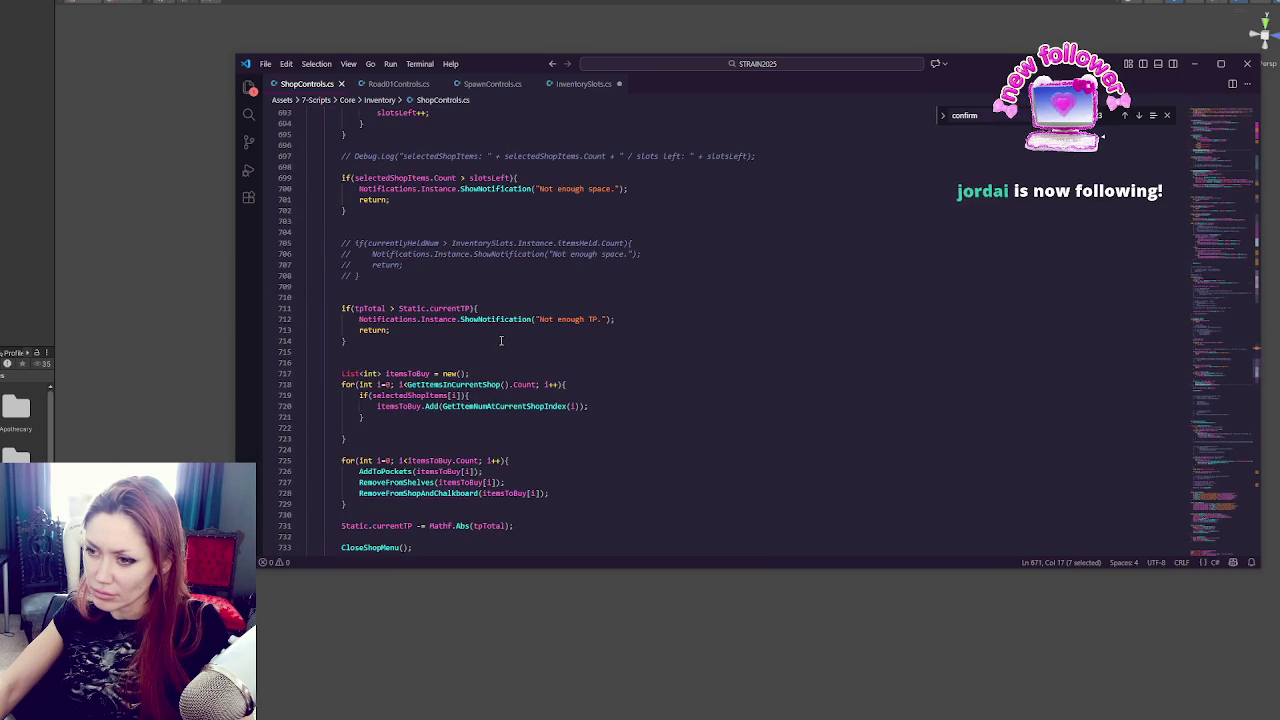
{"action": "scroll", "coordinate": [501, 340], "scroll_direction": "down", "scroll_amount": 4}
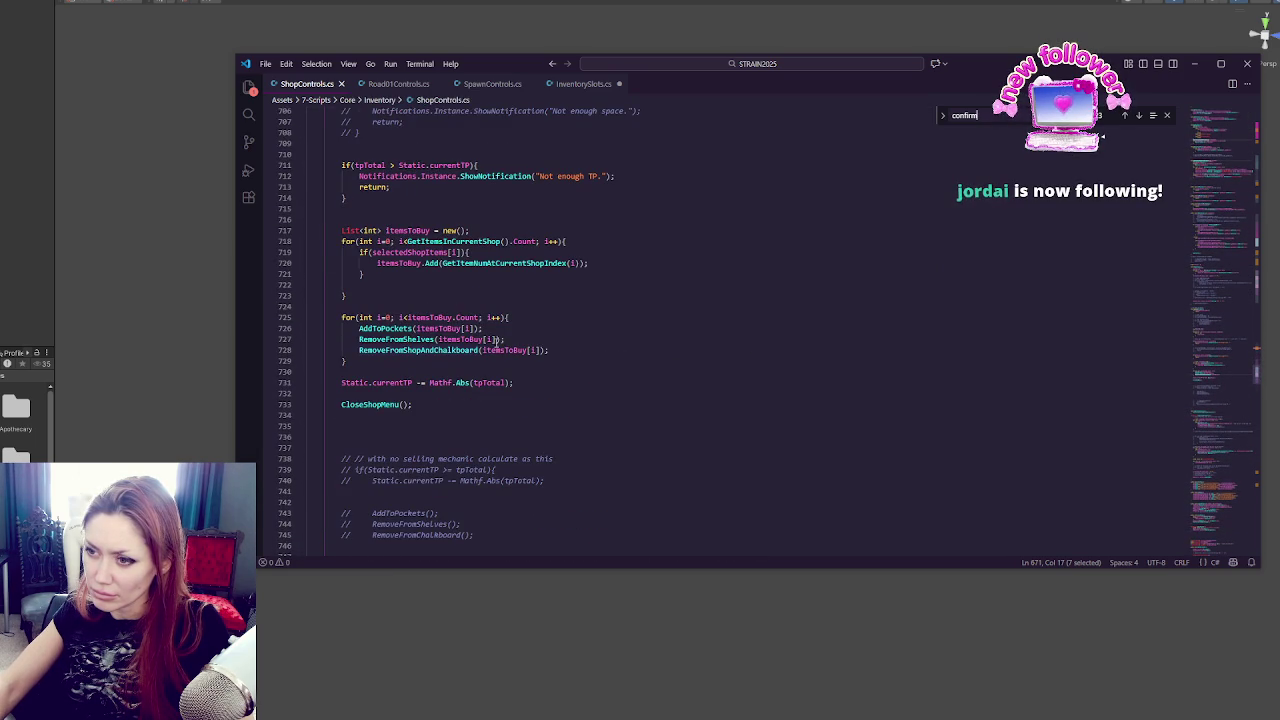
Inspect the RemoveFromShopAndChalkboard and RemoveFromShelves calls, then find the next CloseShopMenu occurrence.
{"action": "double_click", "coordinate": [457, 352]}
{"action": "double_click", "coordinate": [377, 340]}
{"action": "left_click", "coordinate": [392, 404]}
{"action": "key", "text": "ctrl+d"}
{"action": "left_click", "coordinate": [1138, 115]}
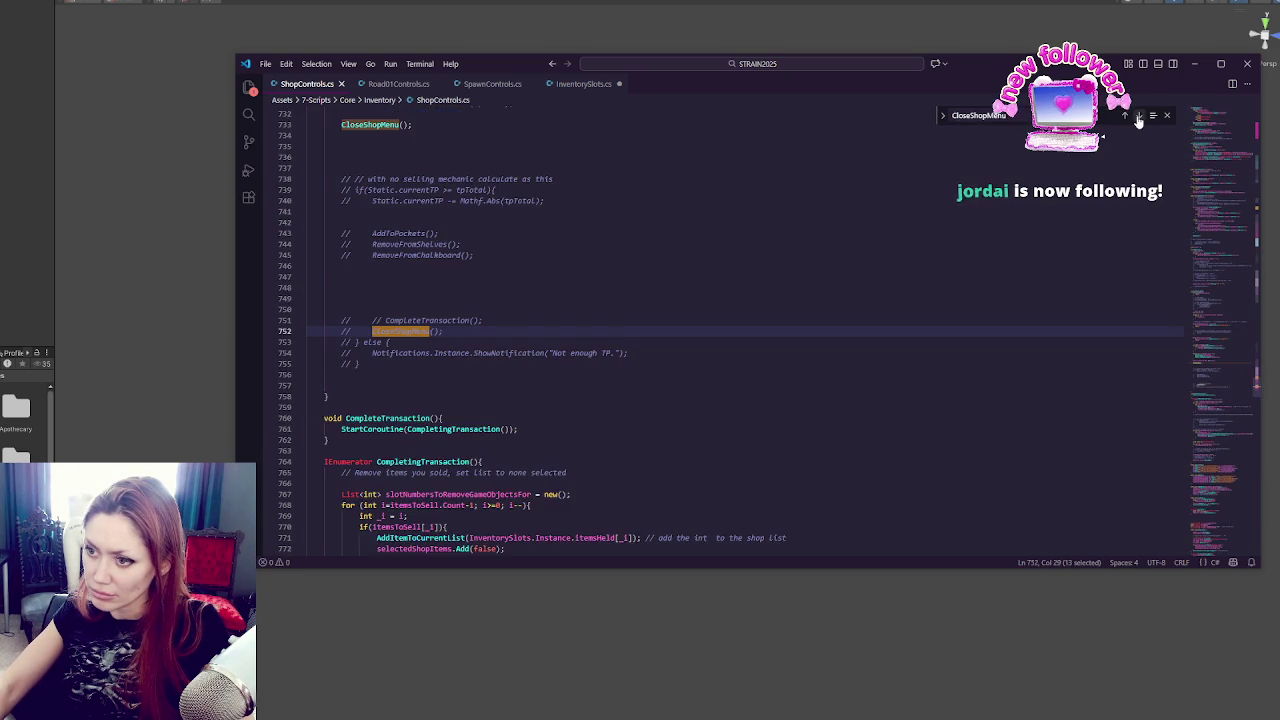
{"action": "left_click", "coordinate": [1138, 115]}
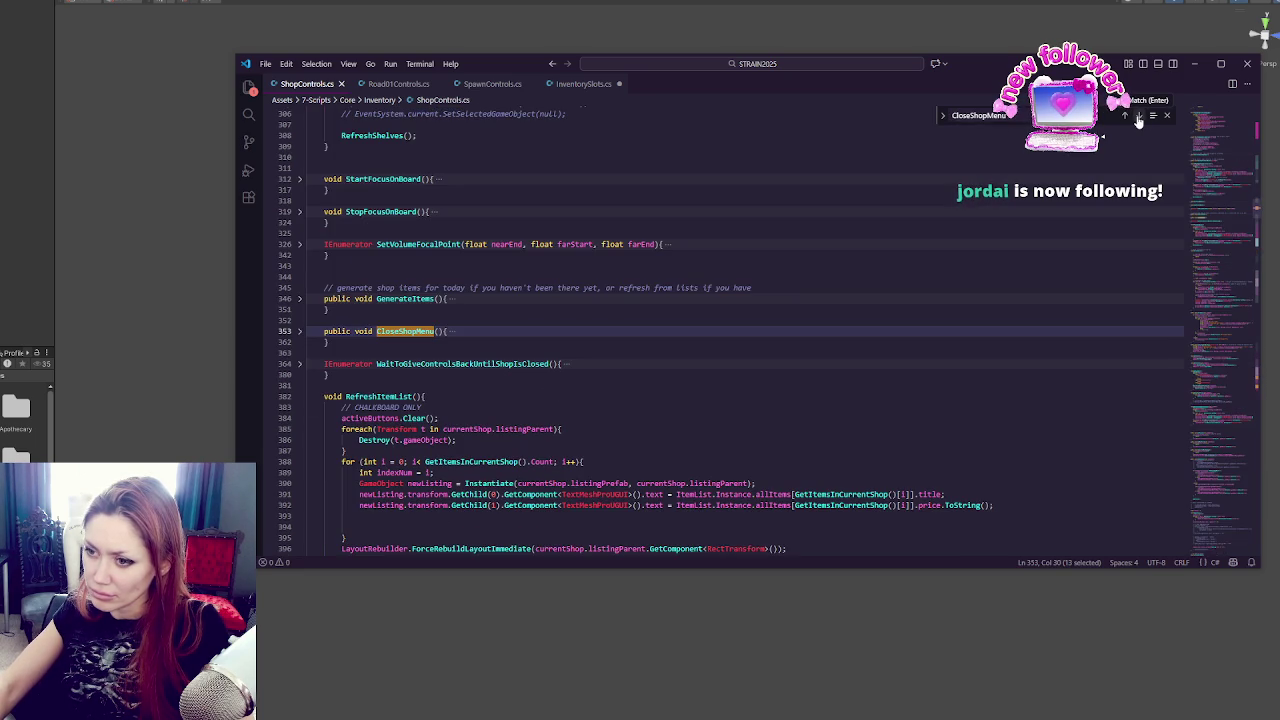
{"action": "left_click", "coordinate": [299, 331]}
{"action": "scroll", "coordinate": [517, 303], "scroll_direction": "down", "scroll_amount": 3}
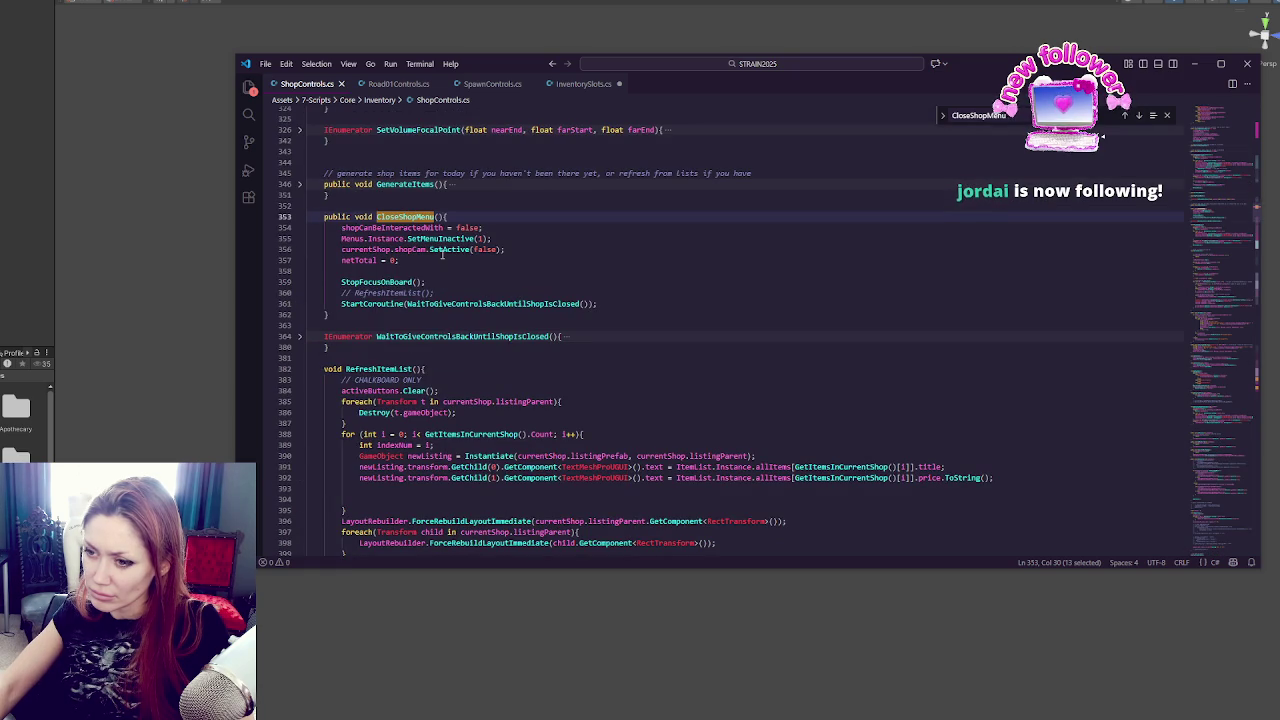
{"action": "scroll", "coordinate": [442, 254], "scroll_direction": "down", "scroll_amount": 4}
{"action": "left_click", "coordinate": [446, 421]}
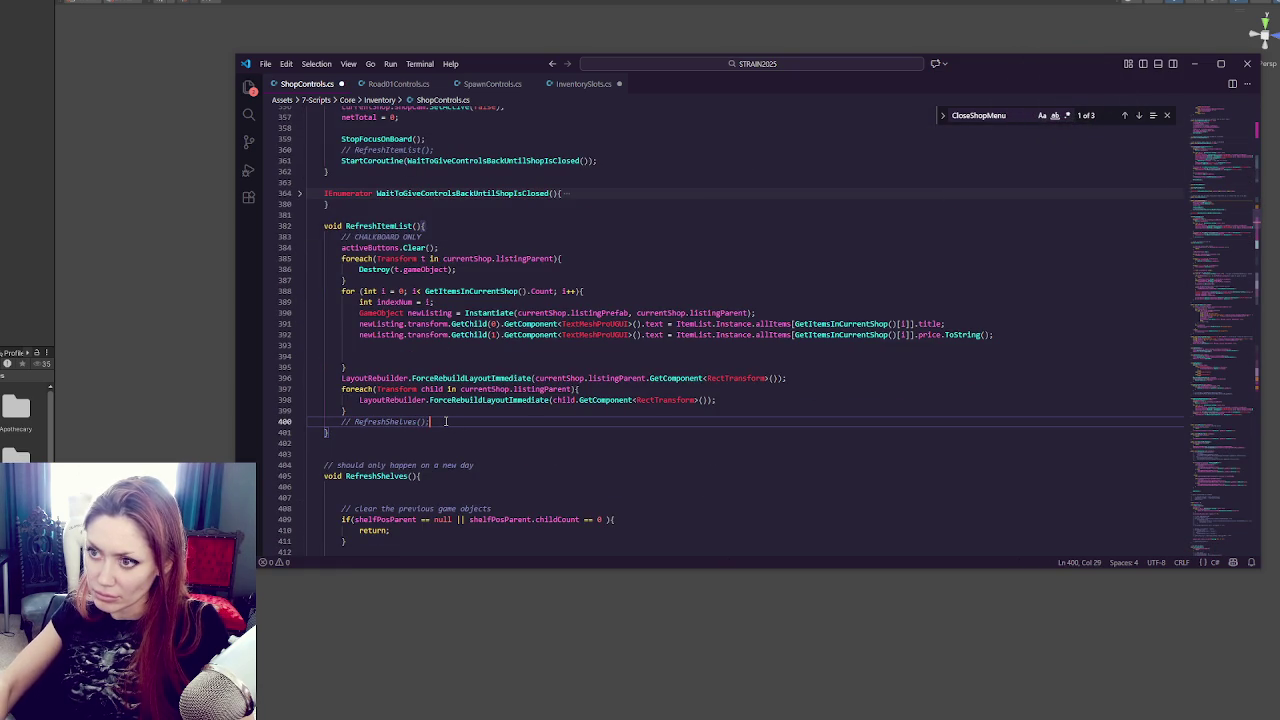
{"action": "scroll", "coordinate": [446, 421], "scroll_direction": "up", "scroll_amount": 4}
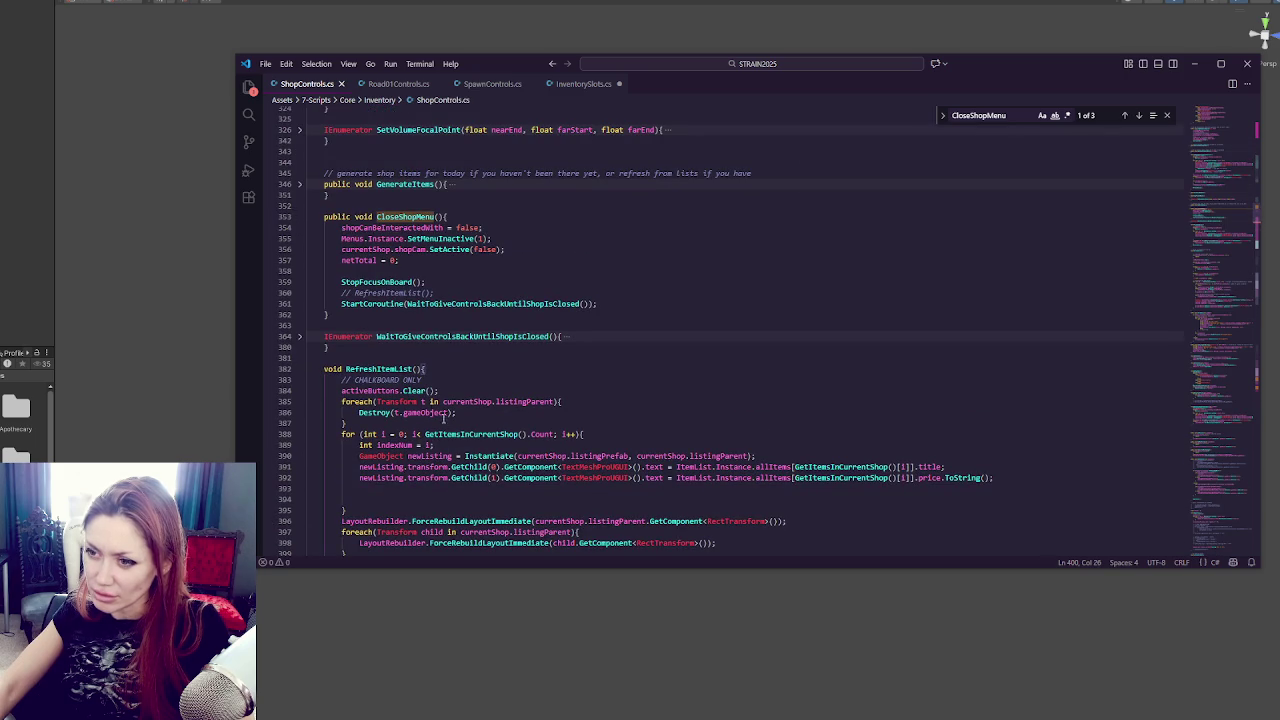
{"action": "double_click", "coordinate": [393, 369]}
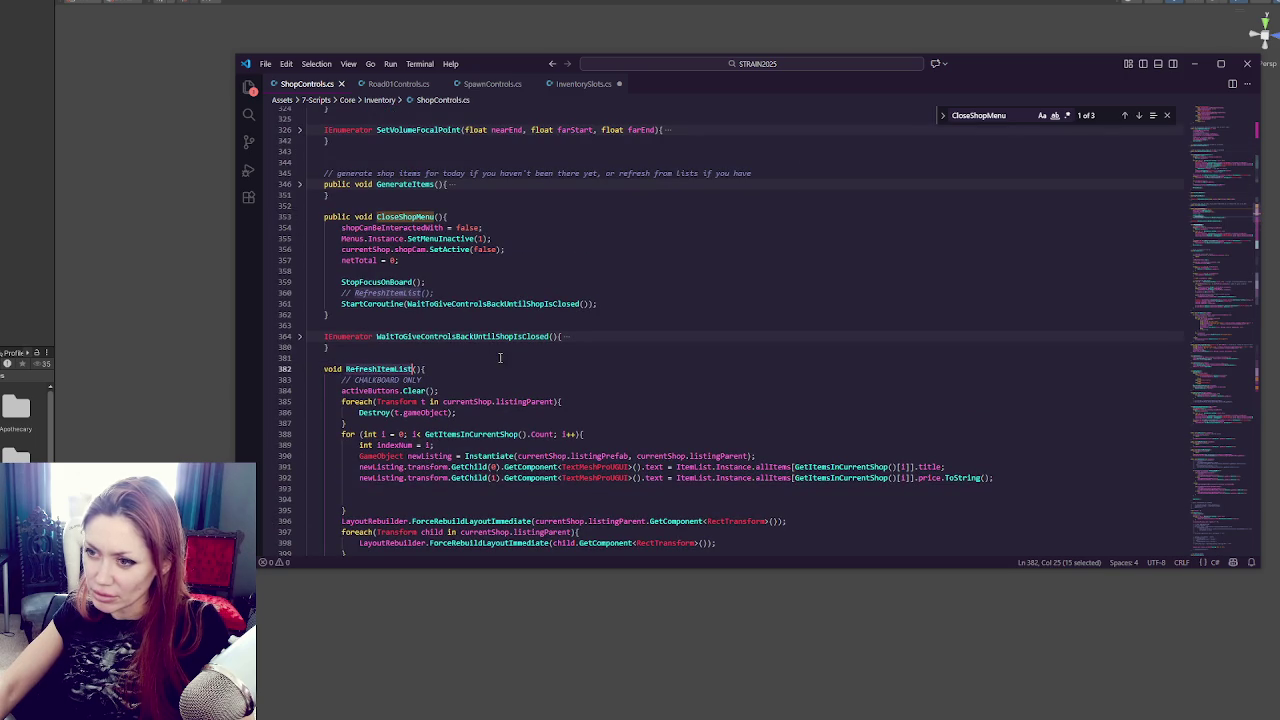
{"action": "left_click", "coordinate": [300, 337]}
{"action": "double_click", "coordinate": [378, 282]}
{"action": "double_click", "coordinate": [470, 303]}
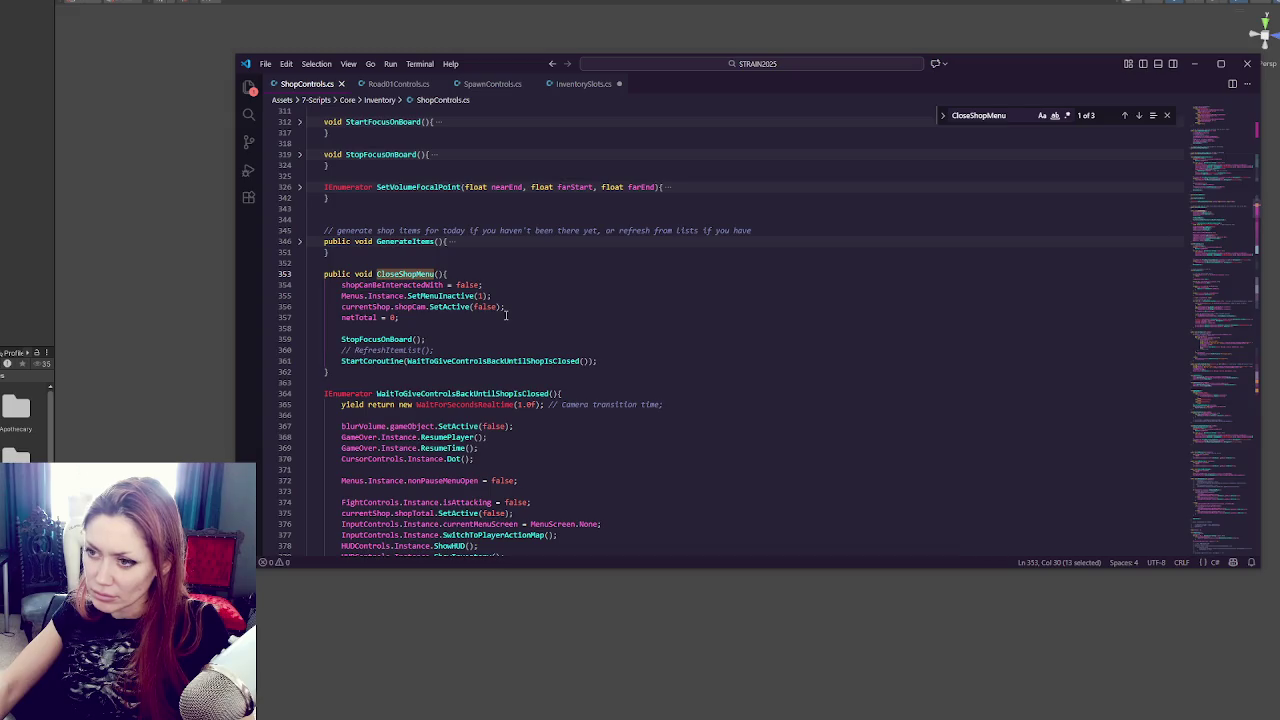
{"action": "left_click", "coordinate": [1139, 115]}
{"action": "scroll", "coordinate": [652, 295], "scroll_direction": "up", "scroll_amount": 10}
{"action": "scroll", "coordinate": [652, 295], "scroll_direction": "up", "scroll_amount": 1}
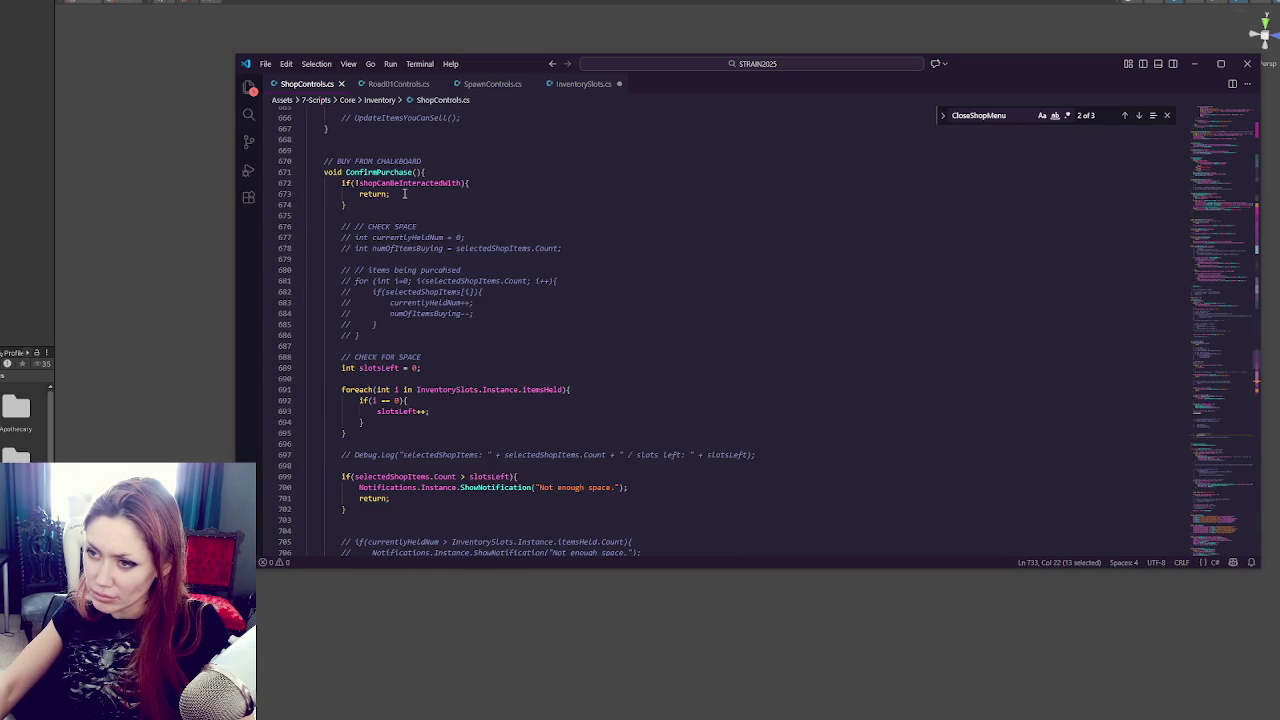
{"action": "scroll", "coordinate": [405, 194], "scroll_direction": "down", "scroll_amount": 4}
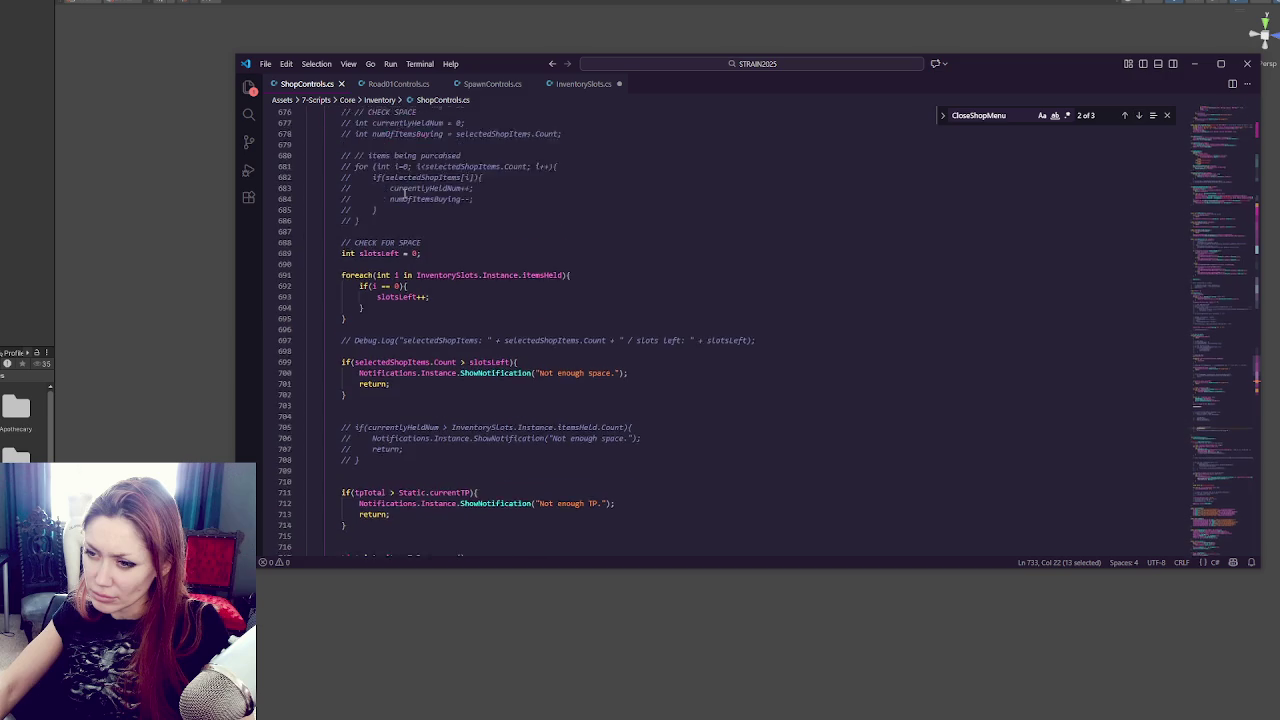
{"action": "scroll", "coordinate": [405, 194], "scroll_direction": "down", "scroll_amount": 4}
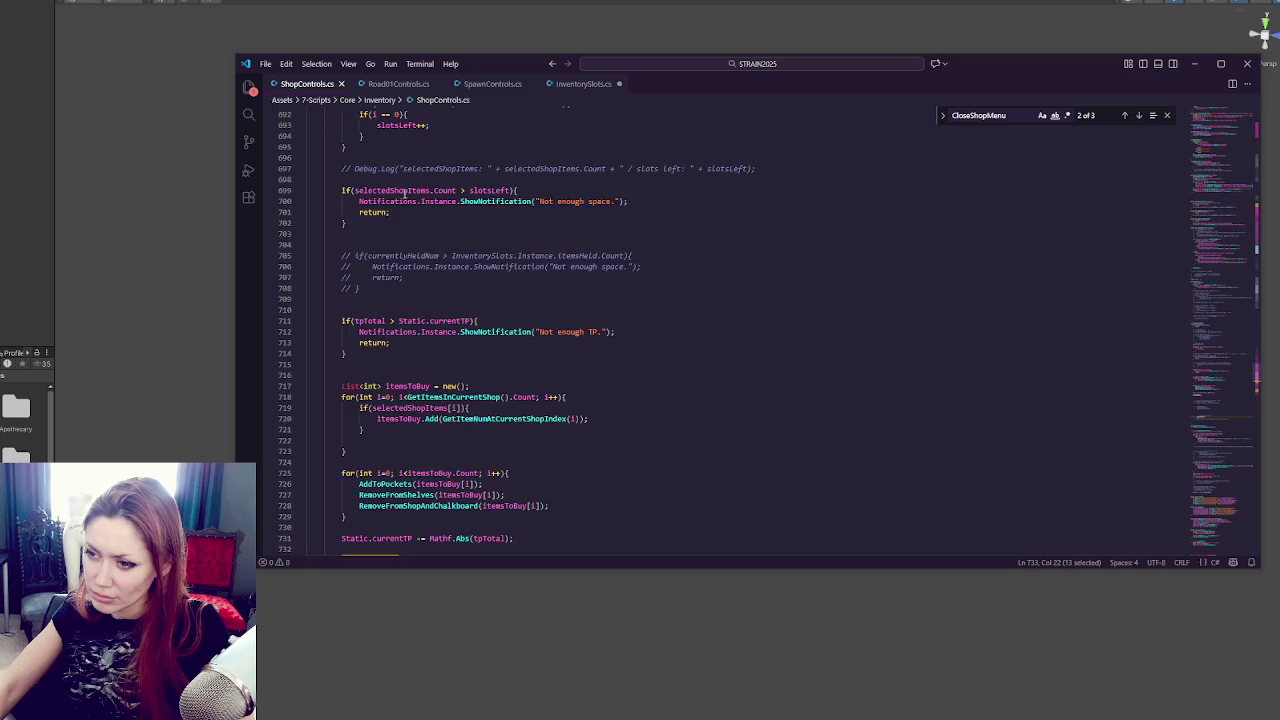
{"action": "scroll", "coordinate": [405, 193], "scroll_direction": "down", "scroll_amount": 3}
{"action": "scroll", "coordinate": [405, 193], "scroll_direction": "down", "scroll_amount": 2}
{"action": "scroll", "coordinate": [405, 193], "scroll_direction": "down", "scroll_amount": 5}
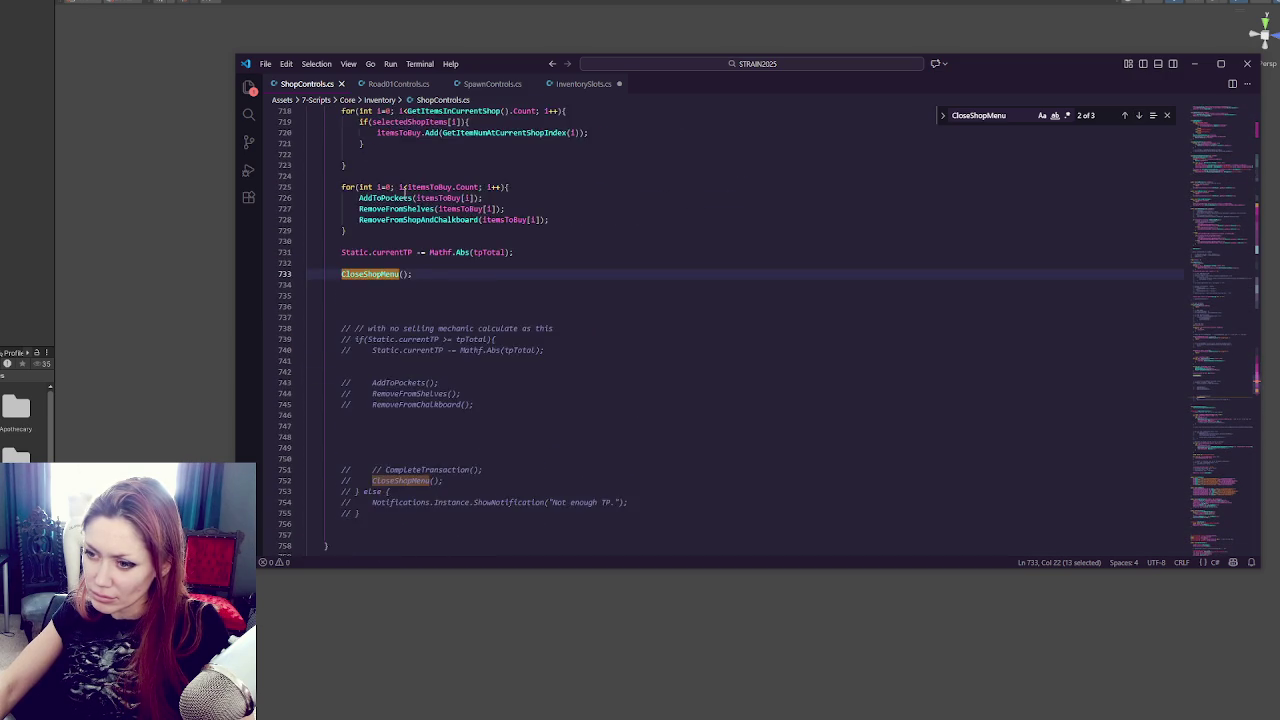
{"action": "scroll", "coordinate": [405, 193], "scroll_direction": "up", "scroll_amount": 5}
{"action": "scroll", "coordinate": [405, 193], "scroll_direction": "down", "scroll_amount": 5}
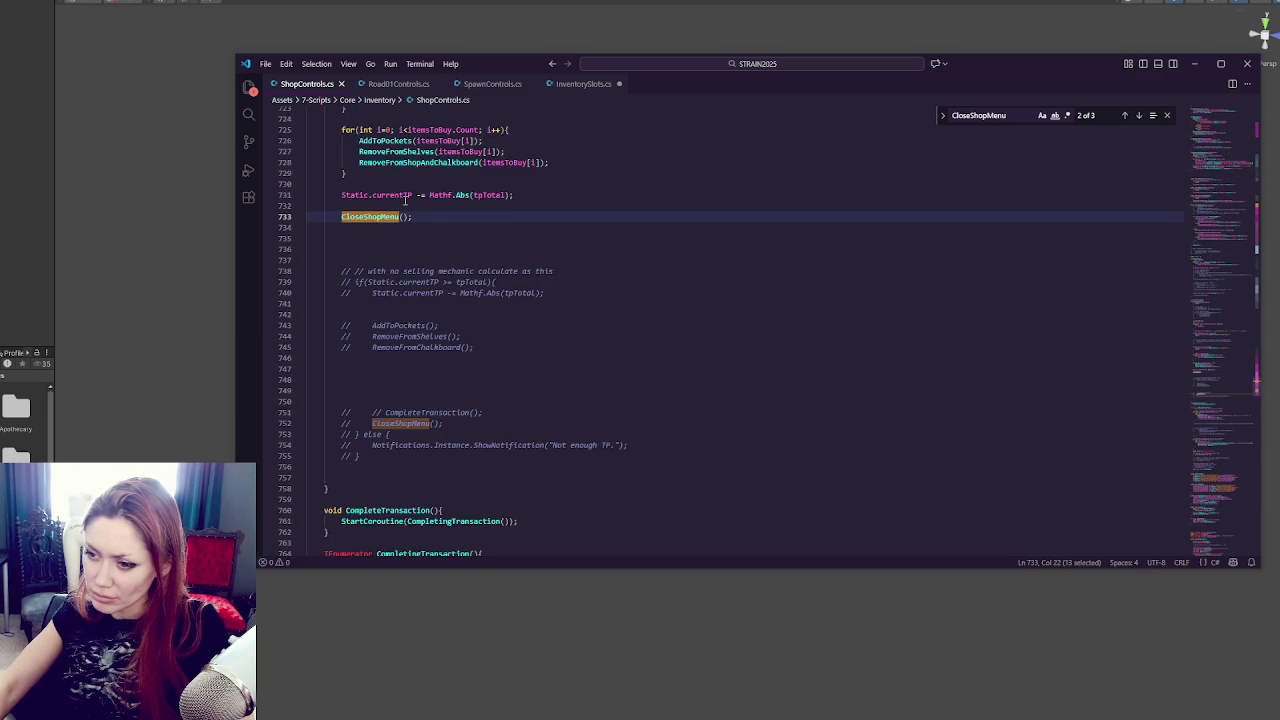
{"action": "scroll", "coordinate": [405, 200], "scroll_direction": "down", "scroll_amount": 5}
{"action": "double_click", "coordinate": [445, 355]}
{"action": "scroll", "coordinate": [499, 326], "scroll_direction": "down", "scroll_amount": 3}
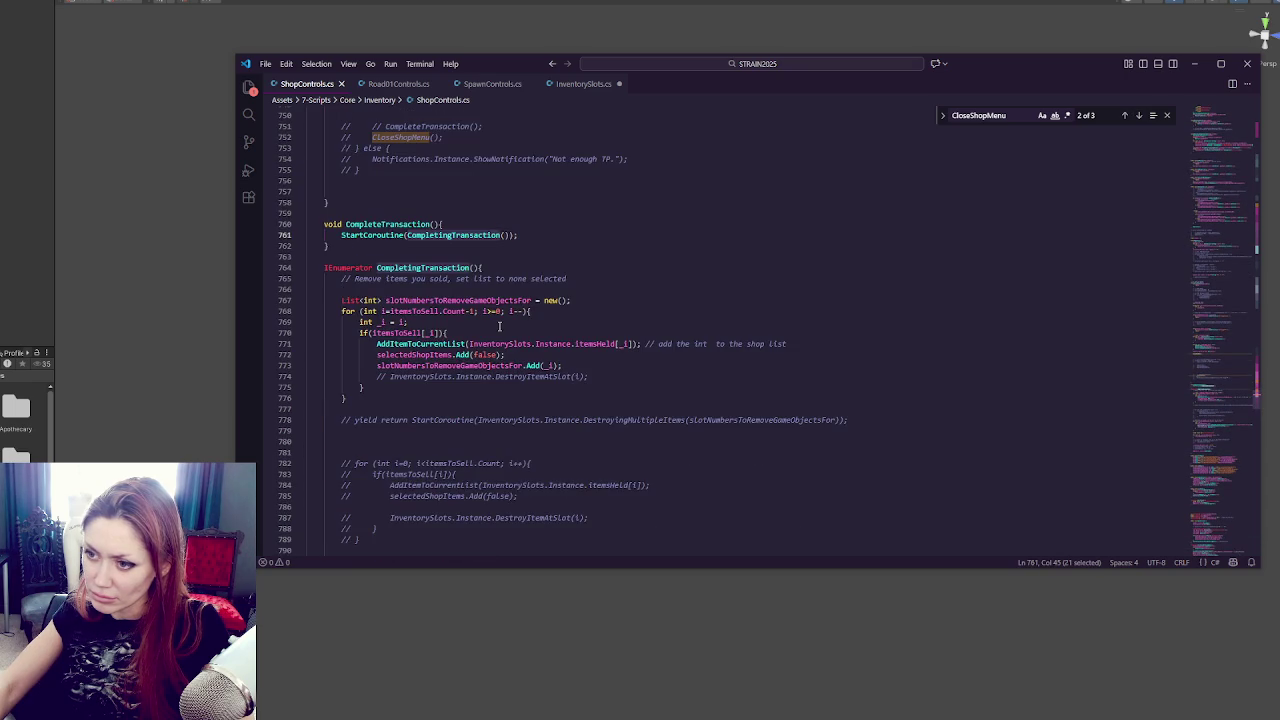
{"action": "scroll", "coordinate": [499, 326], "scroll_direction": "down", "scroll_amount": 6}
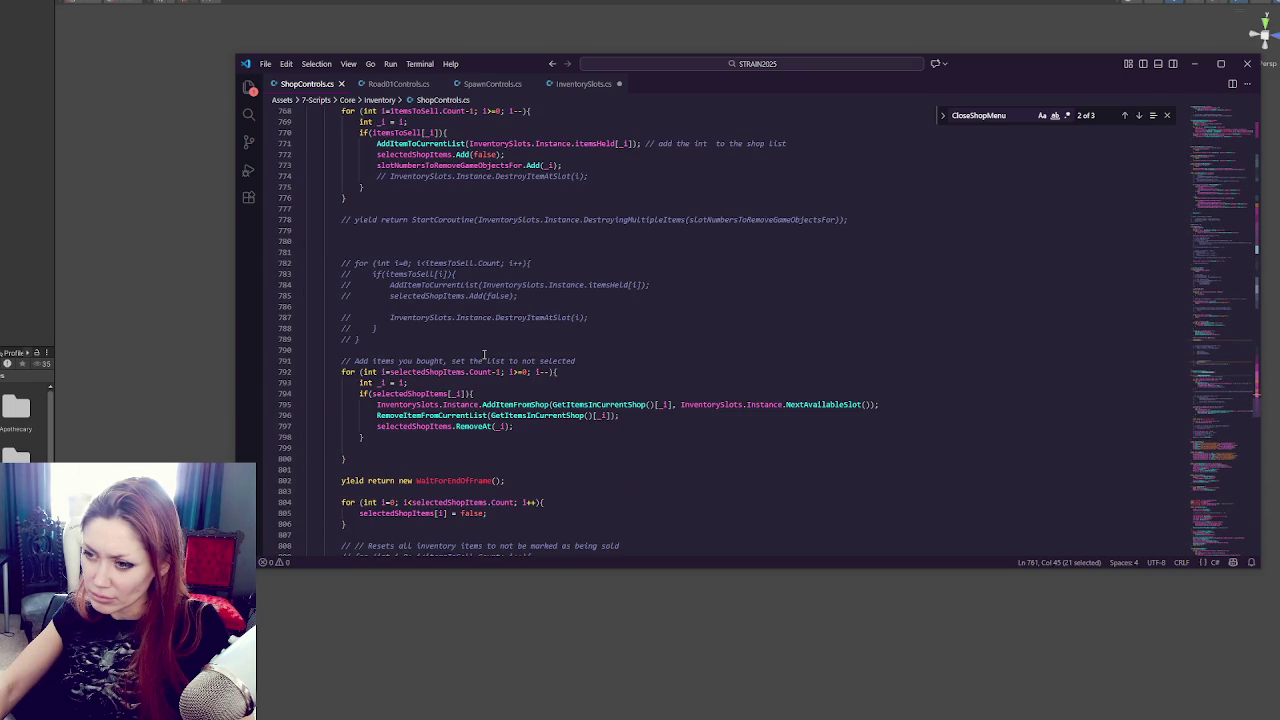
{"action": "scroll", "coordinate": [484, 355], "scroll_direction": "up", "scroll_amount": 16}
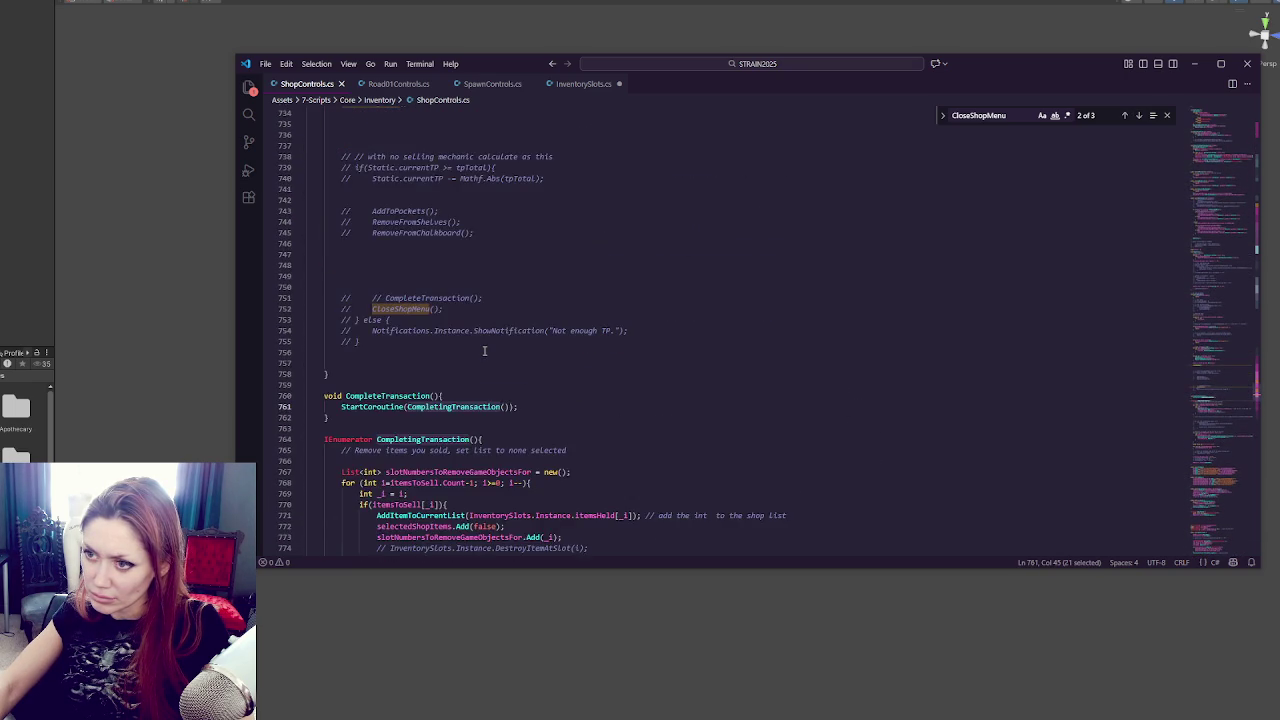
{"action": "scroll", "coordinate": [484, 350], "scroll_direction": "up", "scroll_amount": 20}
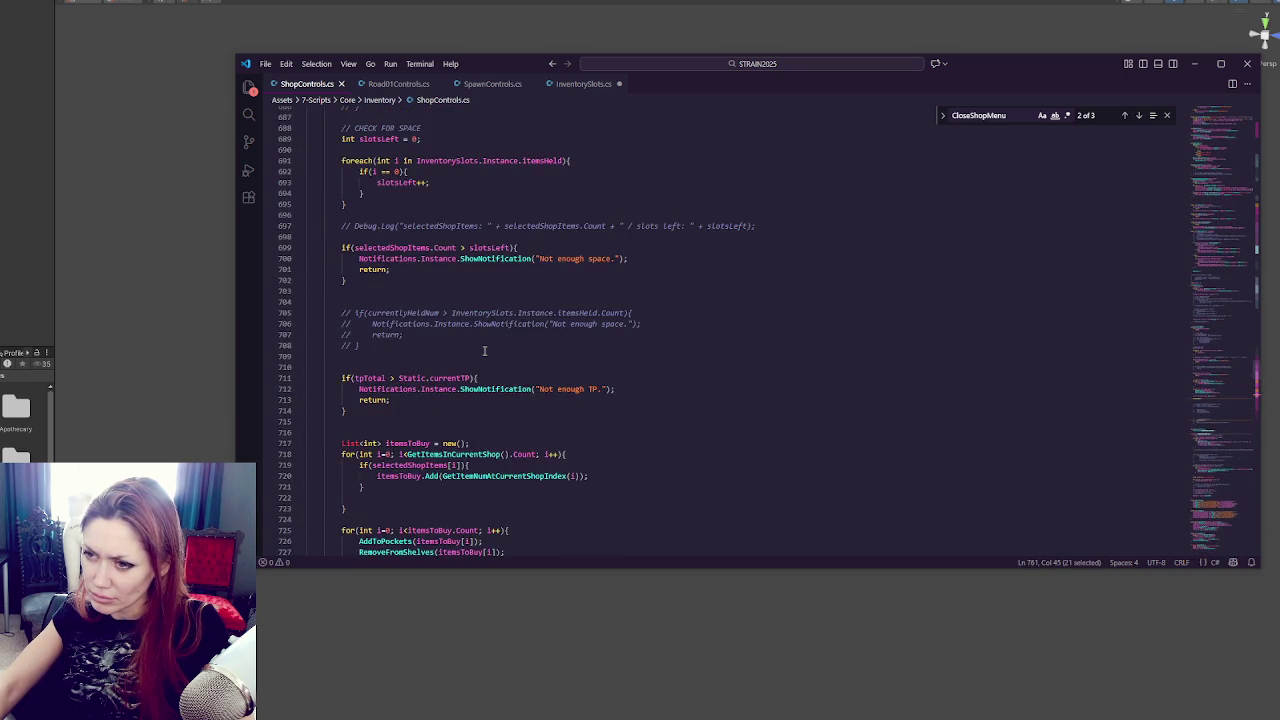
{"action": "scroll", "coordinate": [484, 351], "scroll_direction": "down", "scroll_amount": 20}
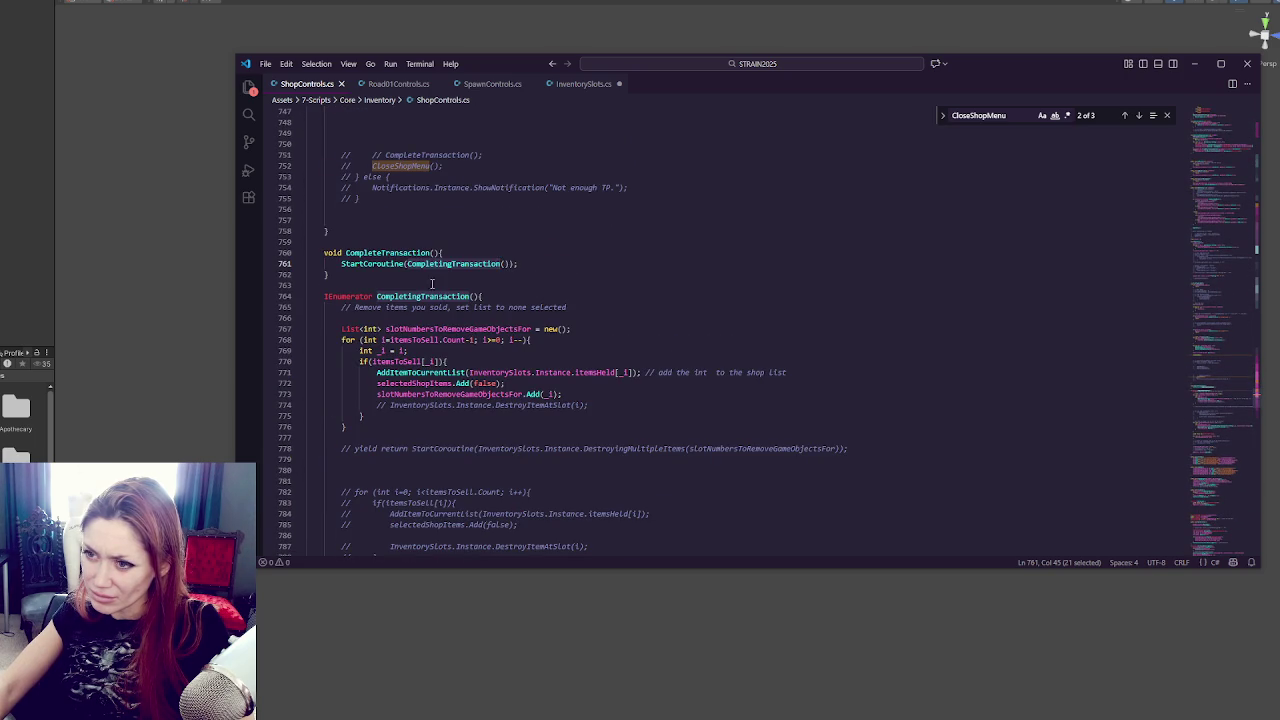
{"action": "double_click", "coordinate": [437, 296]}
{"action": "scroll", "coordinate": [540, 346], "scroll_direction": "down", "scroll_amount": 2}
{"action": "scroll", "coordinate": [453, 324], "scroll_direction": "down", "scroll_amount": 4}
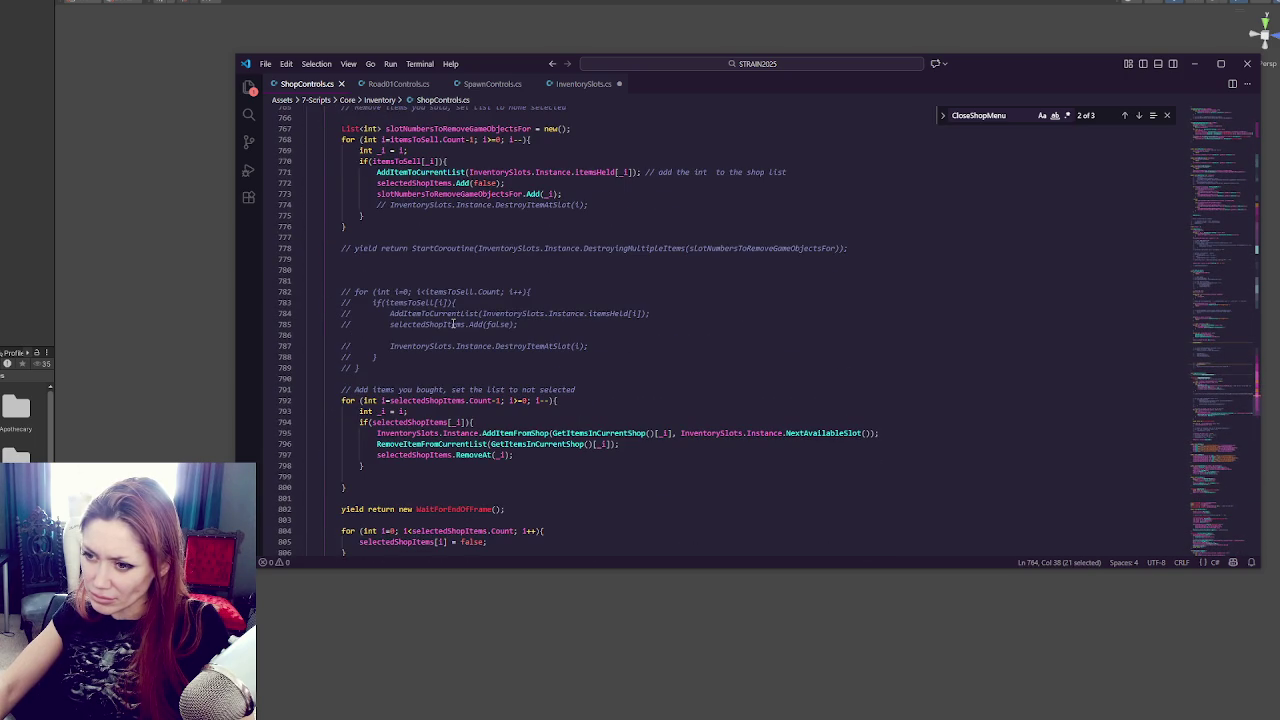
{"action": "scroll", "coordinate": [453, 324], "scroll_direction": "down", "scroll_amount": 3}
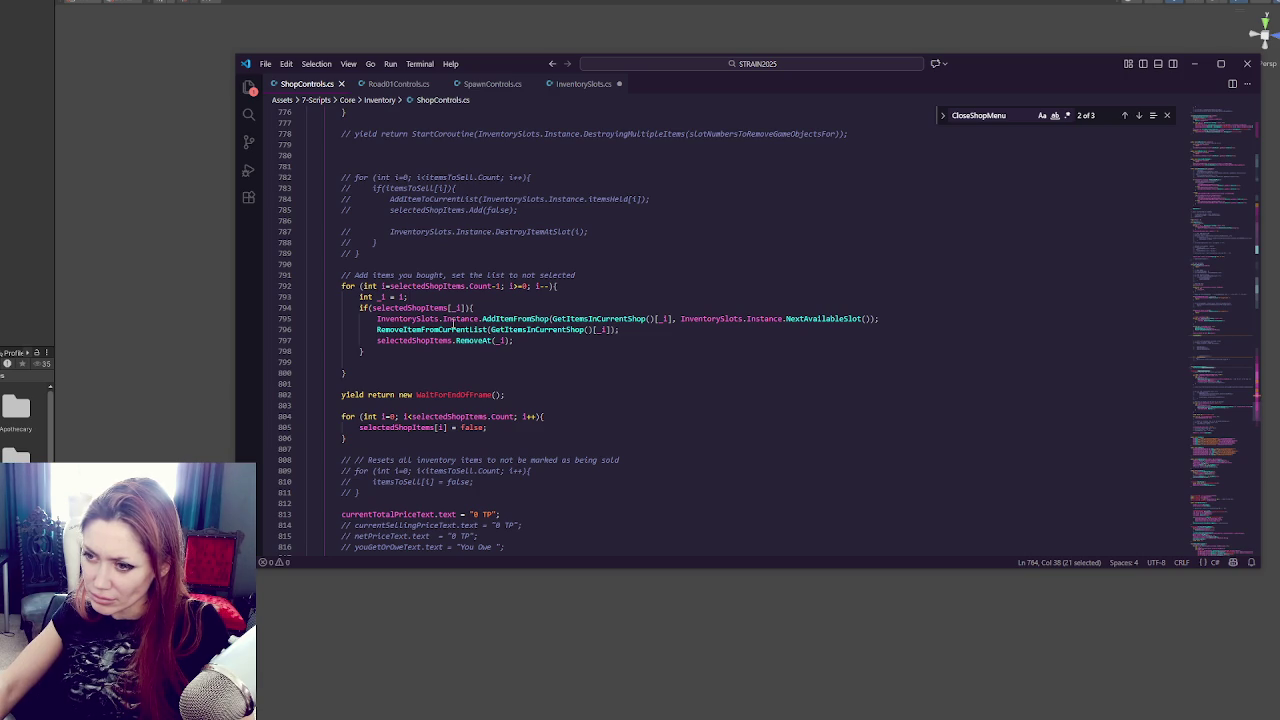
{"action": "scroll", "coordinate": [453, 324], "scroll_direction": "down", "scroll_amount": 2}
{"action": "scroll", "coordinate": [453, 324], "scroll_direction": "down", "scroll_amount": 1}
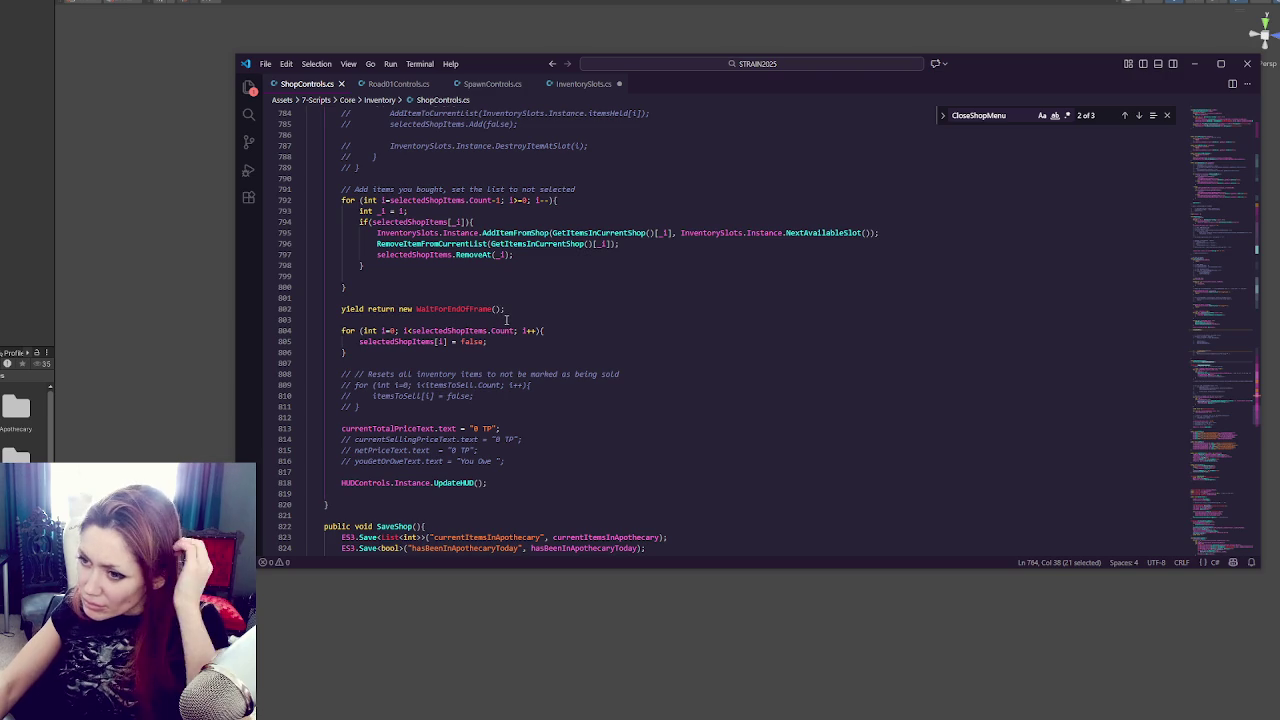
{"action": "scroll", "coordinate": [505, 322], "scroll_direction": "up", "scroll_amount": 7}
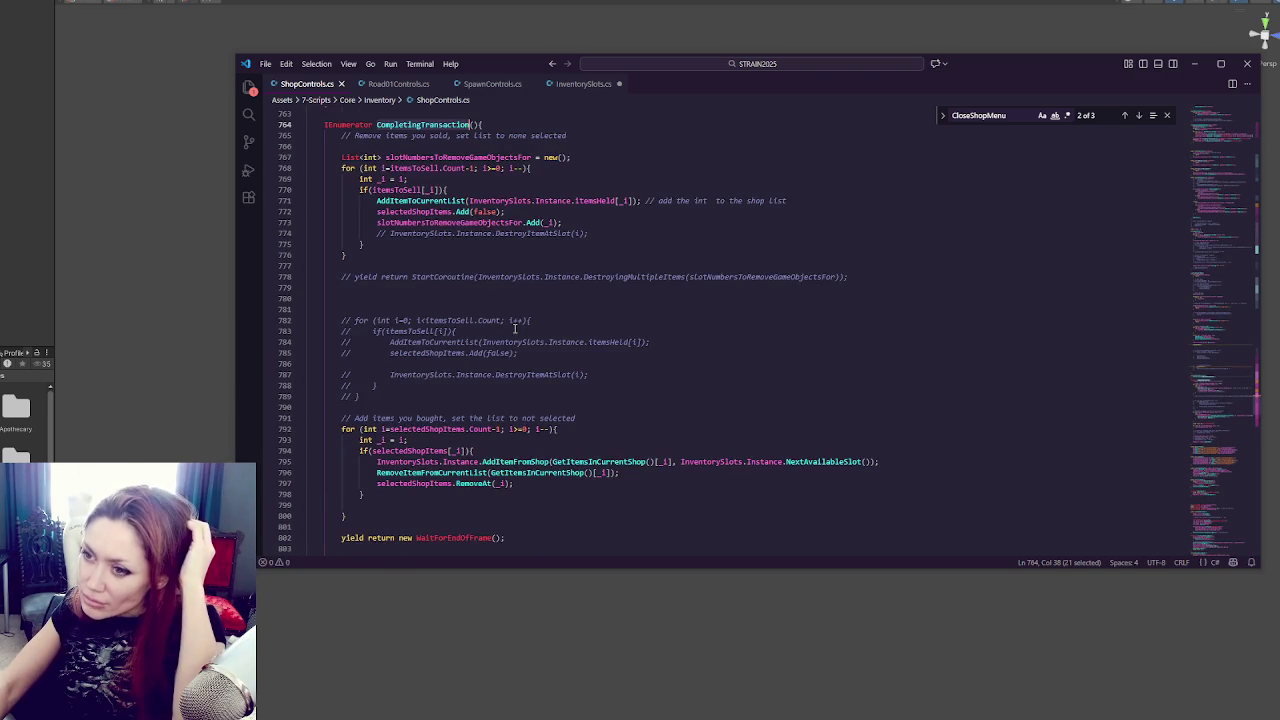
{"action": "scroll", "coordinate": [515, 329], "scroll_direction": "up", "scroll_amount": 4}
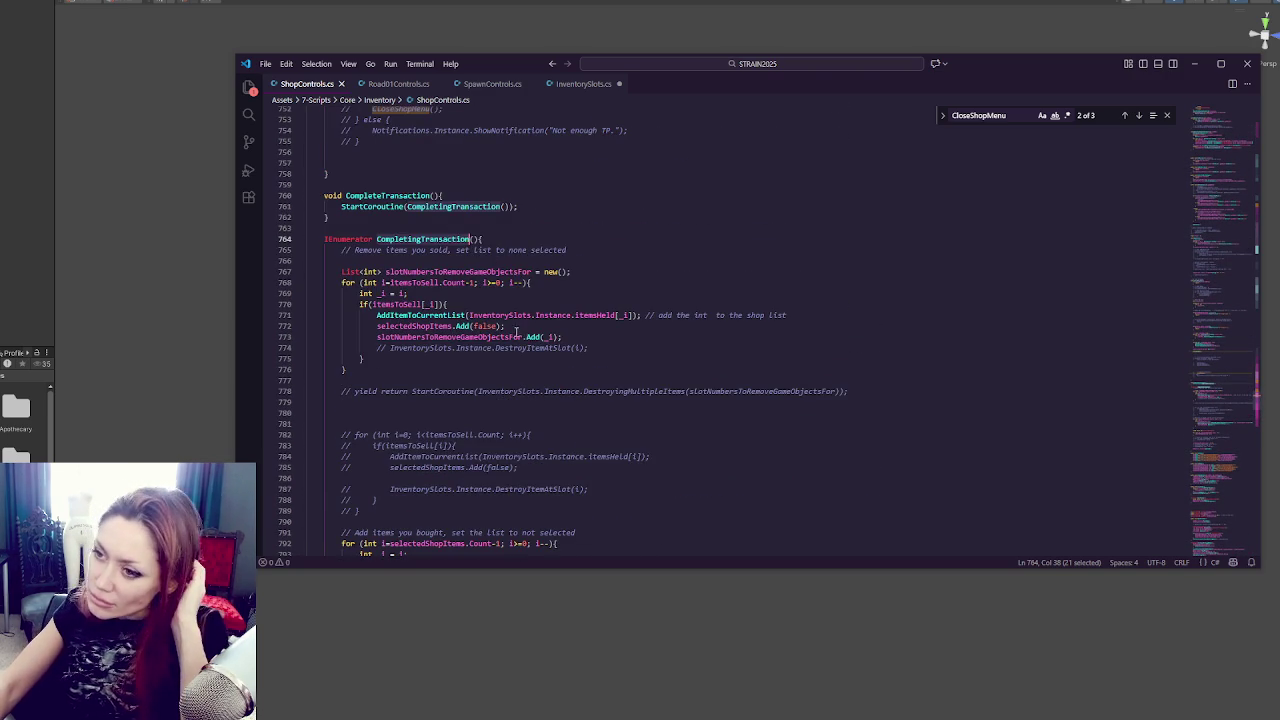
{"action": "scroll", "coordinate": [520, 340], "scroll_direction": "down", "scroll_amount": 6}
{"action": "scroll", "coordinate": [525, 356], "scroll_direction": "down", "scroll_amount": 6}
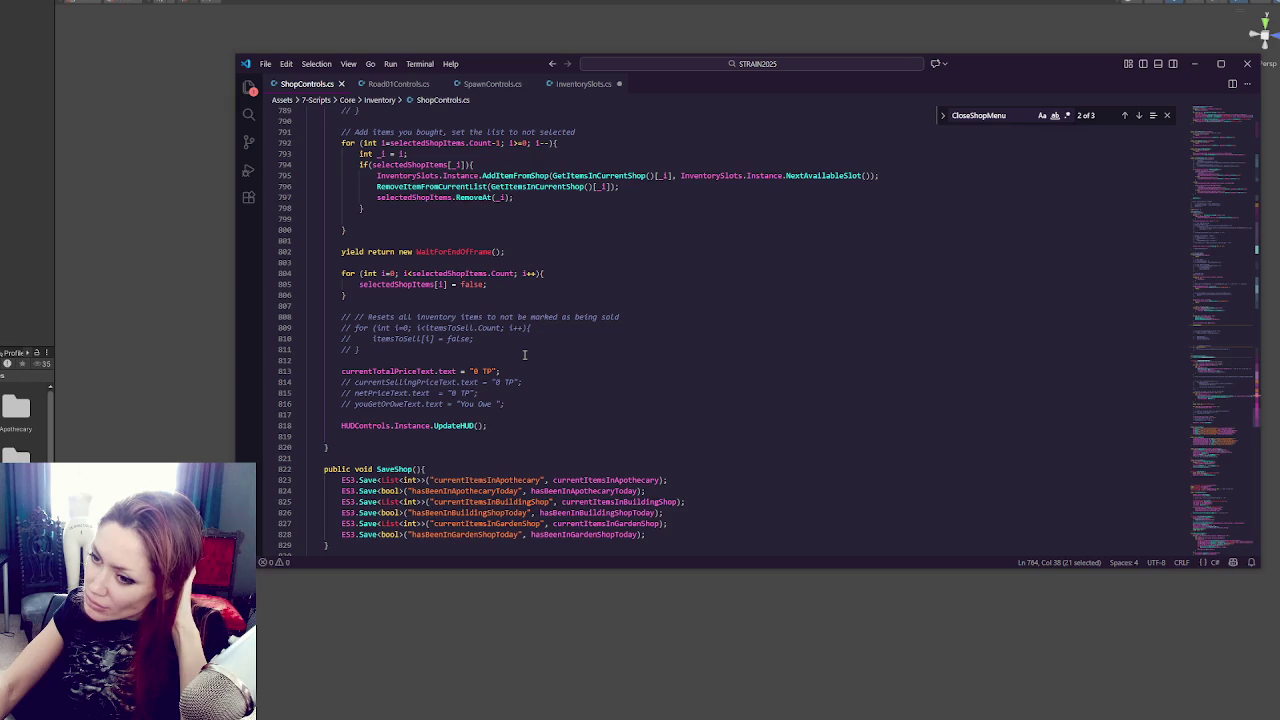
{"action": "scroll", "coordinate": [524, 354], "scroll_direction": "up", "scroll_amount": 5}
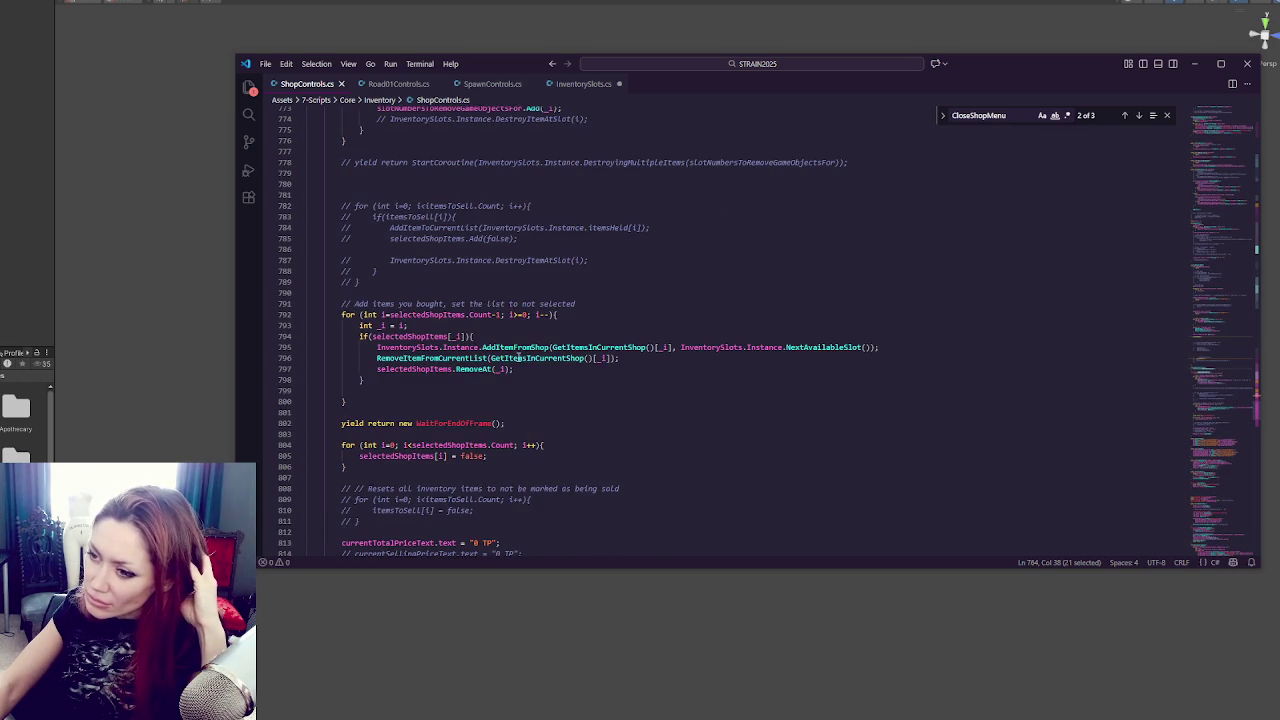
{"action": "double_click", "coordinate": [520, 349]}
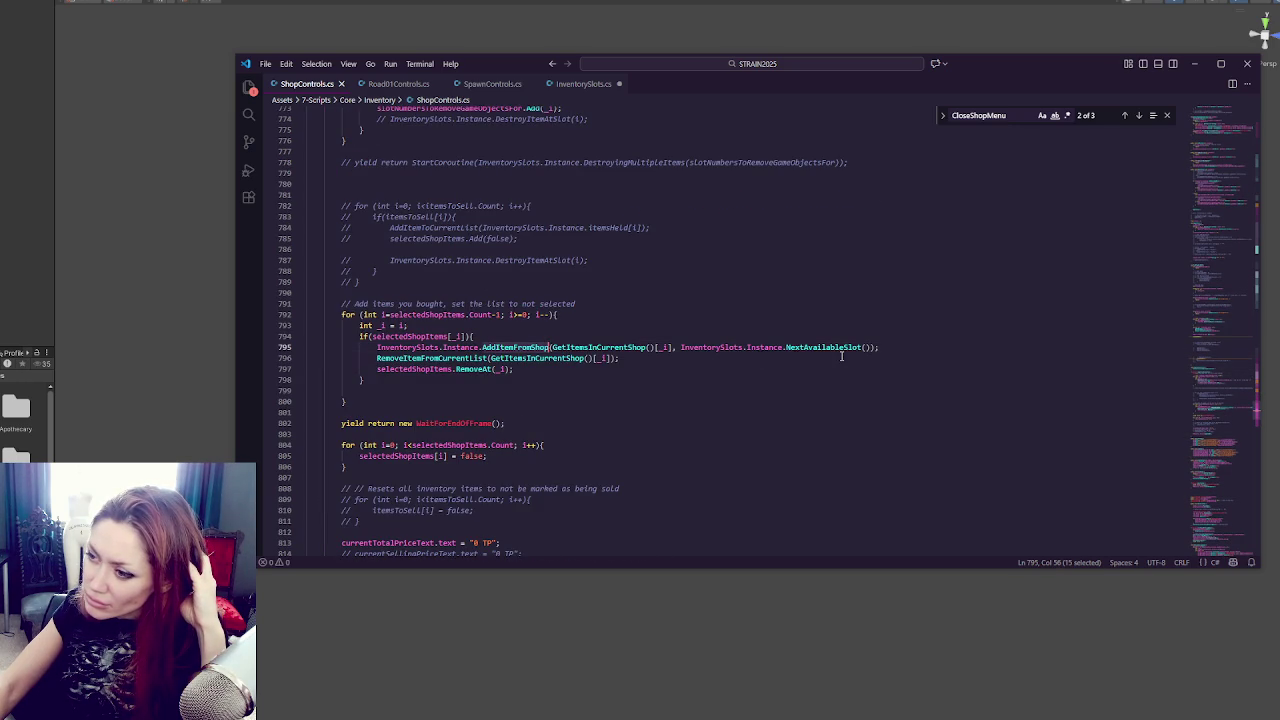
{"action": "double_click", "coordinate": [473, 358]}
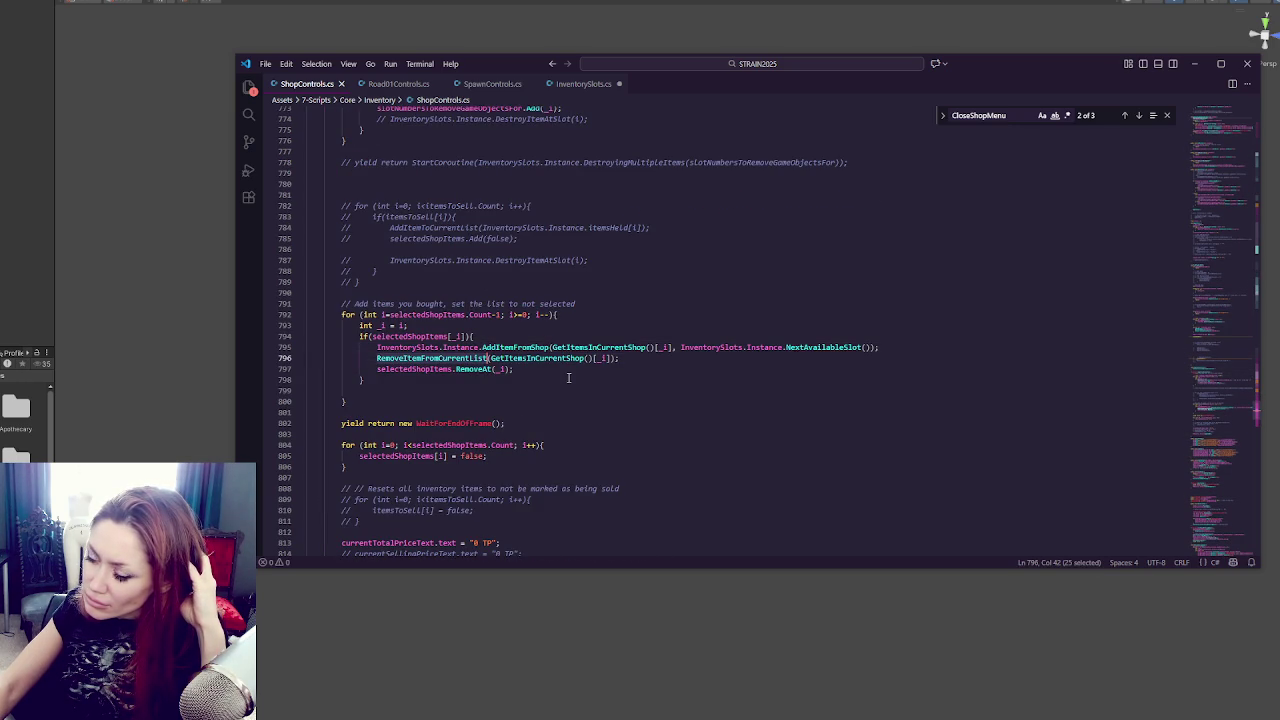
{"action": "double_click", "coordinate": [565, 358]}
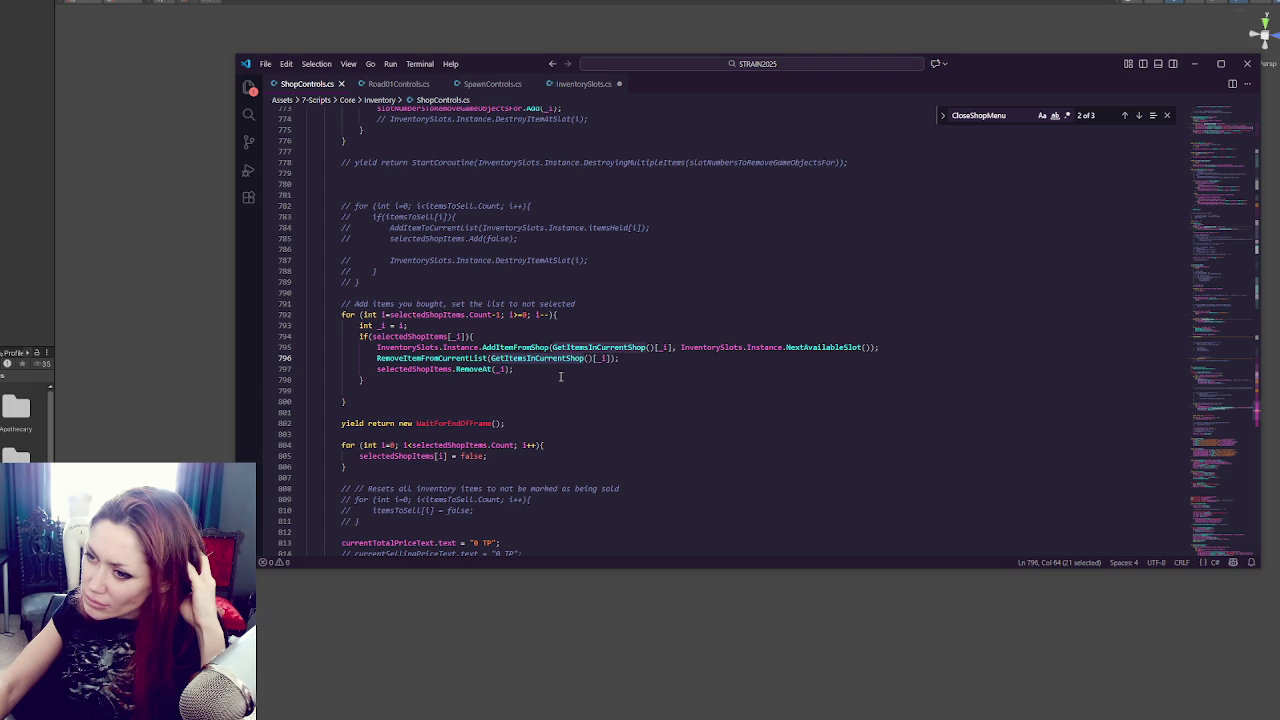
{"action": "scroll", "coordinate": [560, 376], "scroll_direction": "up", "scroll_amount": 3}
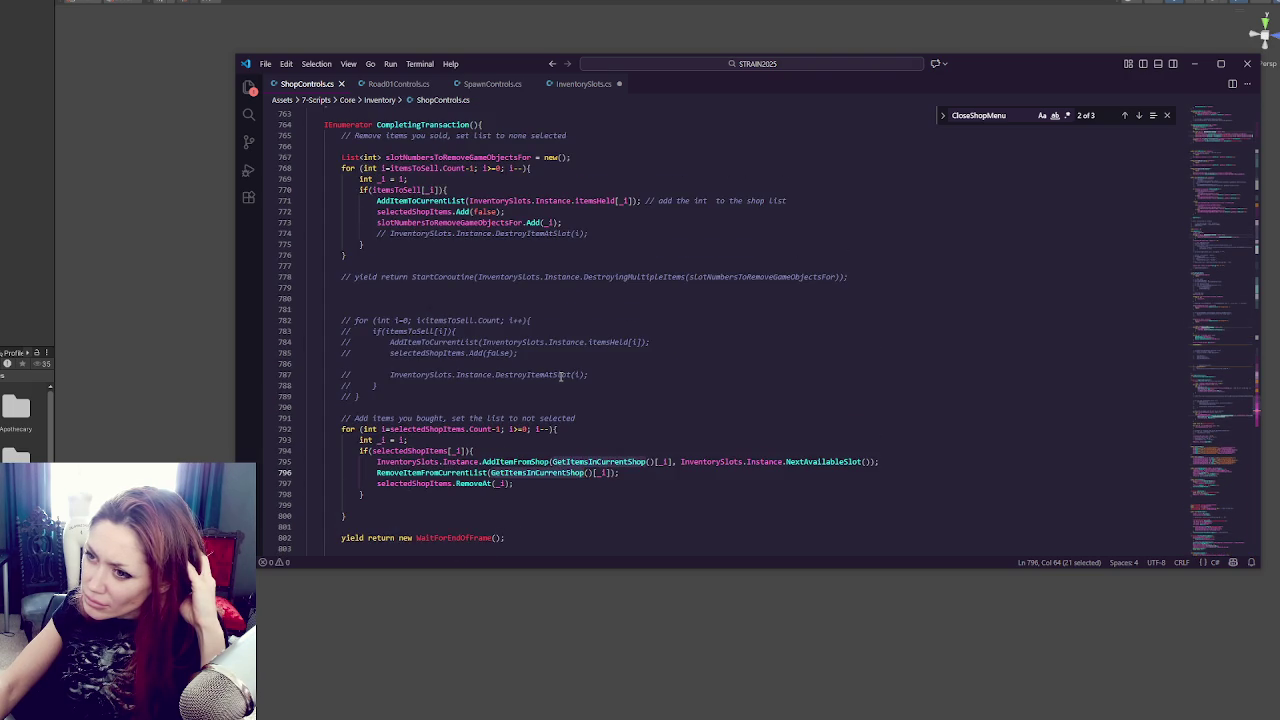
{"action": "scroll", "coordinate": [561, 376], "scroll_direction": "up", "scroll_amount": 3}
{"action": "scroll", "coordinate": [560, 376], "scroll_direction": "up", "scroll_amount": 1}
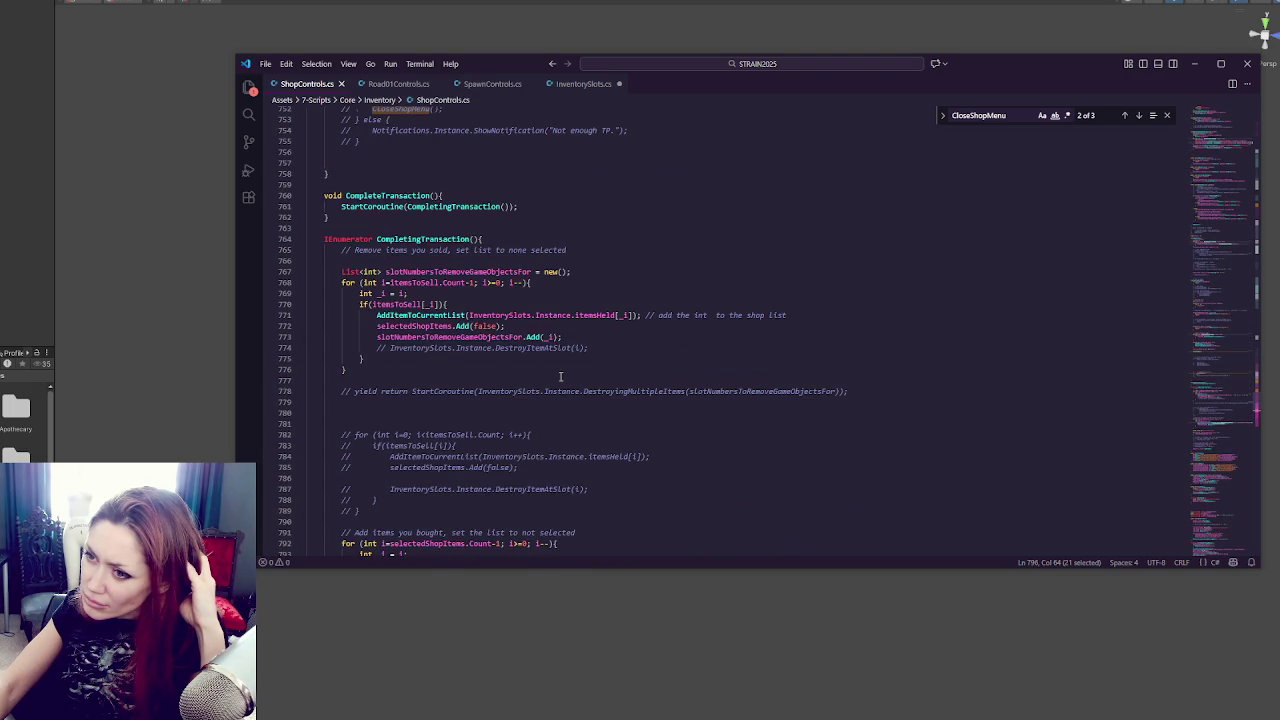
{"action": "scroll", "coordinate": [560, 376], "scroll_direction": "up", "scroll_amount": 1}
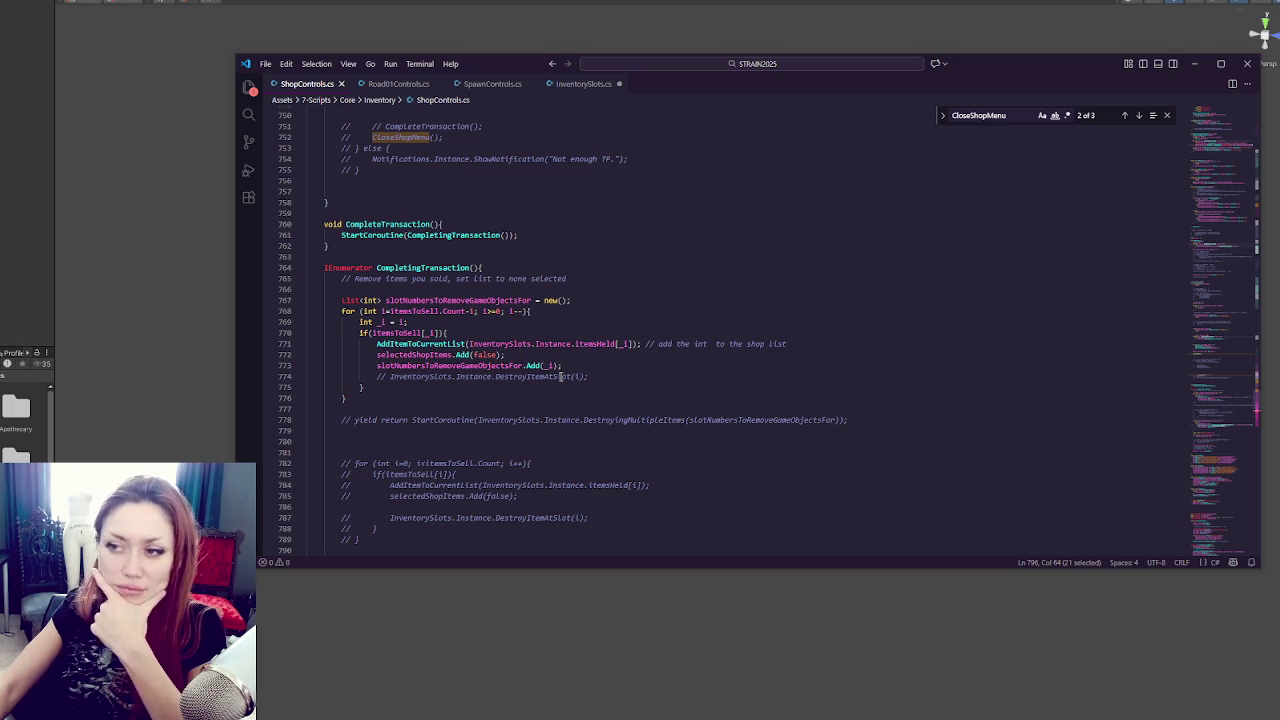
{"action": "scroll", "coordinate": [560, 376], "scroll_direction": "down", "scroll_amount": 15}
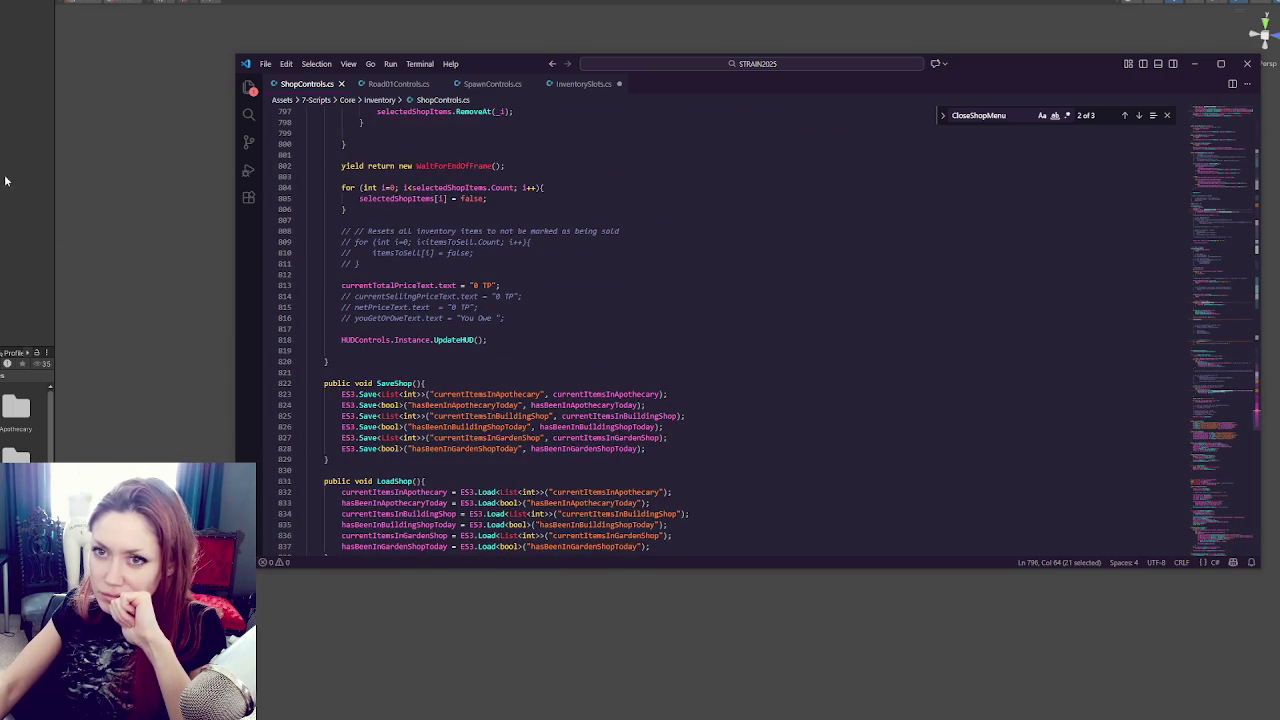
{"action": "left_click", "coordinate": [480, 296]}
{"action": "key", "text": "ctrl+f"}
{"action": "type", "text": "s"}
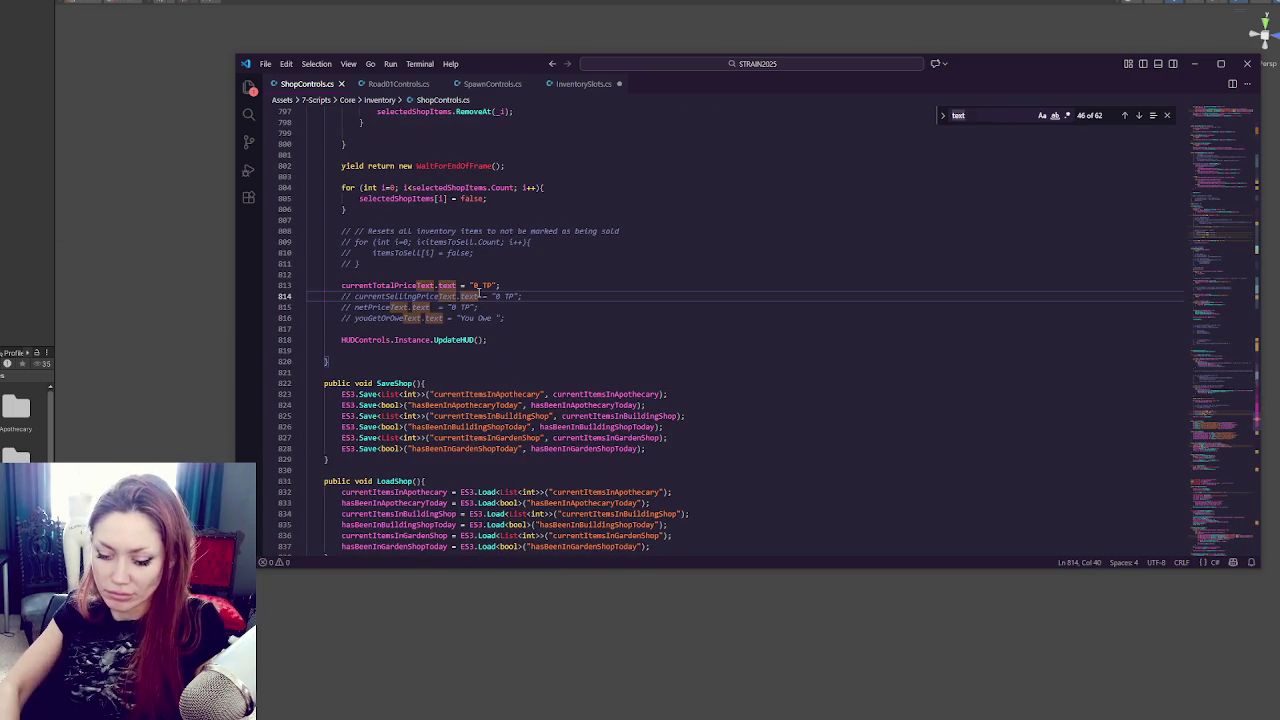
{"action": "type", "text": "etActive(fa"}
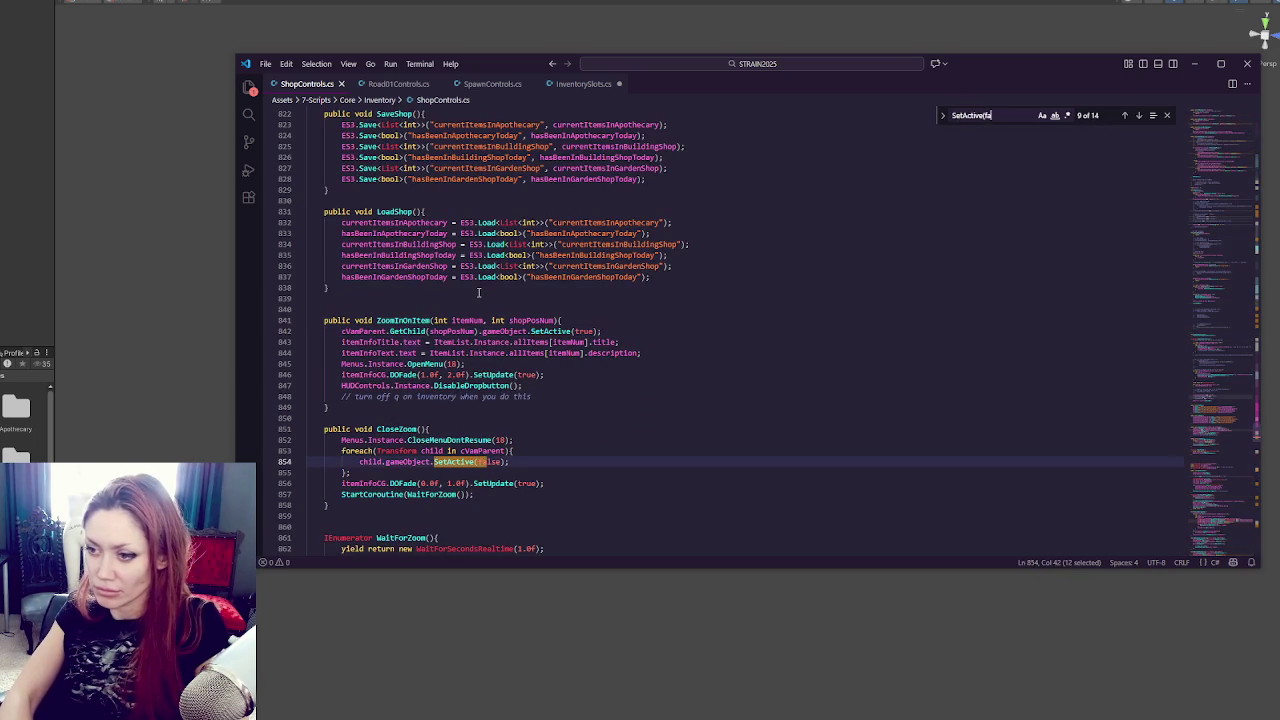
{"action": "type", "text": "lse);"}
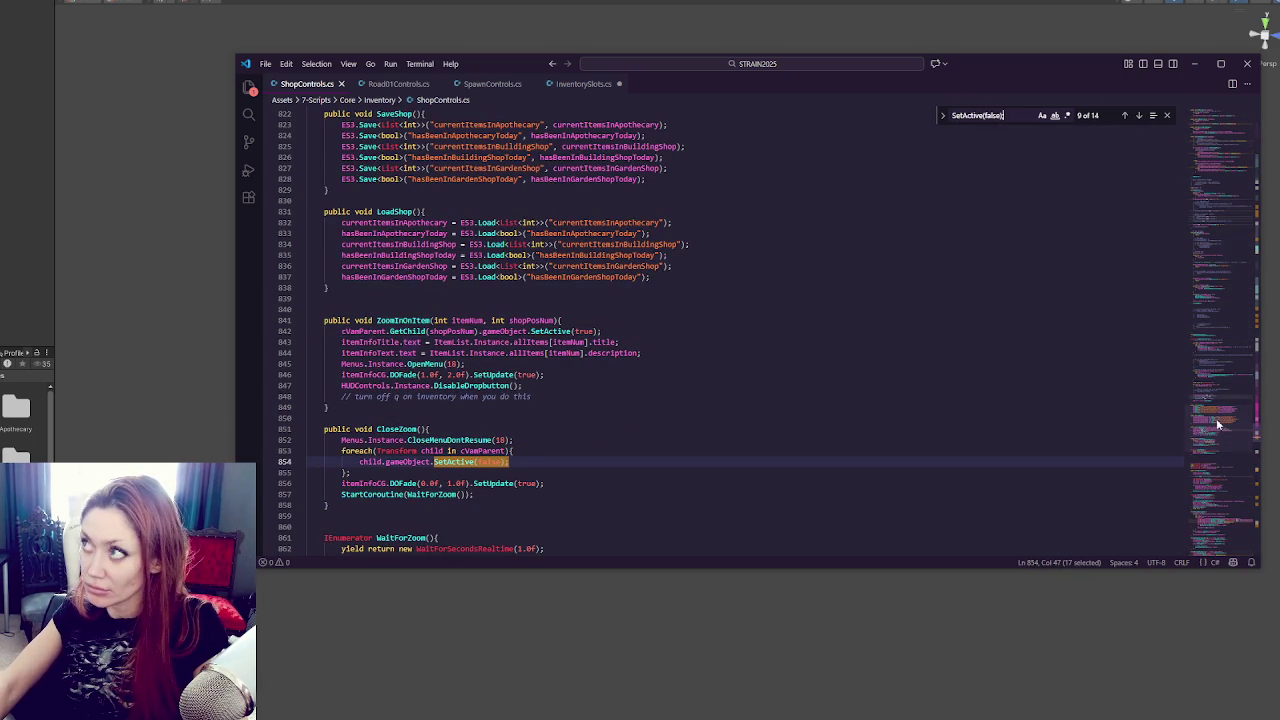
Step through the SetActive(false); matches toward the price-card hiding in RefreshShelves on line 426.
{"action": "left_click_drag", "start_coordinate": [1216, 418], "coordinate": [1226, 86]}
{"action": "left_click", "coordinate": [1140, 116]}
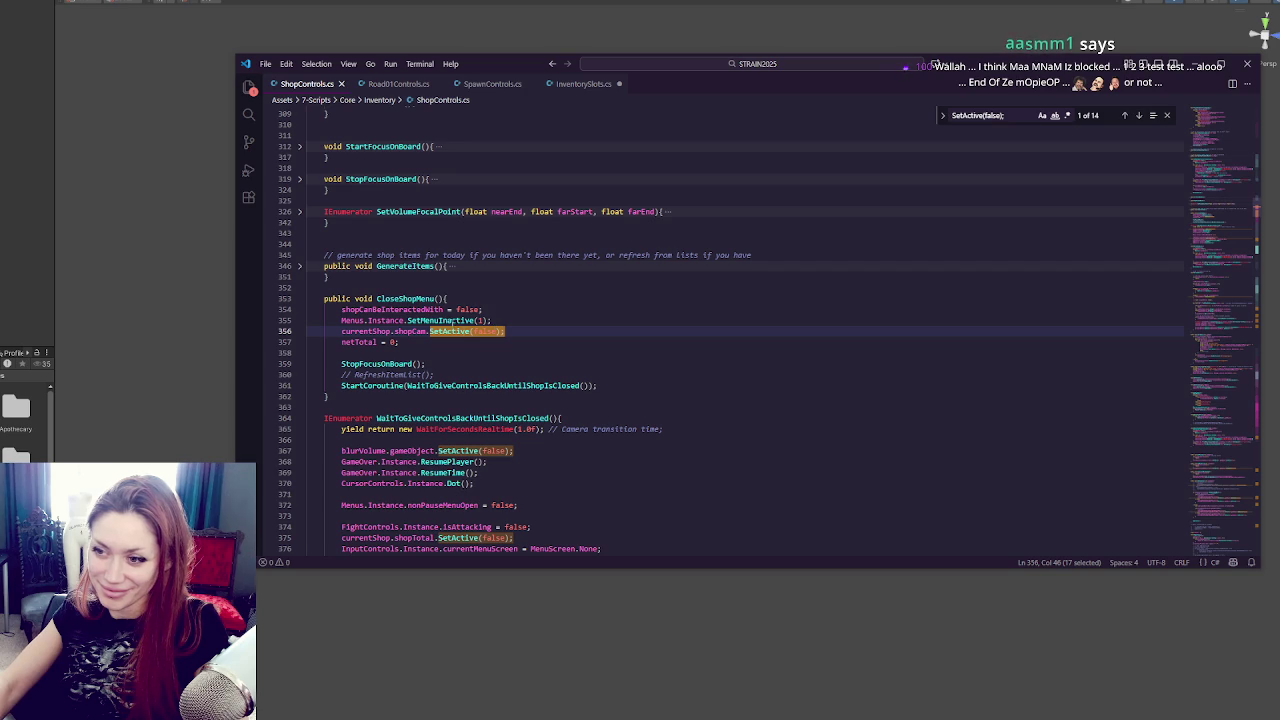
{"action": "scroll", "coordinate": [1097, 240], "scroll_direction": "down", "scroll_amount": 5}
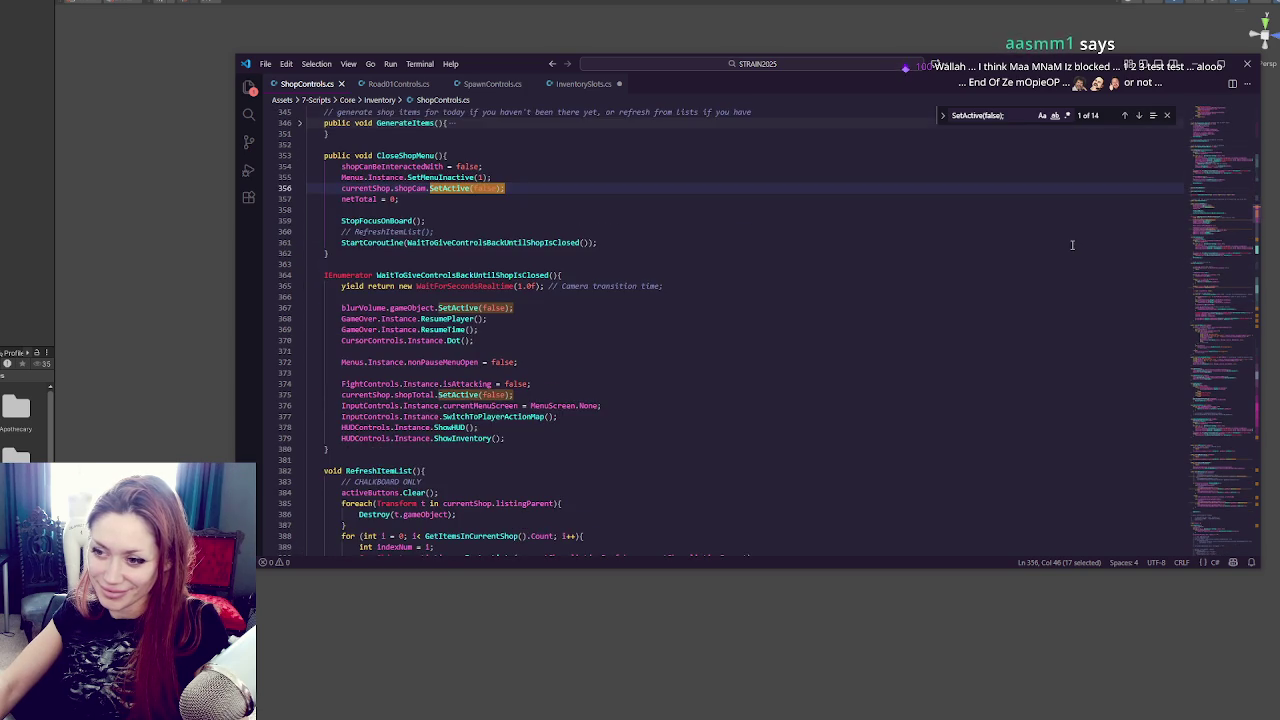
{"action": "scroll", "coordinate": [1071, 245], "scroll_direction": "down", "scroll_amount": 3}
{"action": "left_click", "coordinate": [871, 344]}
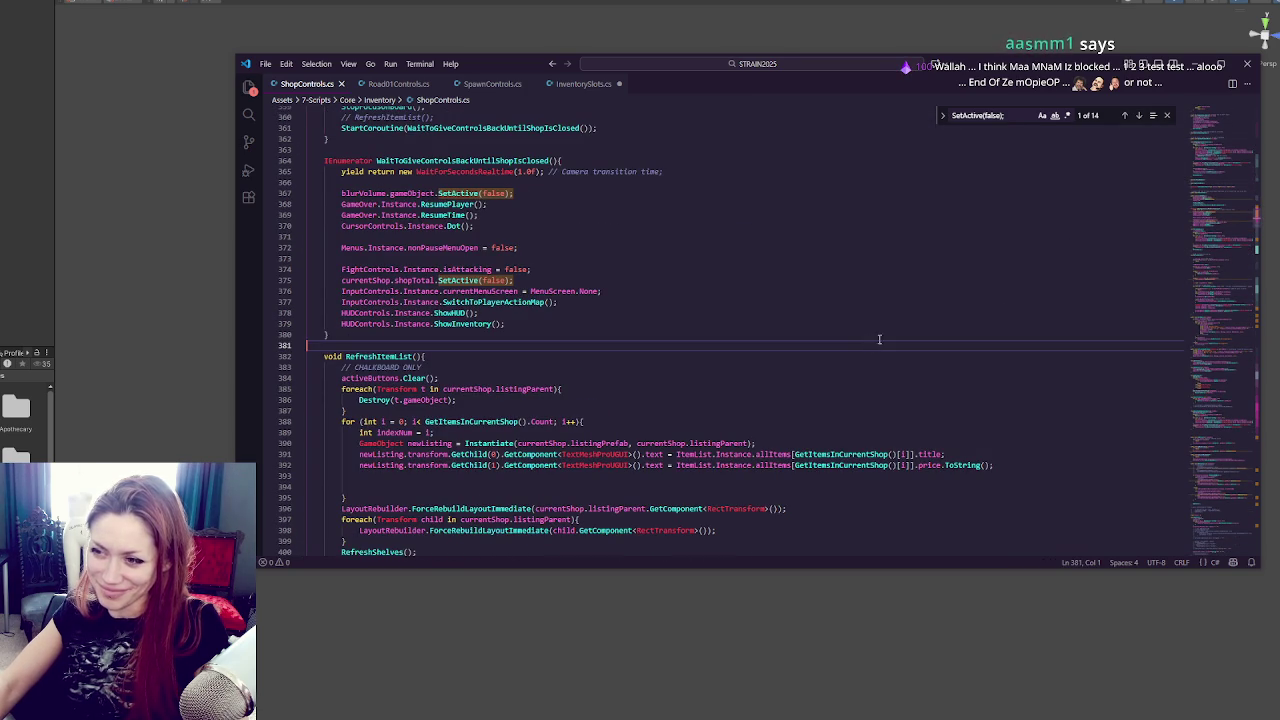
{"action": "left_click", "coordinate": [1138, 115]}
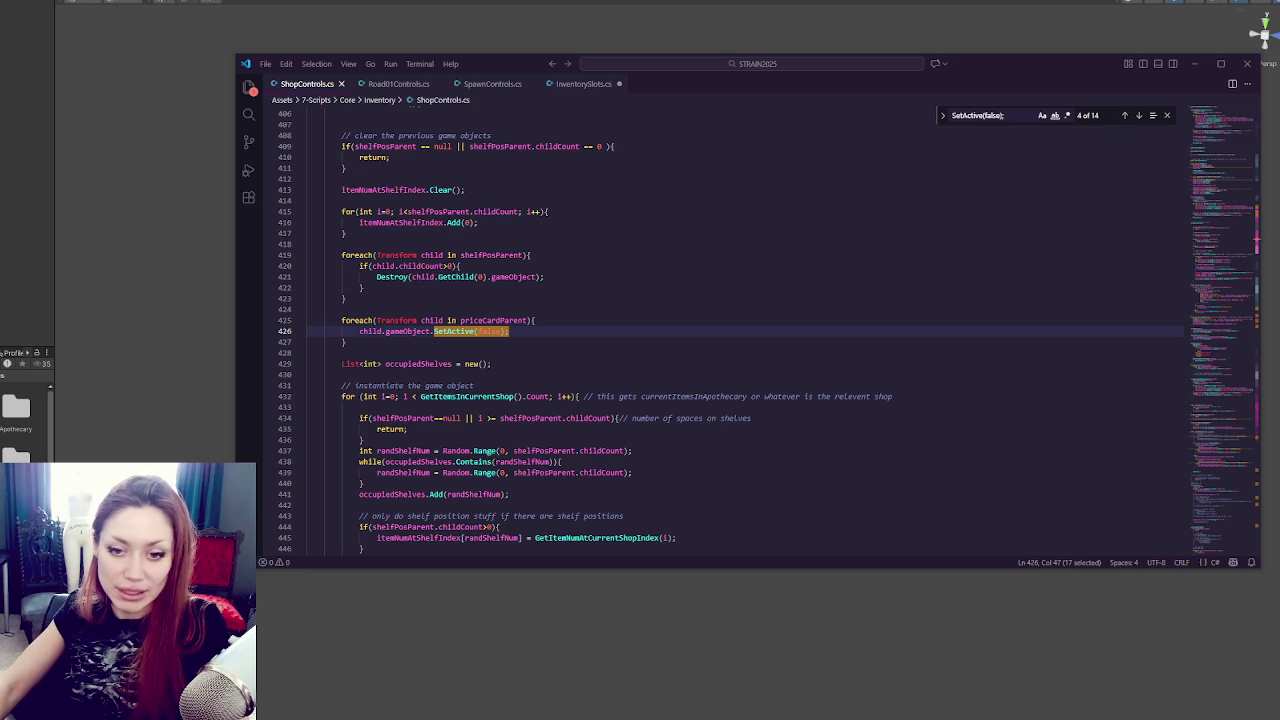
Cycle through all 14 SetActive(false); matches, including CloseZoom, GenerateSellingItems and blurVolume, back to RefreshShelves.
{"action": "left_click", "coordinate": [1051, 280]}
{"action": "left_click", "coordinate": [617, 331]}
{"action": "left_click", "coordinate": [1138, 116]}
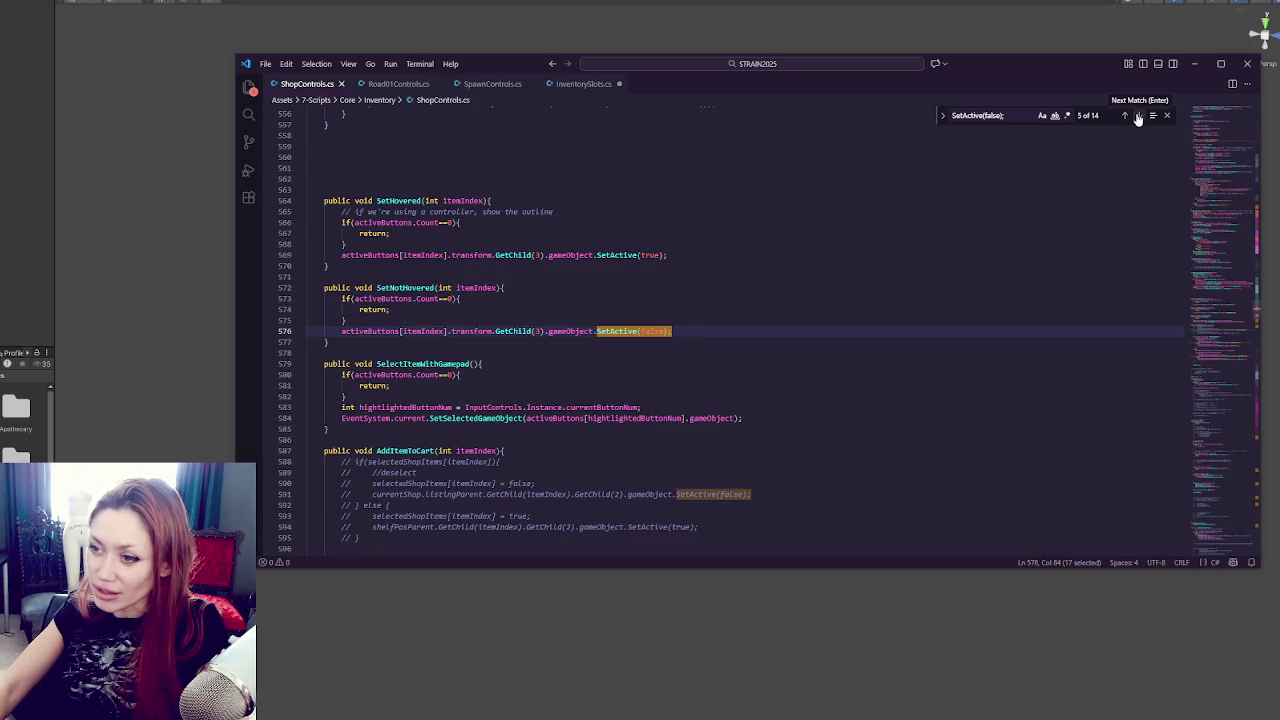
{"action": "left_click", "coordinate": [1138, 116]}
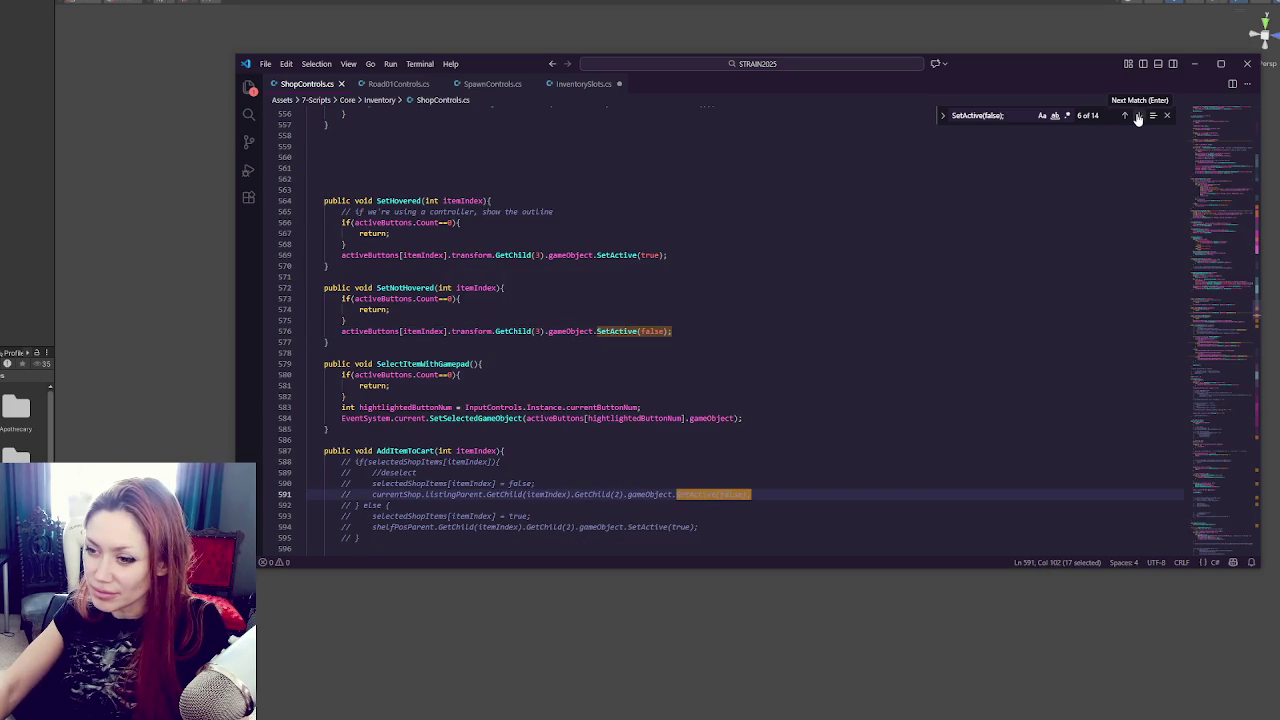
{"action": "left_click", "coordinate": [1138, 116]}
{"action": "left_click", "coordinate": [1138, 116]}
{"action": "left_click", "coordinate": [1138, 116]}
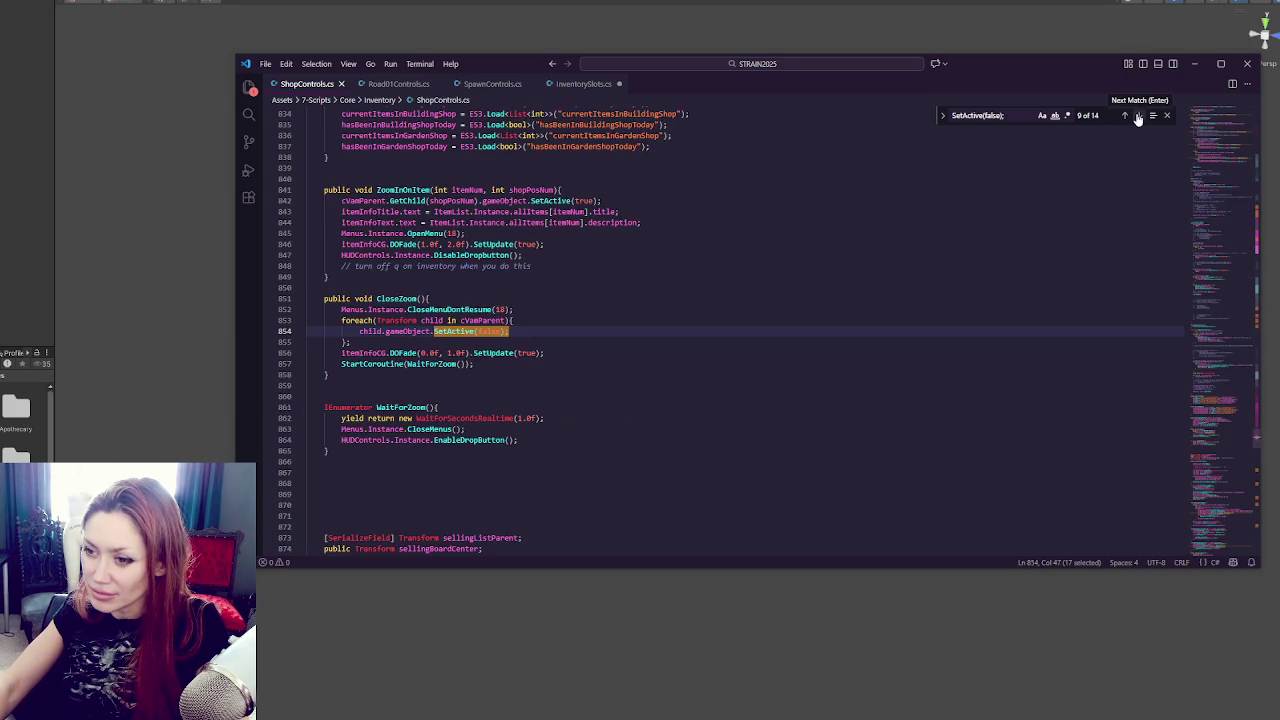
{"action": "left_click", "coordinate": [1123, 116]}
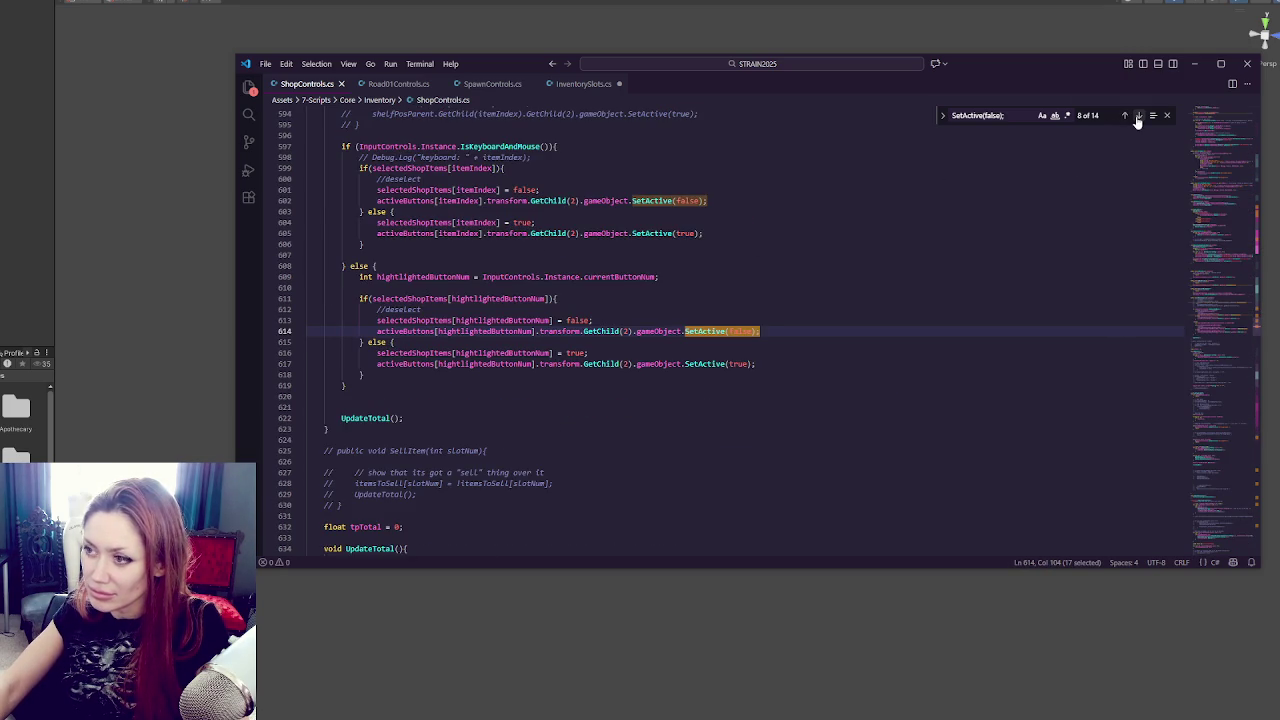
{"action": "left_click", "coordinate": [1138, 117]}
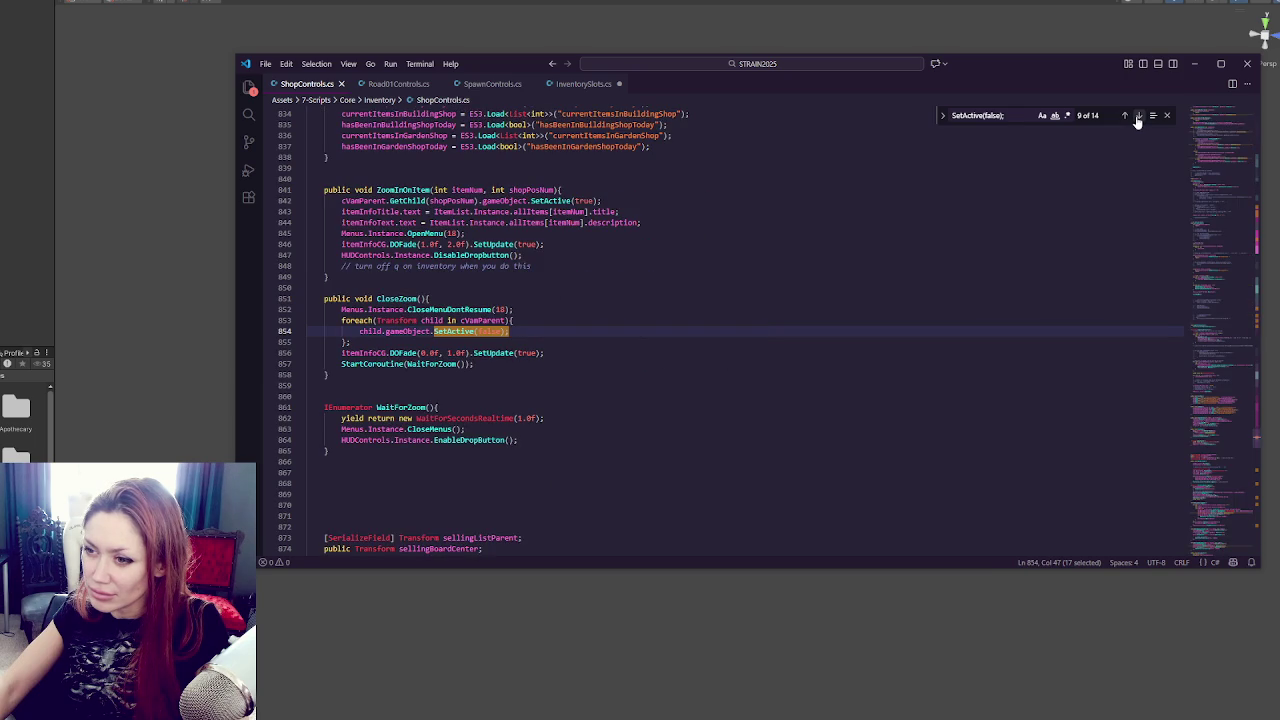
{"action": "left_click", "coordinate": [1138, 117]}
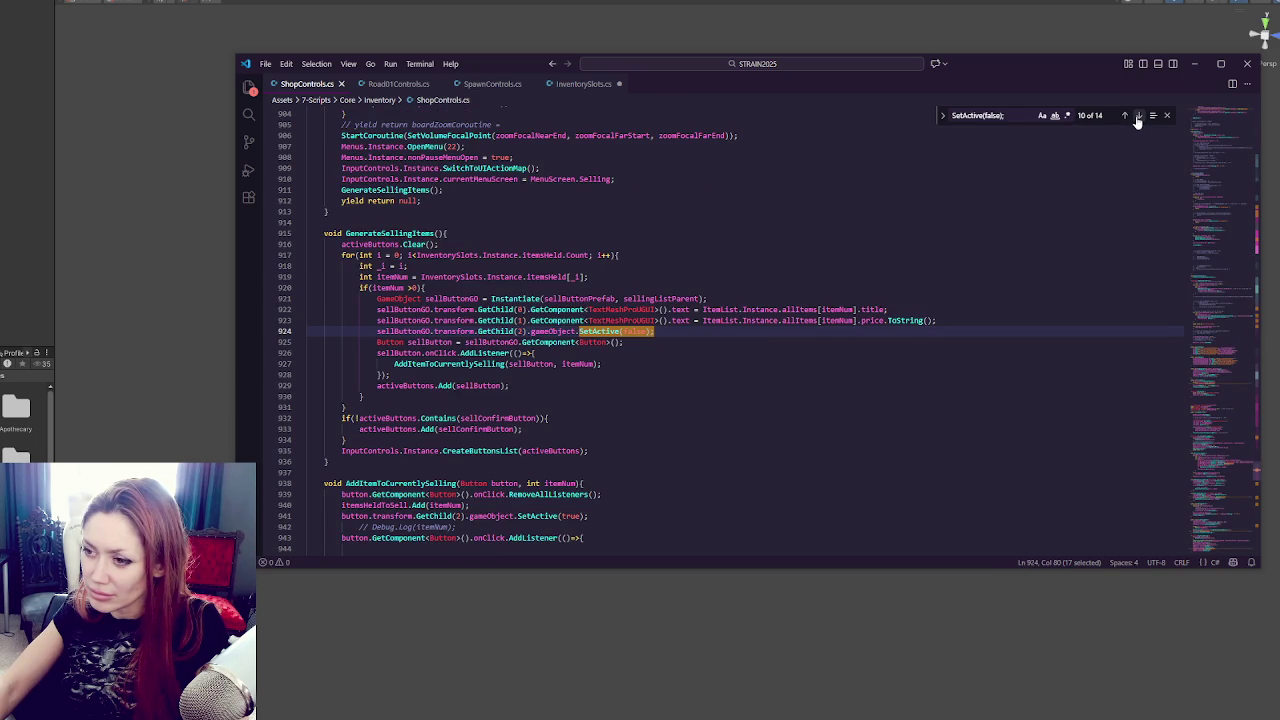
{"action": "left_click", "coordinate": [1137, 116]}
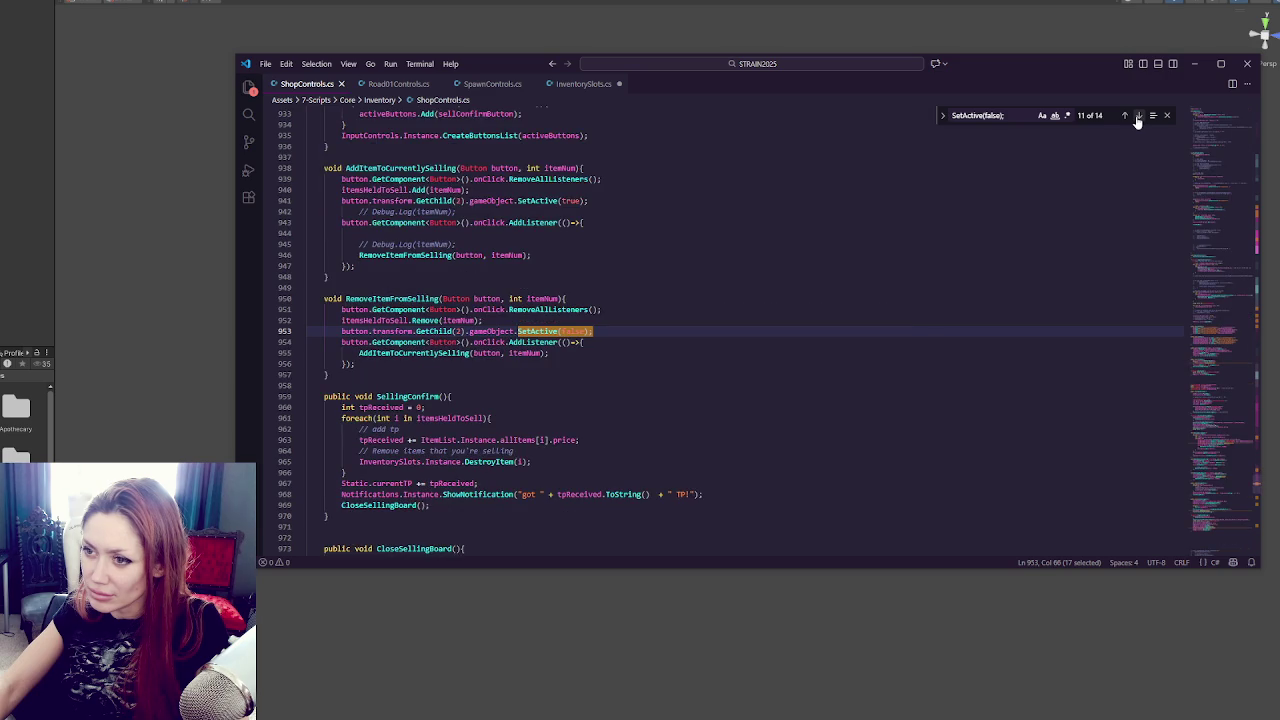
{"action": "left_click", "coordinate": [1137, 116]}
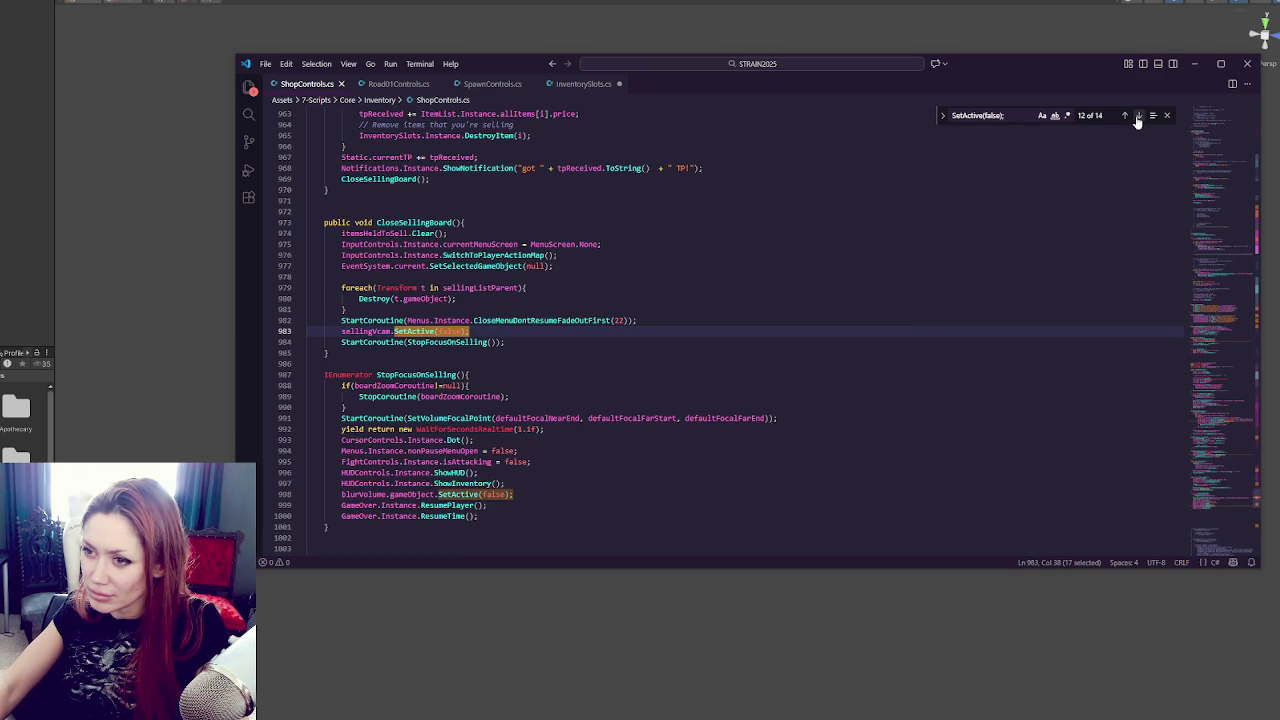
{"action": "left_click", "coordinate": [1137, 116]}
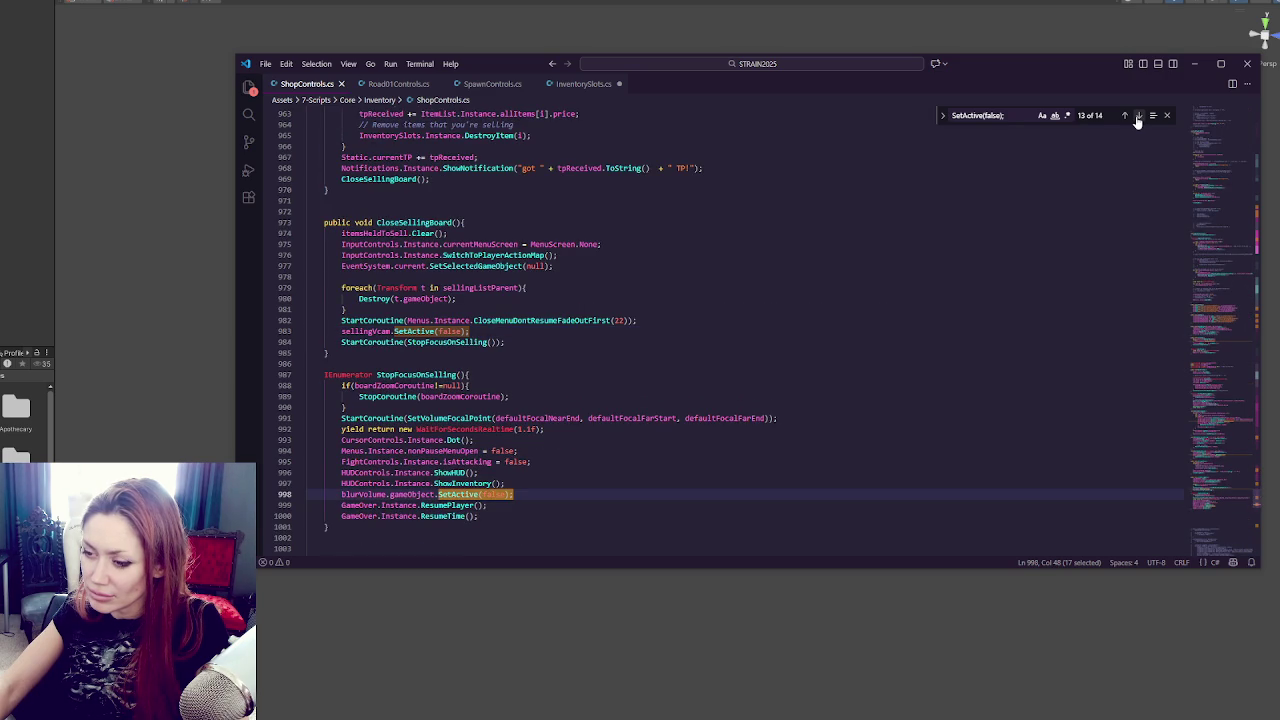
{"action": "left_click", "coordinate": [1137, 116]}
{"action": "left_click", "coordinate": [1137, 116]}
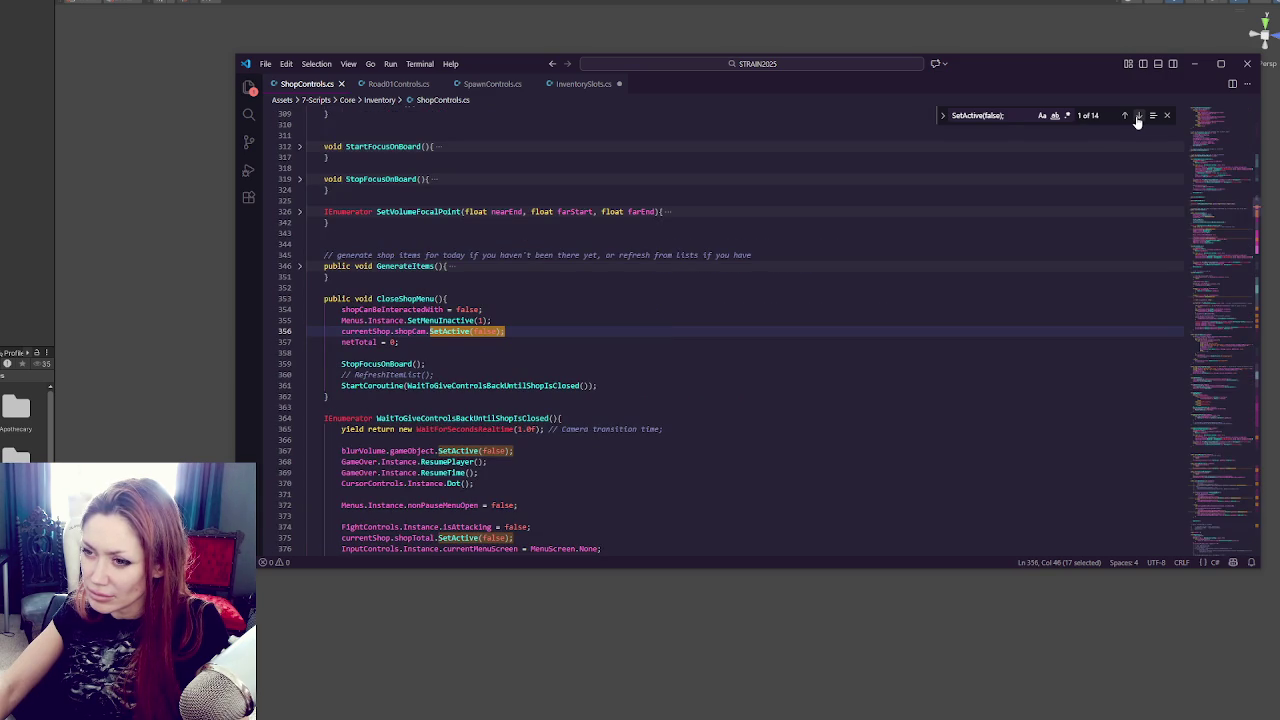
{"action": "left_click", "coordinate": [1137, 116]}
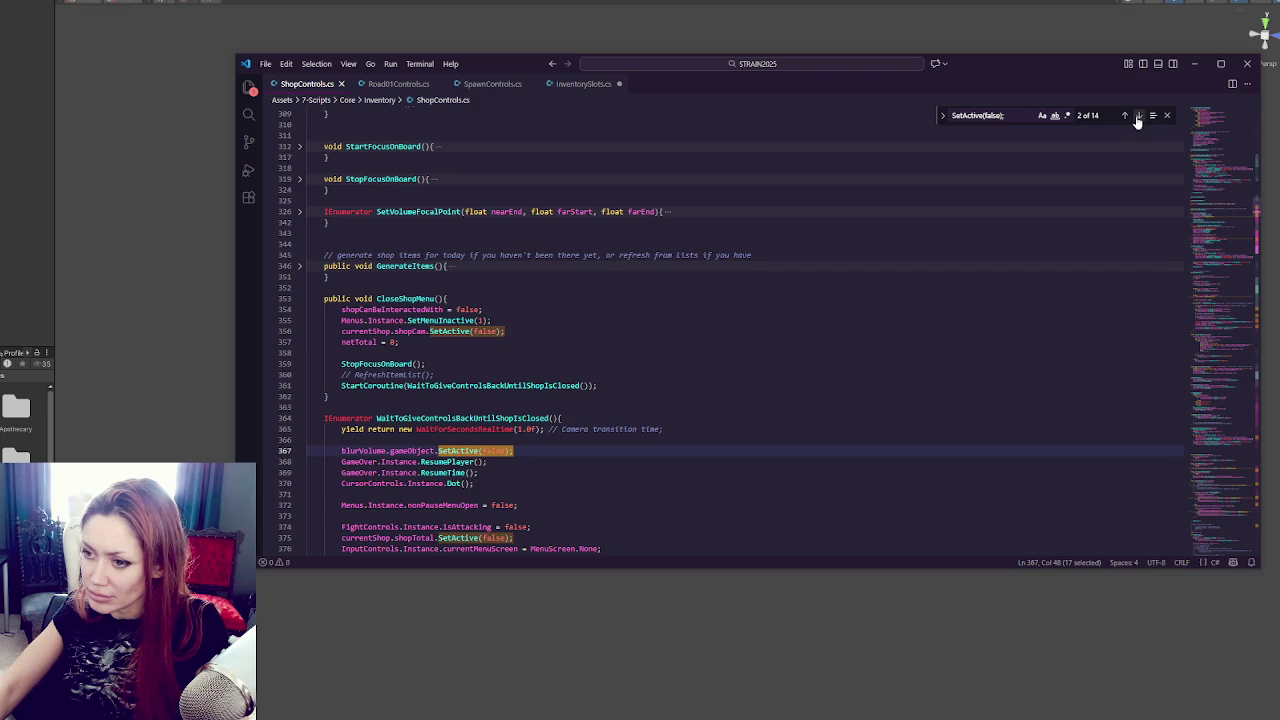
{"action": "left_click", "coordinate": [1137, 116]}
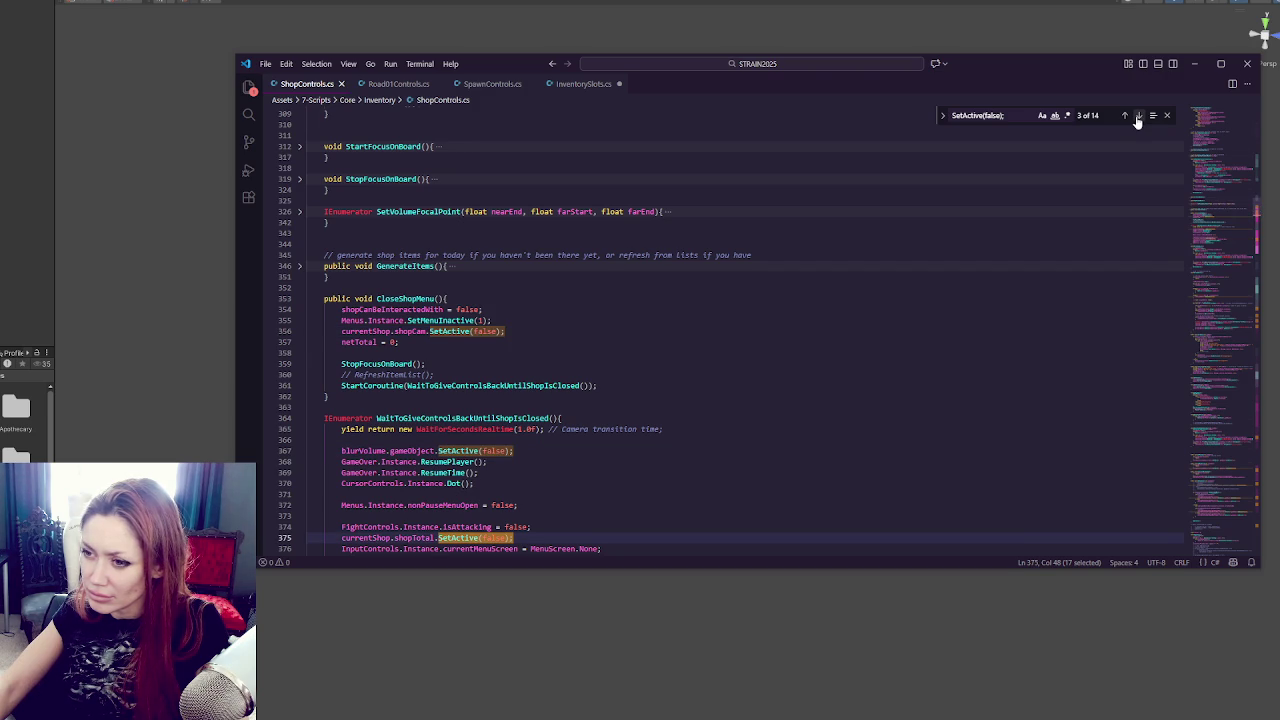
{"action": "left_click", "coordinate": [1137, 116]}
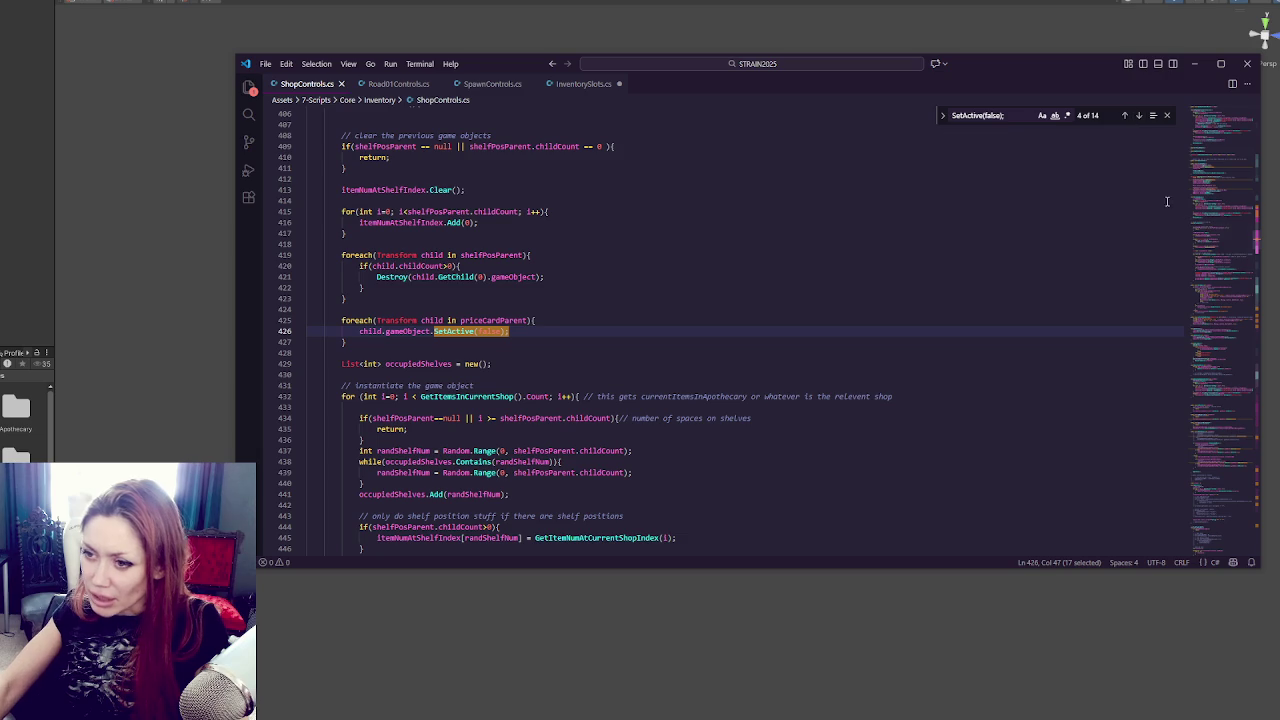
Select the RefreshShelves method name and search the file for it.
{"action": "scroll", "coordinate": [547, 354], "scroll_direction": "up", "scroll_amount": 3}
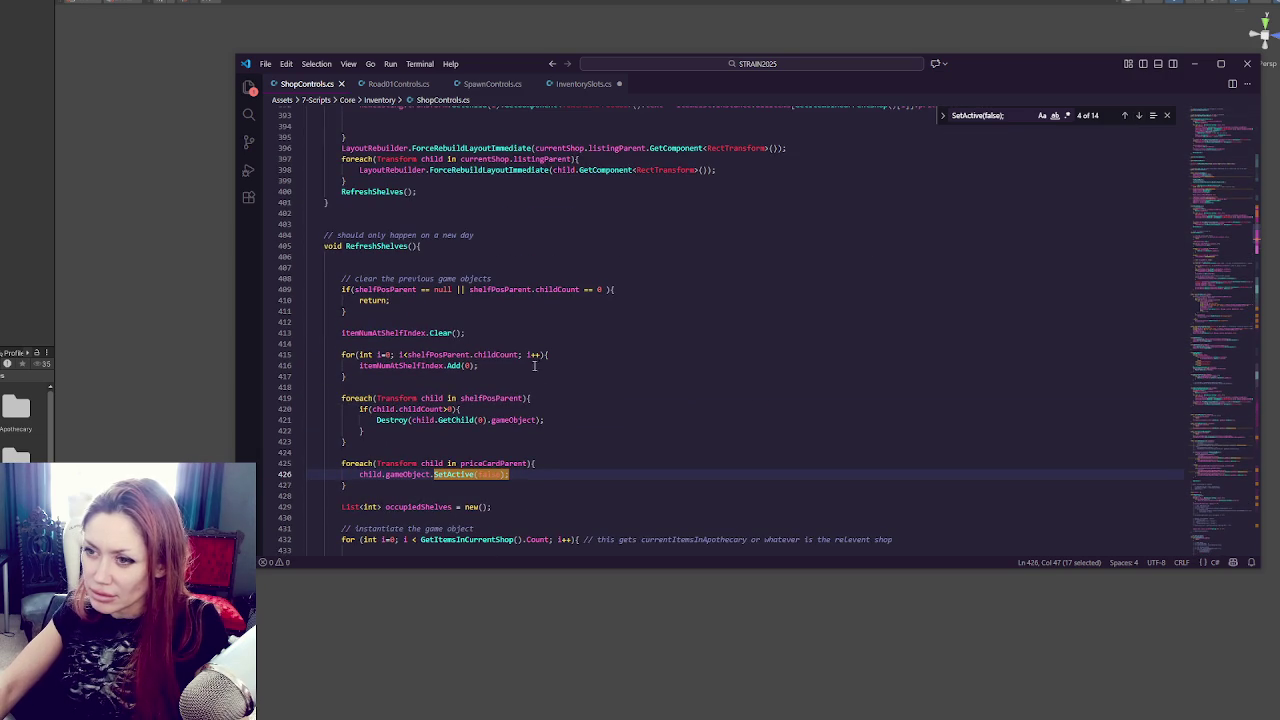
{"action": "double_click", "coordinate": [398, 250]}
{"action": "scroll", "coordinate": [511, 358], "scroll_direction": "down", "scroll_amount": 3}
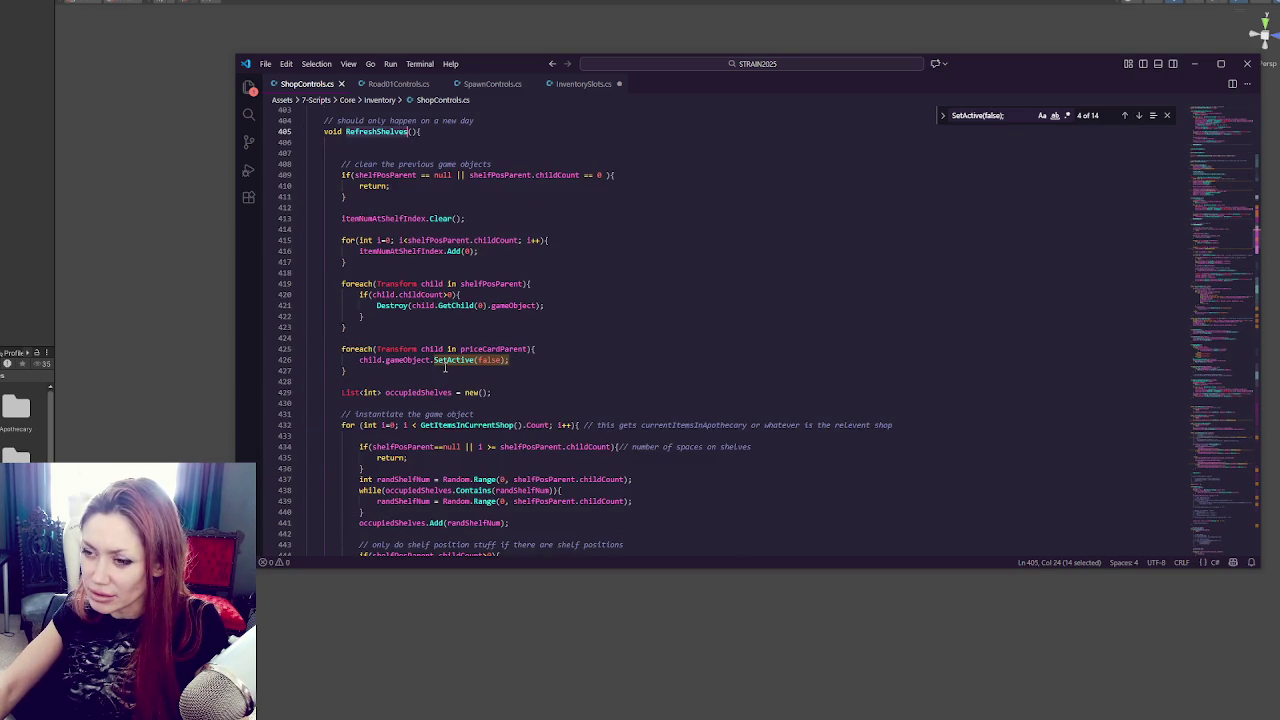
{"action": "scroll", "coordinate": [445, 368], "scroll_direction": "up", "scroll_amount": 2}
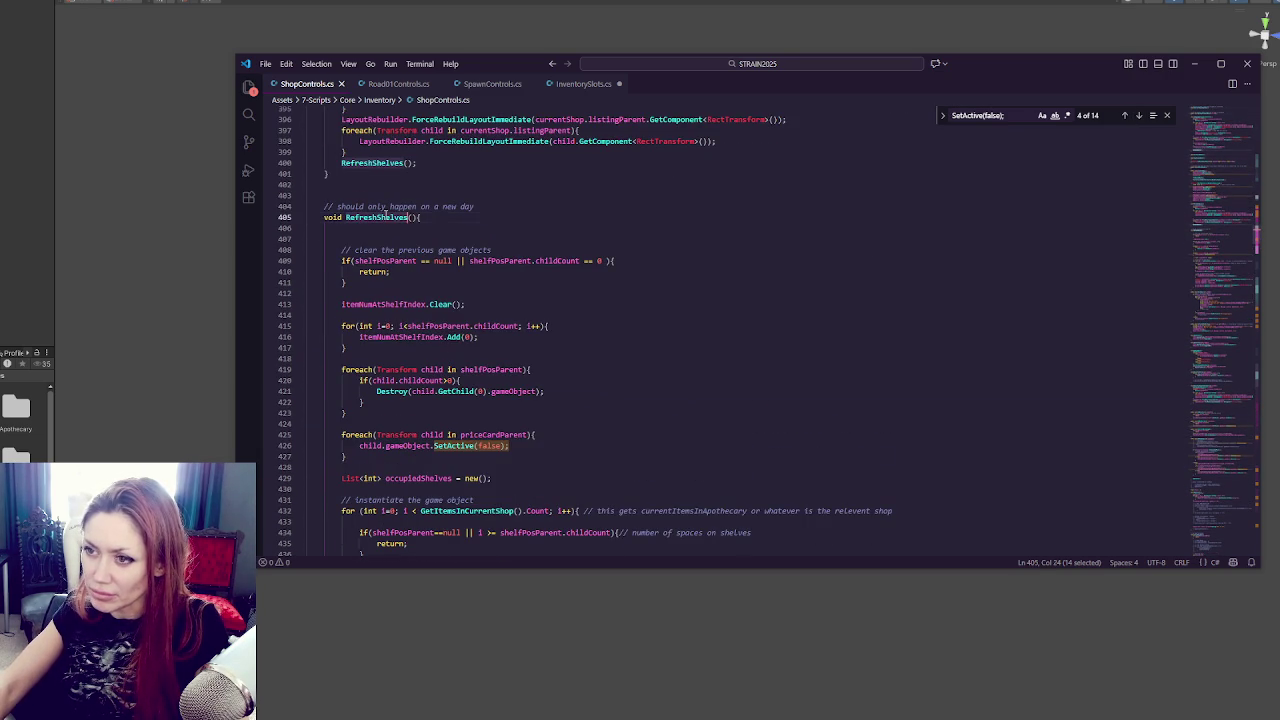
{"action": "key", "text": "ctrl+f"}
Step between the RefreshShelves calls on lines 400 and 308.
{"action": "left_click", "coordinate": [1126, 116]}
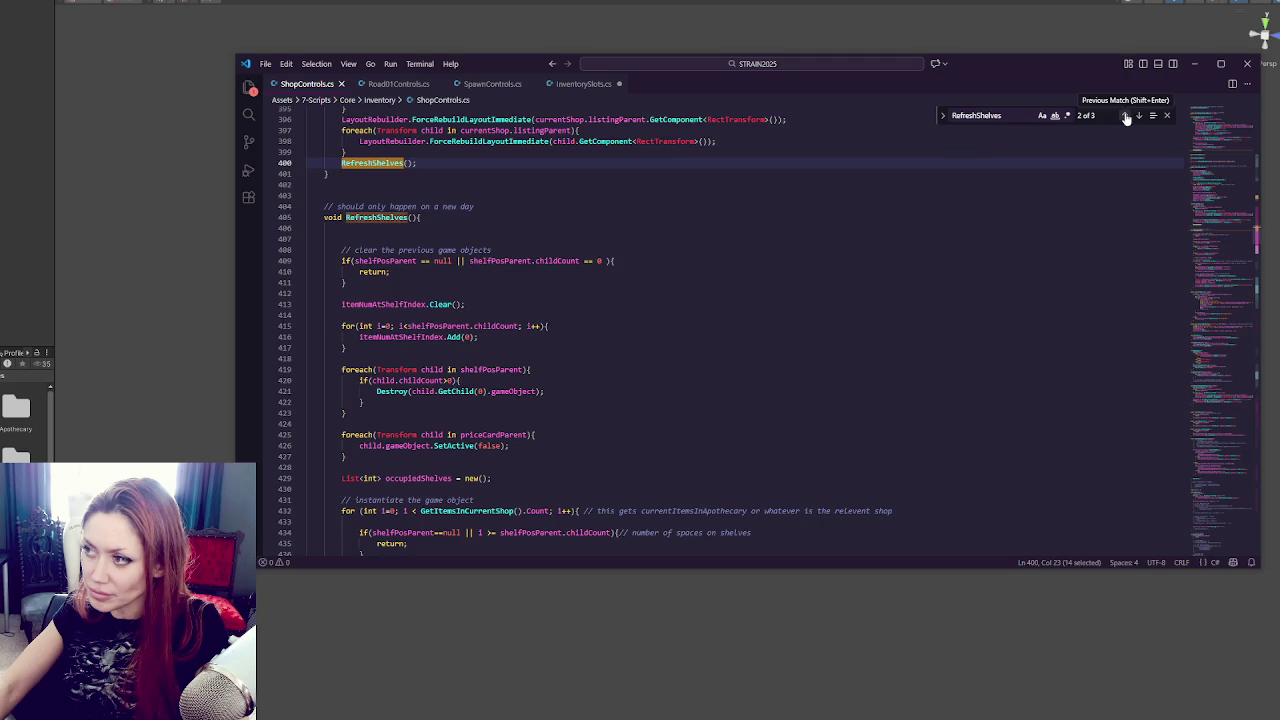
{"action": "left_click", "coordinate": [1126, 118]}
{"action": "scroll", "coordinate": [833, 297], "scroll_direction": "up", "scroll_amount": 8}
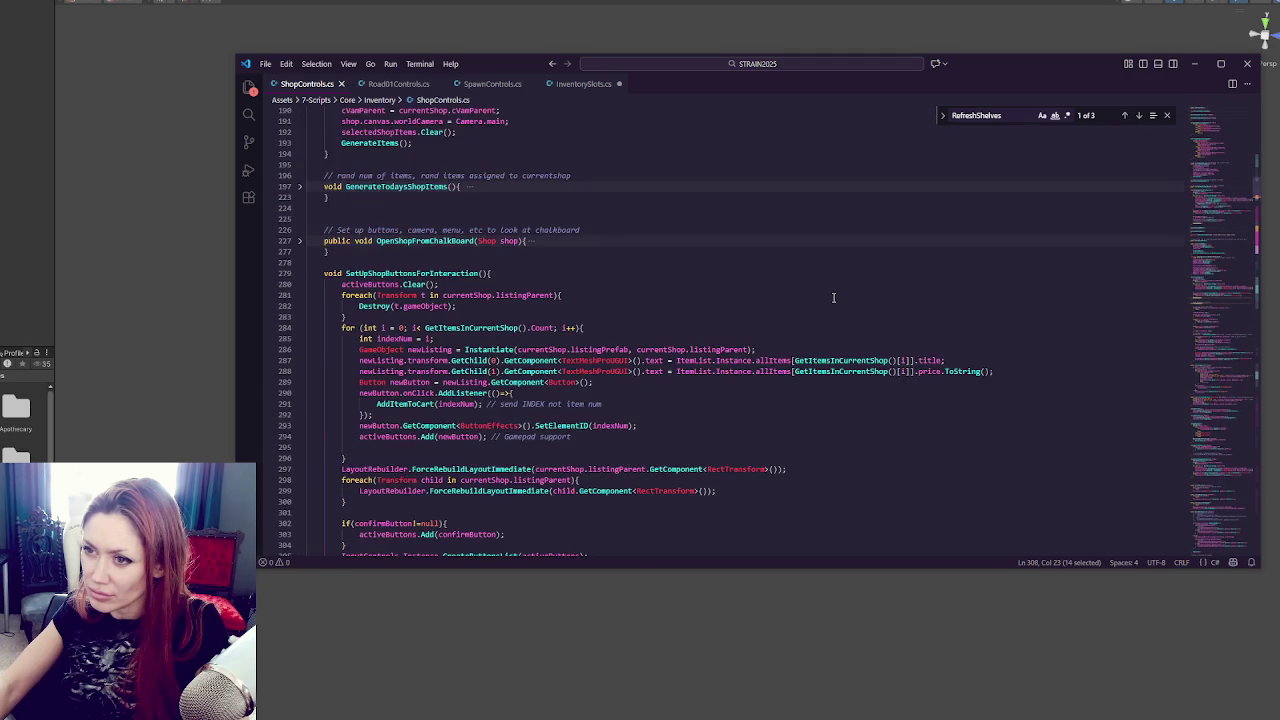
{"action": "scroll", "coordinate": [833, 297], "scroll_direction": "down", "scroll_amount": 3}
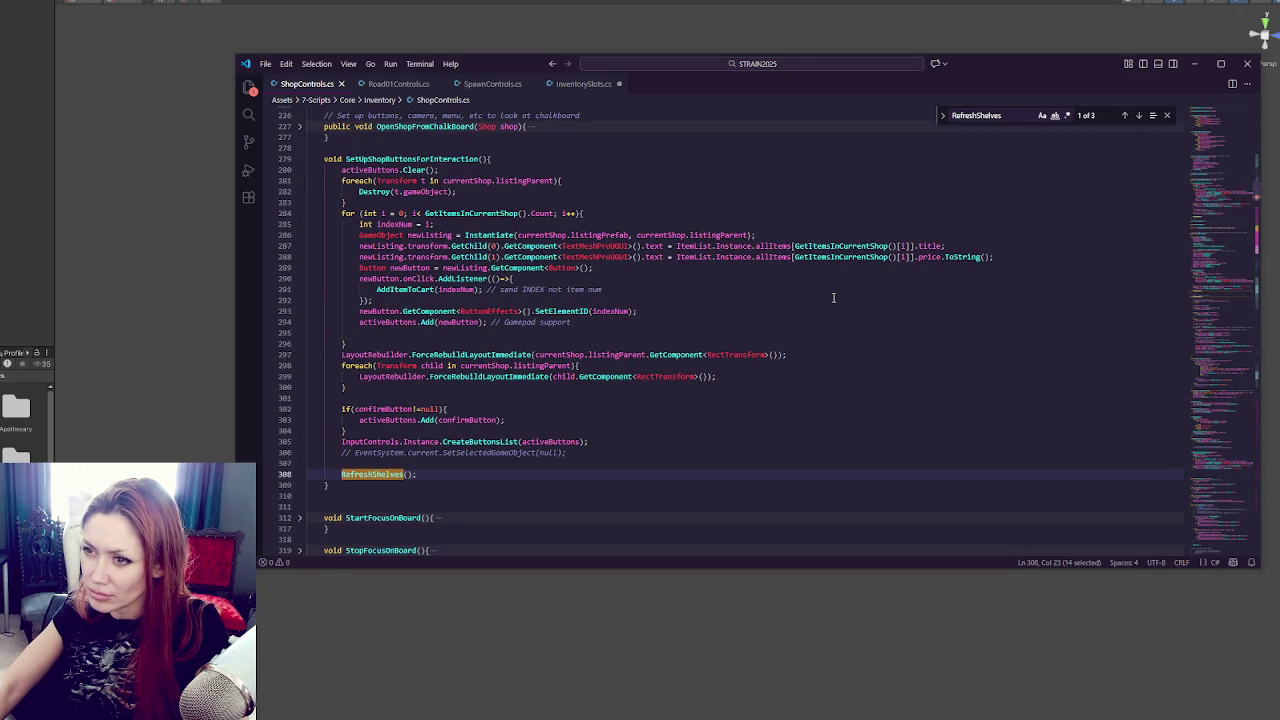
{"action": "left_click", "coordinate": [1143, 116]}
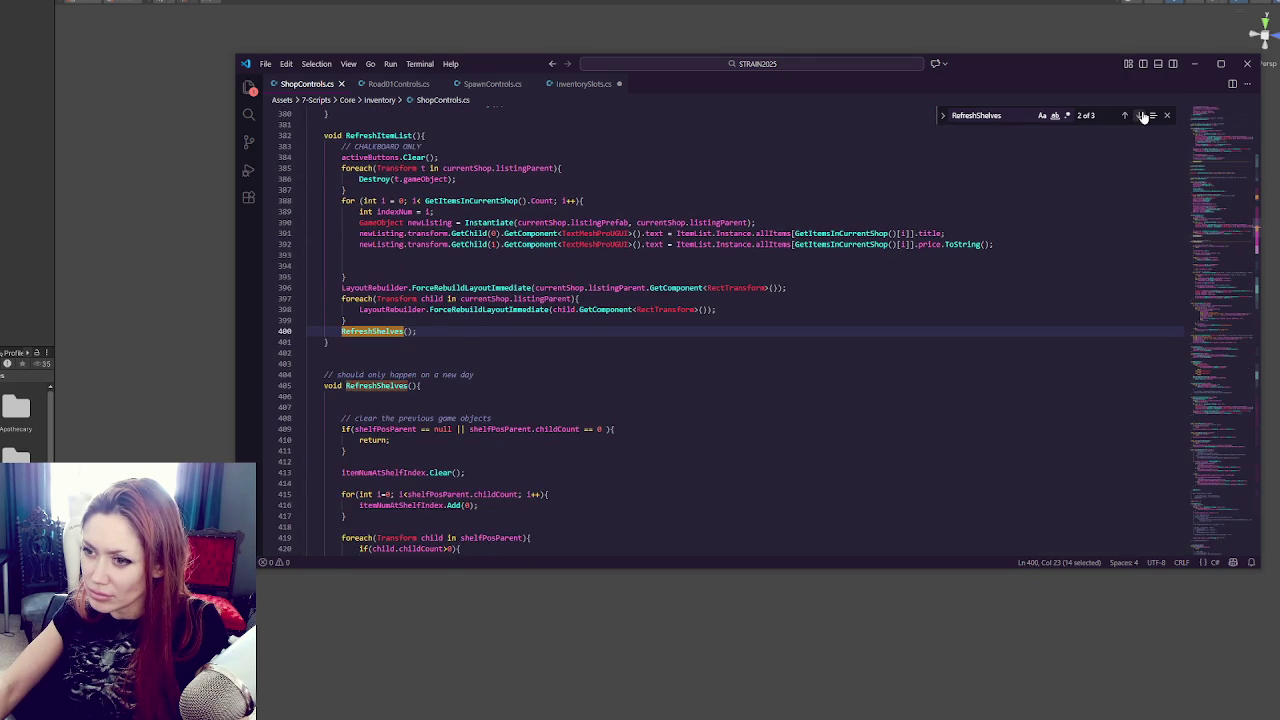
{"action": "scroll", "coordinate": [1040, 241], "scroll_direction": "up", "scroll_amount": 2}
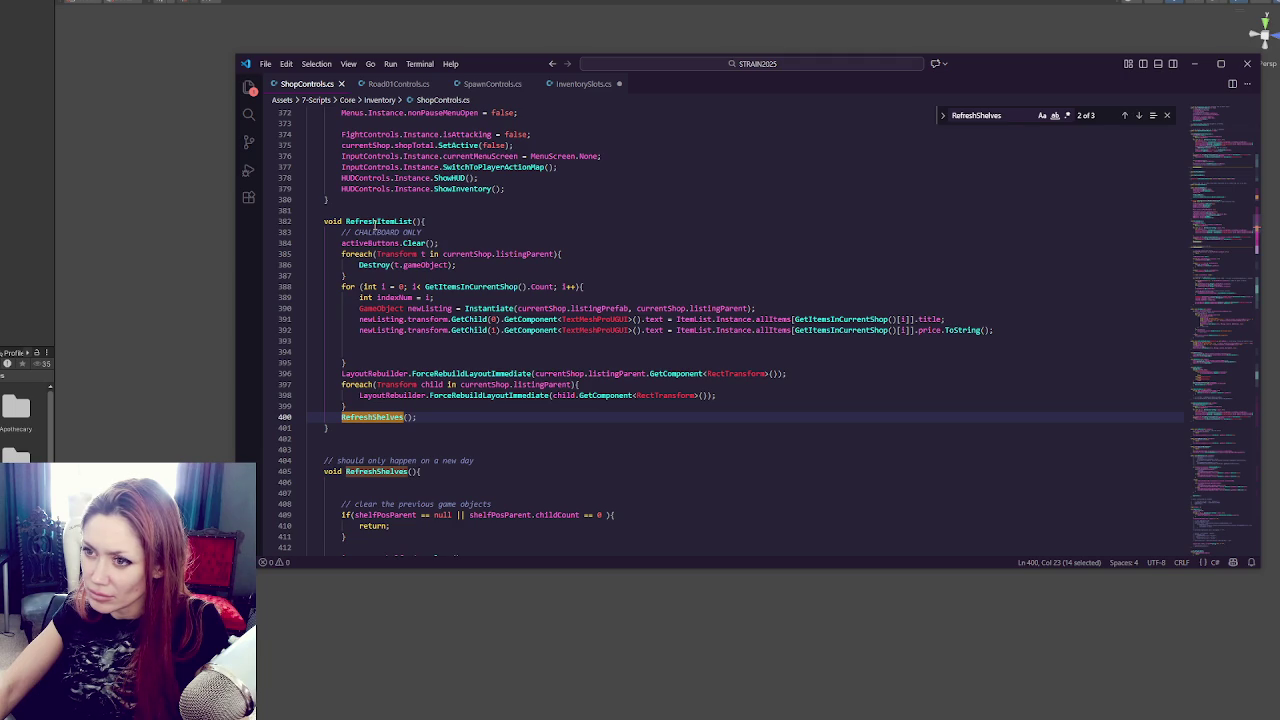
Search RefreshItemList and cycle its commented-out call, GenerateItems call and line 382 definition.
{"action": "double_click", "coordinate": [377, 222]}
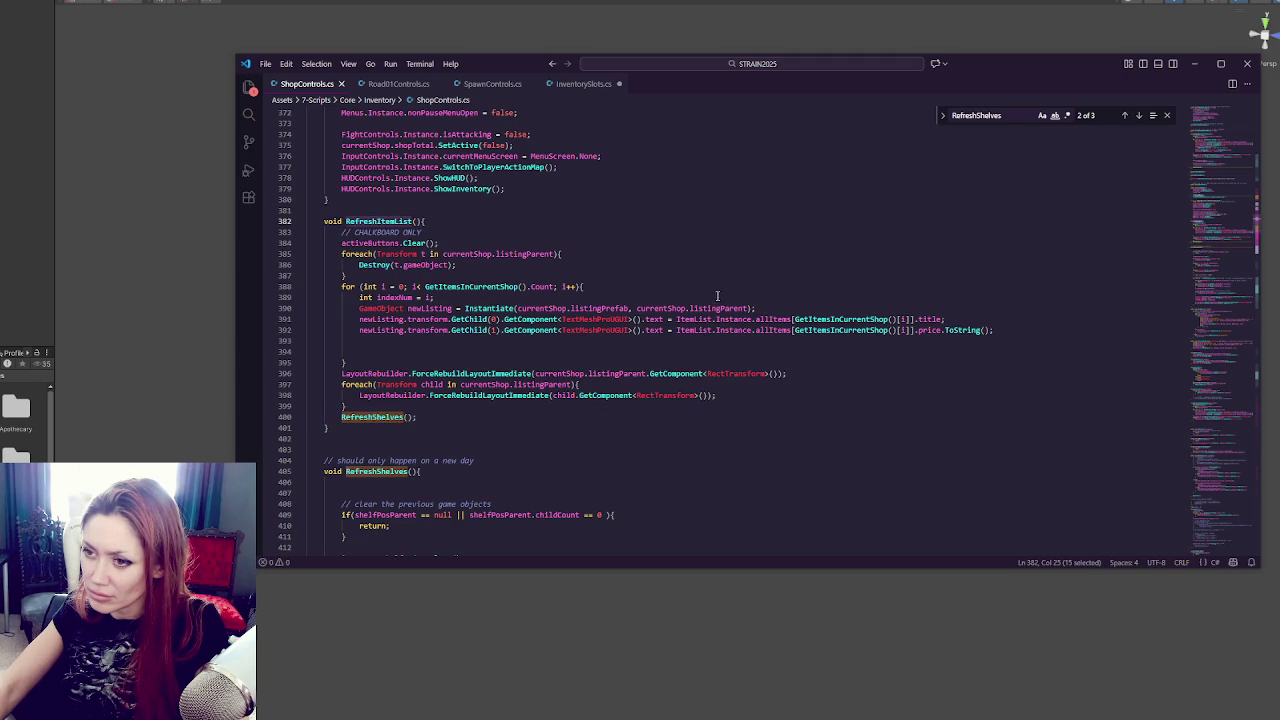
{"action": "key", "text": "ctrl+f"}
{"action": "left_click", "coordinate": [1125, 116]}
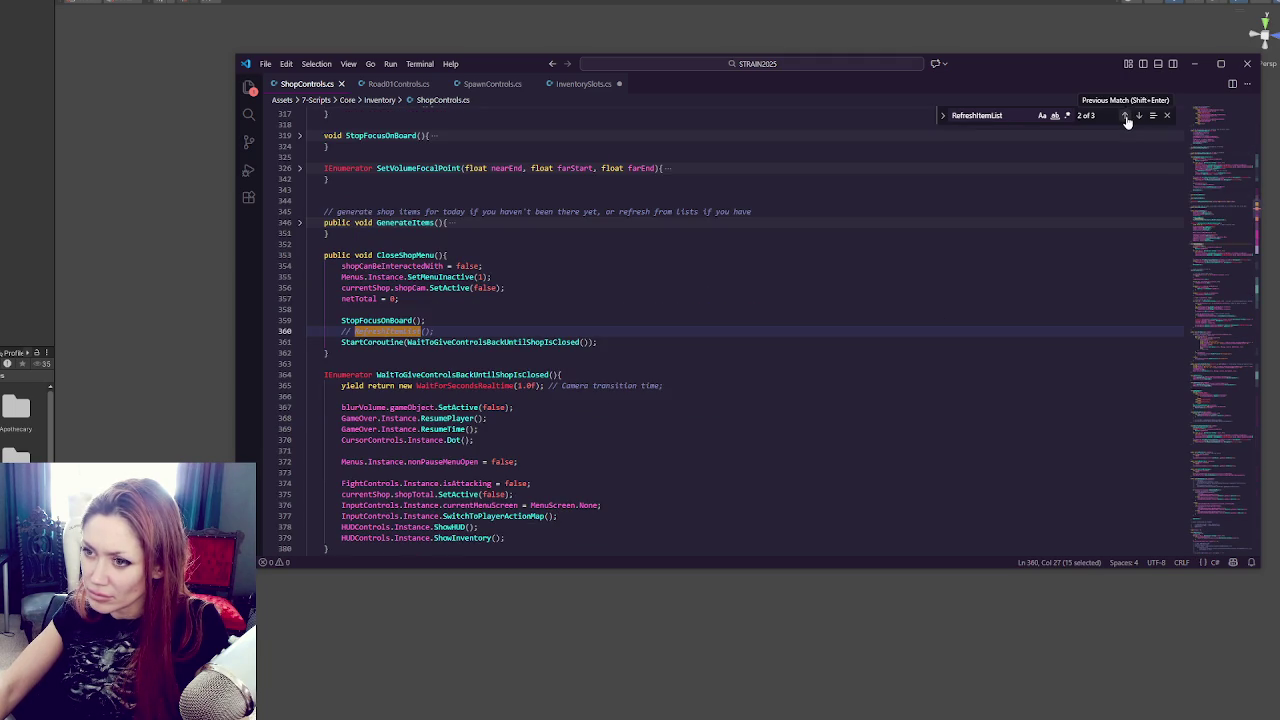
{"action": "left_click", "coordinate": [1125, 116]}
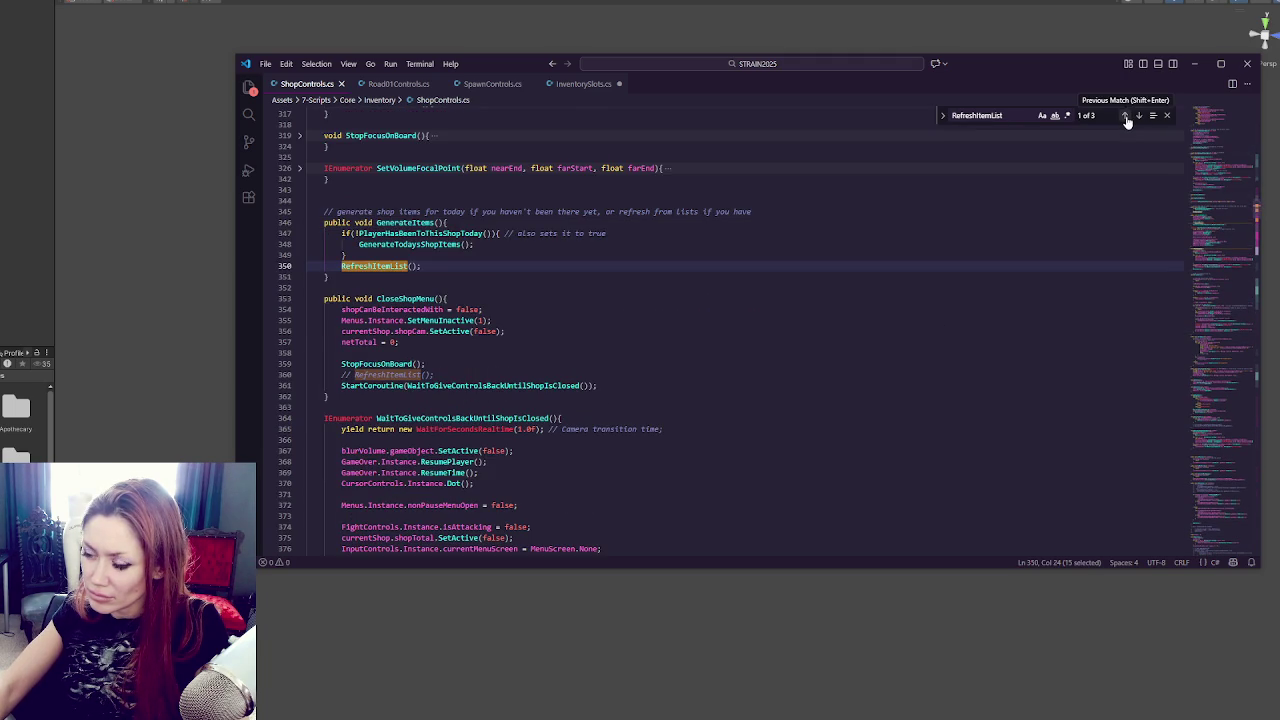
{"action": "left_click", "coordinate": [1125, 116]}
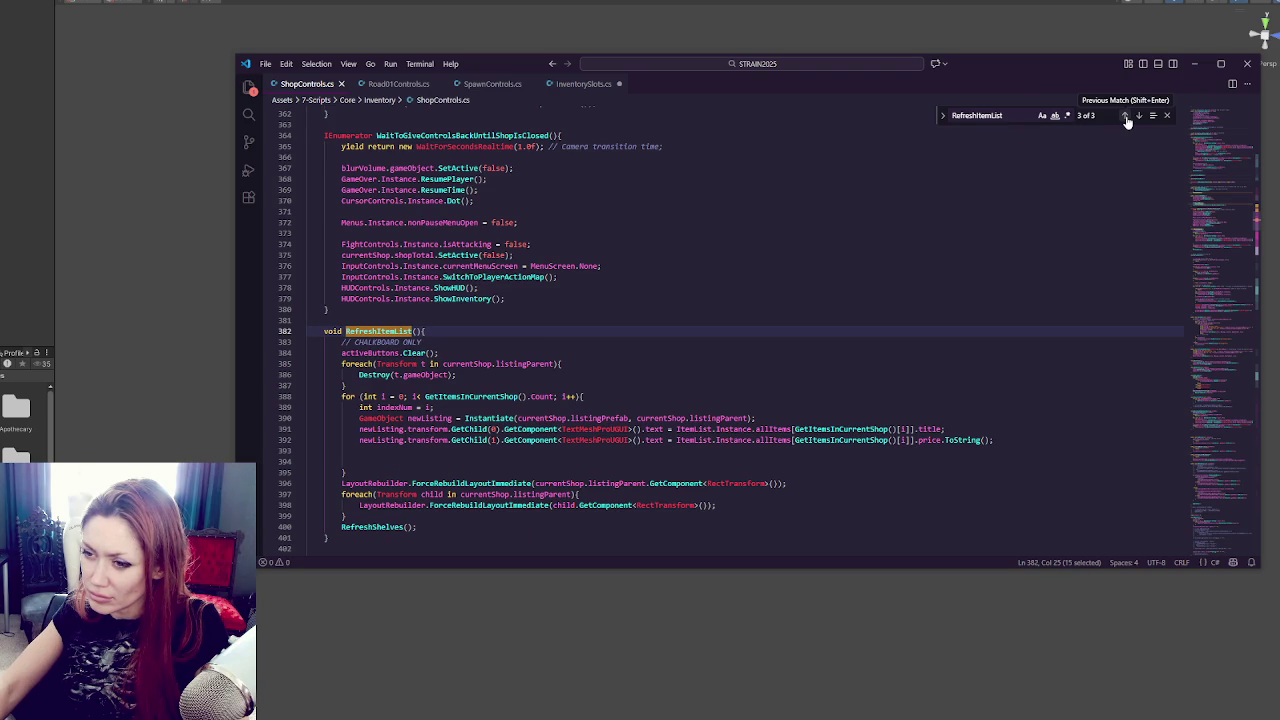
{"action": "left_click", "coordinate": [1125, 116]}
{"action": "left_click", "coordinate": [1125, 116]}
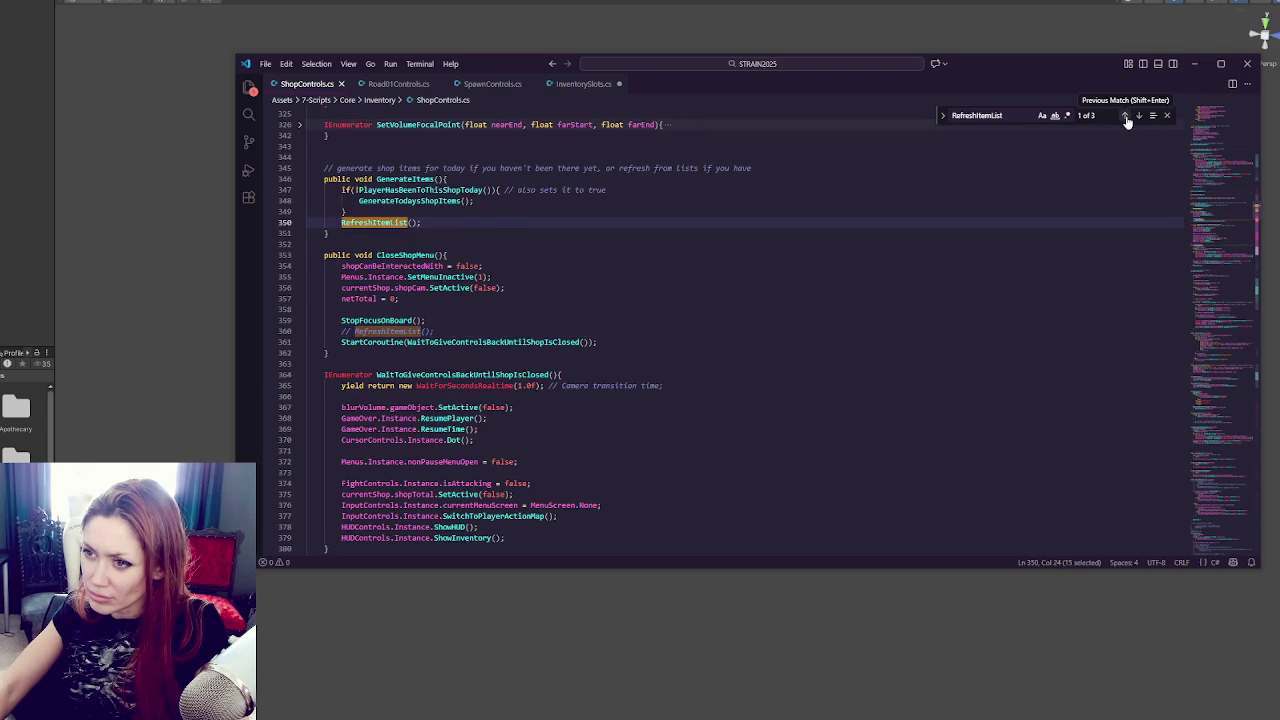
{"action": "left_click", "coordinate": [1125, 116]}
{"action": "scroll", "coordinate": [858, 288], "scroll_direction": "down", "scroll_amount": 4}
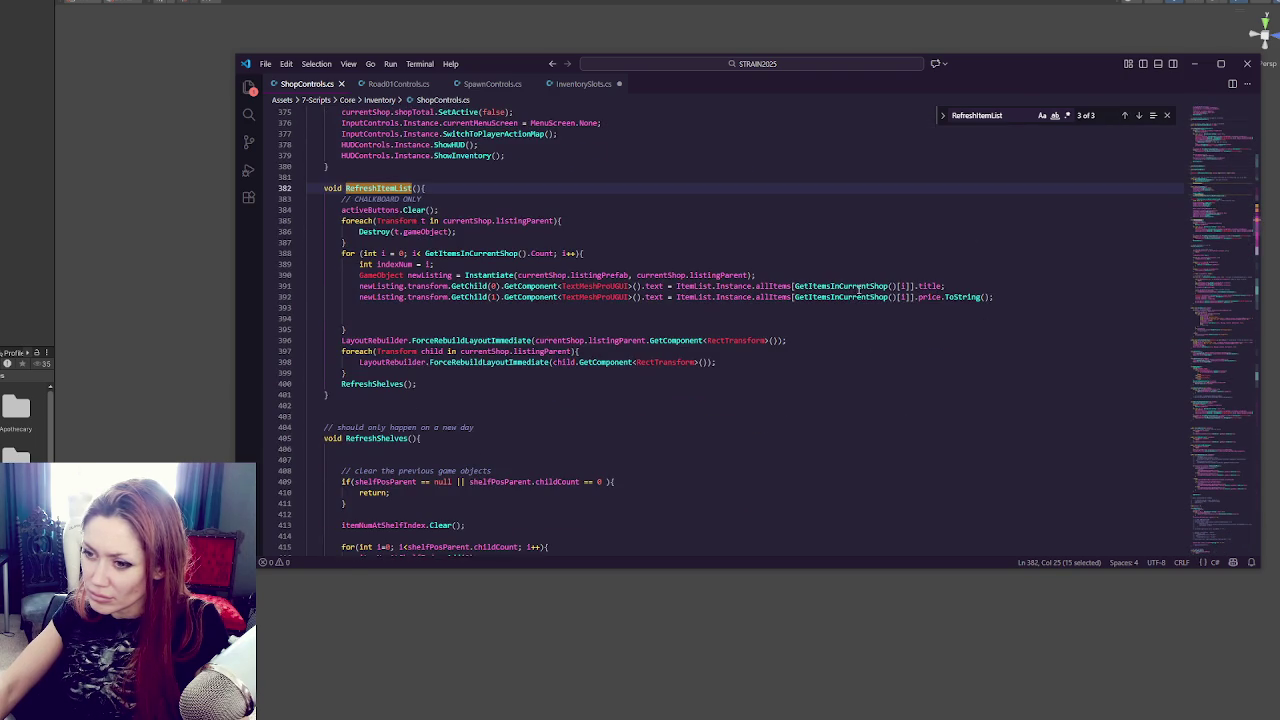
Search RefreshShelves again from its line 405 definition and trace its call on line 308.
{"action": "left_click", "coordinate": [405, 438]}
{"action": "double_click", "coordinate": [399, 438]}
{"action": "key", "text": "ctrl+f"}
{"action": "scroll", "coordinate": [623, 354], "scroll_direction": "up", "scroll_amount": 5}
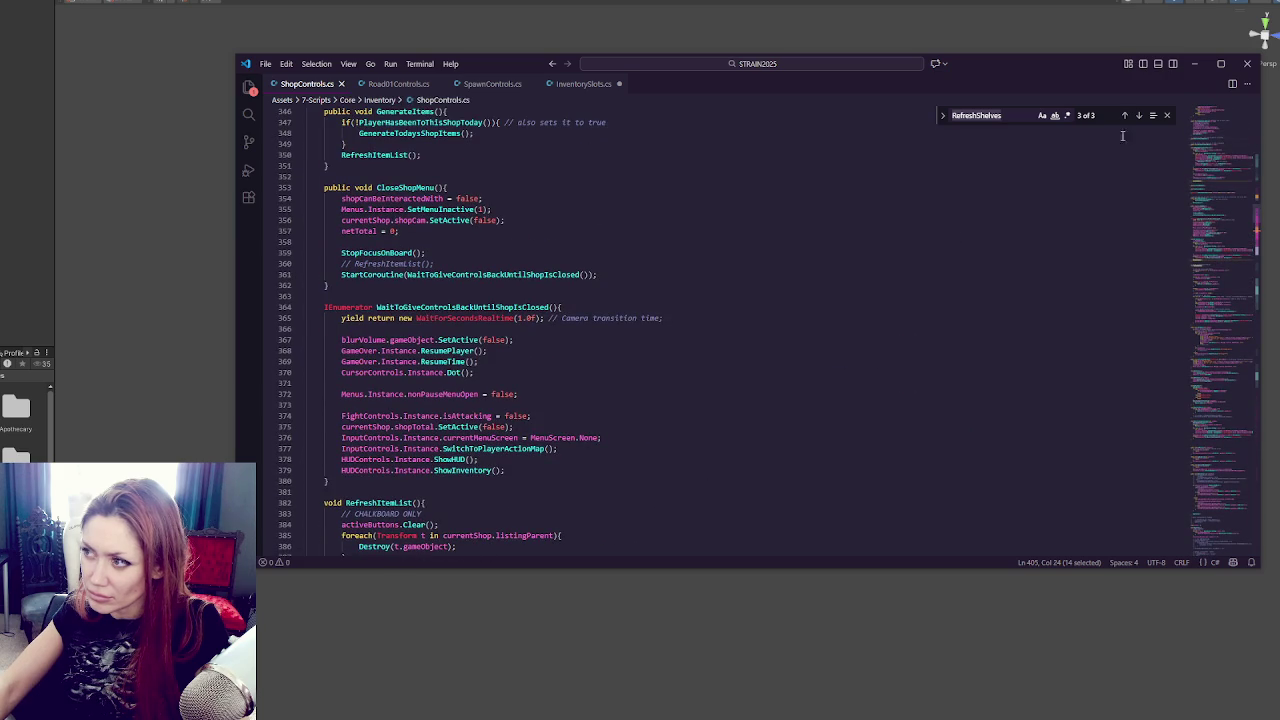
{"action": "left_click", "coordinate": [1125, 116]}
{"action": "left_click", "coordinate": [1125, 116]}
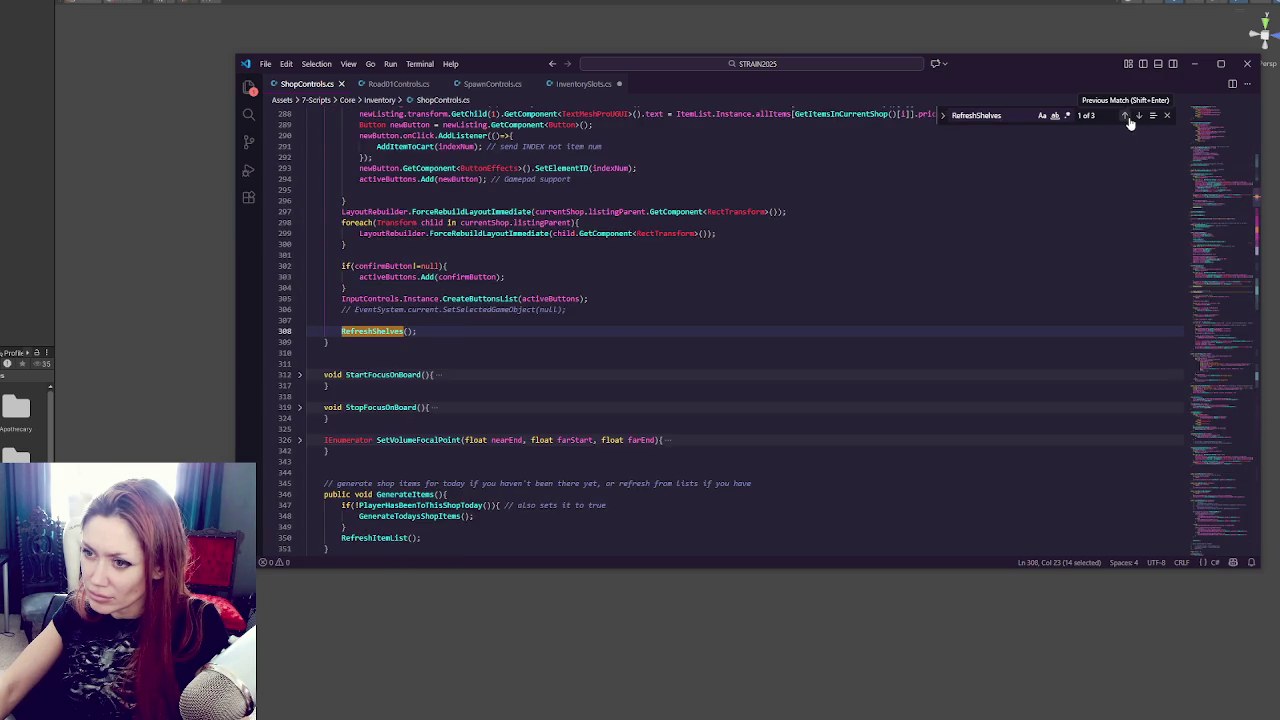
{"action": "scroll", "coordinate": [708, 252], "scroll_direction": "up", "scroll_amount": 5}
{"action": "double_click", "coordinate": [422, 273]}
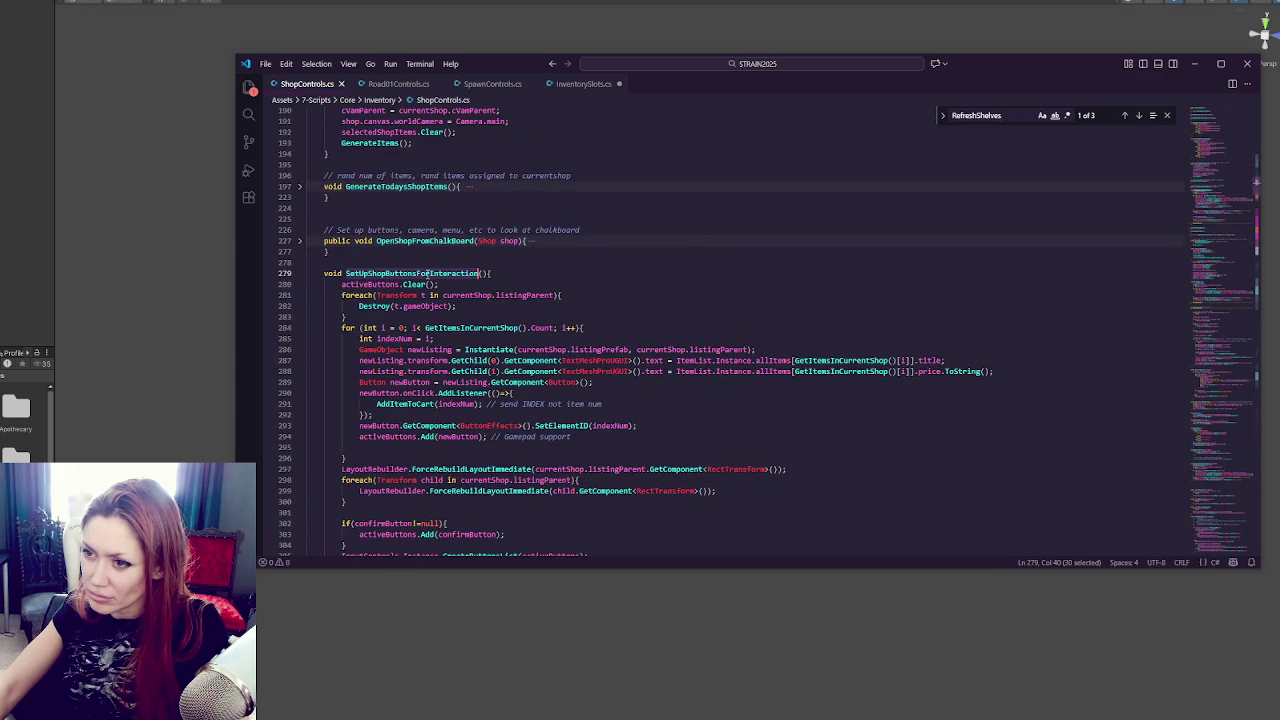
Find where SetUpShopButtonsForInteraction is called, then return to line 279 and mark the line 308 RefreshShelves call.
{"action": "key", "text": "ctrl+f"}
{"action": "left_click", "coordinate": [1139, 116]}
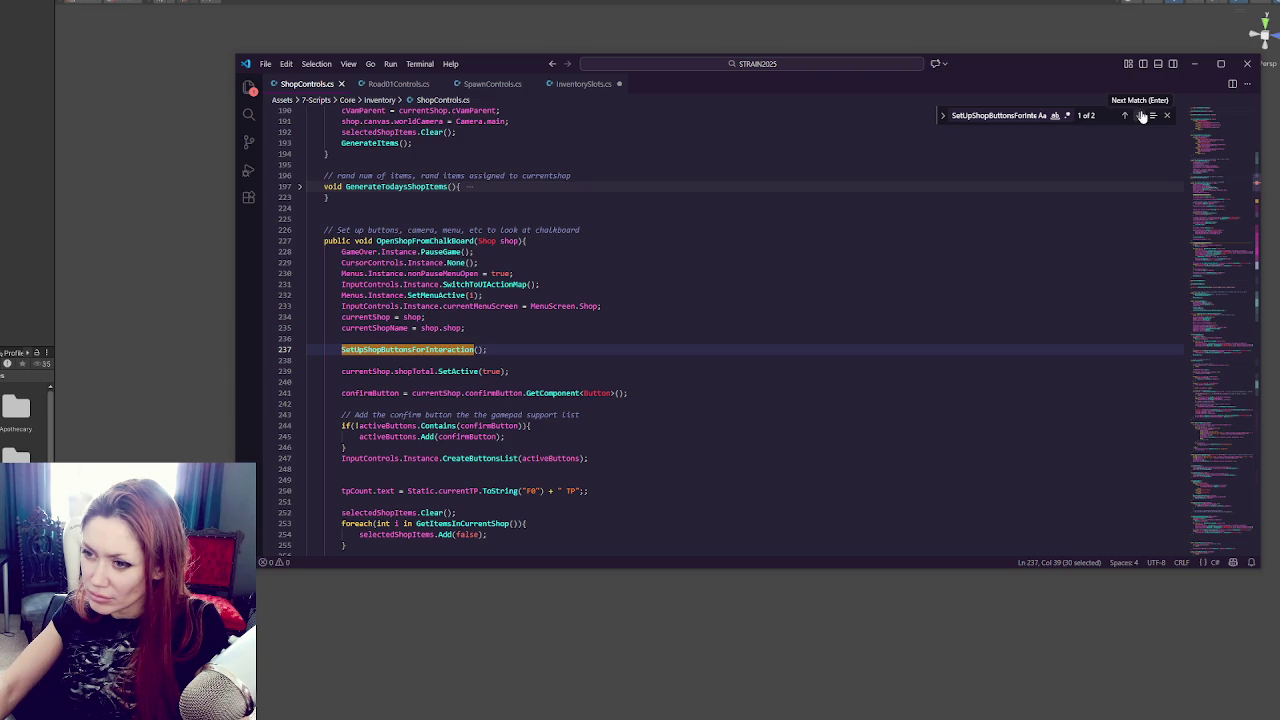
{"action": "left_click", "coordinate": [1141, 116]}
{"action": "scroll", "coordinate": [515, 413], "scroll_direction": "down", "scroll_amount": 5}
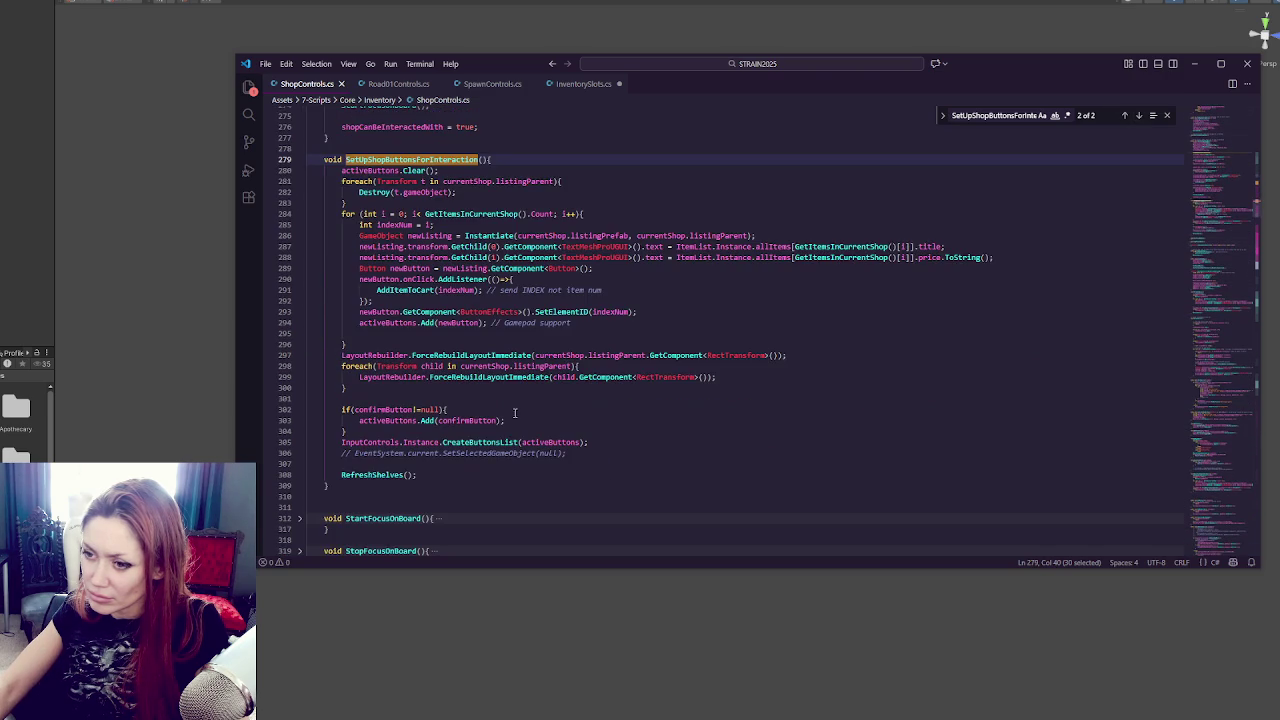
{"action": "left_click", "coordinate": [453, 480]}
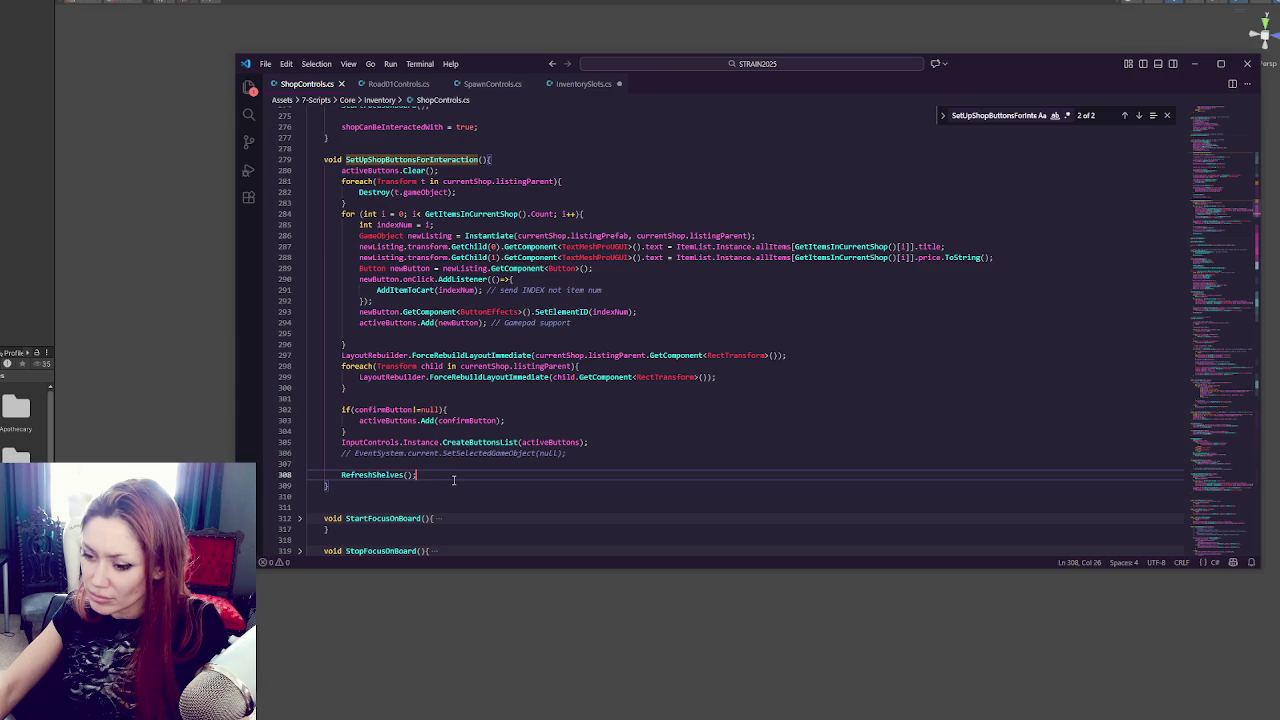
{"action": "left_click", "coordinate": [134, 213]}
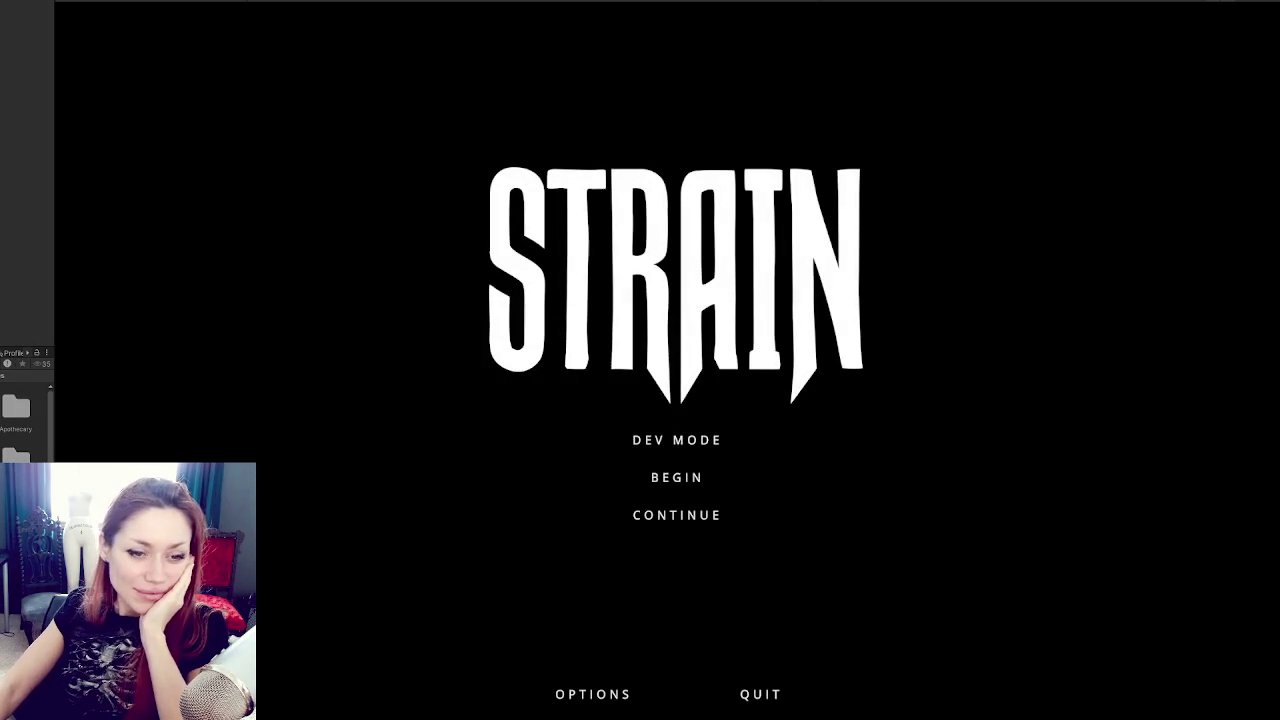
Continue the save, test-buy the carrot sapling and the Kettle, then stop the game.
{"action": "left_click", "coordinate": [654, 523]}
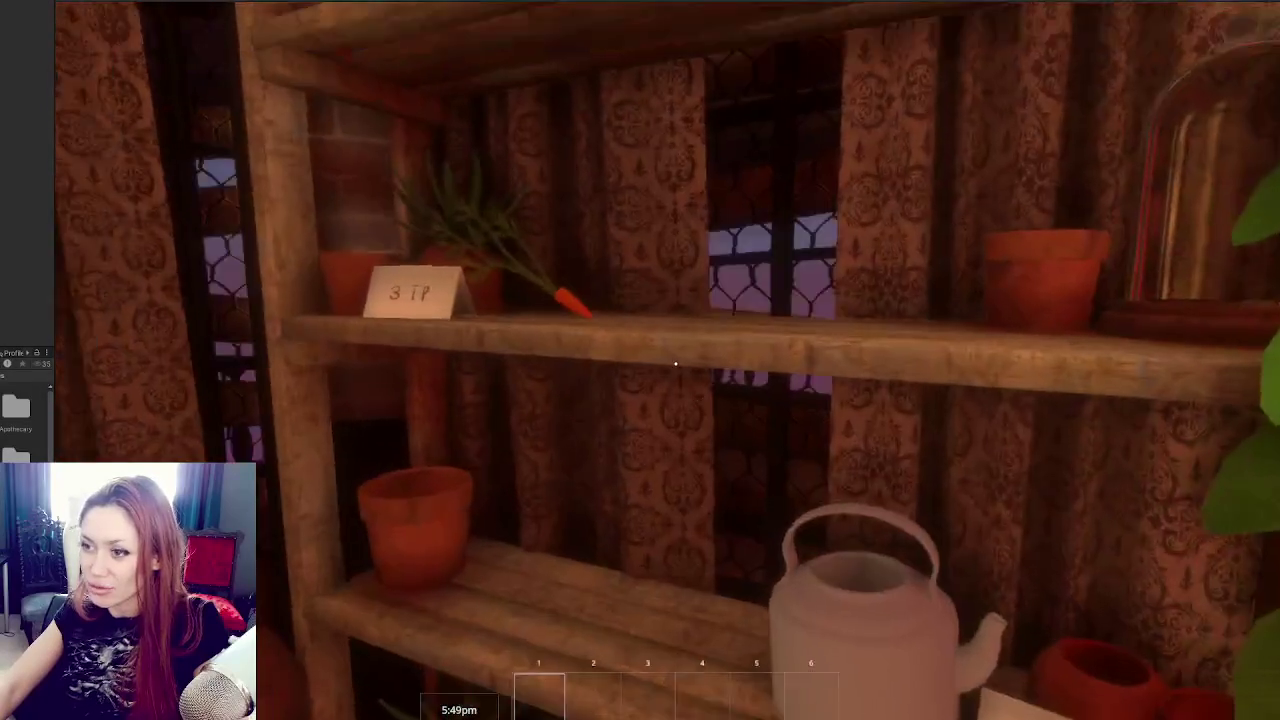
{"action": "left_click", "coordinate": [675, 362]}
{"action": "left_click", "coordinate": [676, 380]}
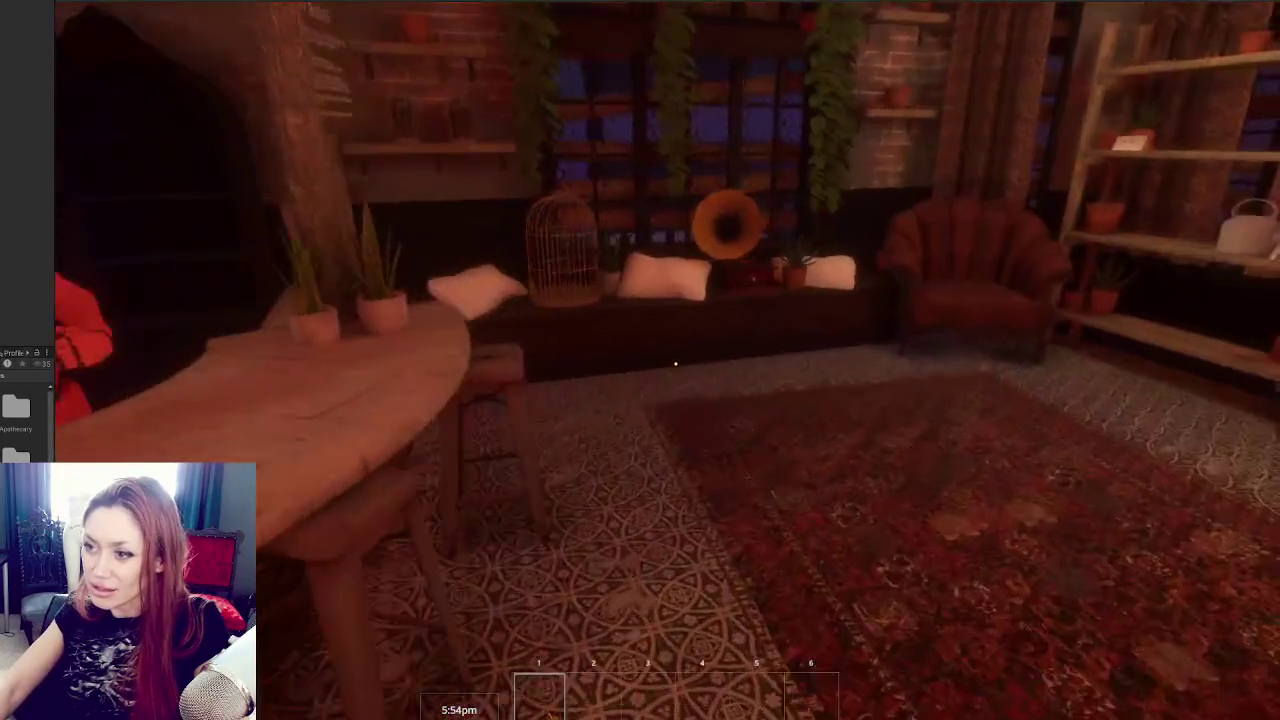
{"action": "key", "text": "e"}
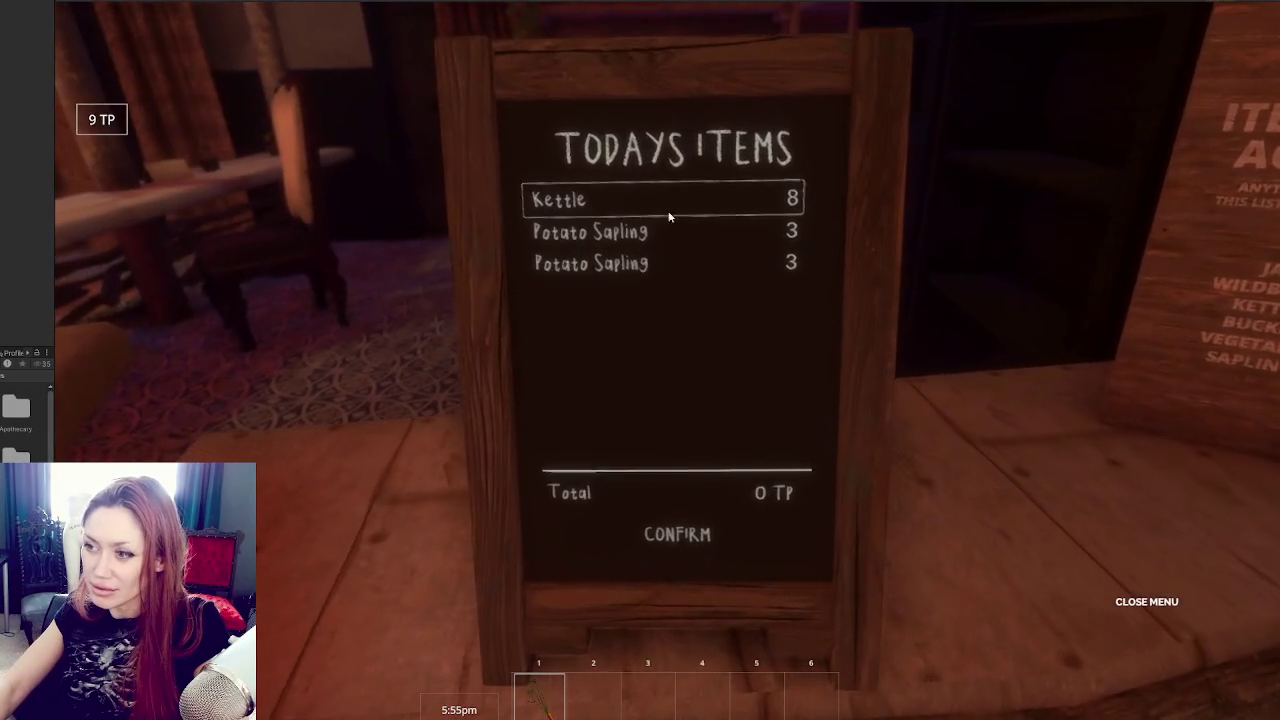
{"action": "left_click", "coordinate": [669, 216]}
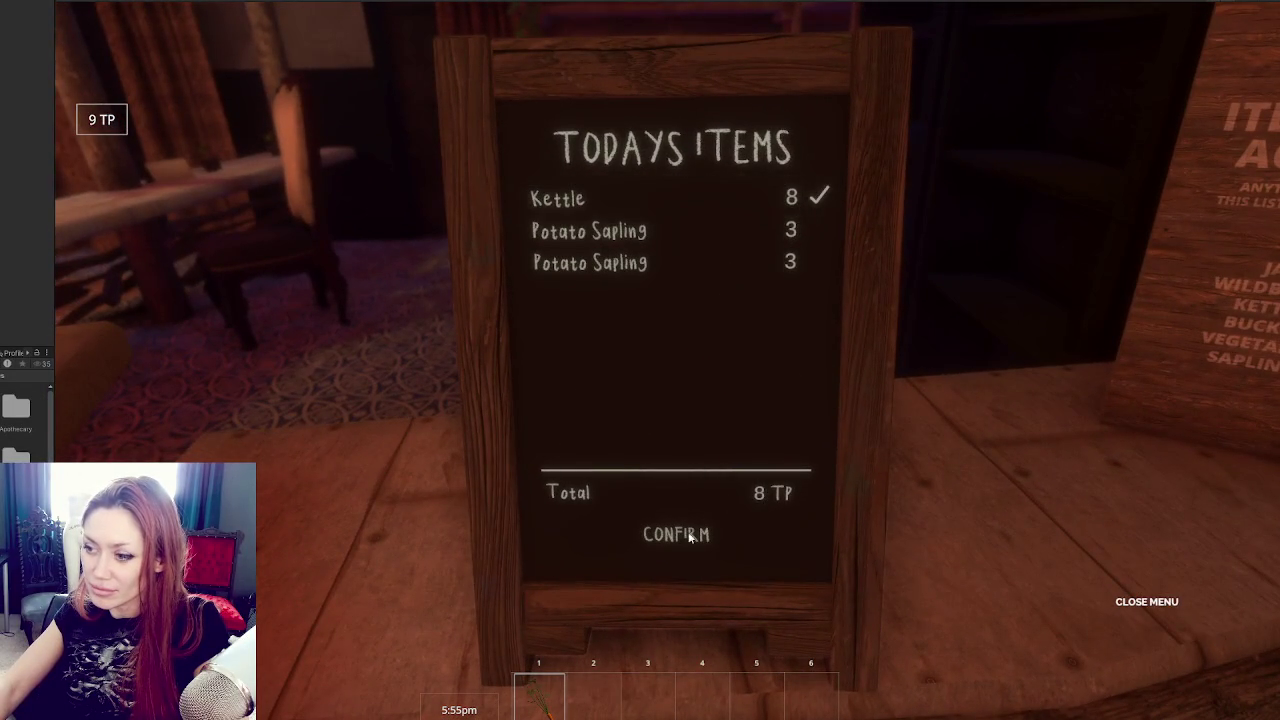
{"action": "left_click", "coordinate": [689, 538]}
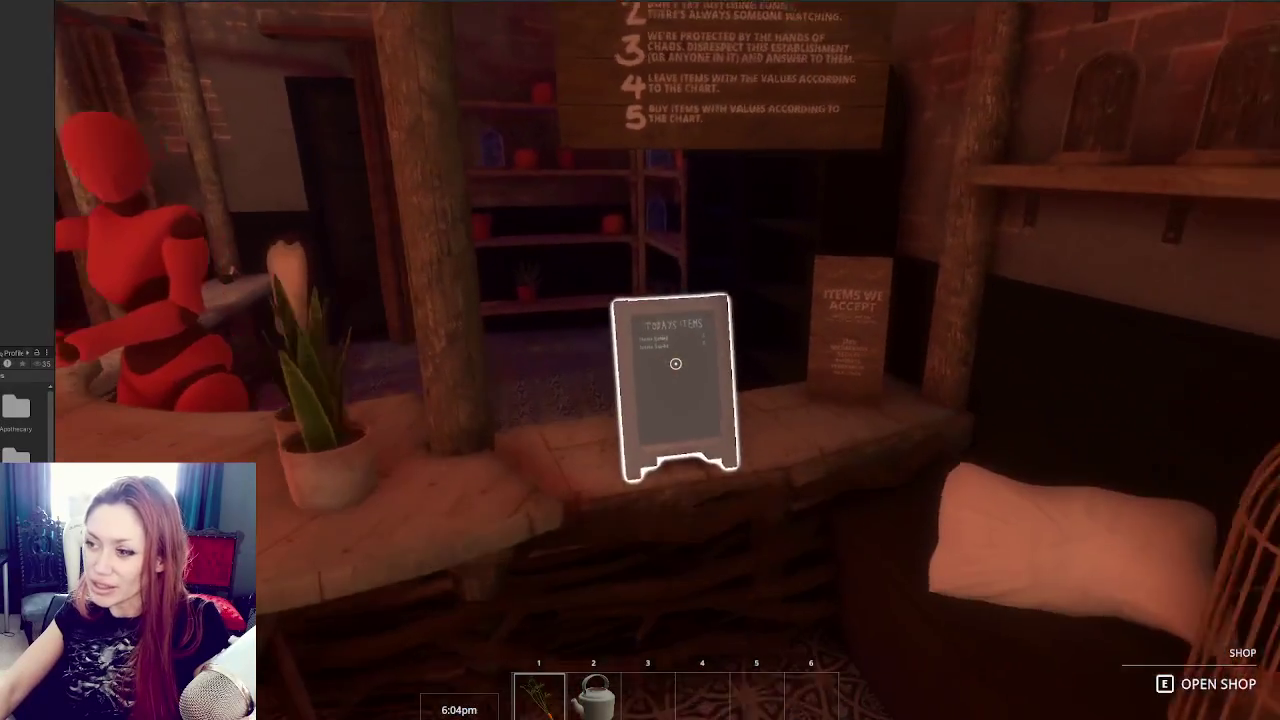
{"action": "key", "text": "e"}
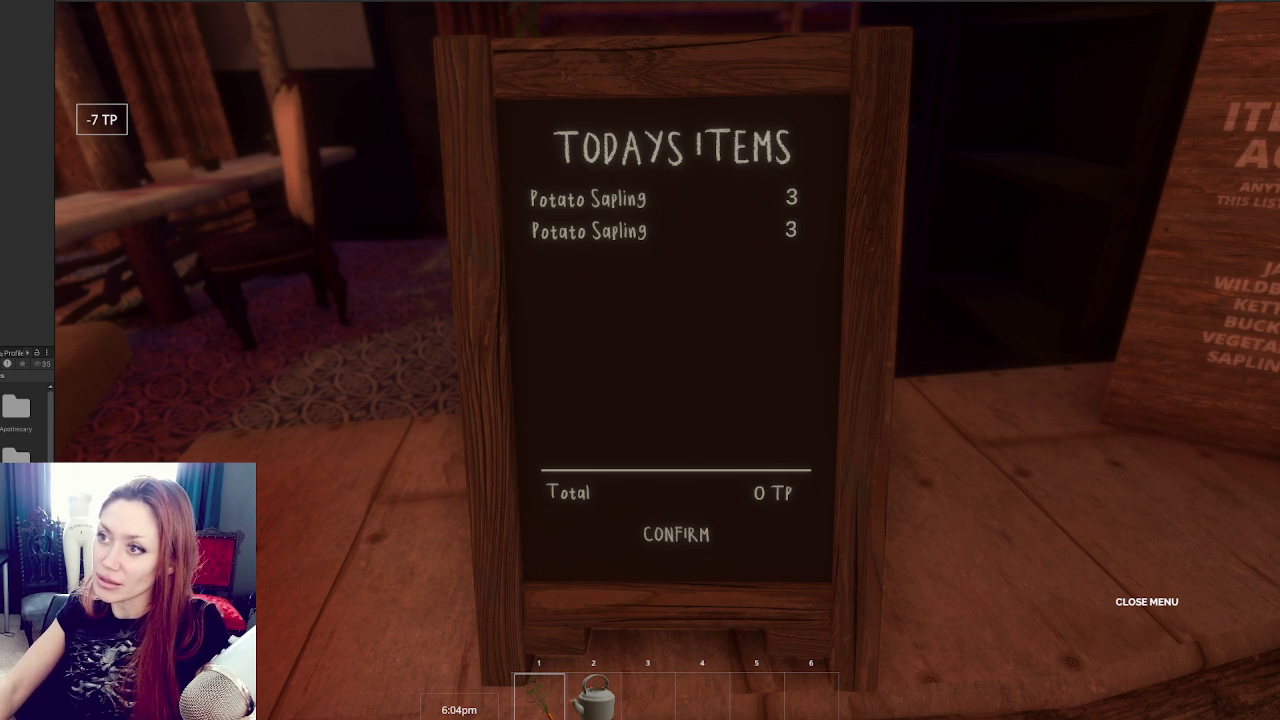
{"action": "key", "text": "ctrl+p"}
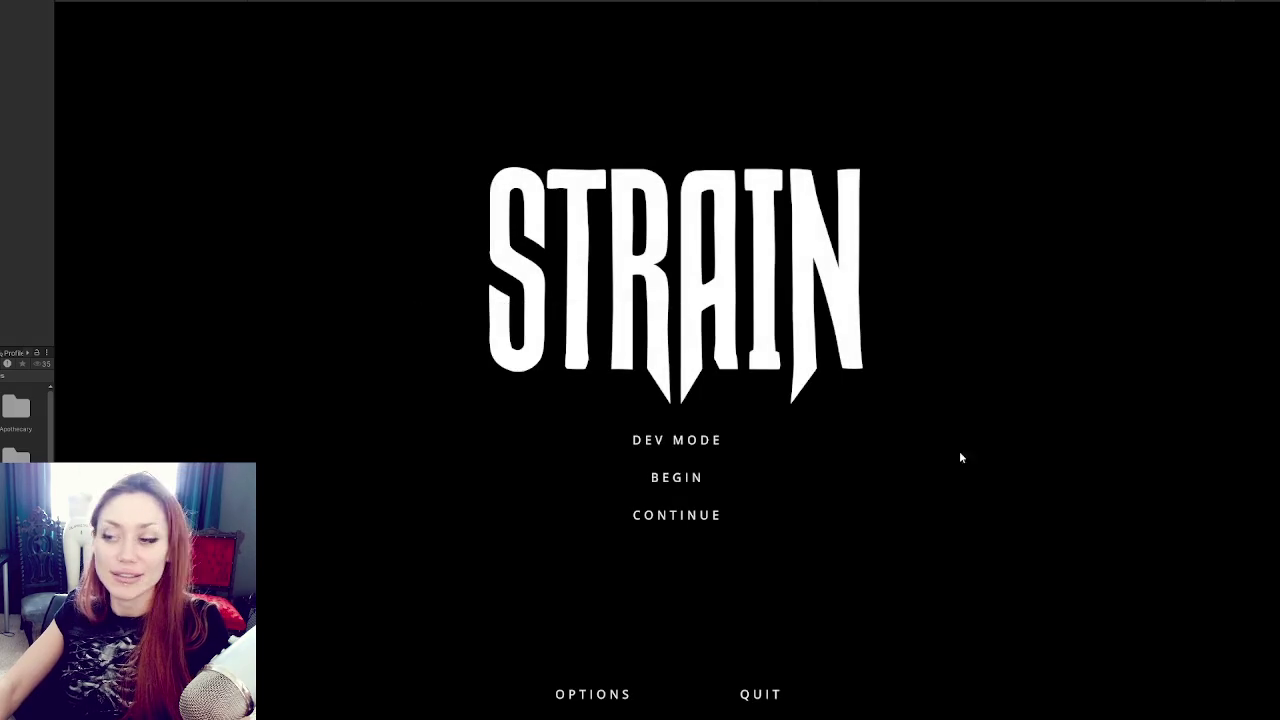
Continue the game, buy the Carrot Sapling from the board and check remaining TP.
{"action": "left_click", "coordinate": [674, 518]}
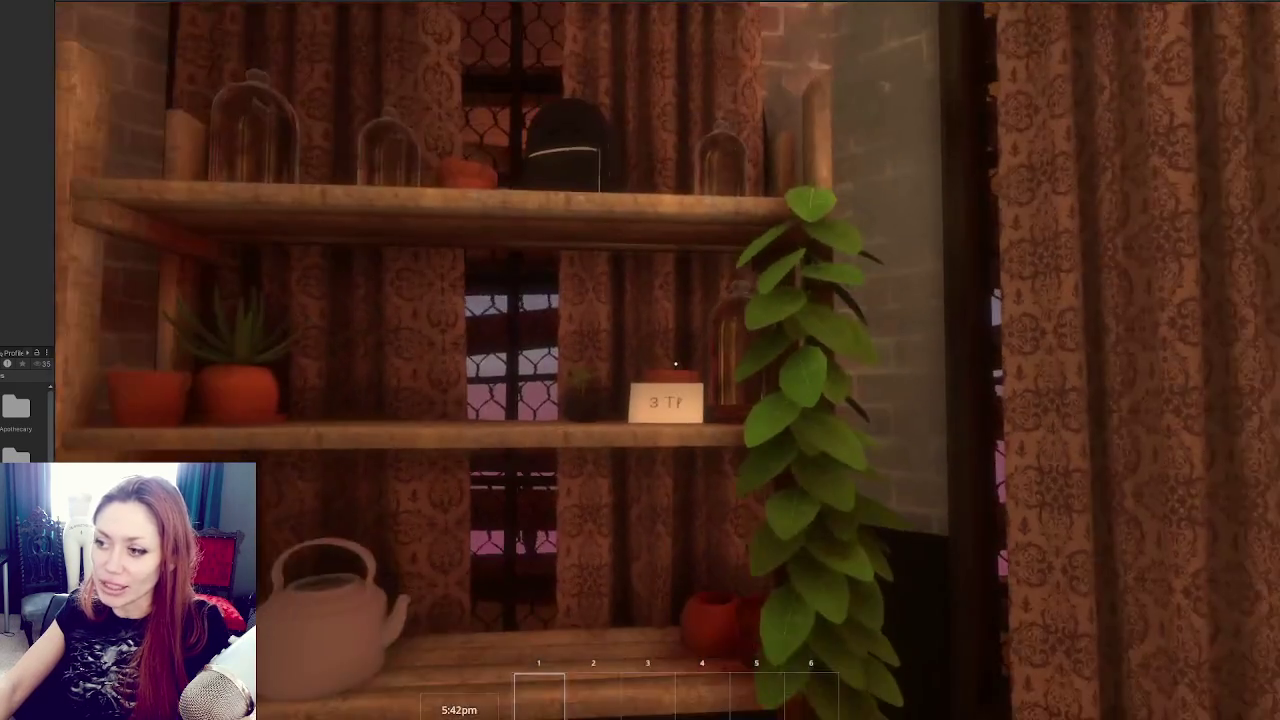
{"action": "mouse_move", "coordinate": [675, 364]}
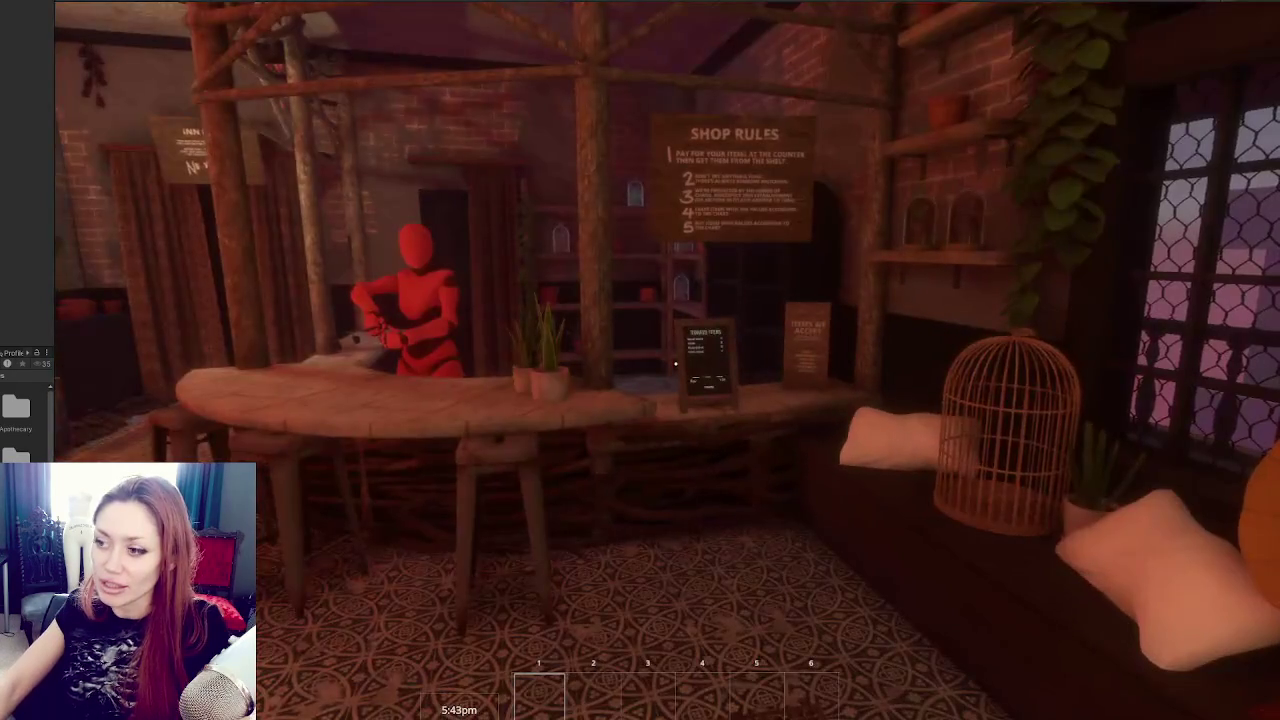
{"action": "key", "text": "Escape"}
{"action": "key", "text": "Escape"}
{"action": "left_click", "coordinate": [687, 375]}
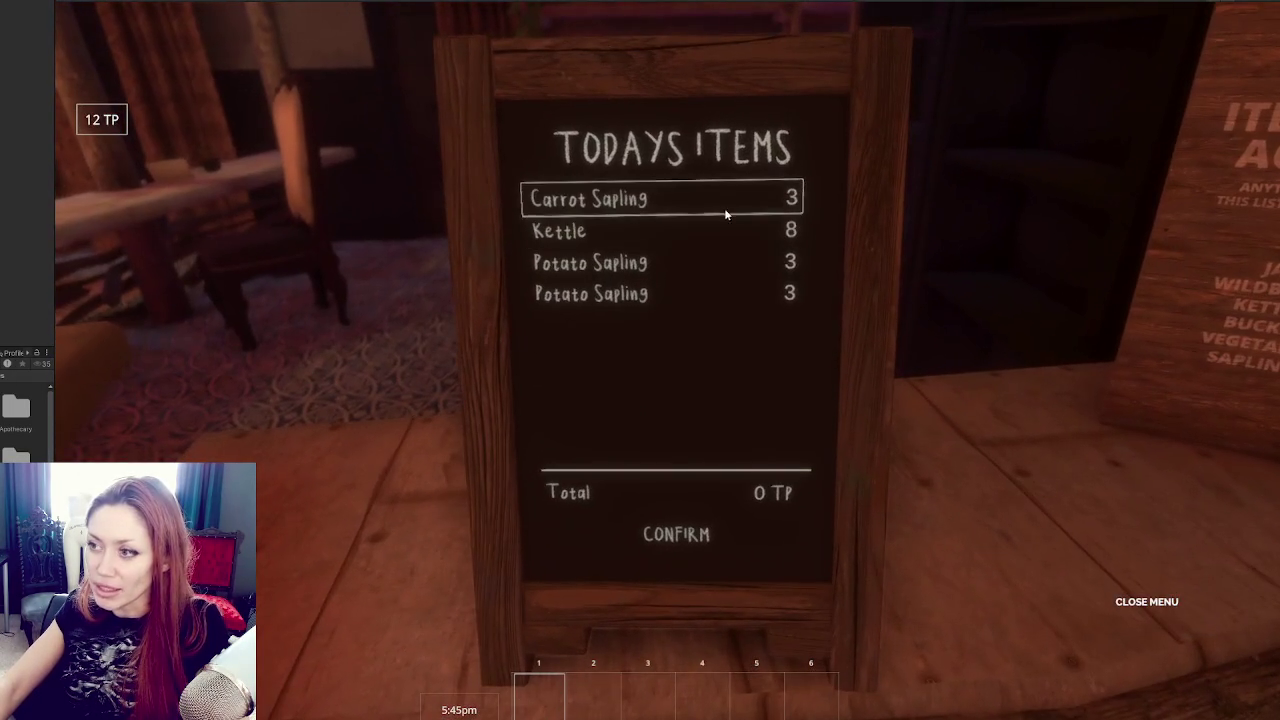
{"action": "left_click", "coordinate": [724, 205]}
{"action": "left_click", "coordinate": [700, 528]}
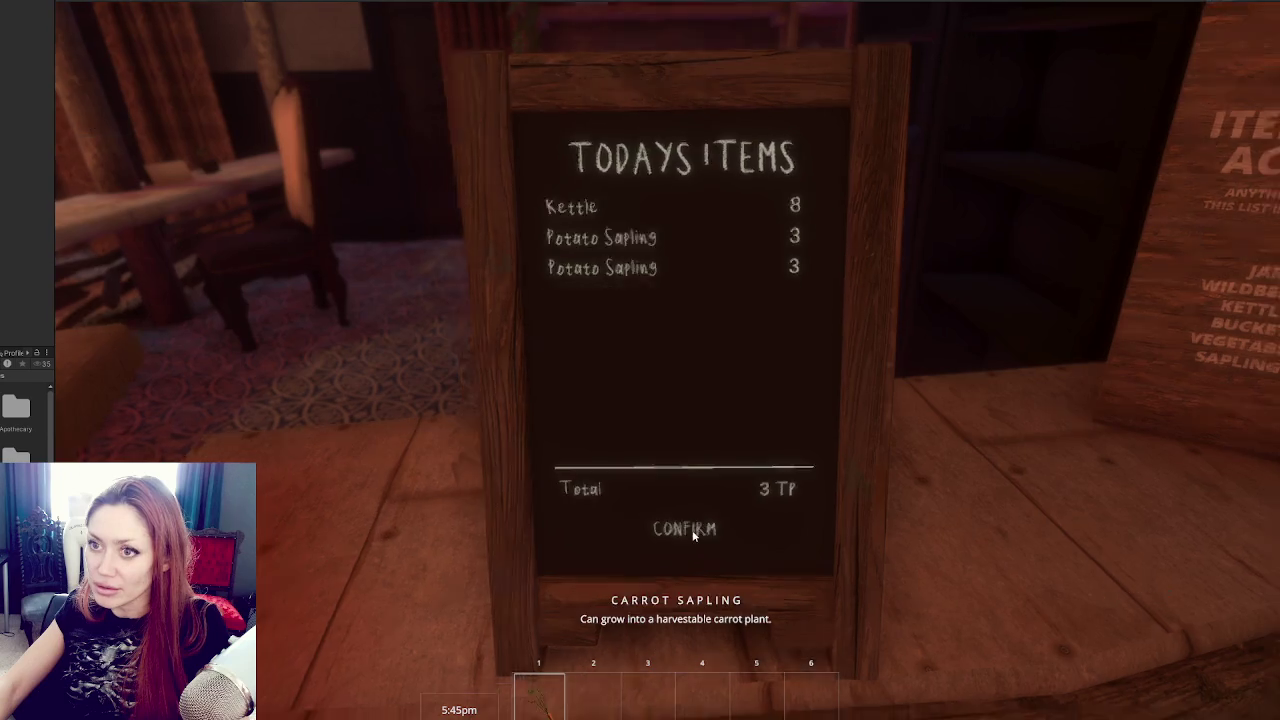
{"action": "key", "text": "Escape"}
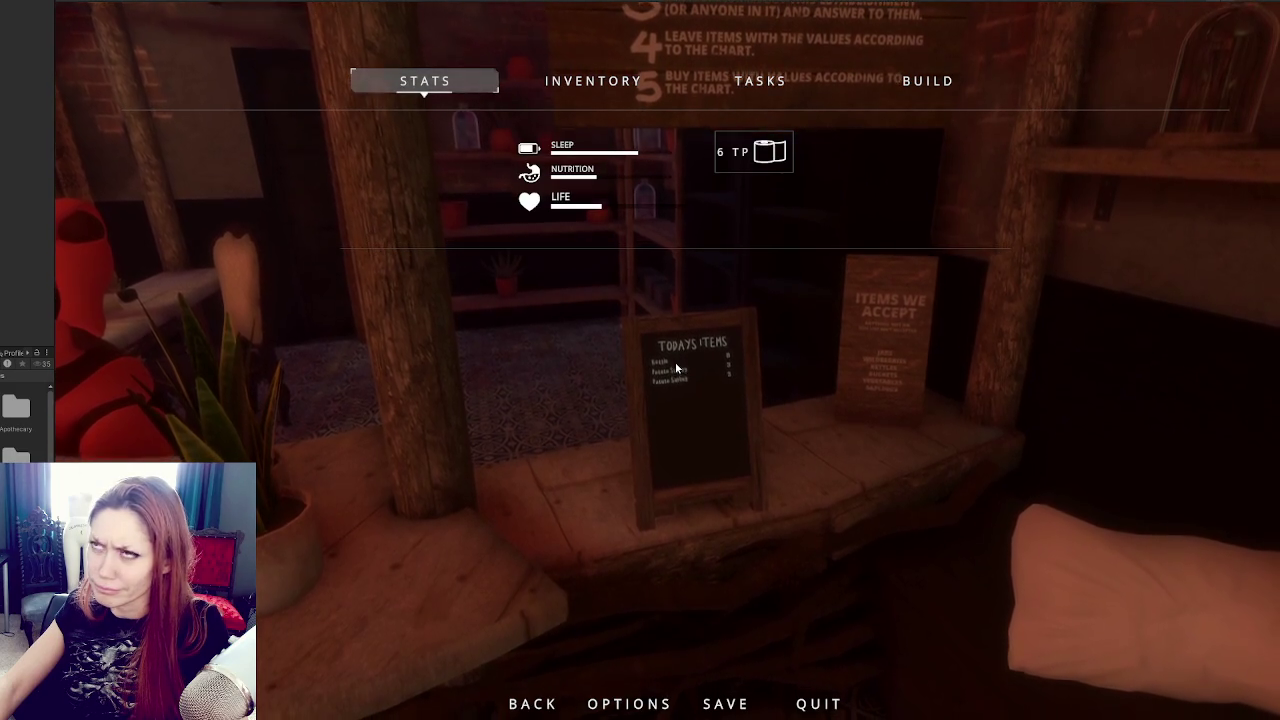
{"action": "key", "text": "Escape"}
Try the 8 TP Kettle, then buy both Potato Saplings instead and check TP.
{"action": "key", "text": "e"}
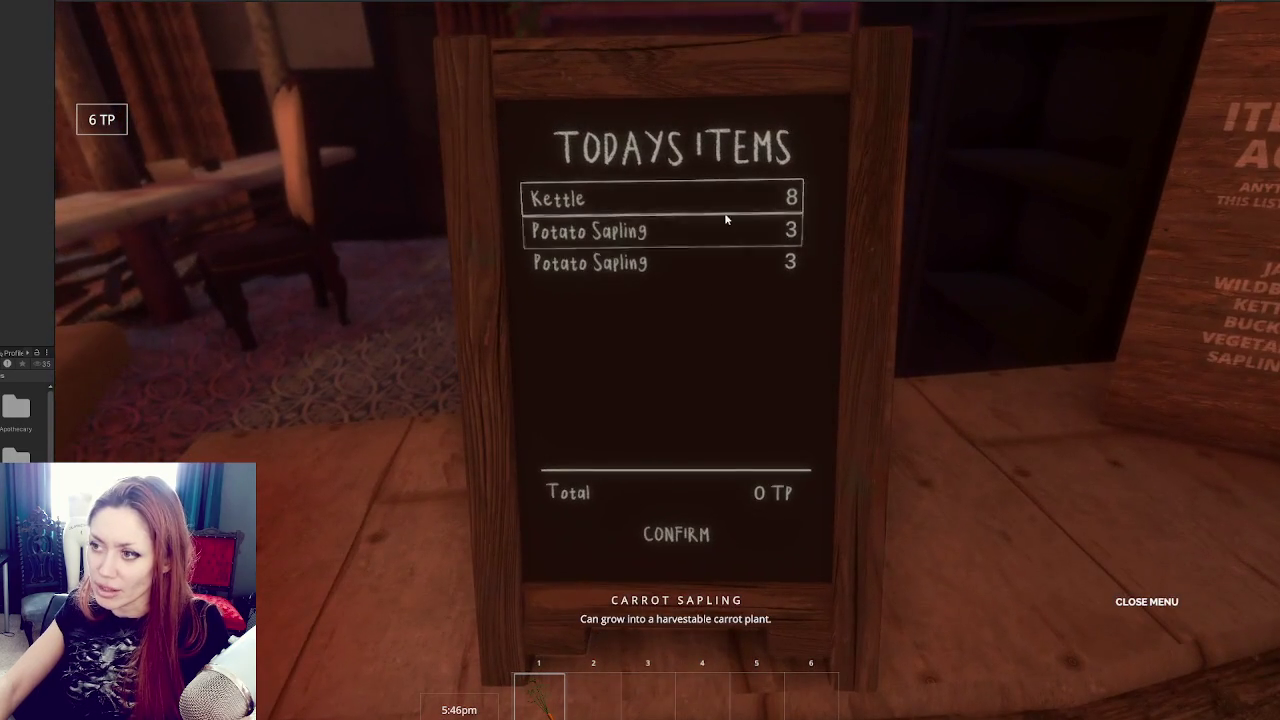
{"action": "left_click", "coordinate": [600, 198]}
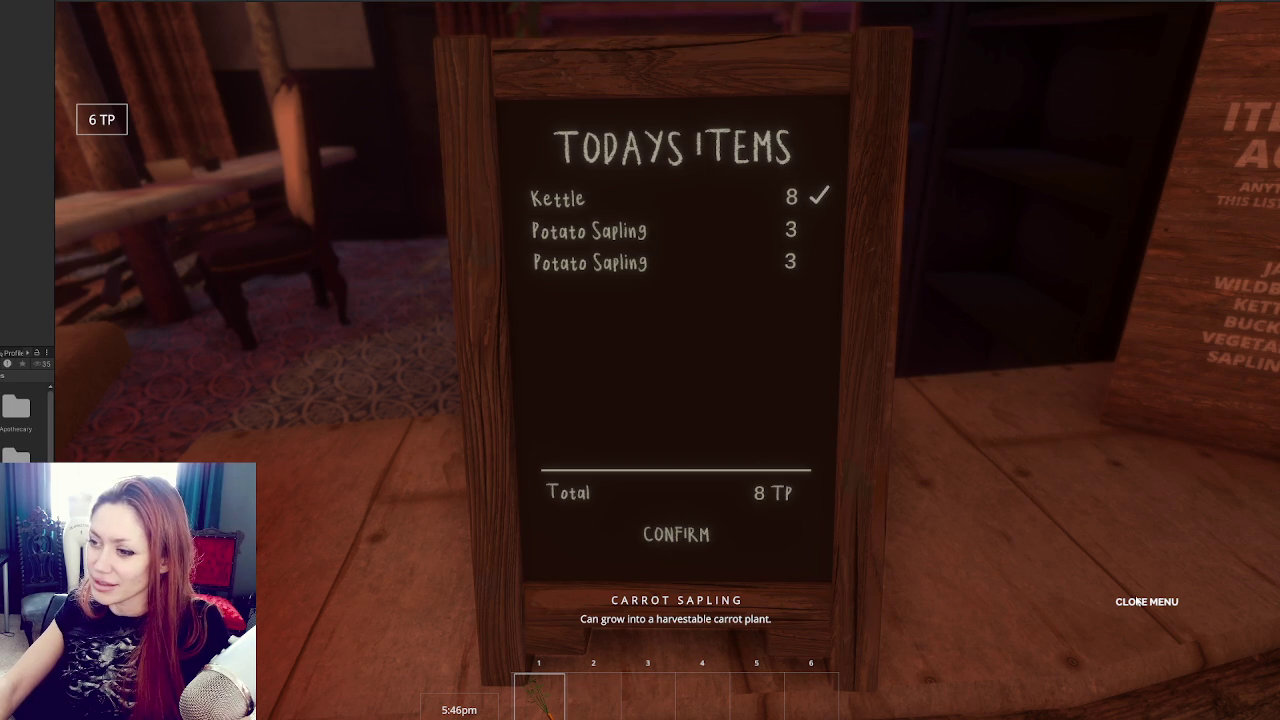
{"action": "left_click", "coordinate": [686, 198]}
{"action": "left_click", "coordinate": [680, 230]}
{"action": "left_click", "coordinate": [680, 262]}
{"action": "left_click", "coordinate": [693, 540]}
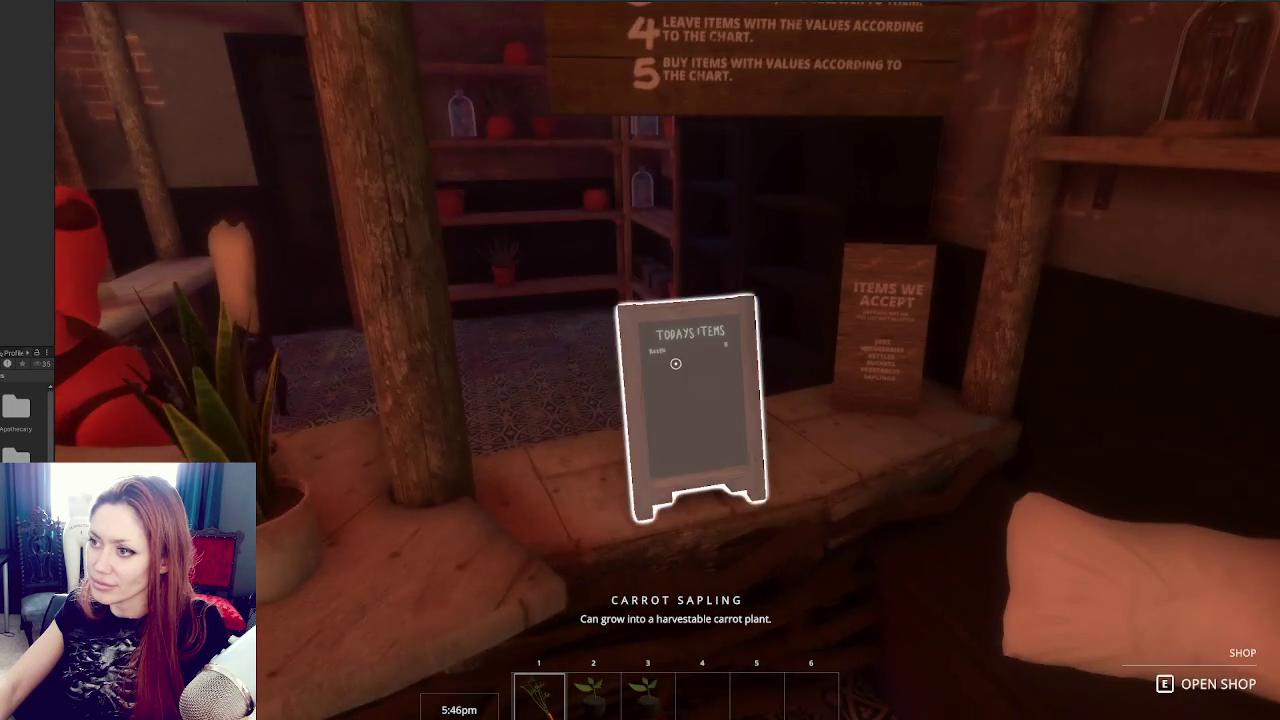
{"action": "key", "text": "Escape"}
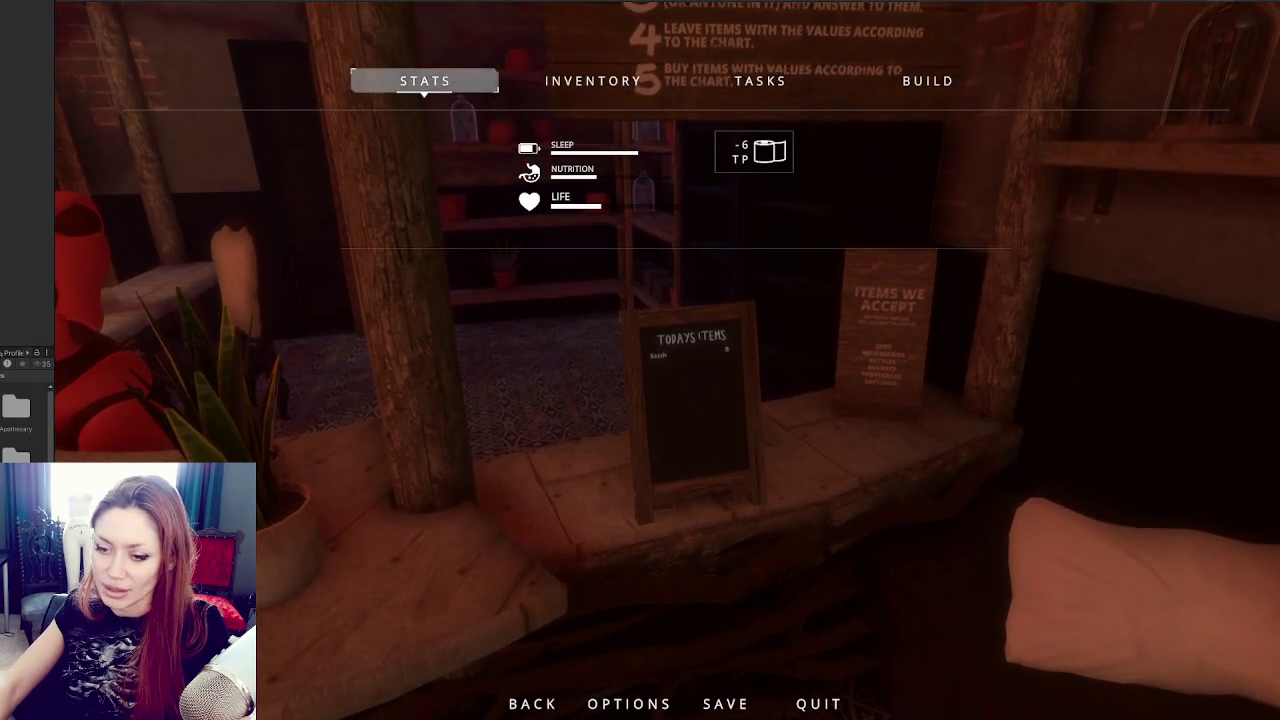
{"action": "key", "text": "alt+Tab"}
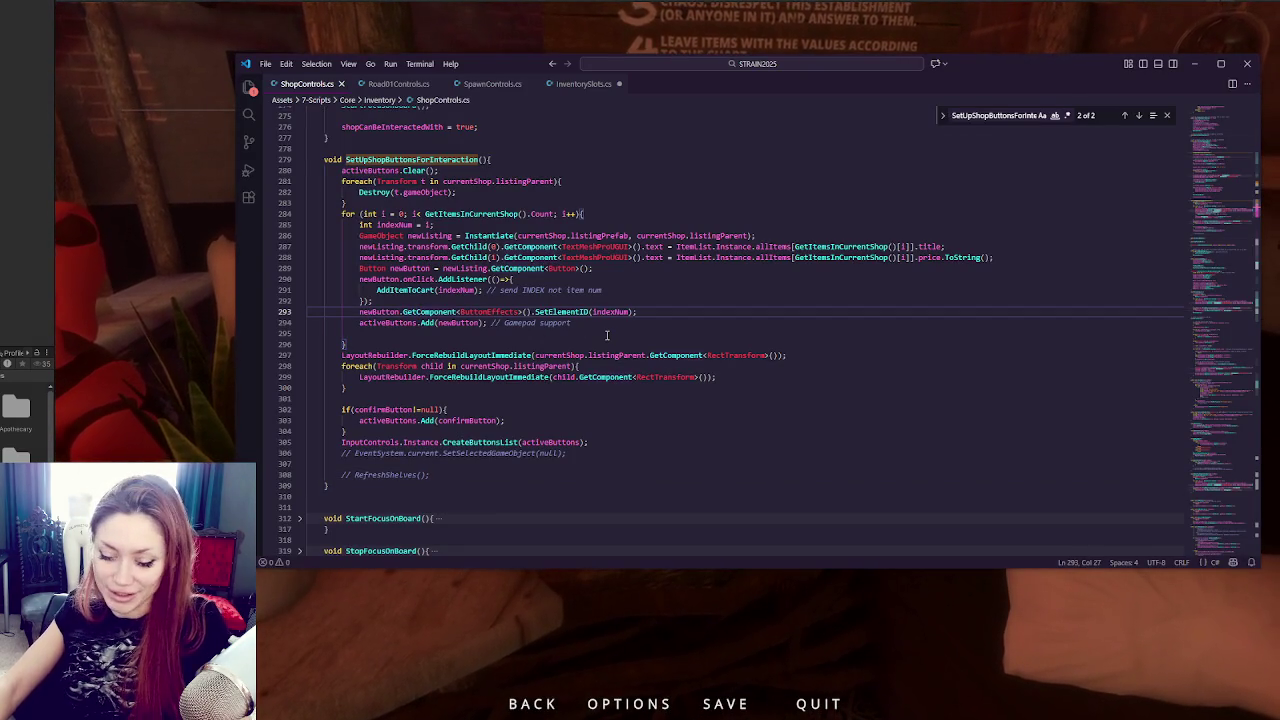
Search for currentTP and step through matches past line 711 to the deduction on line 731.
{"action": "key", "text": "ctrl+f"}
{"action": "type", "text": "currentTP"}
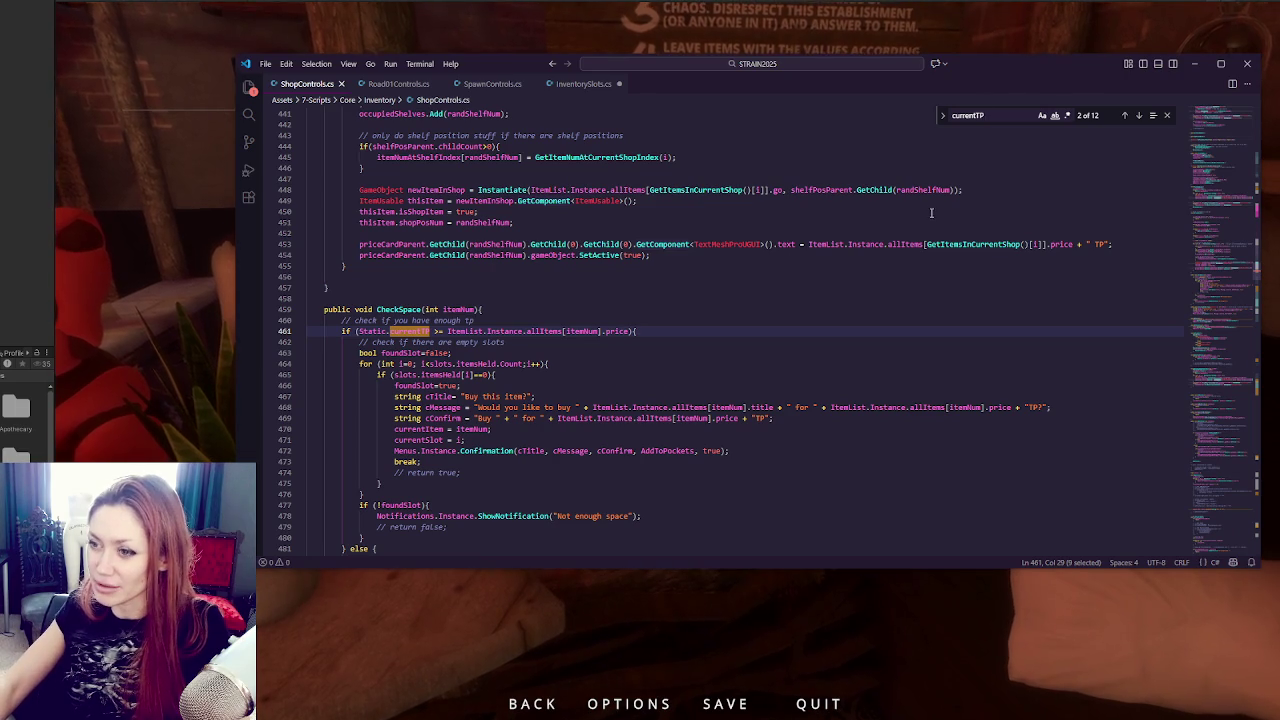
{"action": "left_click", "coordinate": [1138, 116]}
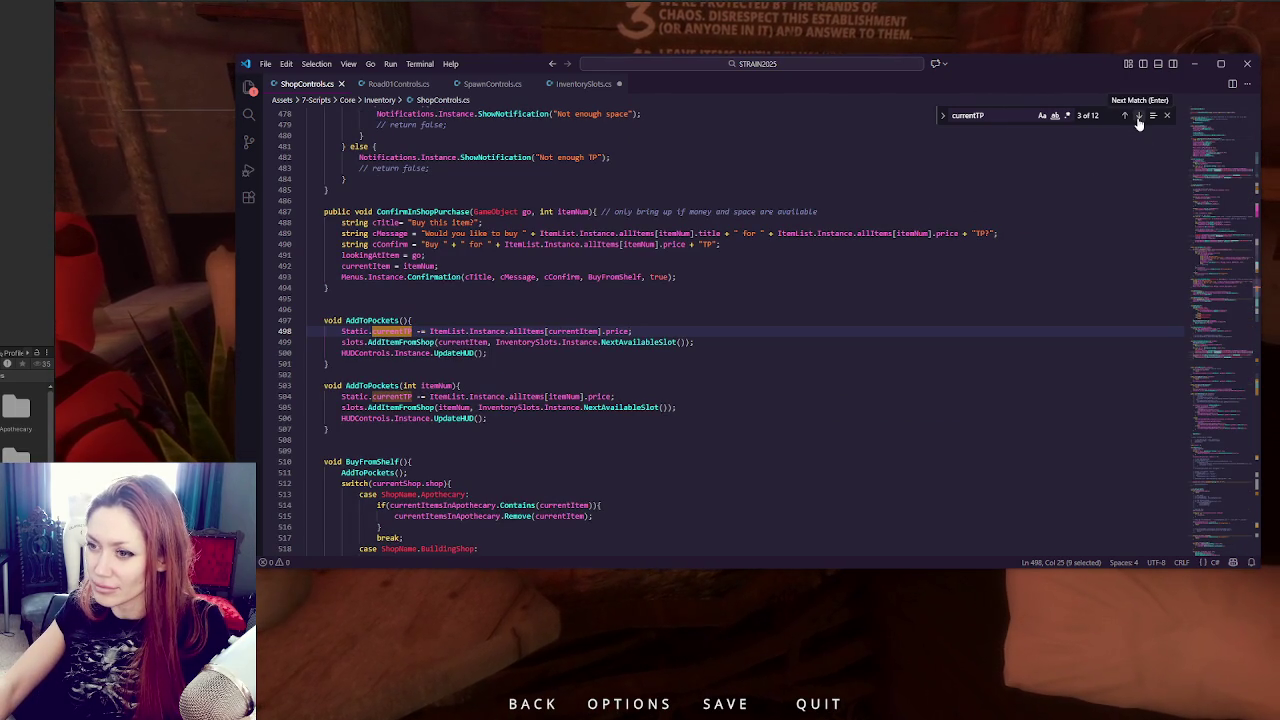
{"action": "left_click", "coordinate": [1138, 116]}
{"action": "left_click", "coordinate": [1138, 116]}
{"action": "left_click", "coordinate": [1138, 116]}
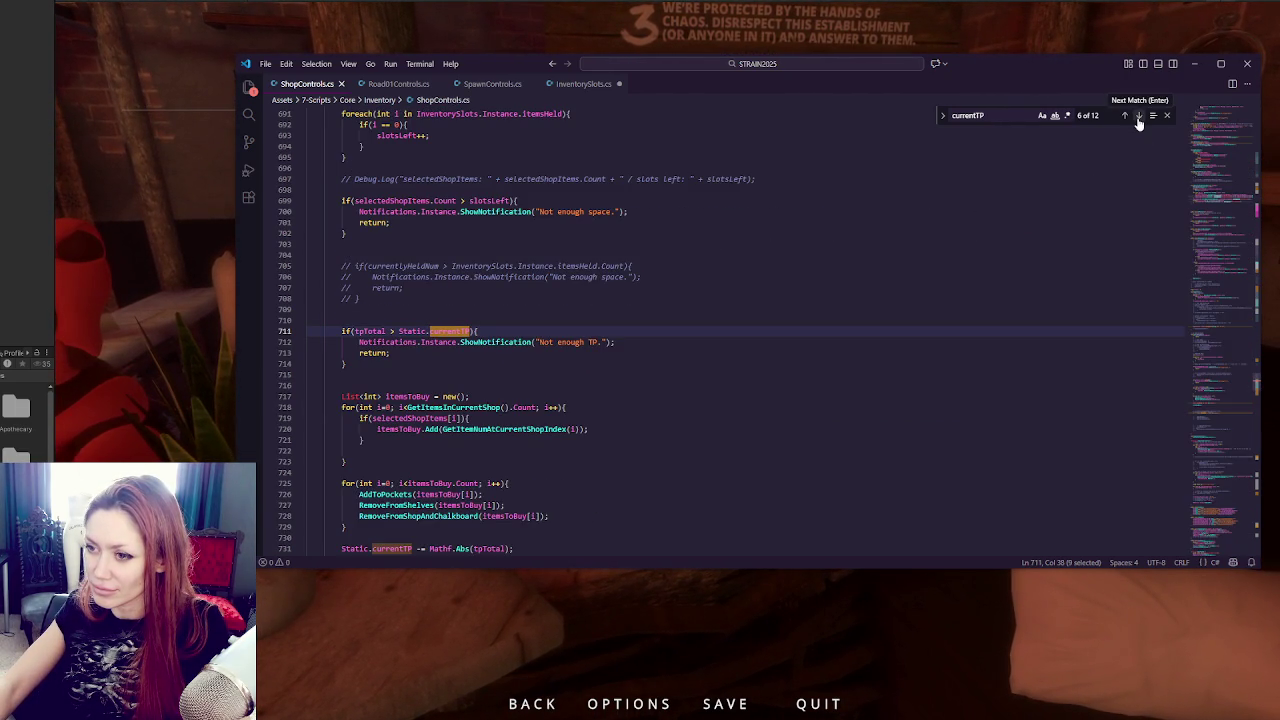
{"action": "left_click", "coordinate": [1138, 116]}
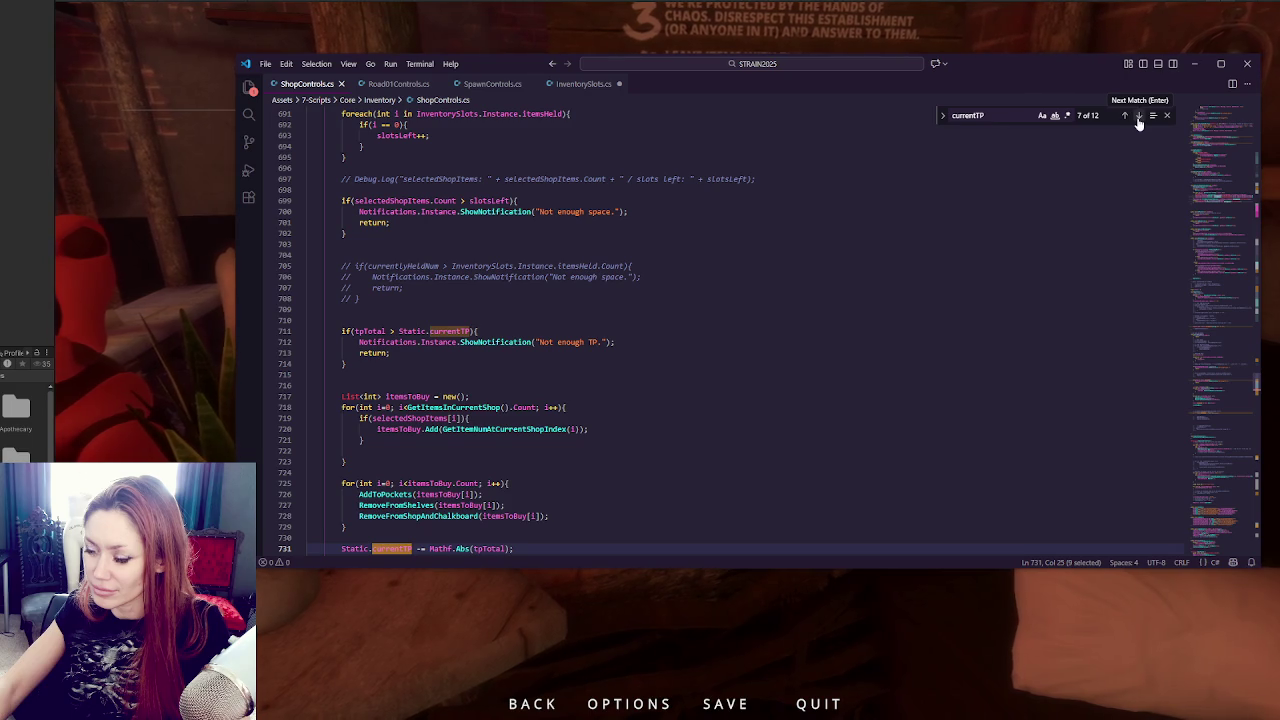
{"action": "scroll", "coordinate": [650, 287], "scroll_direction": "down", "scroll_amount": 3}
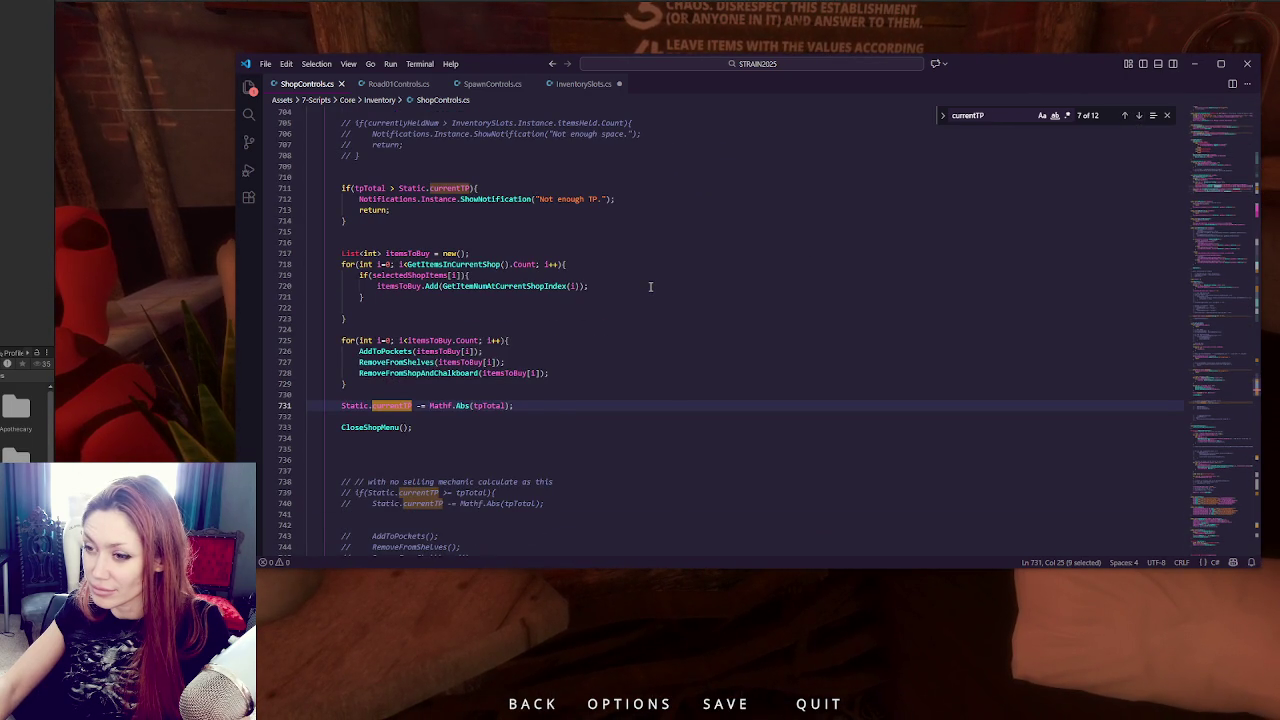
{"action": "scroll", "coordinate": [650, 287], "scroll_direction": "up", "scroll_amount": 8}
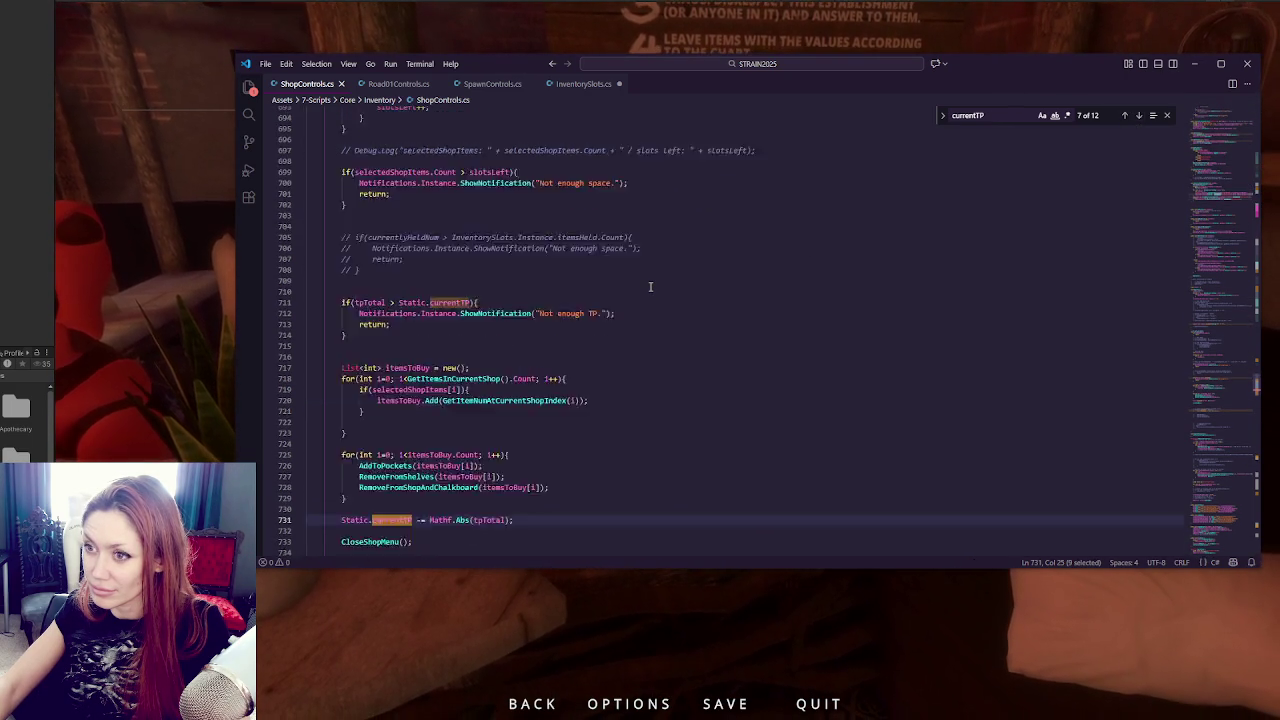
{"action": "scroll", "coordinate": [660, 287], "scroll_direction": "down", "scroll_amount": 10}
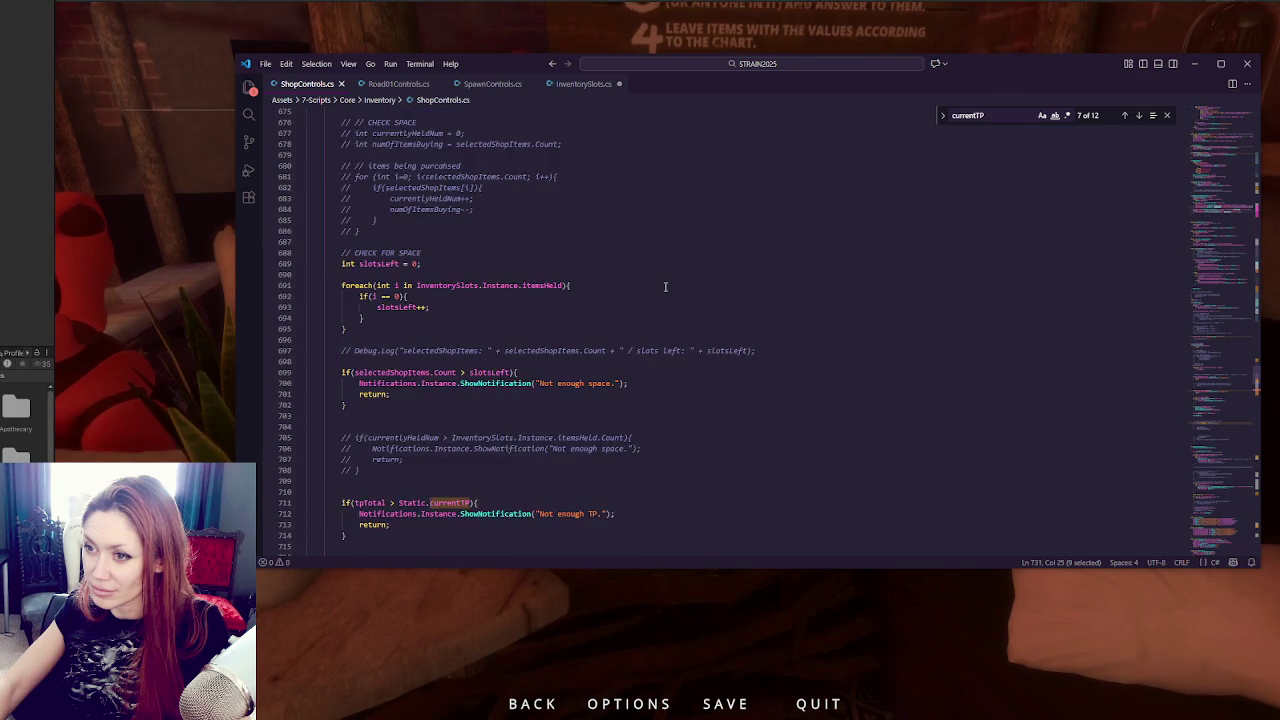
{"action": "scroll", "coordinate": [665, 289], "scroll_direction": "down", "scroll_amount": 4}
{"action": "scroll", "coordinate": [668, 289], "scroll_direction": "up", "scroll_amount": 4}
{"action": "scroll", "coordinate": [670, 289], "scroll_direction": "down", "scroll_amount": 4}
{"action": "scroll", "coordinate": [673, 289], "scroll_direction": "up", "scroll_amount": 4}
Insert Debug.Log("removing from confirm purchase") above the TP deduction line and save.
{"action": "left_click", "coordinate": [479, 337]}
{"action": "key", "text": "Return"}
{"action": "key", "text": "Return"}
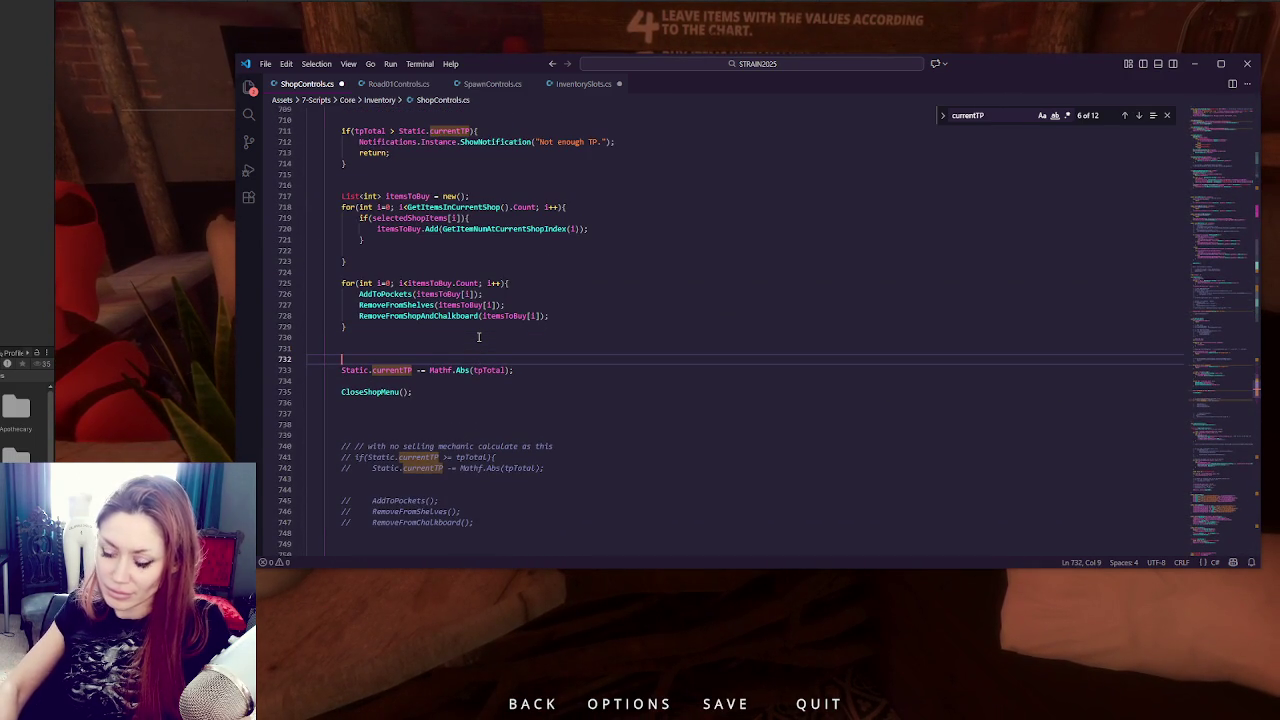
{"action": "type", "text": "Delug.Log(\""}
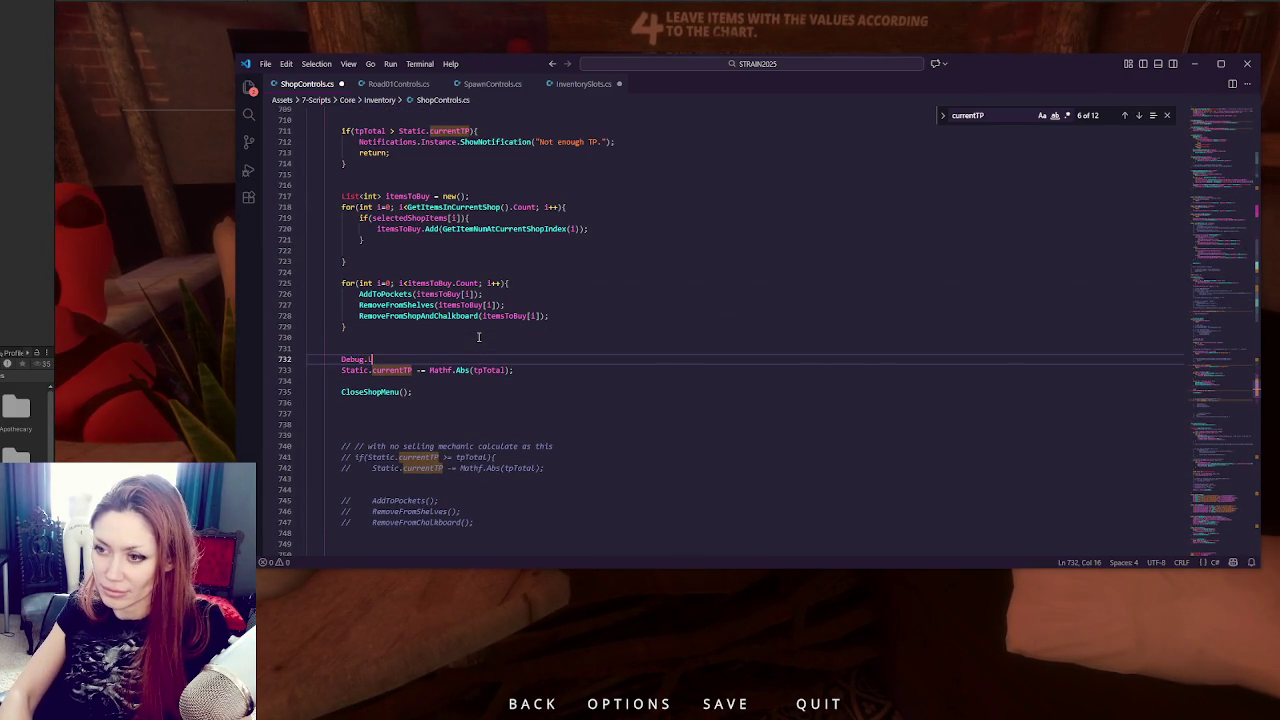
{"action": "key", "text": "BackSpace"}
{"action": "key", "text": "BackSpace"}
{"action": "key", "text": "BackSpace"}
{"action": "type", "text": "ing from confirm purchase\");"}
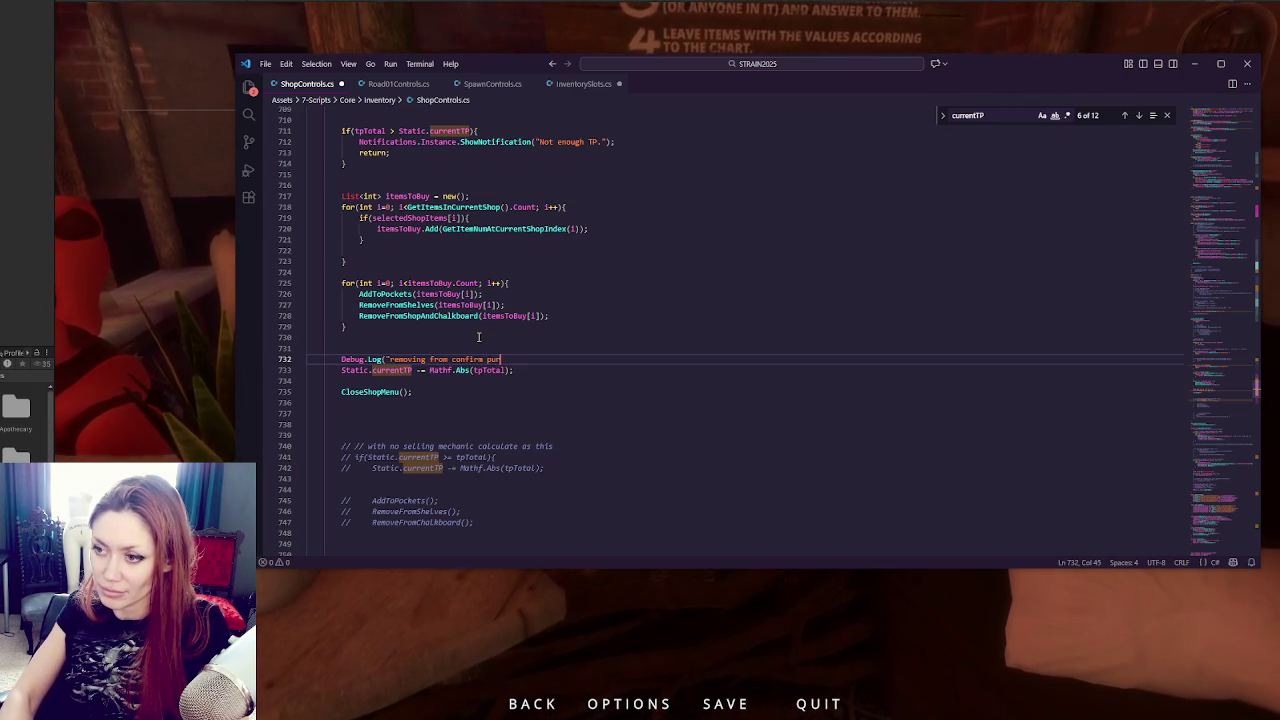
{"action": "key", "text": "ctrl+s"}
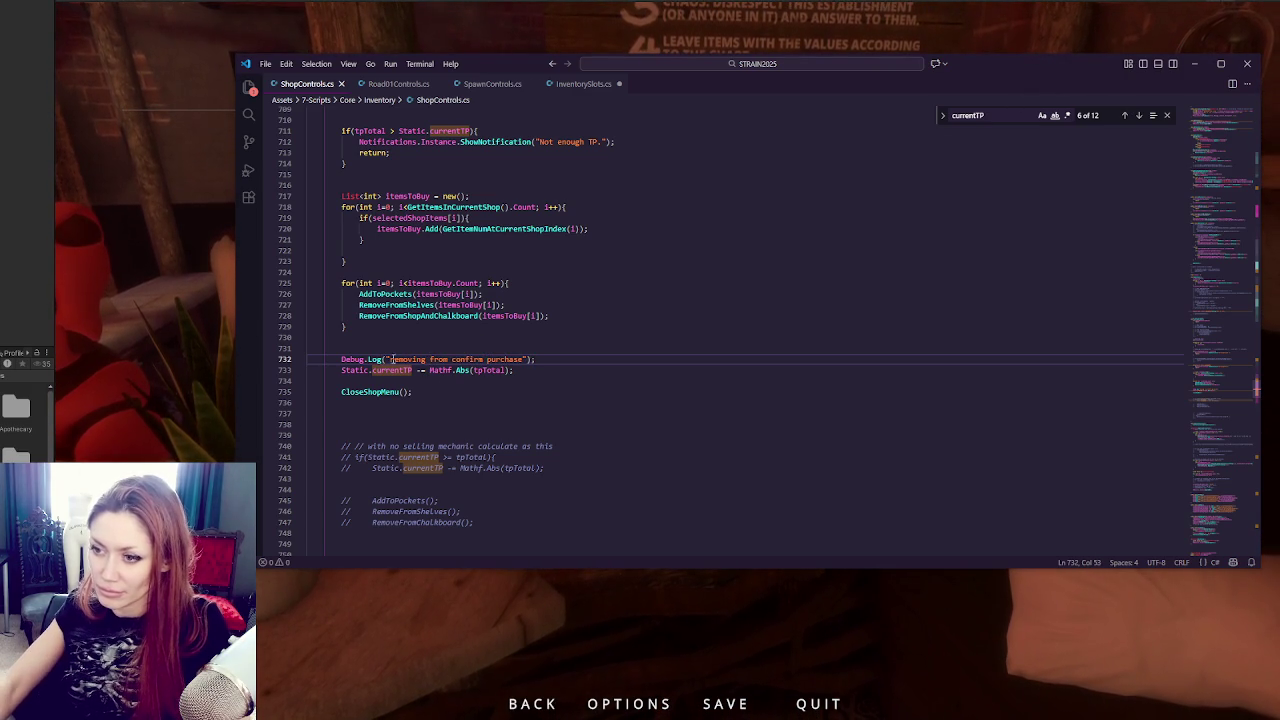
Step through the currentTP matches with Find Next until reaching AddToPockets.
{"action": "double_click", "coordinate": [400, 360]}
{"action": "left_click", "coordinate": [1140, 116]}
{"action": "left_click", "coordinate": [1141, 117]}
{"action": "left_click", "coordinate": [1140, 117]}
{"action": "left_click", "coordinate": [1140, 117]}
{"action": "left_click", "coordinate": [1140, 117]}
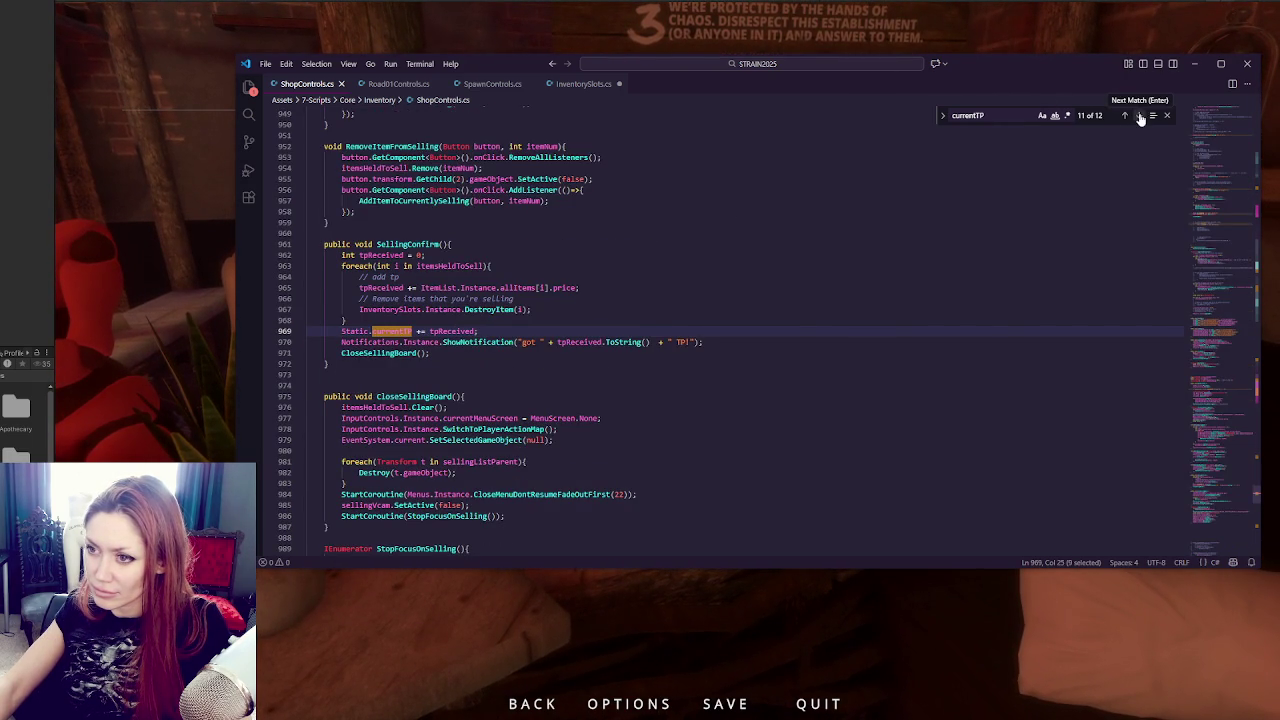
{"action": "left_click", "coordinate": [1140, 117]}
{"action": "left_click", "coordinate": [1140, 117]}
{"action": "left_click", "coordinate": [1140, 117]}
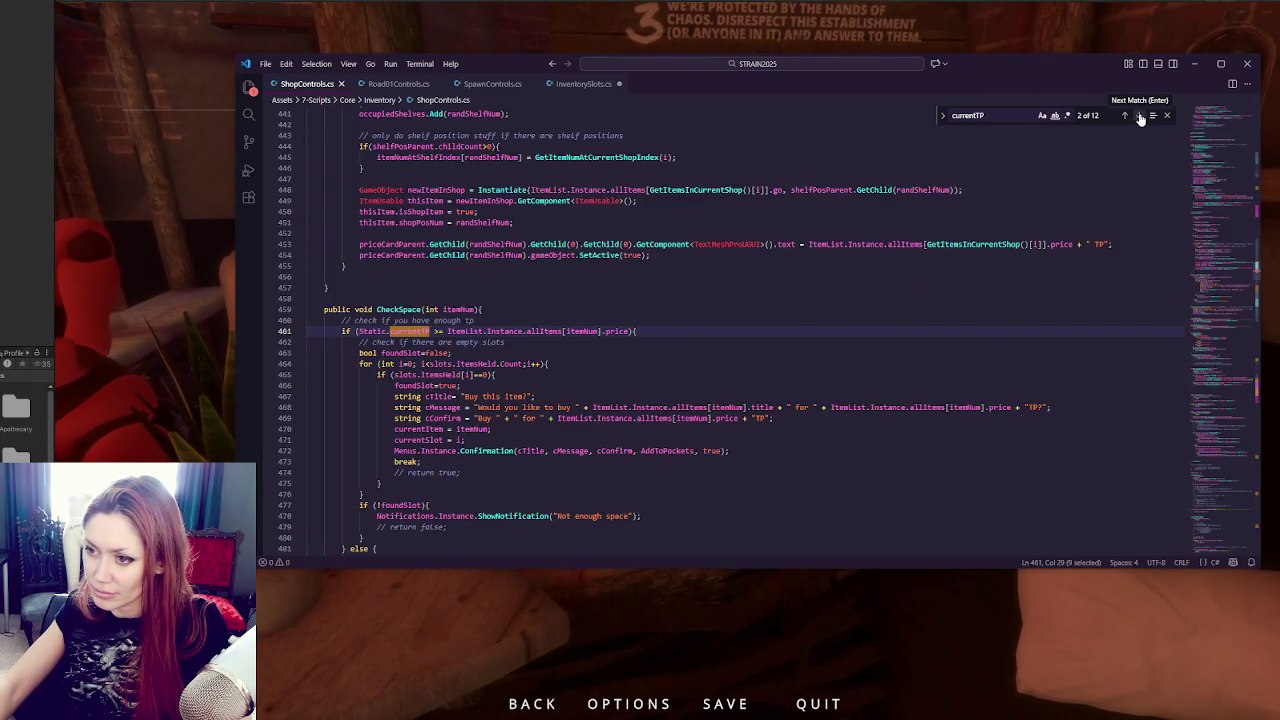
{"action": "left_click", "coordinate": [1140, 117]}
Add a Debug.Log("AddToPockets") line to both AddToPockets overloads.
{"action": "left_click", "coordinate": [415, 320]}
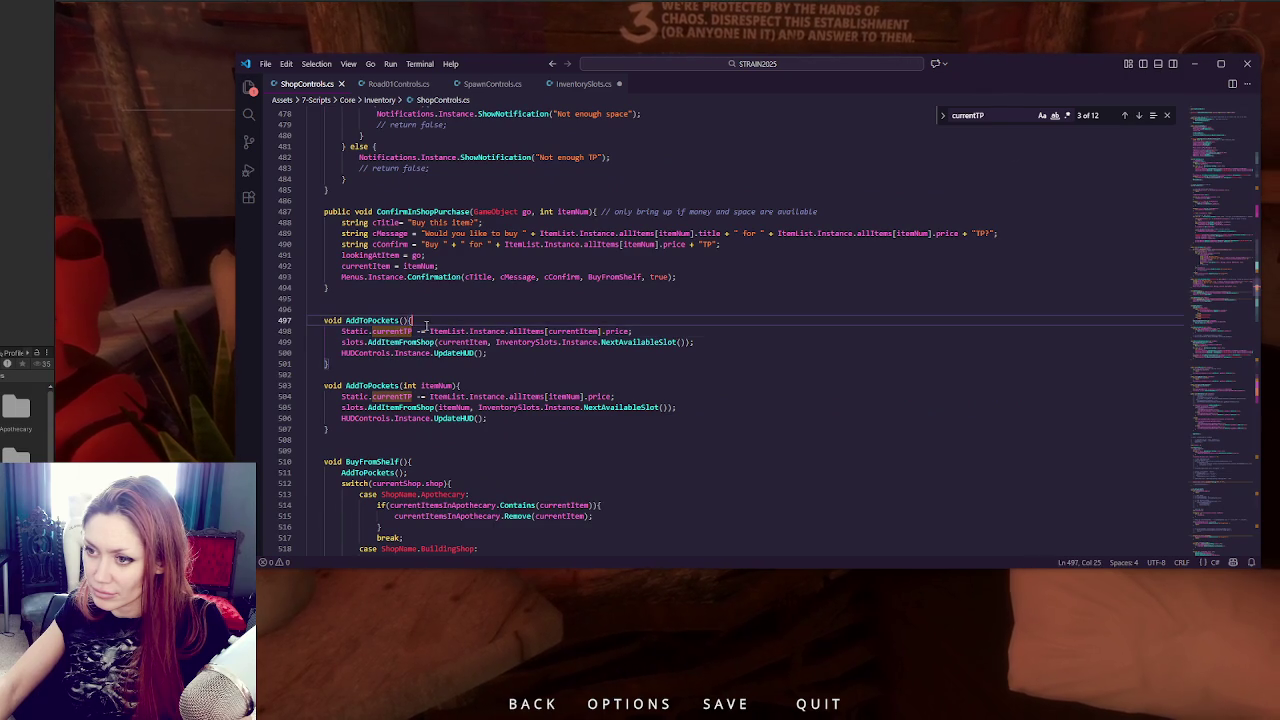
{"action": "key", "text": "Return"}
{"action": "type", "text": "Debug.Log(\"removing from confirm purchase\");"}
{"action": "left_click", "coordinate": [461, 396]}
{"action": "key", "text": "Return"}
{"action": "type", "text": "Debug.Log(\"removing from confirm purchase\");"}
{"action": "left_click_drag", "start_coordinate": [390, 331], "coordinate": [522, 331]}
{"action": "type", "text": "AddToPockets"}
{"action": "left_click_drag", "start_coordinate": [390, 407], "coordinate": [522, 407]}
{"action": "type", "text": "AddToPockets"}
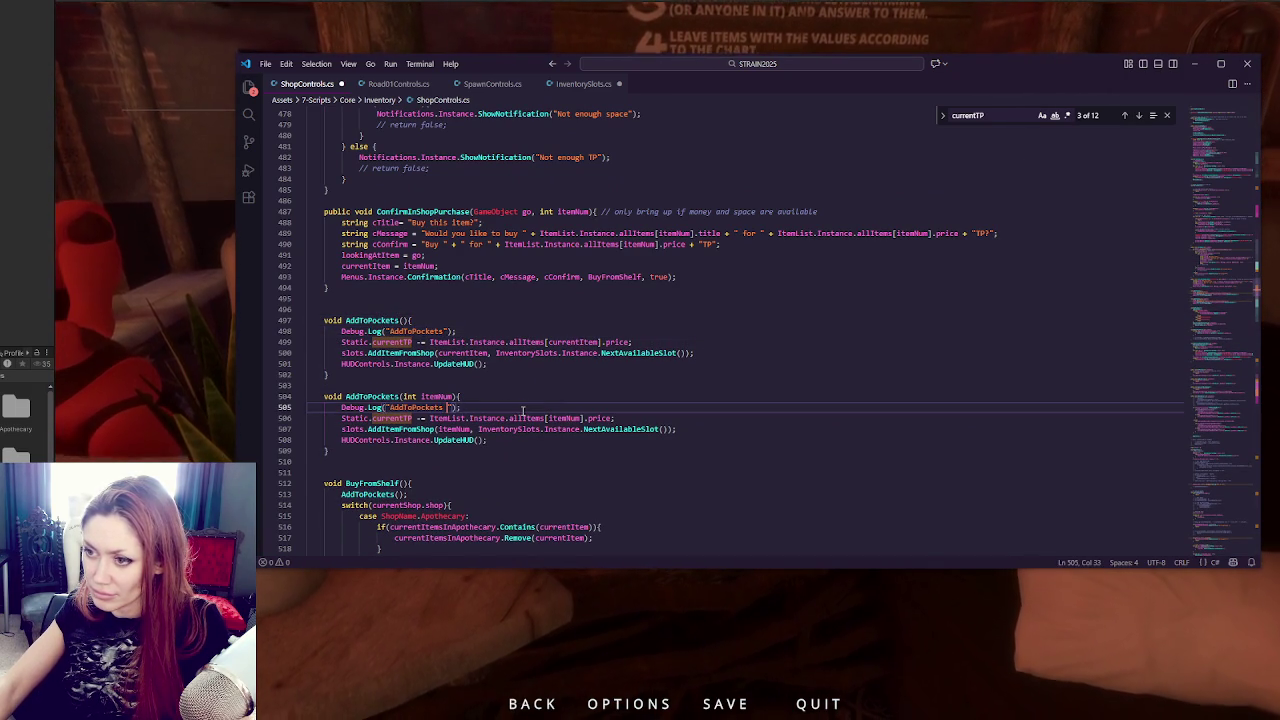
{"action": "key", "text": "alt+Tab"}
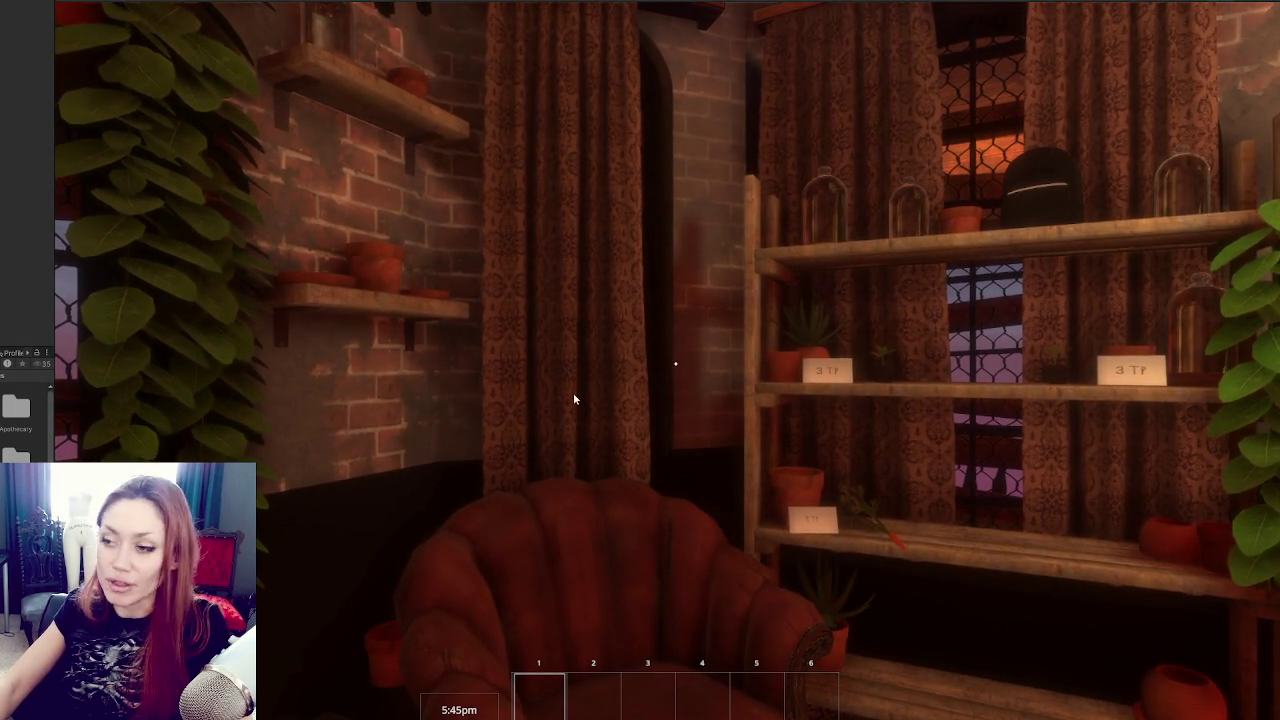
Walk up to the shelf and buy the Potato Sapling for 3 TP.
{"action": "key", "text": "s"}
{"action": "key", "text": "s"}
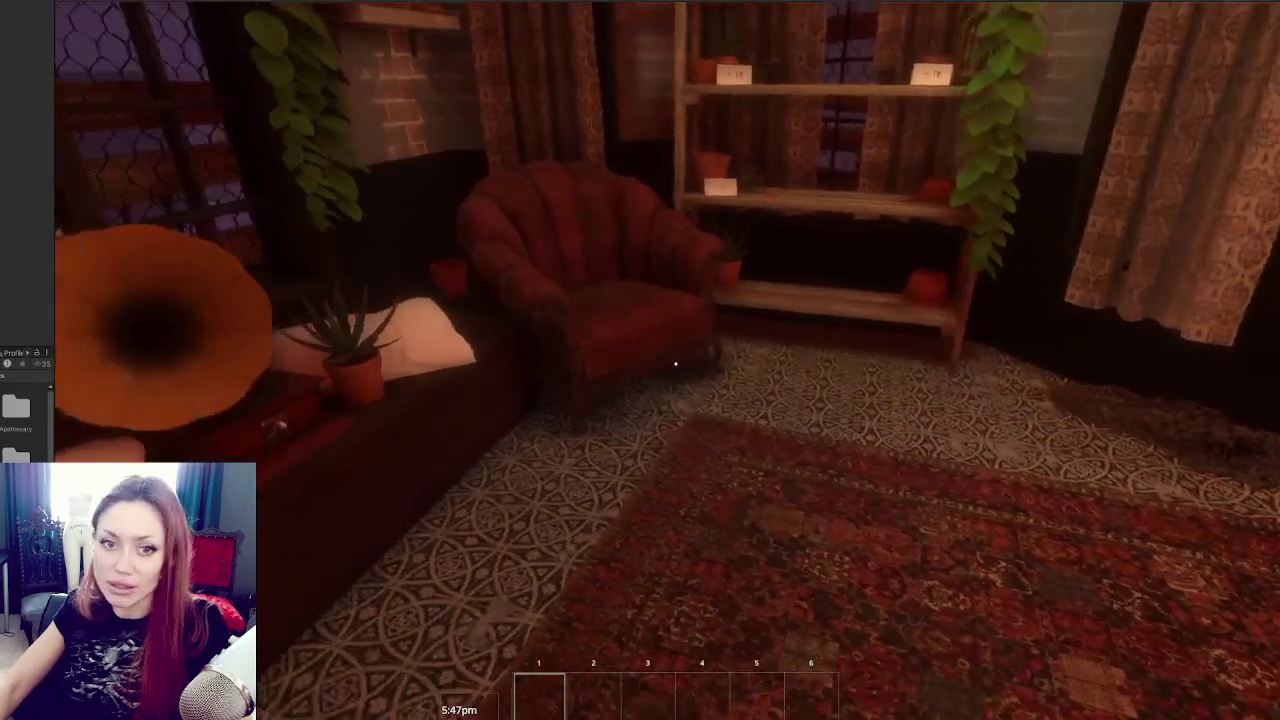
{"action": "key", "text": "w"}
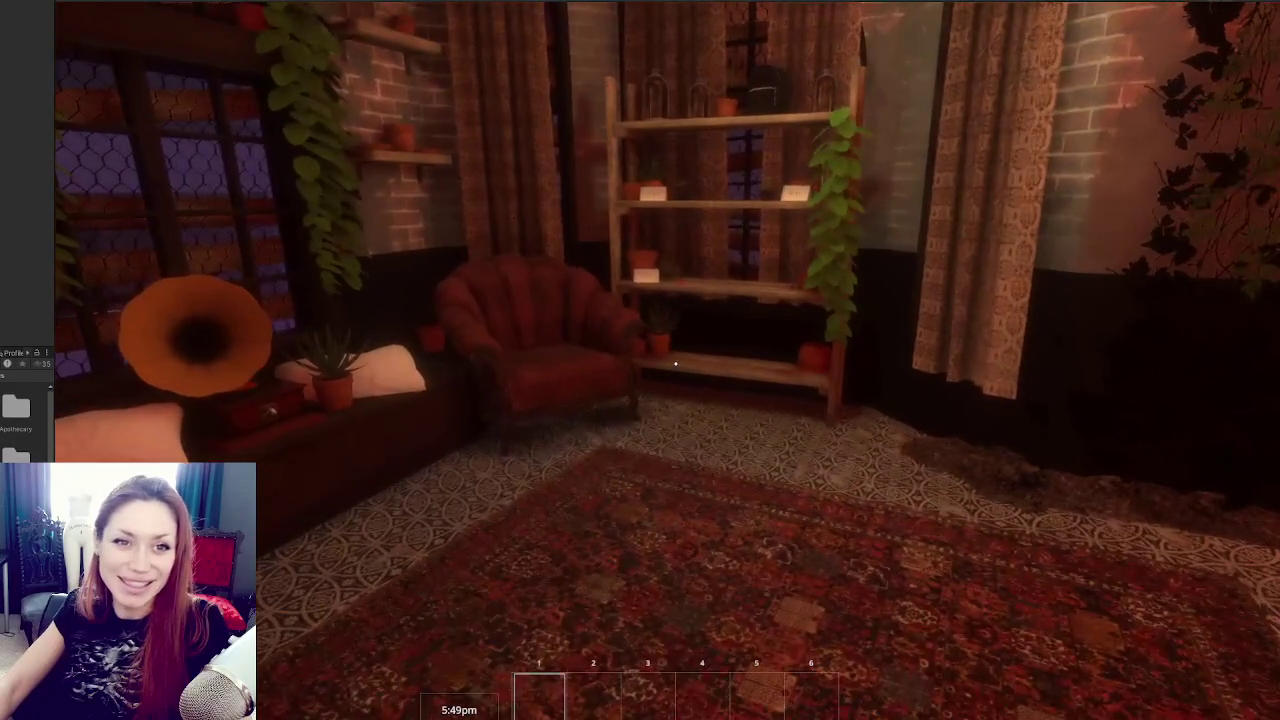
{"action": "key", "text": "d"}
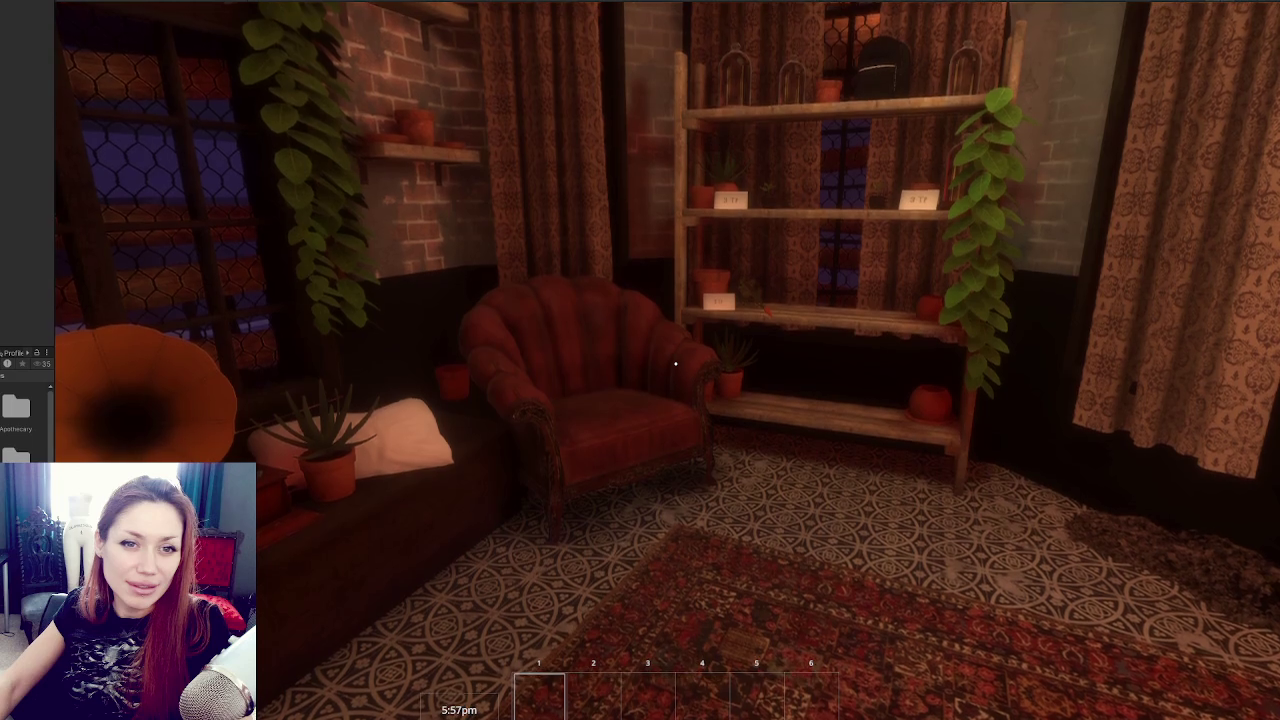
{"action": "key", "text": "w"}
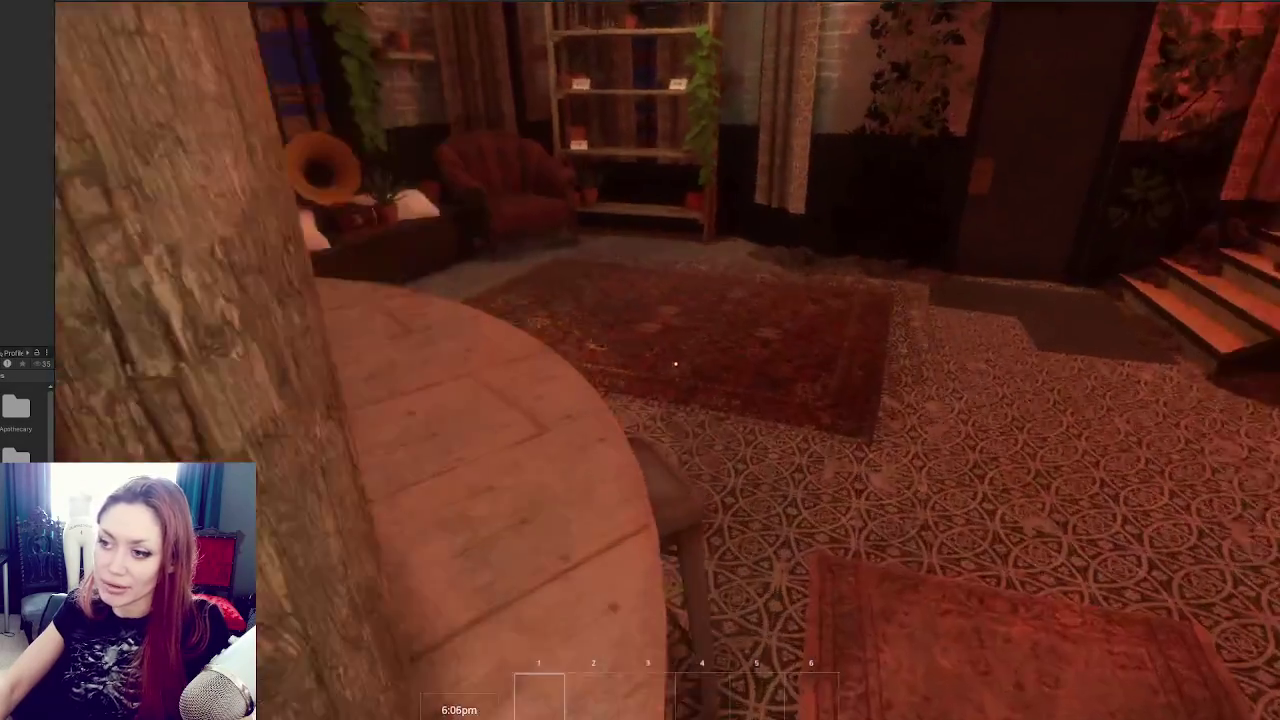
{"action": "mouse_move", "coordinate": [675, 365]}
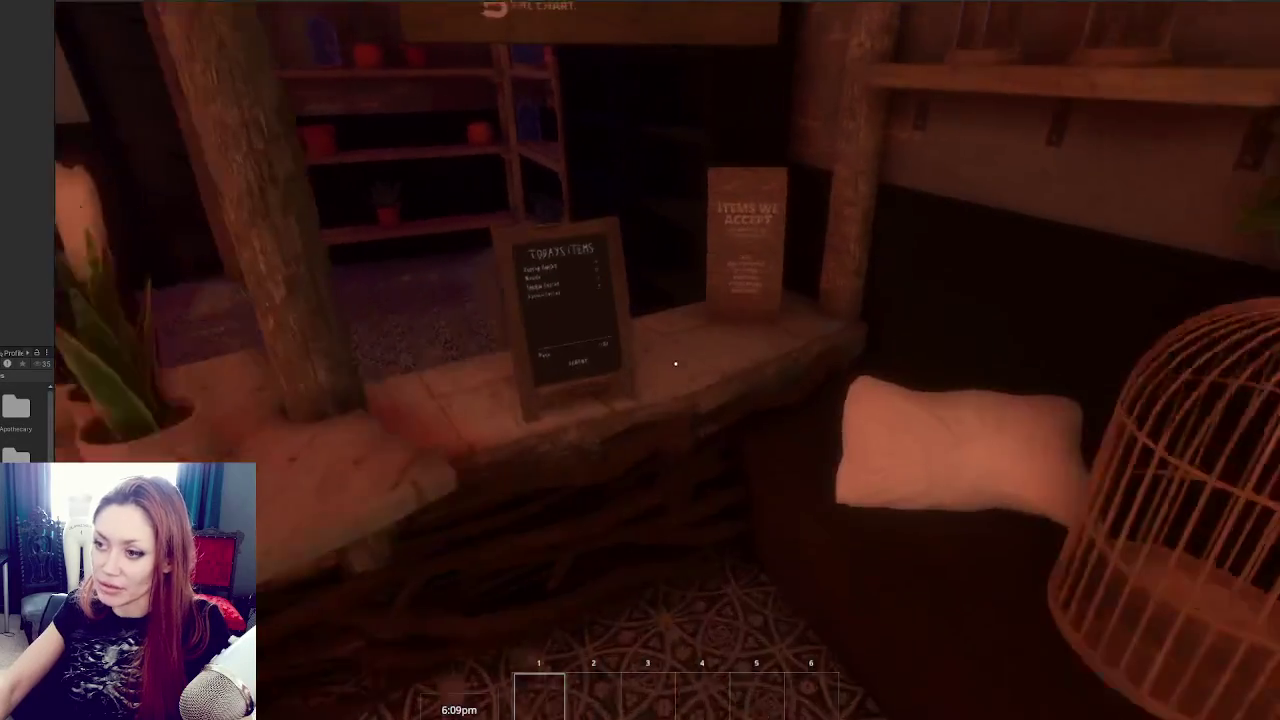
{"action": "key", "text": "w"}
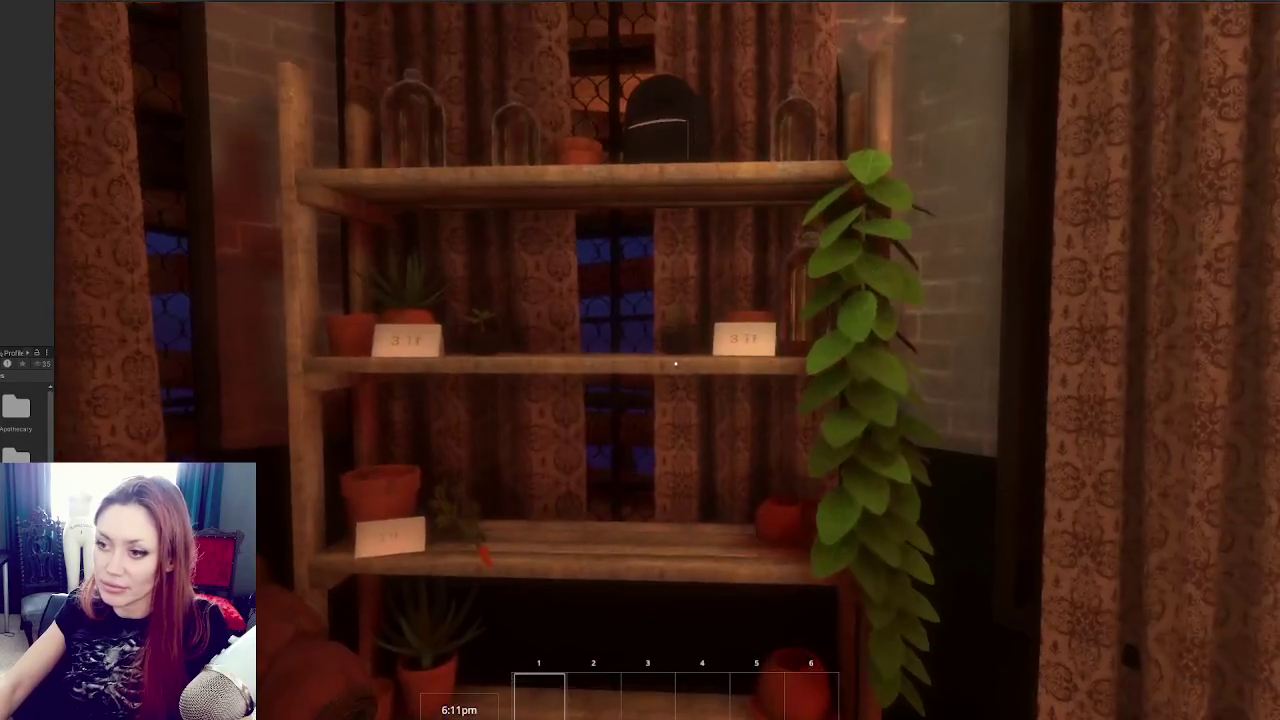
{"action": "key", "text": "s"}
{"action": "key", "text": "w"}
{"action": "key", "text": "s"}
{"action": "key", "text": "w"}
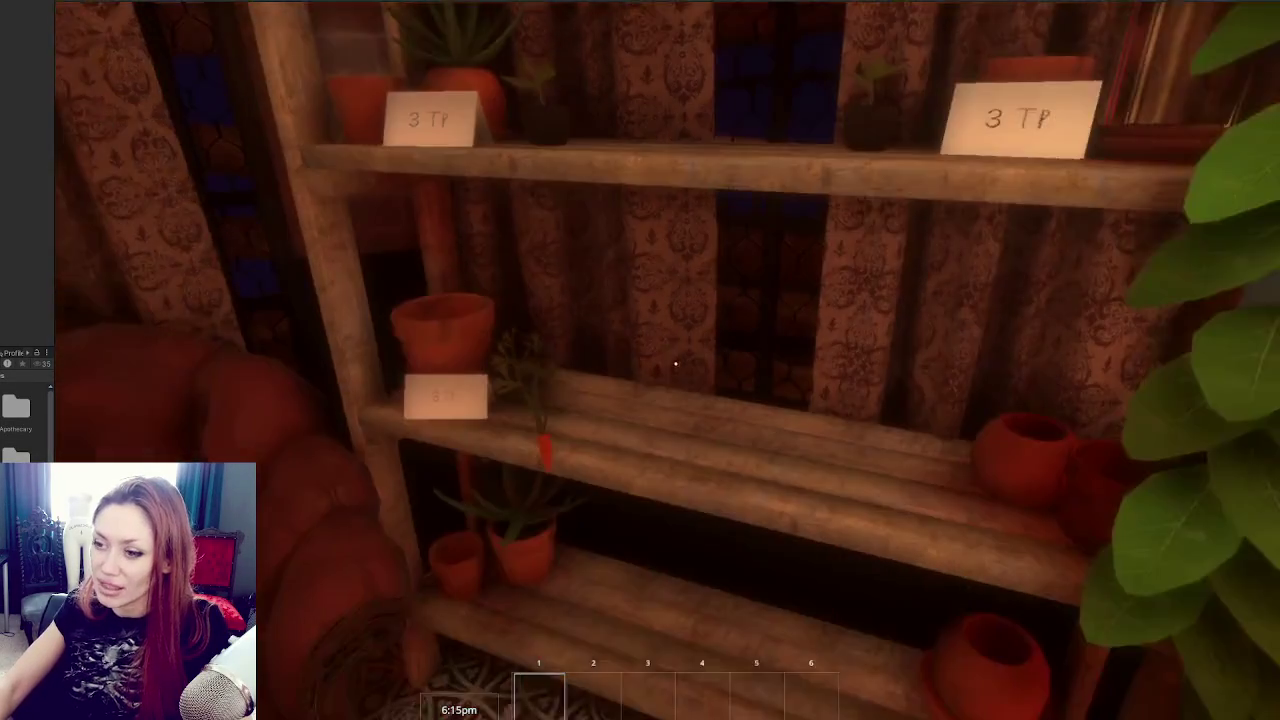
{"action": "key", "text": "w"}
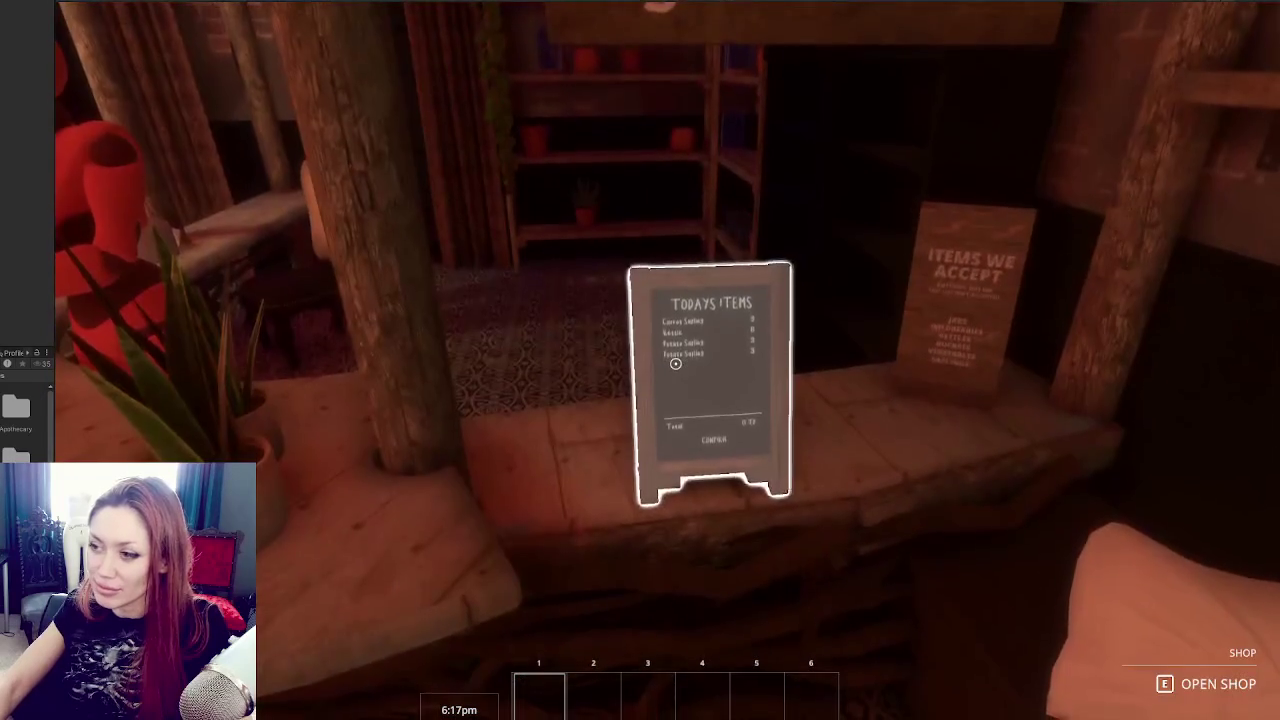
{"action": "key", "text": "w"}
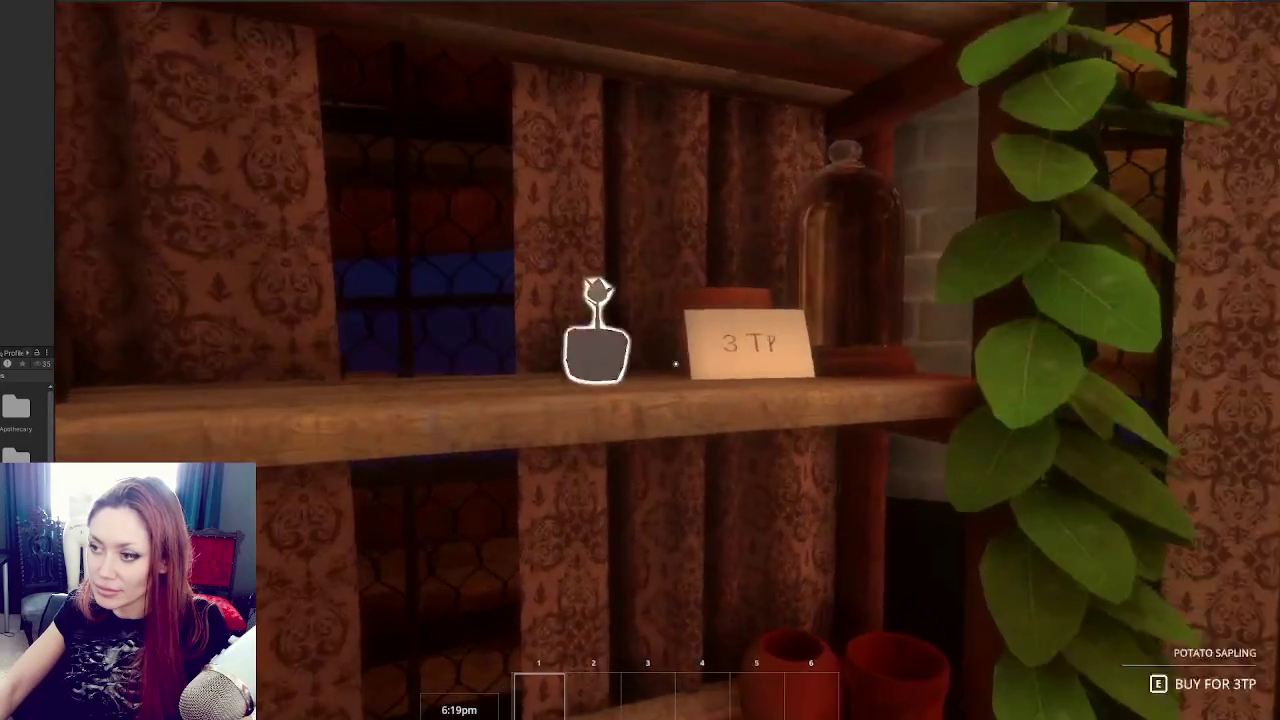
{"action": "key", "text": "e"}
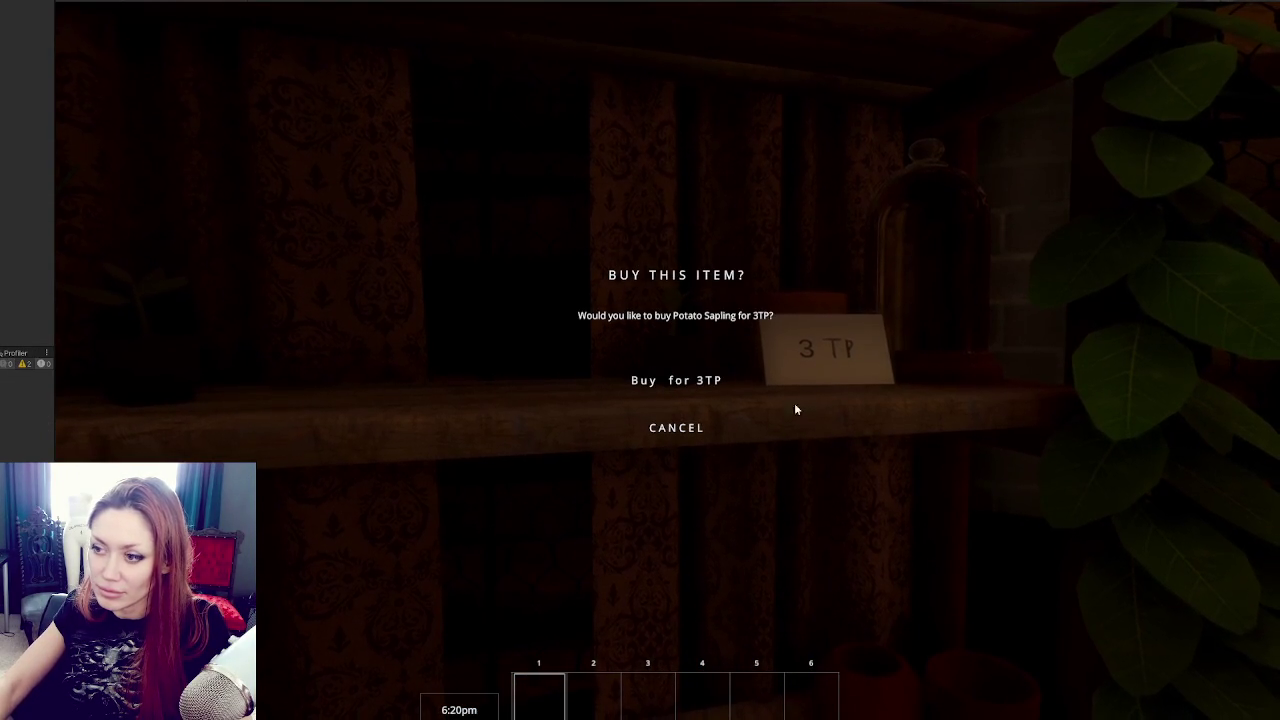
{"action": "left_click", "coordinate": [656, 382]}
Buy a Carrot Sapling from the Todays Items board, then open the pause menu showing 3 TP.
{"action": "mouse_move", "coordinate": [675, 364]}
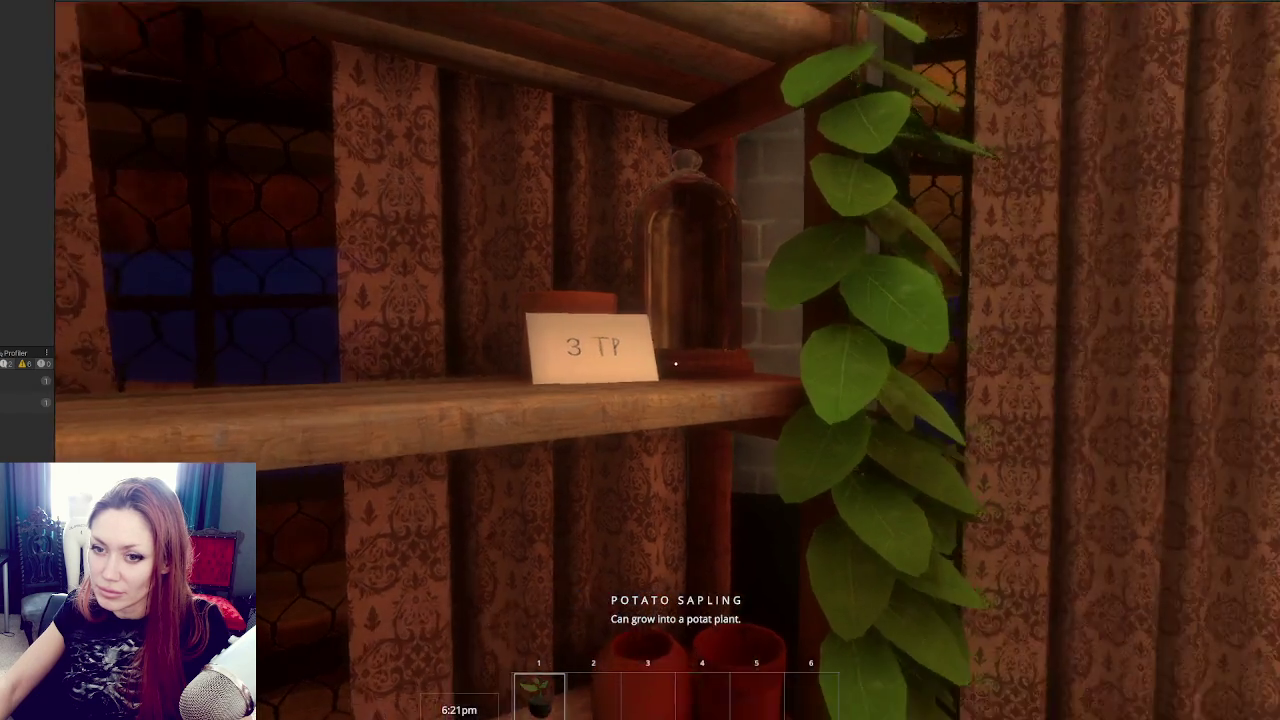
{"action": "key", "text": "w"}
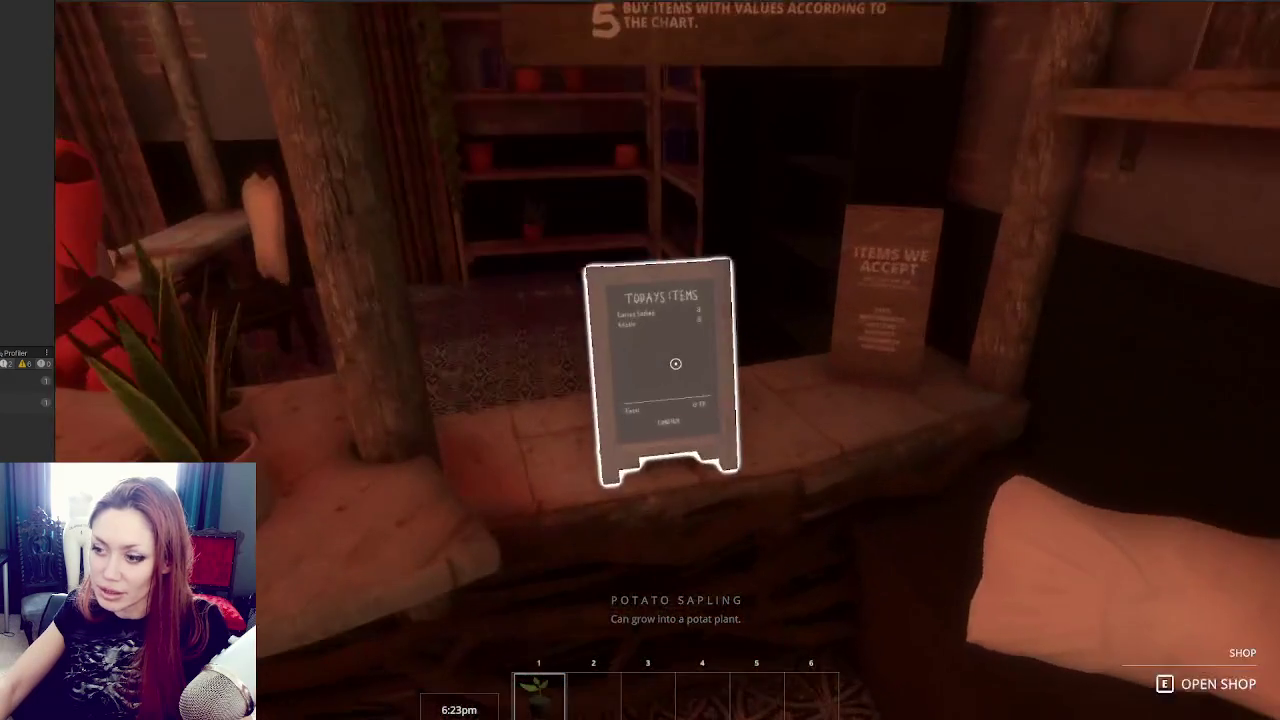
{"action": "key", "text": "e"}
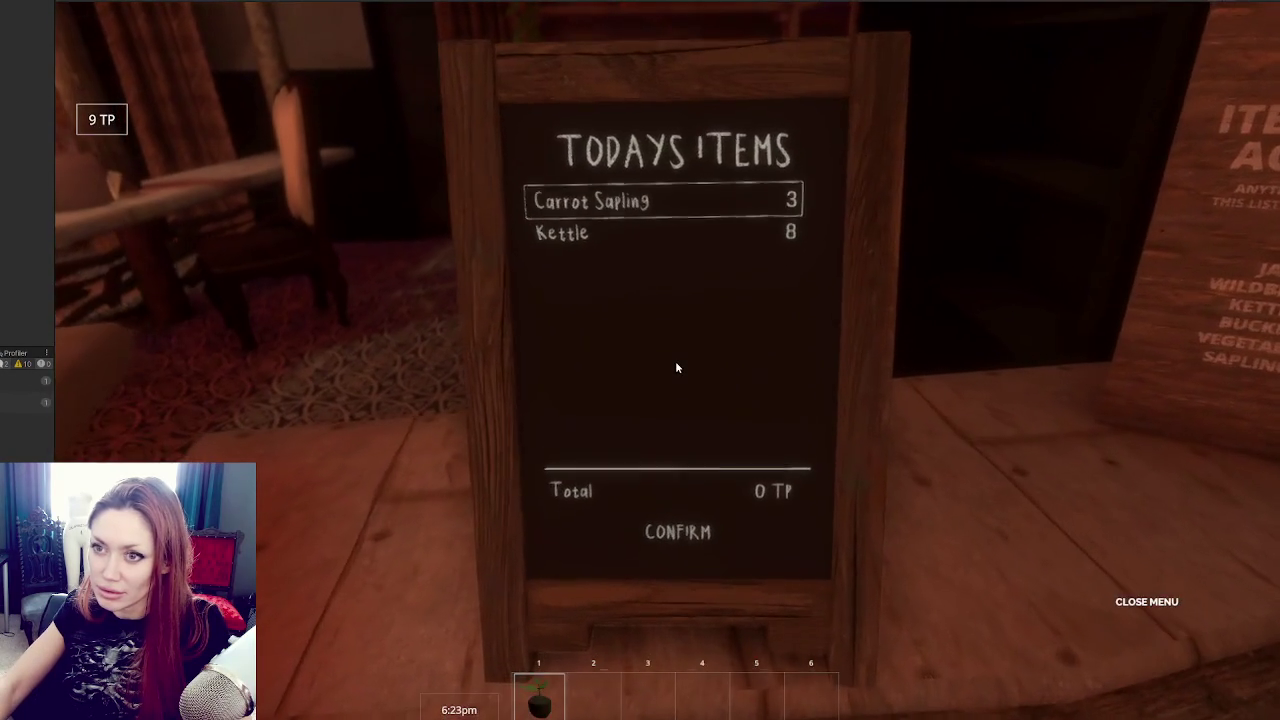
{"action": "left_click", "coordinate": [669, 200]}
{"action": "left_click", "coordinate": [683, 534]}
{"action": "key", "text": "Escape"}
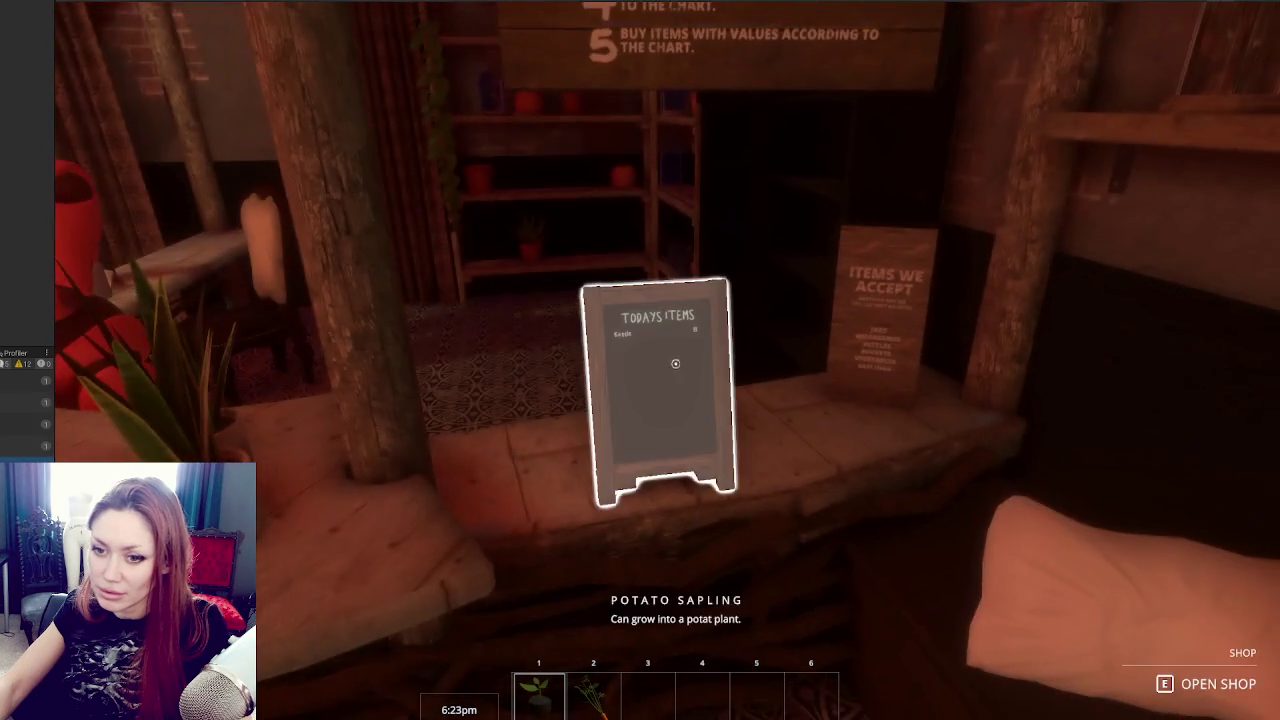
{"action": "key", "text": "Escape"}
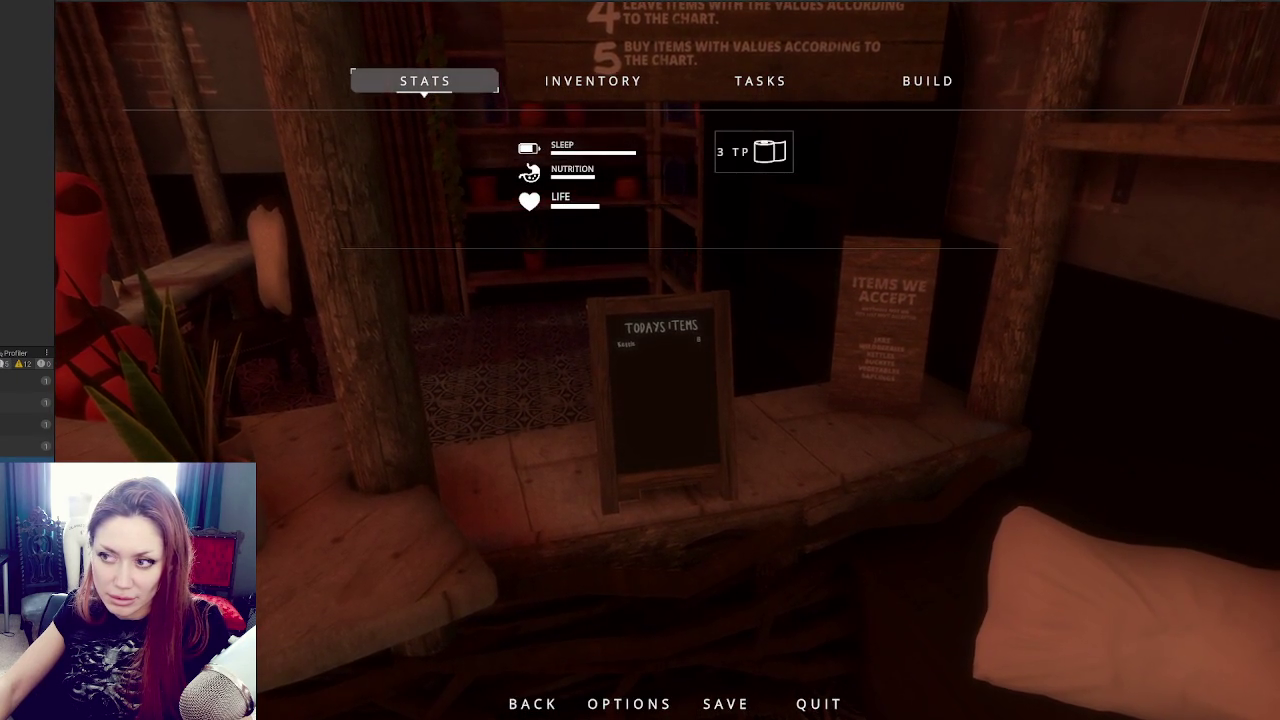
Resume play, walk to the shelf, reopen the pause menu, then stop Play mode with Ctrl+P.
{"action": "key", "text": "Escape"}
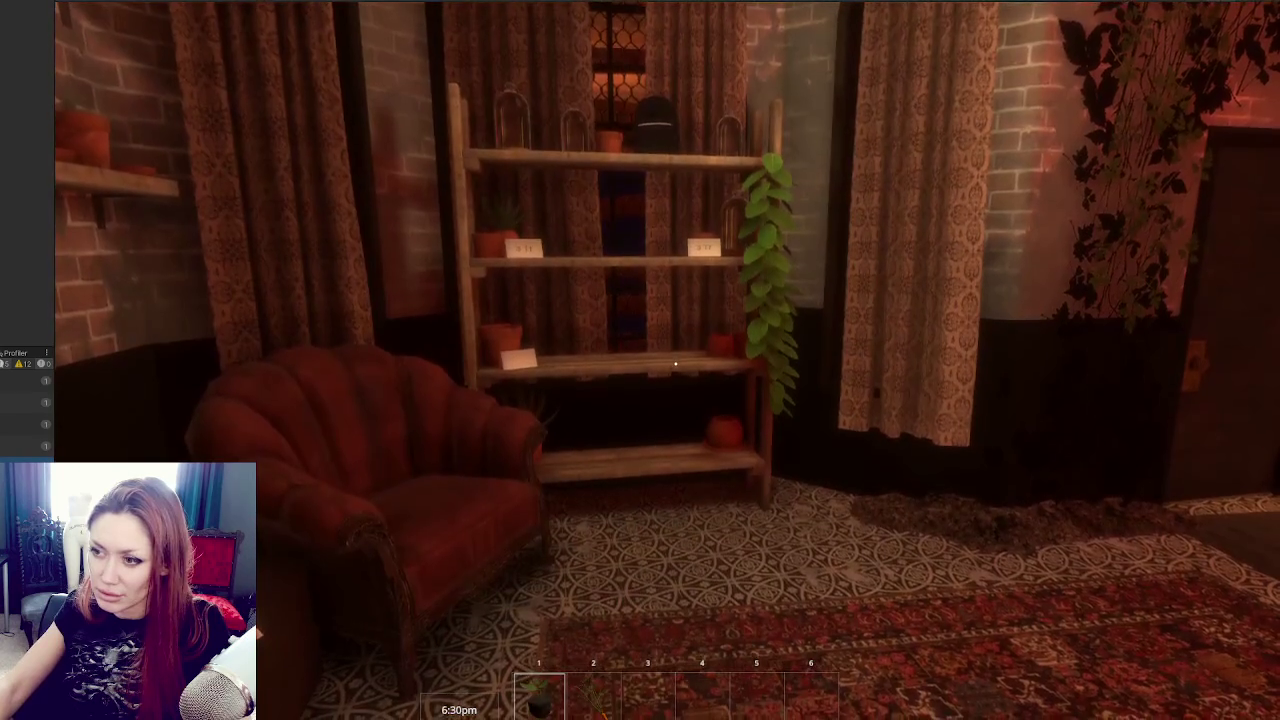
{"action": "key", "text": "w"}
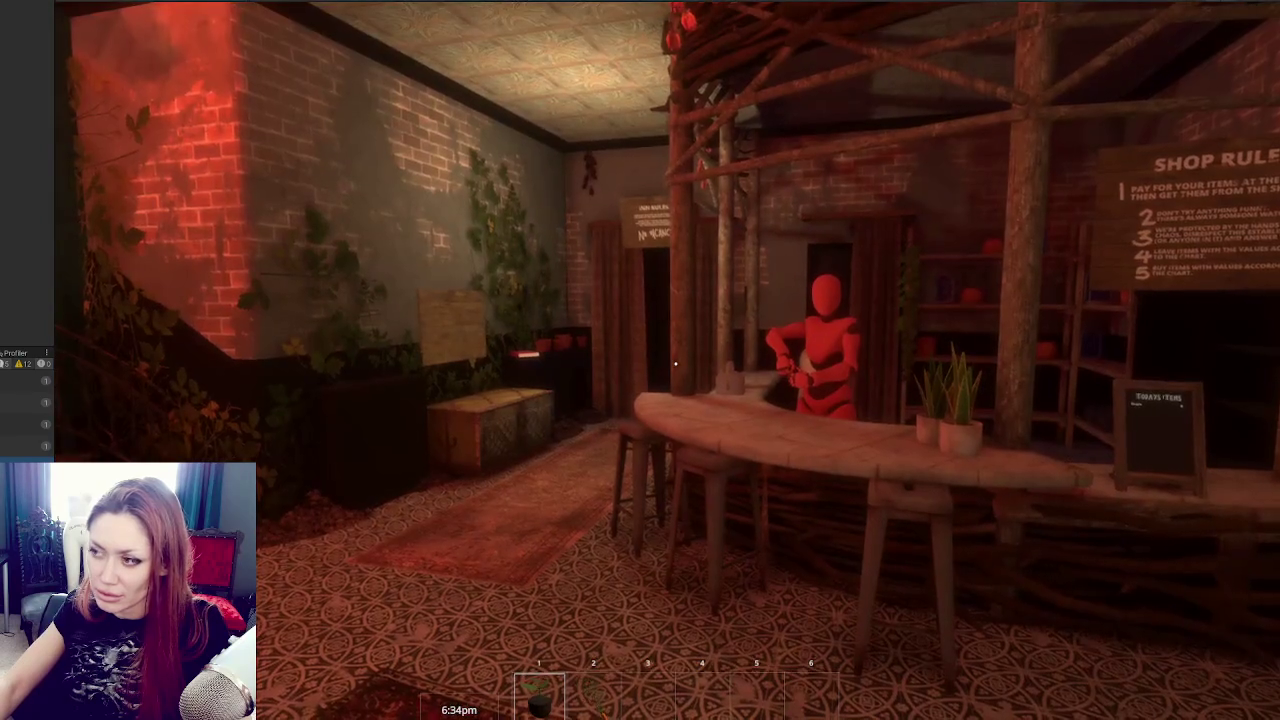
{"action": "key", "text": "Escape"}
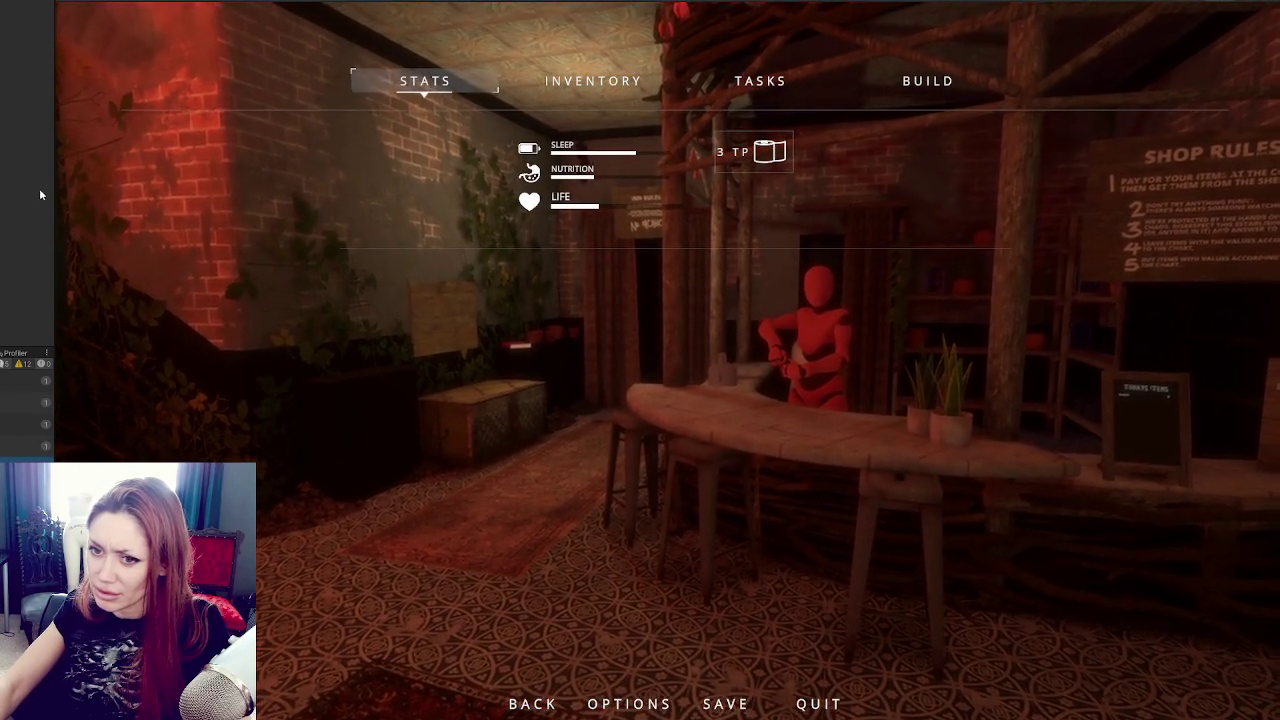
{"action": "key", "text": "ctrl+p"}
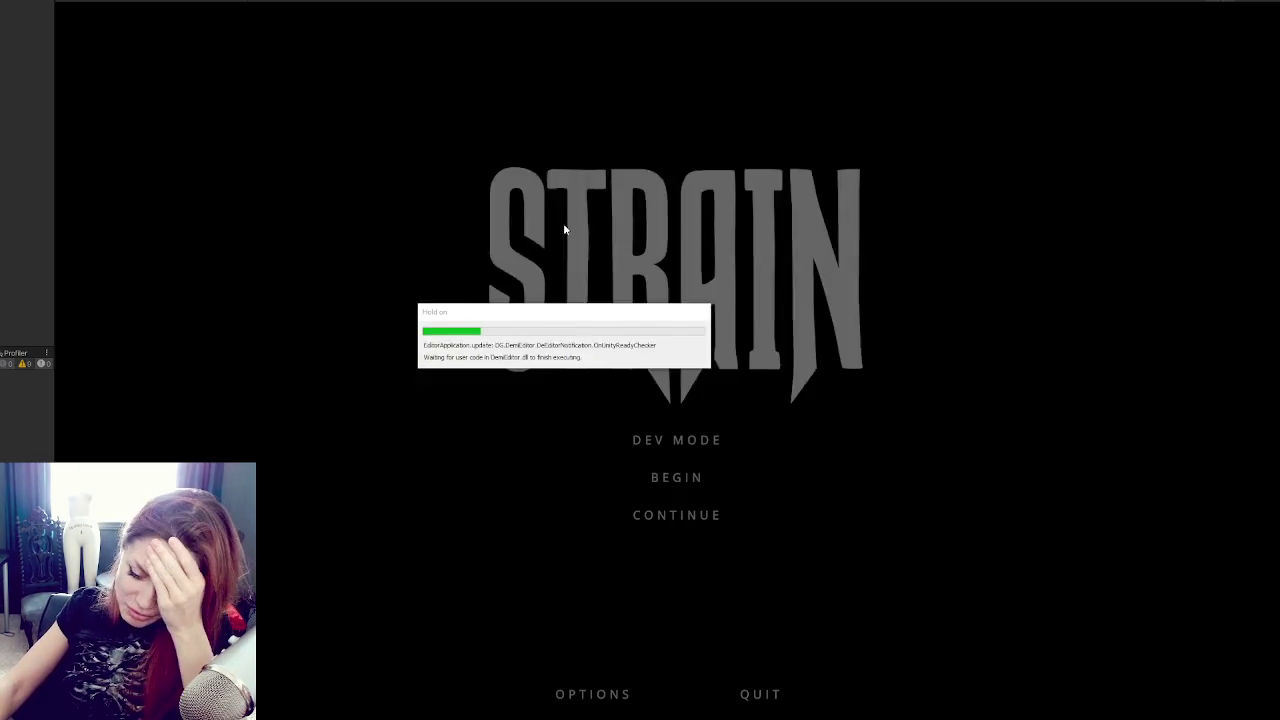
Continue the saved game and buy a Potato Sapling from the Todays Items board.
{"action": "left_click", "coordinate": [687, 517]}
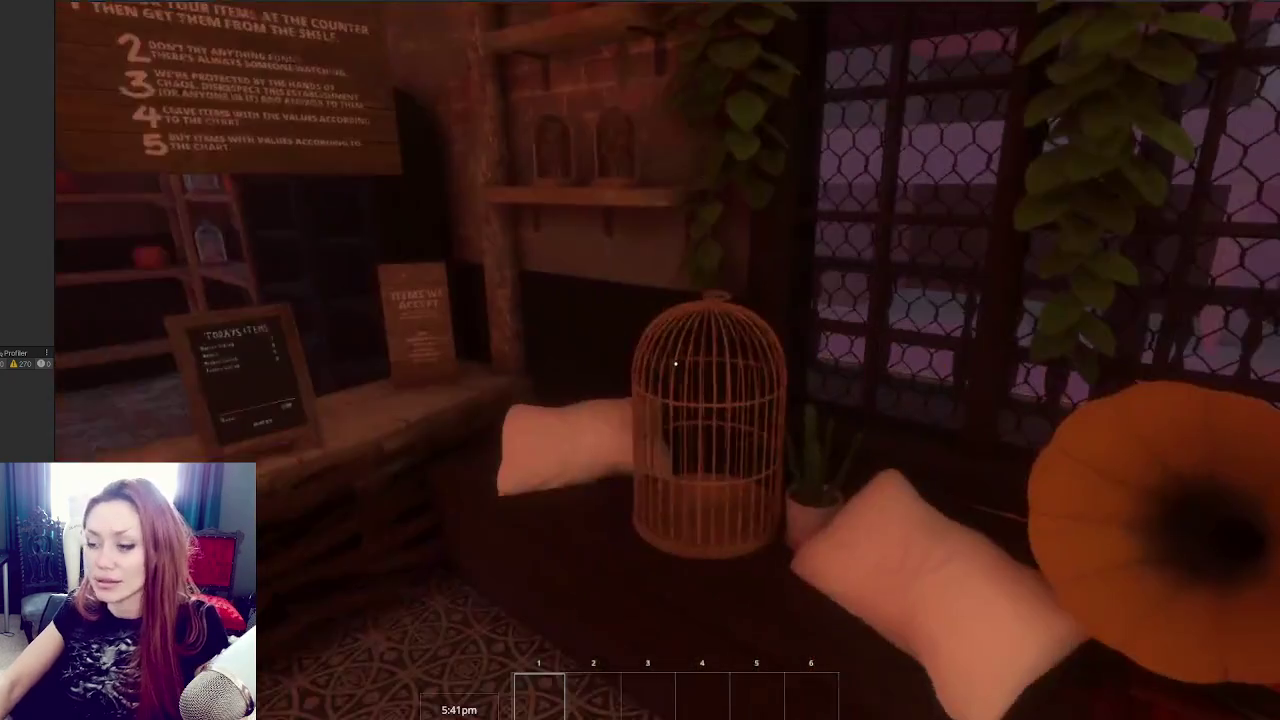
{"action": "key", "text": "w"}
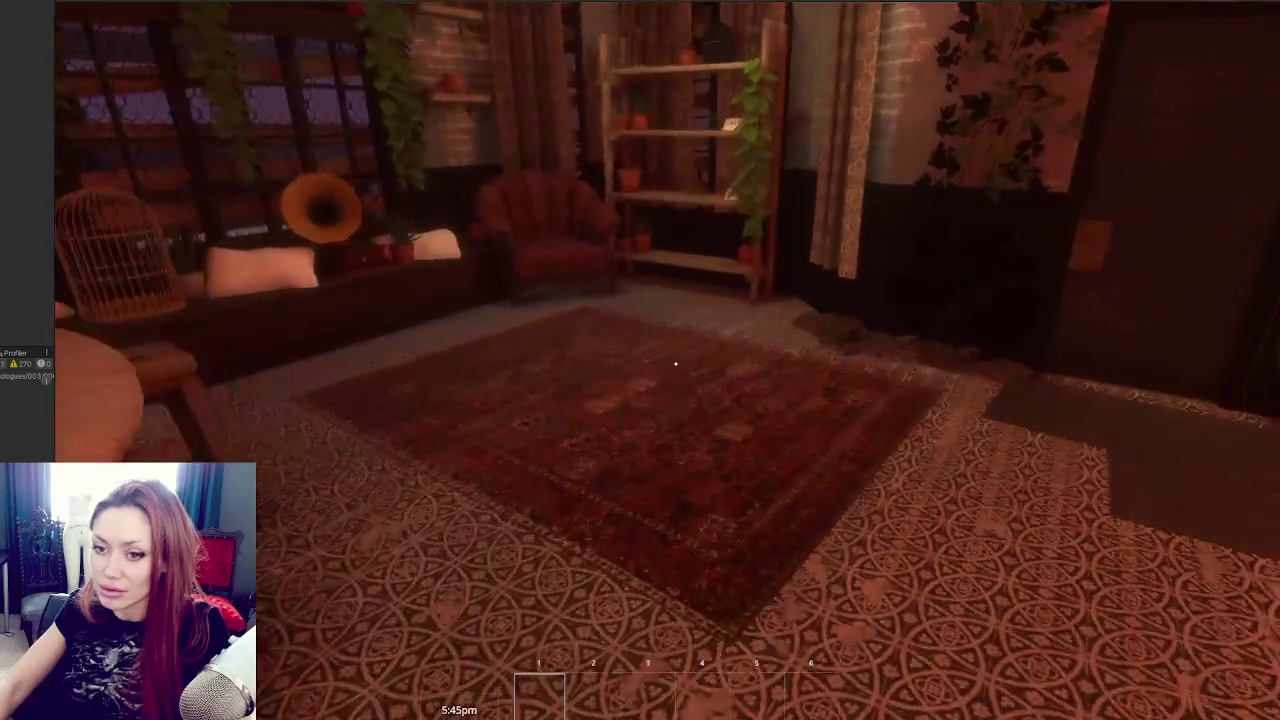
{"action": "key", "text": "w"}
{"action": "key", "text": "e"}
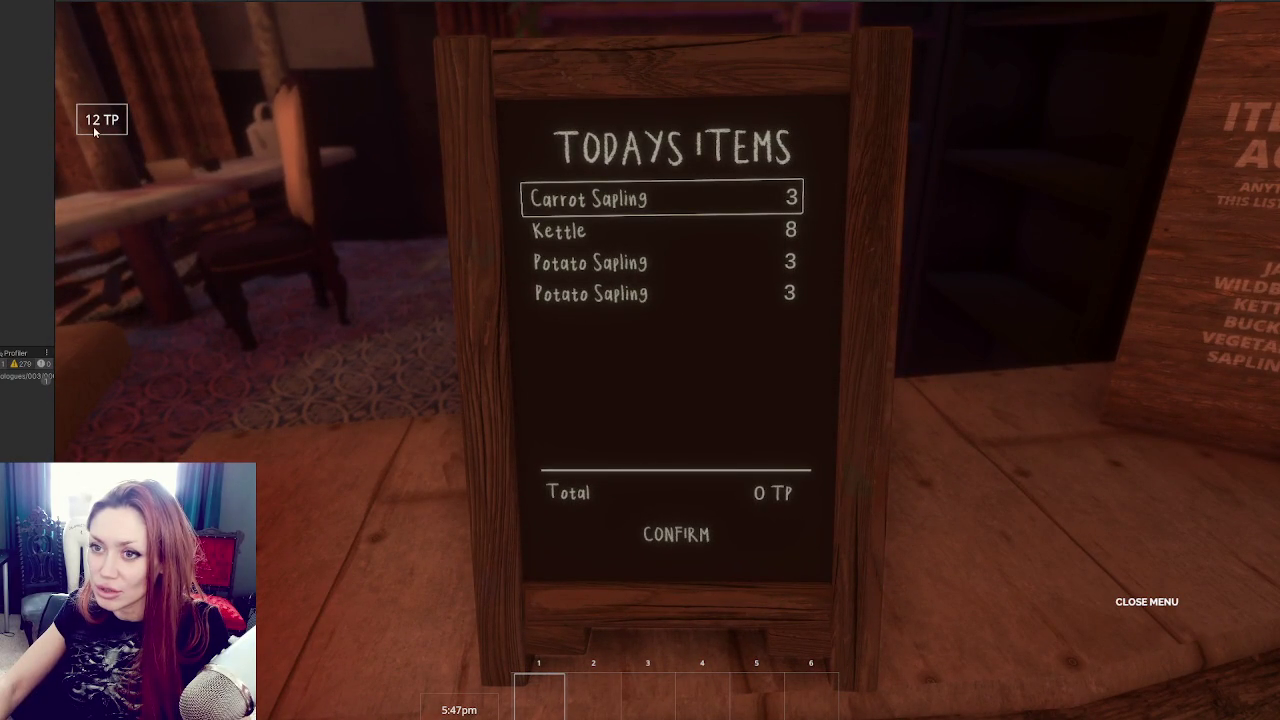
{"action": "left_click", "coordinate": [684, 289]}
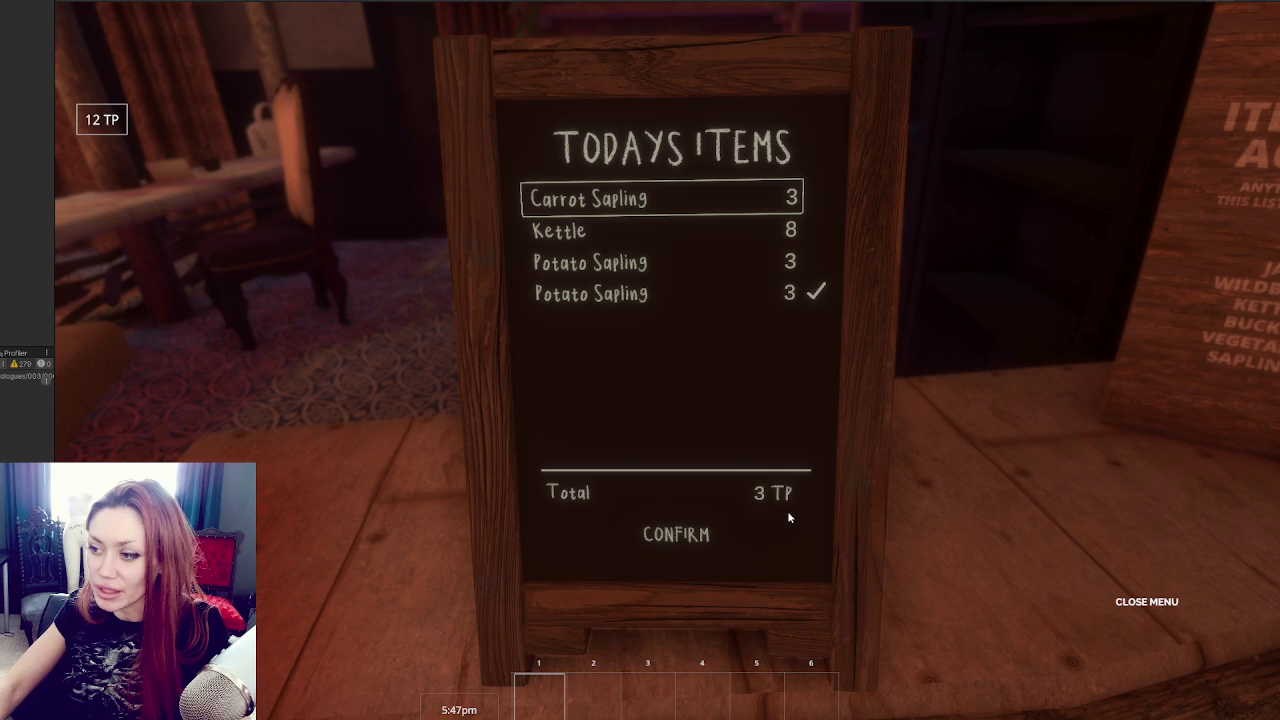
{"action": "left_click", "coordinate": [677, 535]}
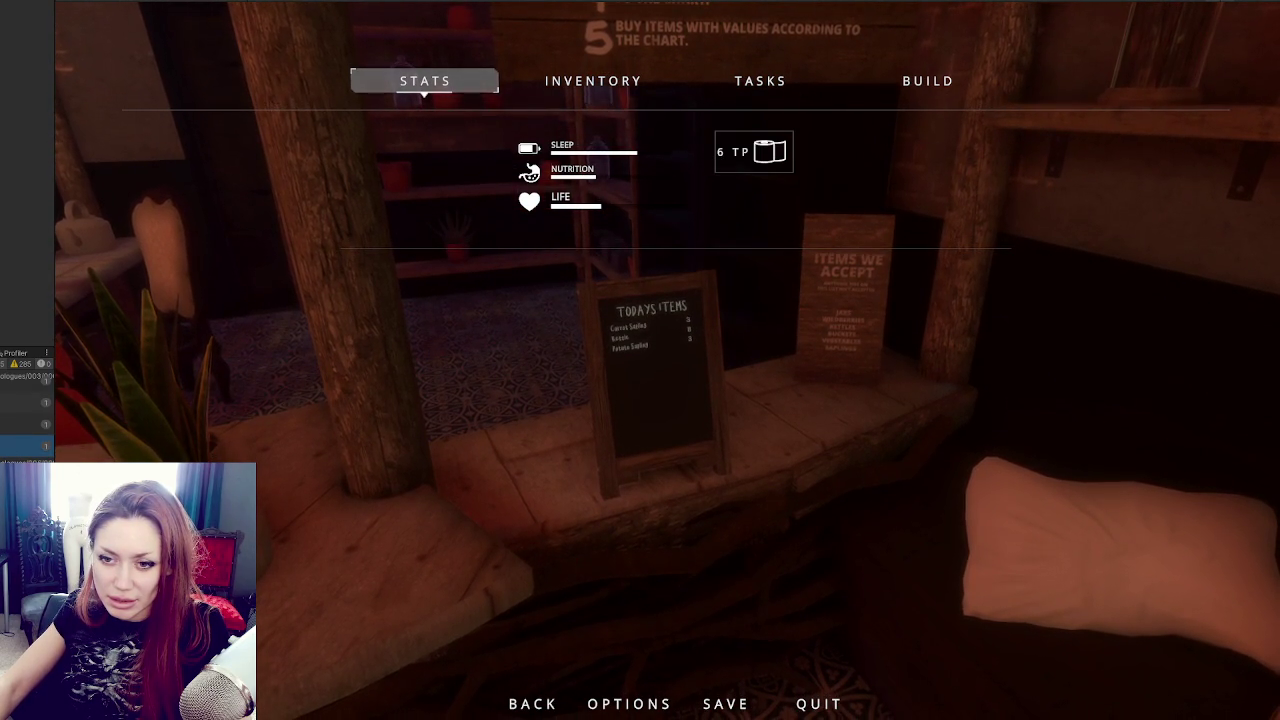
{"action": "key", "text": "alt+Tab"}
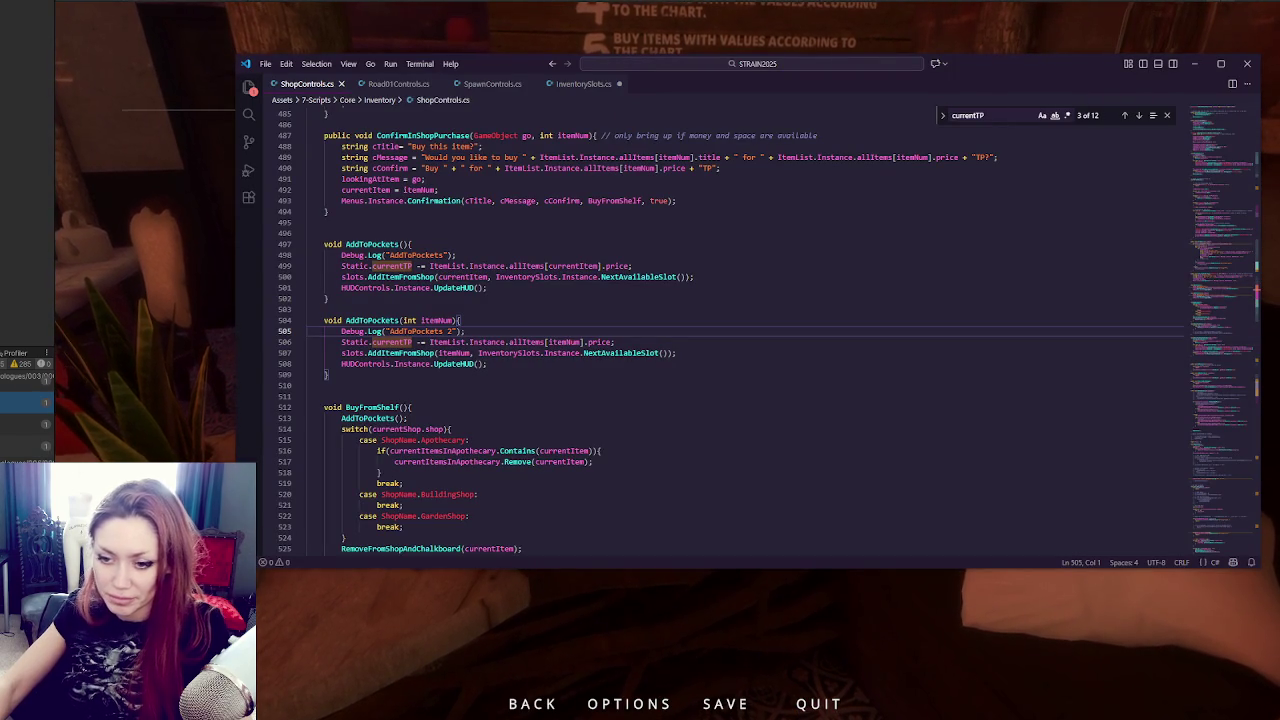
{"action": "key", "text": "alt+Tab"}
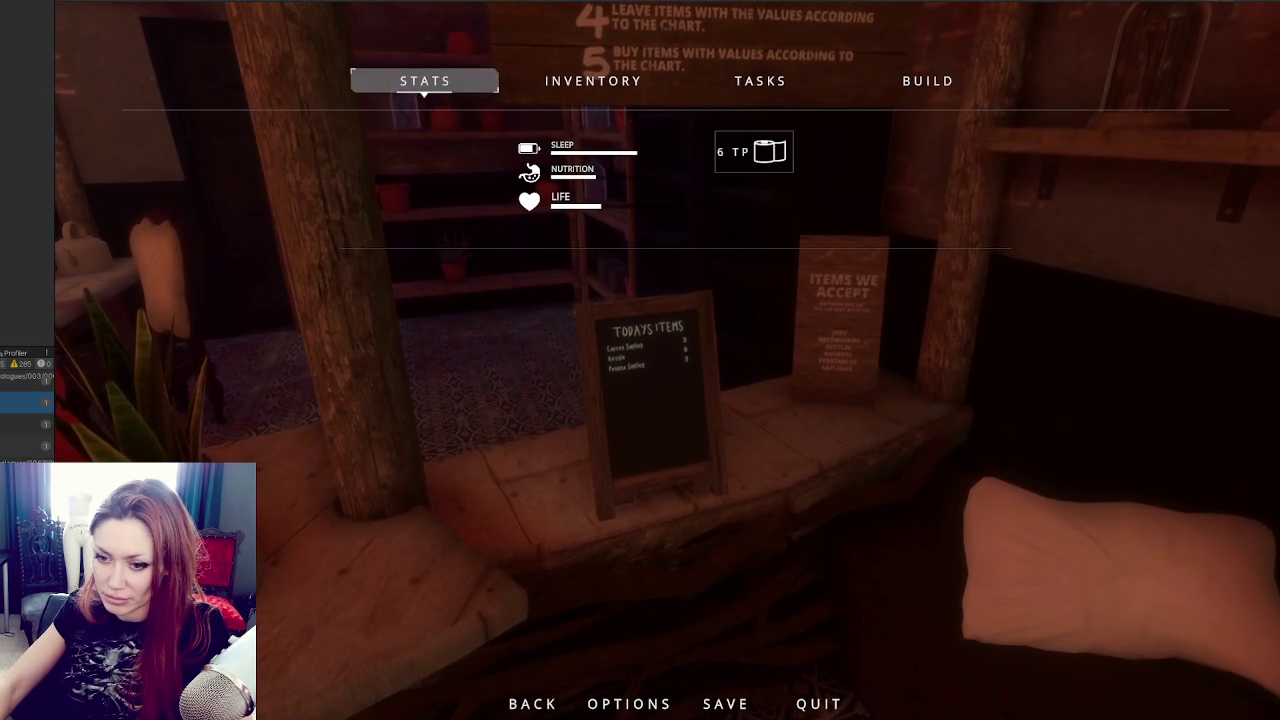
{"action": "key", "text": "alt+Tab"}
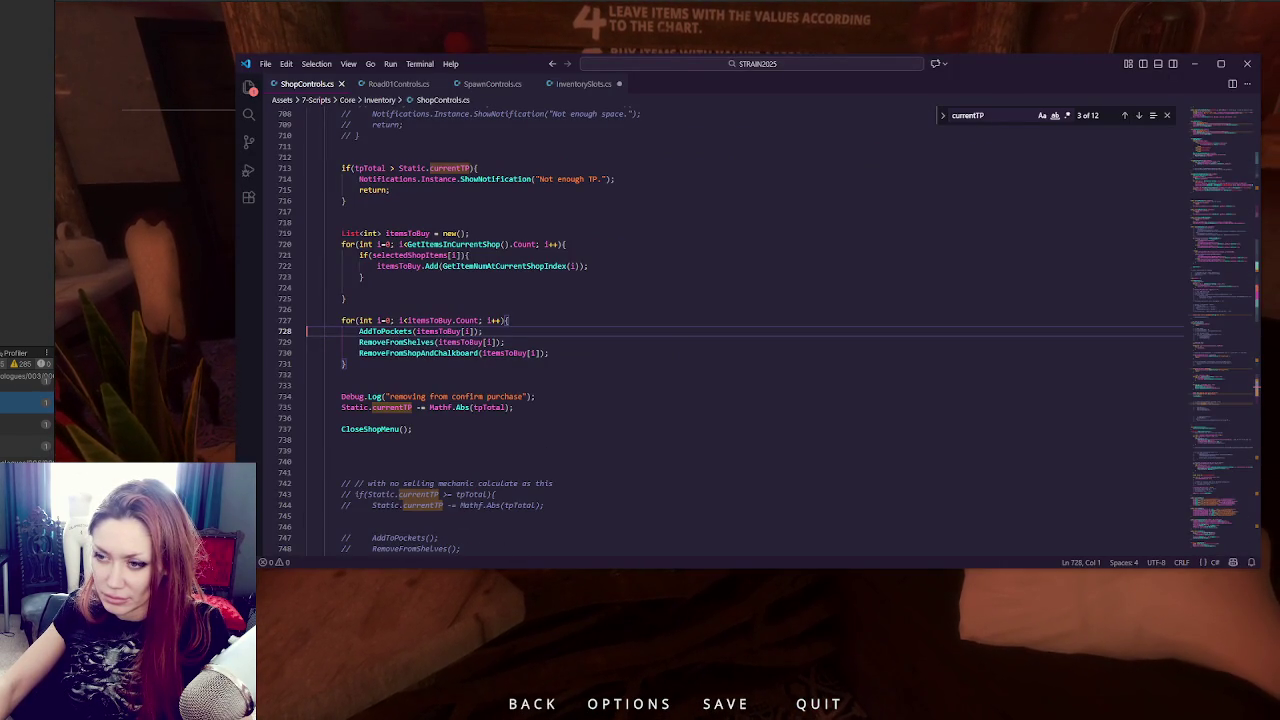
{"action": "key", "text": "alt+Tab"}
{"action": "key", "text": "alt+Tab"}
{"action": "key", "text": "alt+Left"}
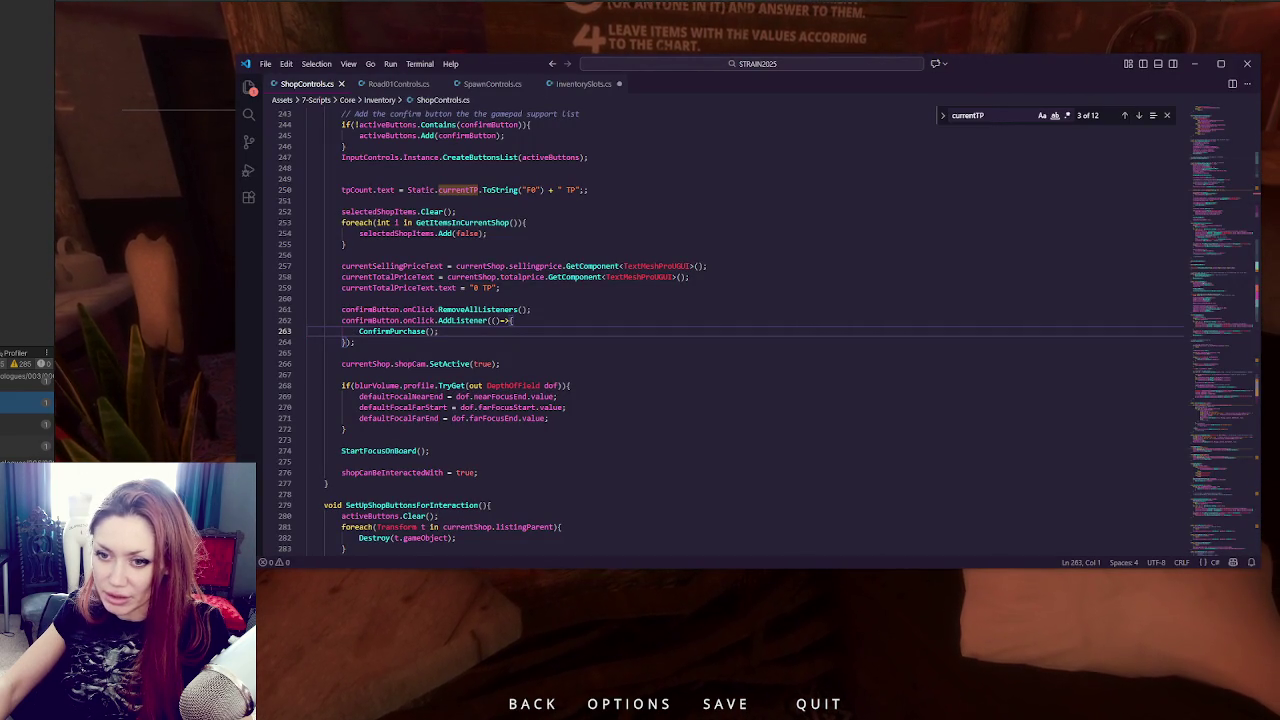
{"action": "key", "text": "alt+Tab"}
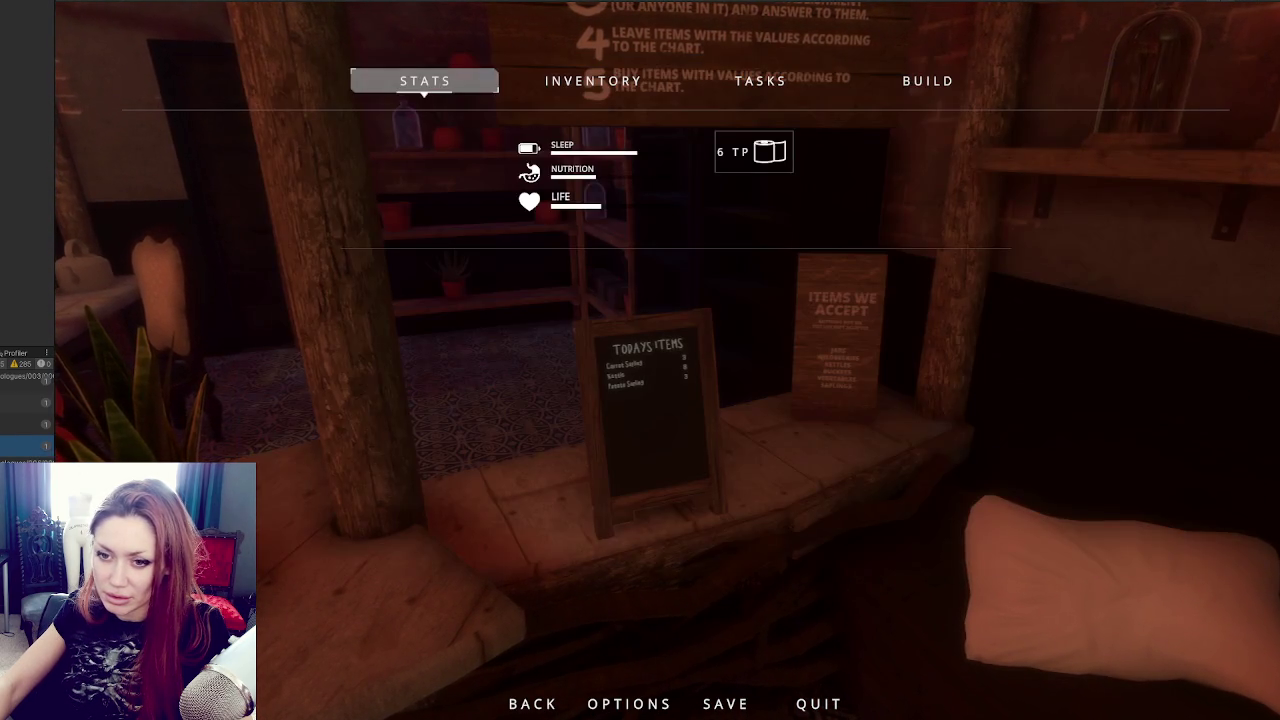
{"action": "key", "text": "alt+Tab"}
{"action": "key", "text": "alt+Right"}
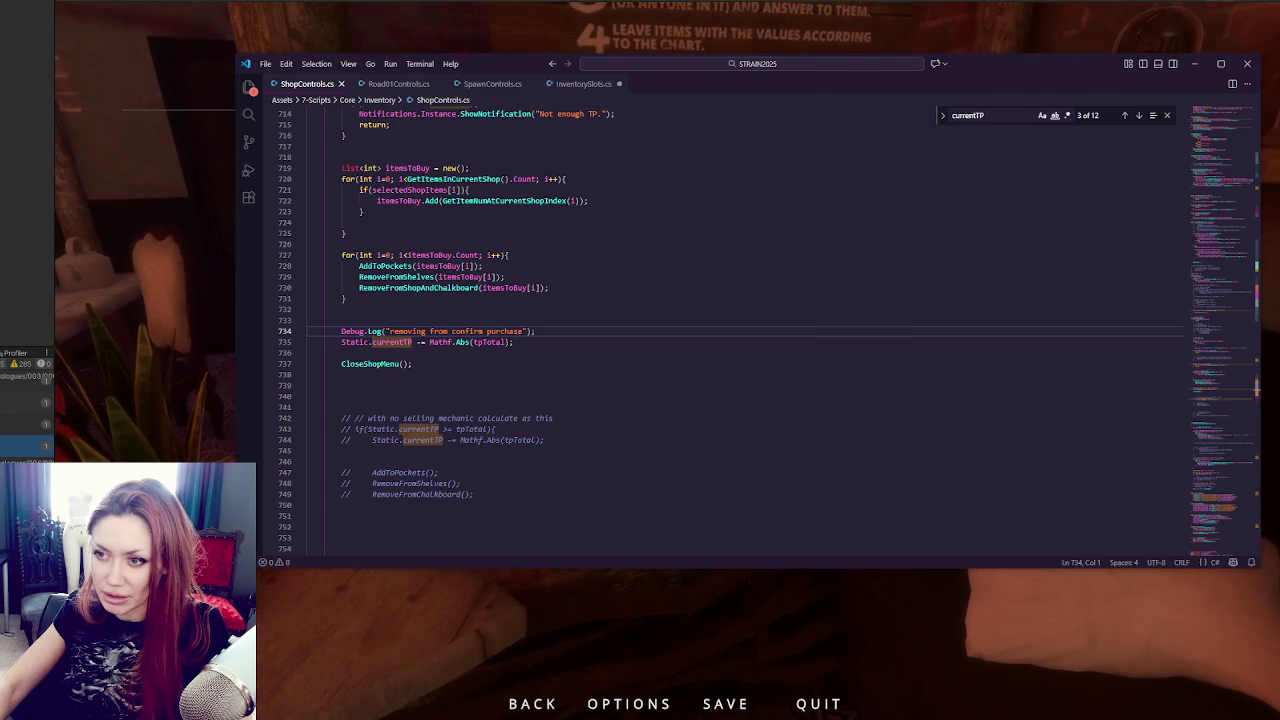
{"action": "scroll", "coordinate": [530, 365], "scroll_direction": "up", "scroll_amount": 15}
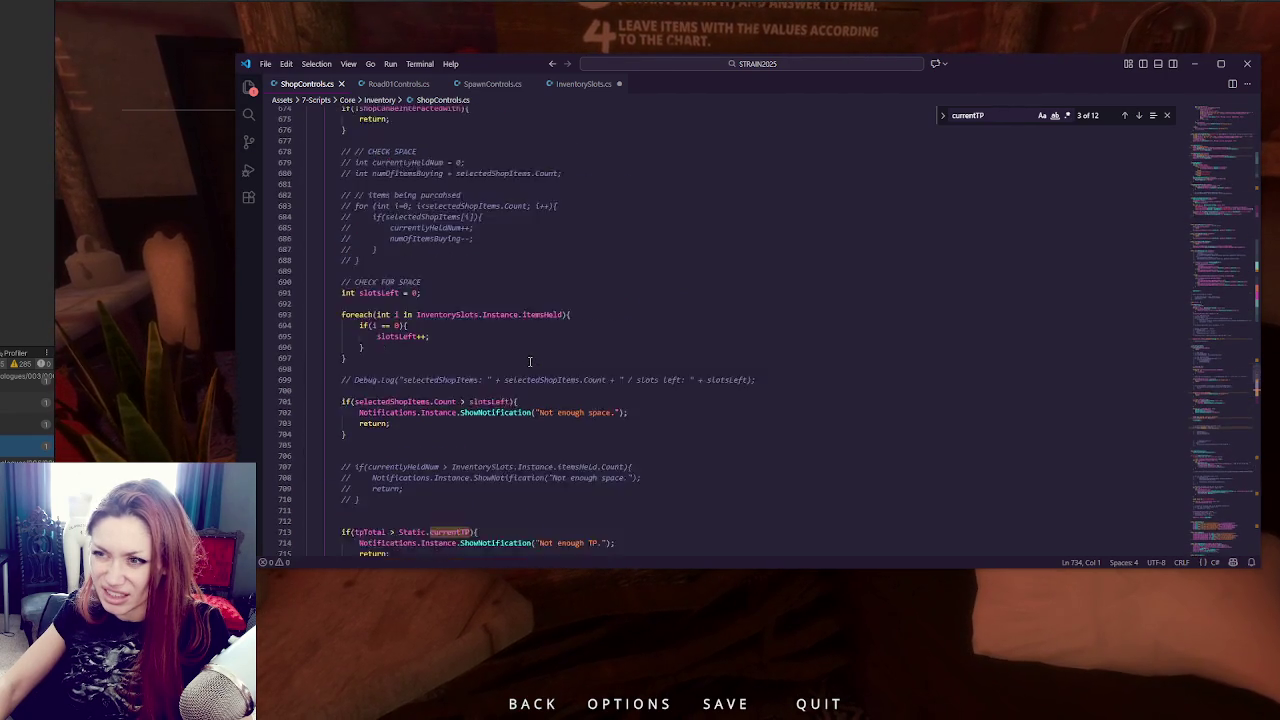
{"action": "scroll", "coordinate": [540, 357], "scroll_direction": "up", "scroll_amount": 3}
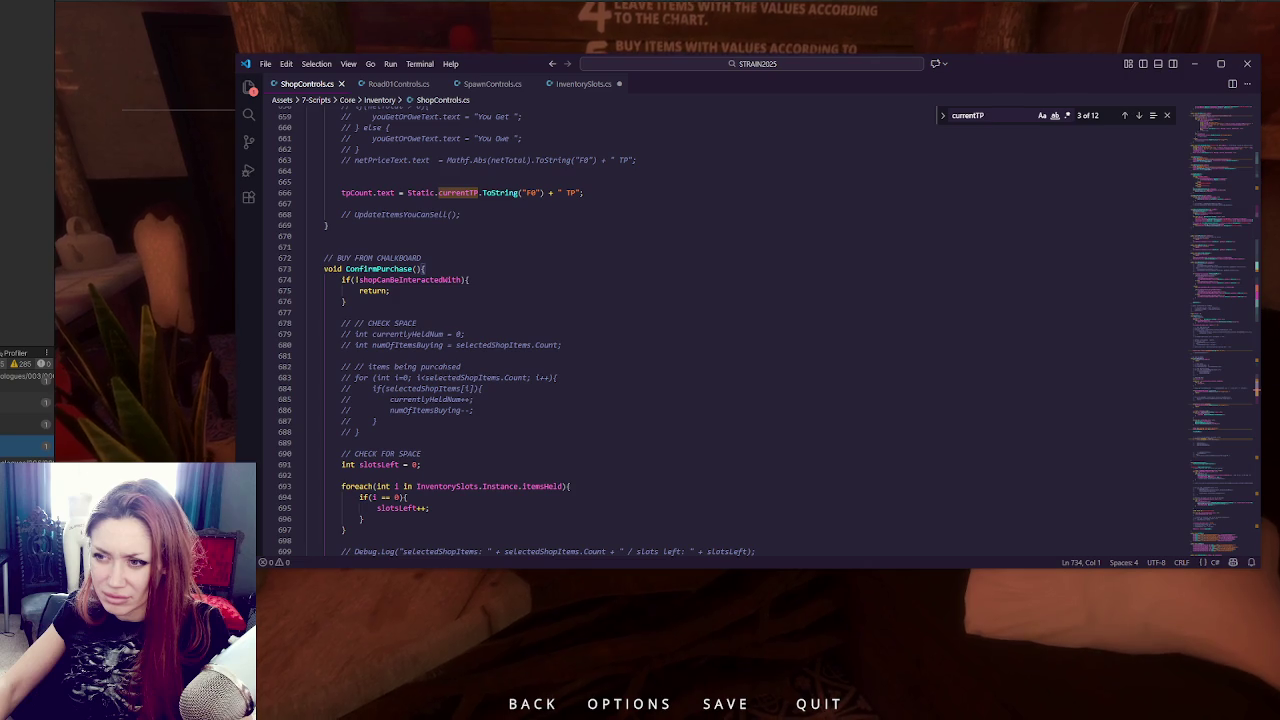
{"action": "key", "text": "alt+Tab"}
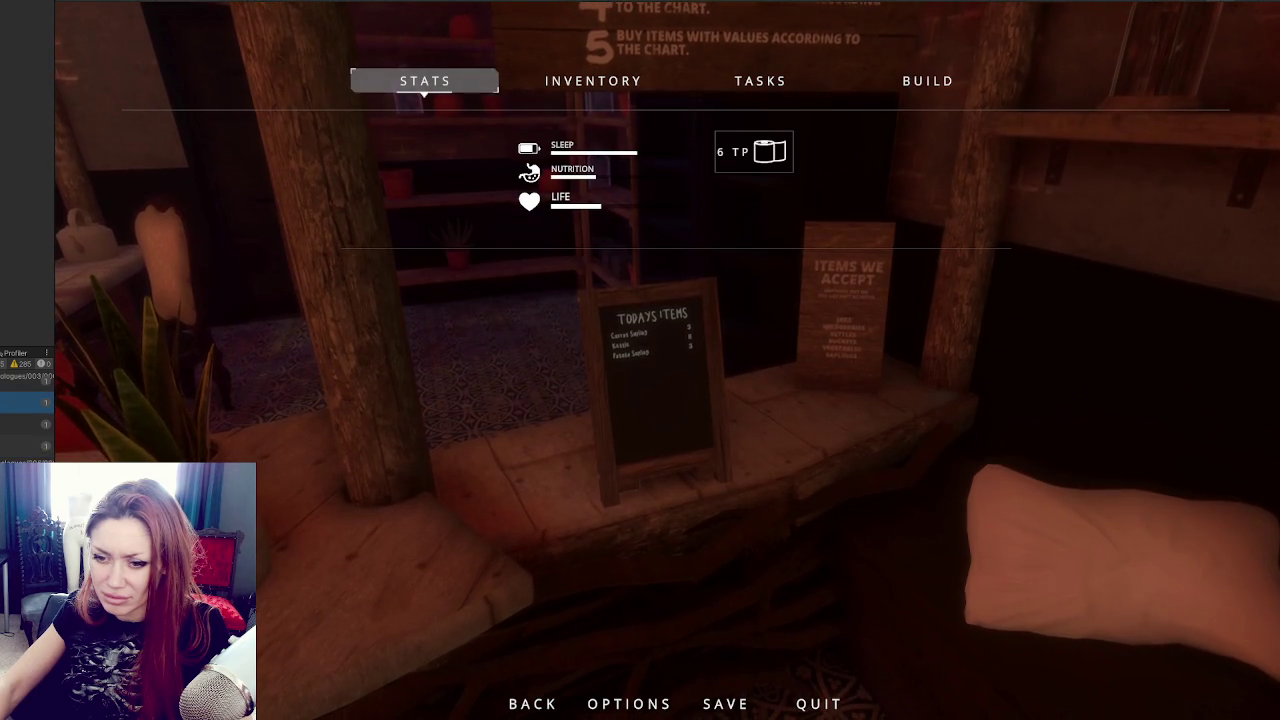
{"action": "key", "text": "alt+Tab"}
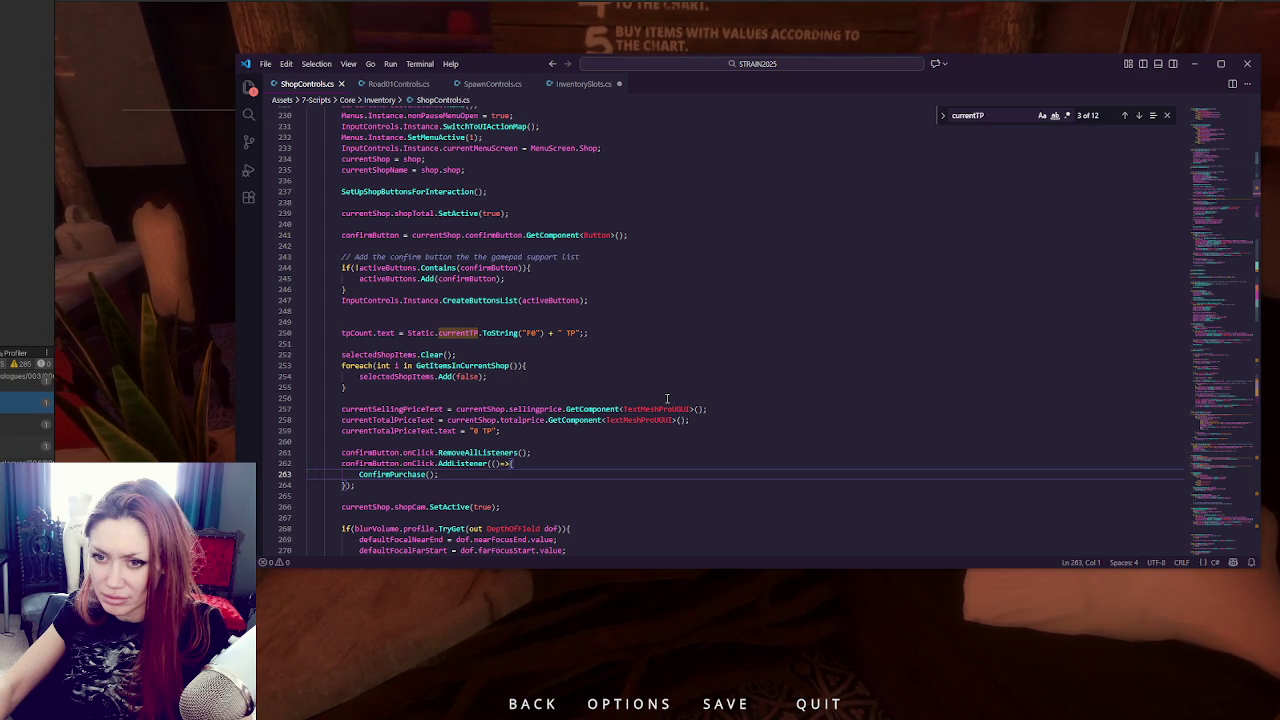
{"action": "scroll", "coordinate": [667, 398], "scroll_direction": "up", "scroll_amount": 1}
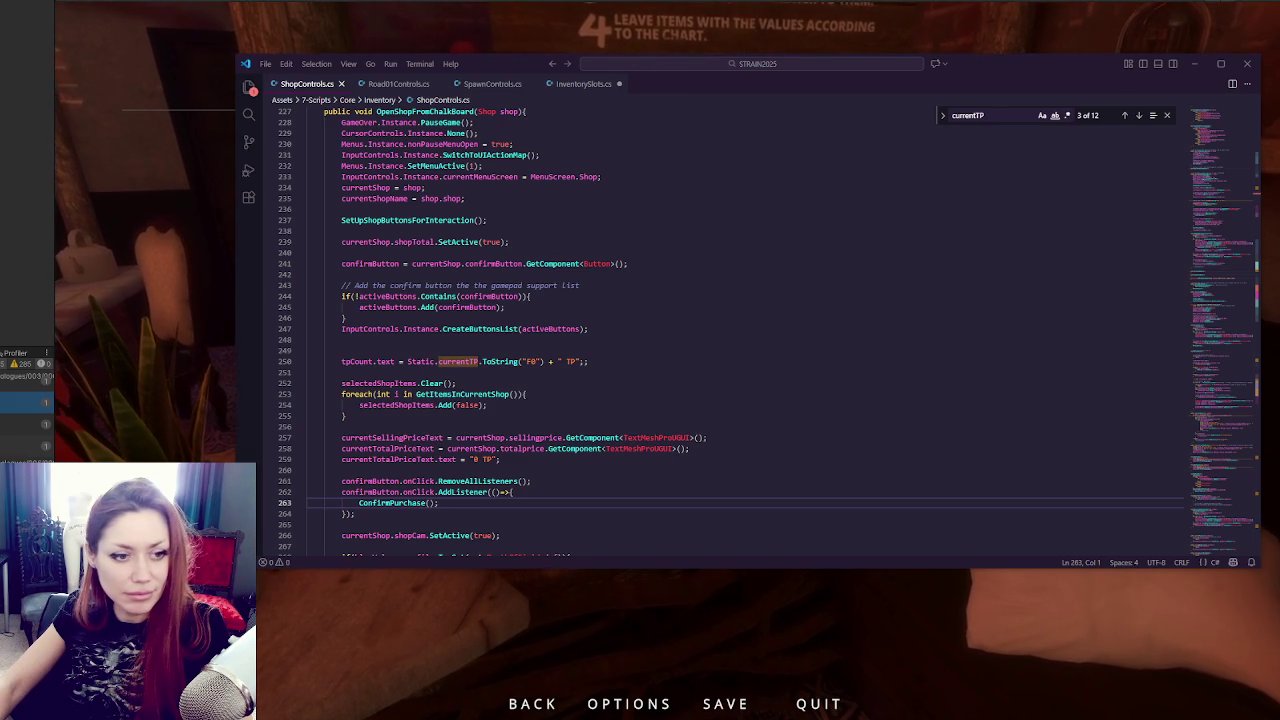
{"action": "left_click", "coordinate": [524, 351]}
{"action": "scroll", "coordinate": [600, 340], "scroll_direction": "up", "scroll_amount": 4}
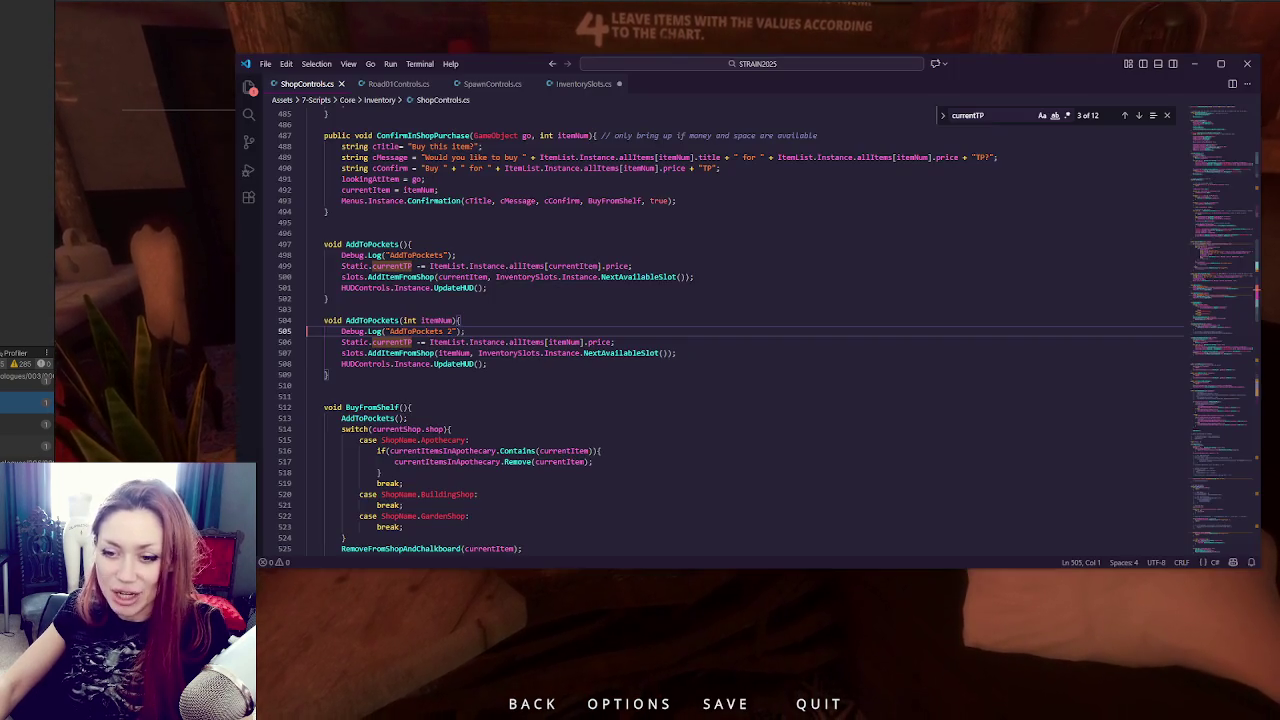
Inspect the currentTP price deductions in both AddToPockets methods around lines 498–508.
{"action": "left_click", "coordinate": [587, 367]}
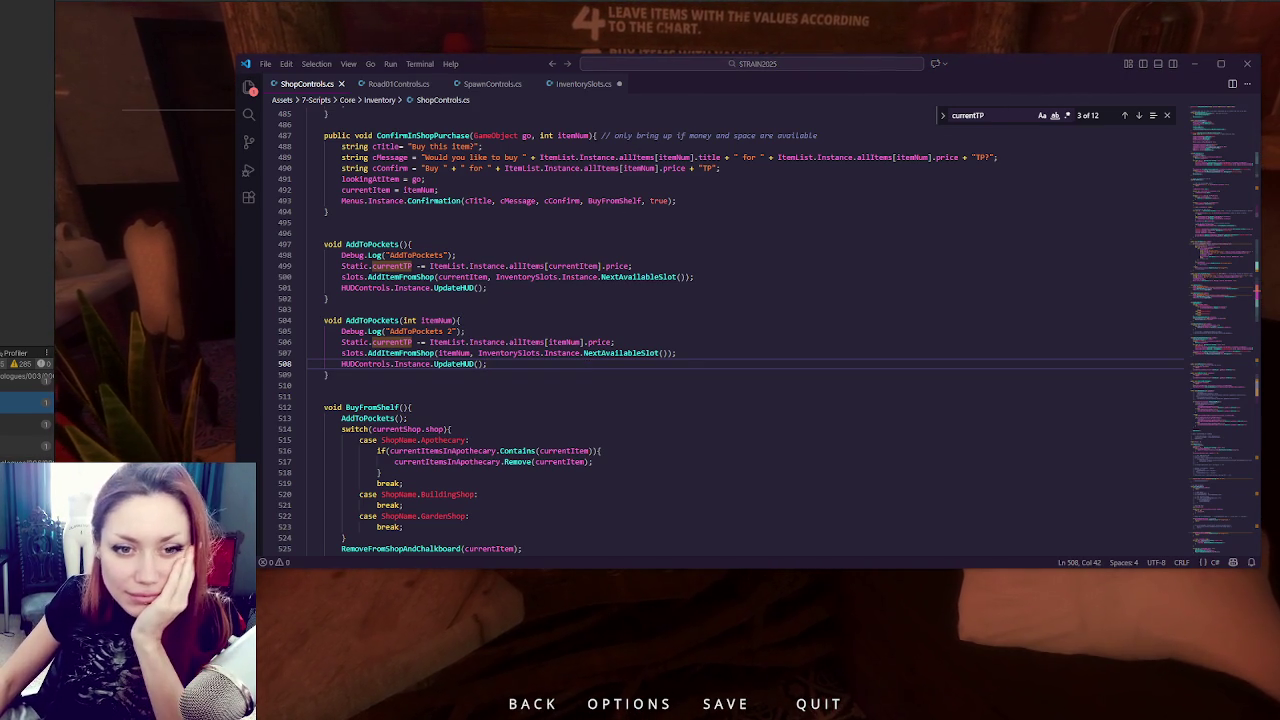
{"action": "left_click", "coordinate": [566, 342]}
{"action": "left_click", "coordinate": [562, 363]}
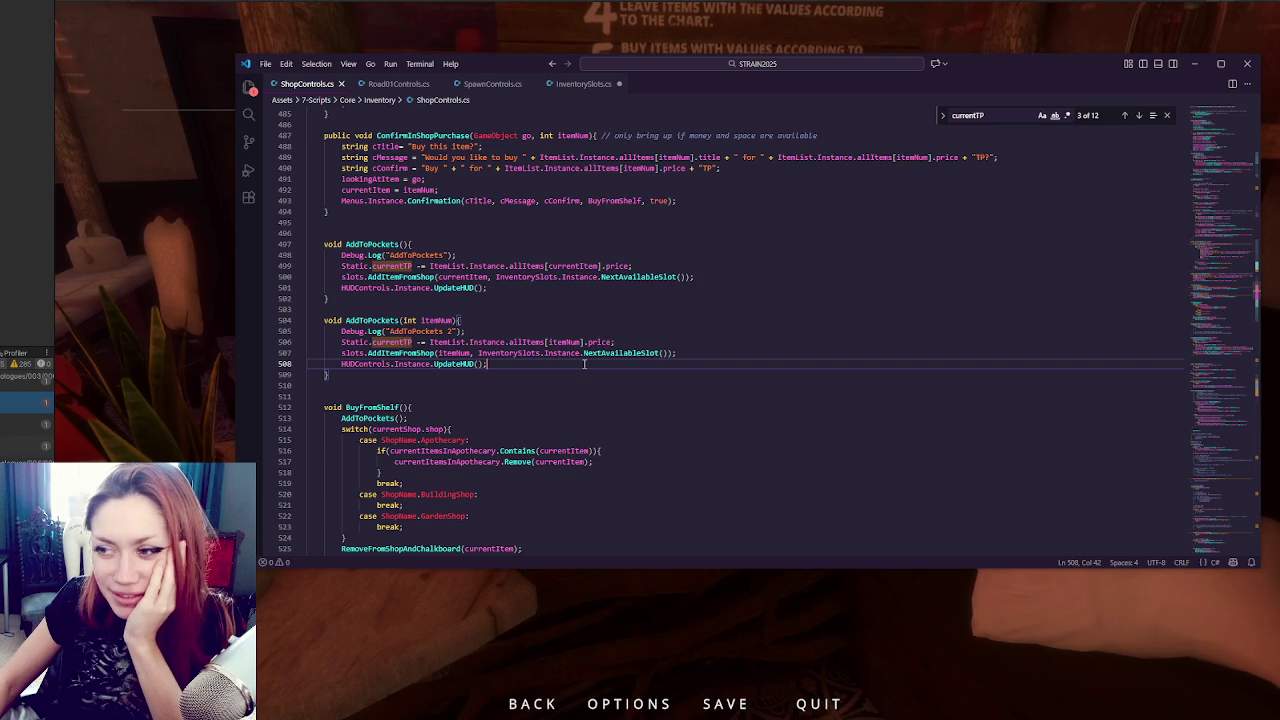
{"action": "left_click_drag", "start_coordinate": [390, 255], "coordinate": [436, 258]}
{"action": "left_click", "coordinate": [466, 342]}
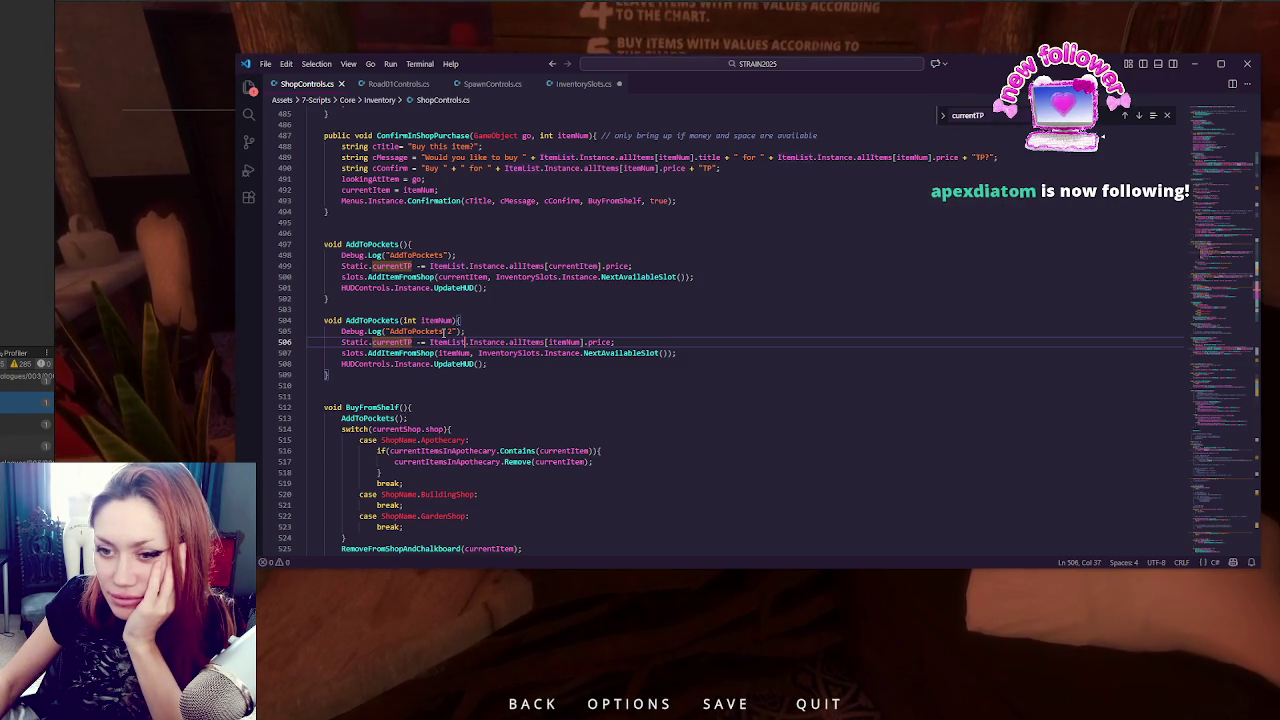
{"action": "key", "text": "alt+Tab"}
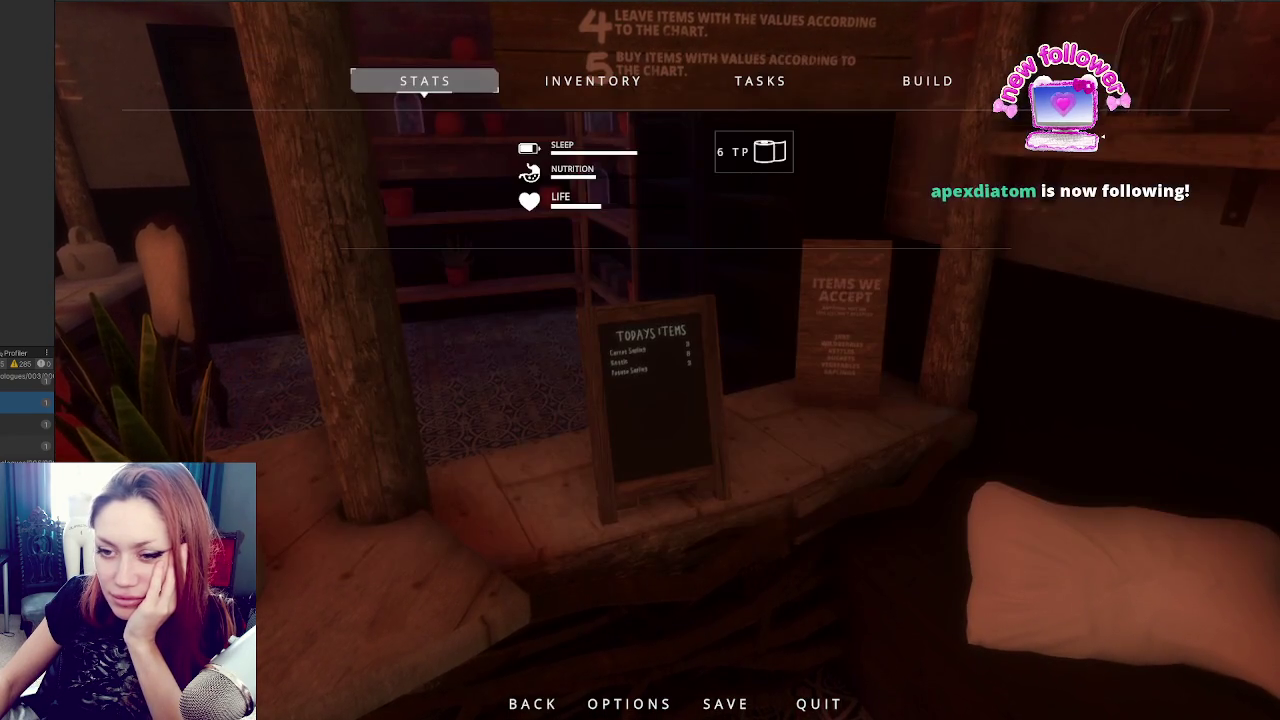
{"action": "key", "text": "alt+Tab"}
{"action": "scroll", "coordinate": [545, 390], "scroll_direction": "up", "scroll_amount": 2}
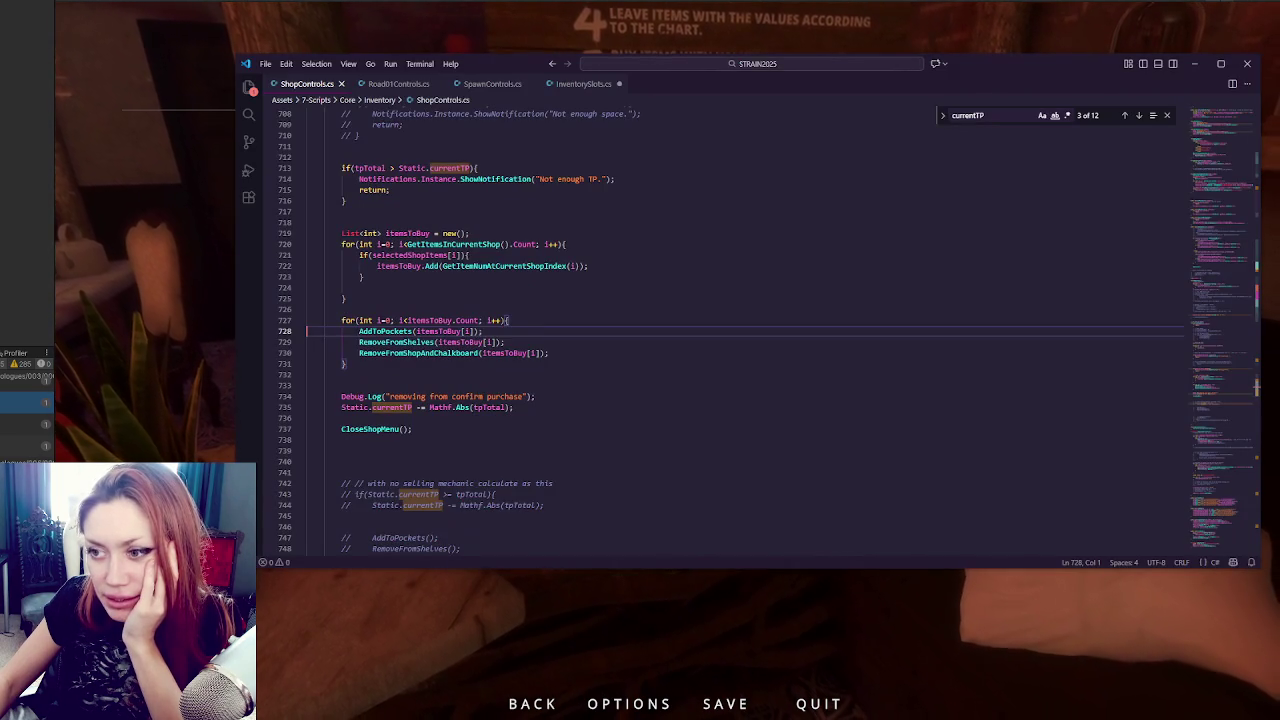
Delete the removal Debug.Log and the Static.currentTP -= Mathf.Abs(tpTotal) line from ConfirmPurchase.
{"action": "scroll", "coordinate": [553, 362], "scroll_direction": "up", "scroll_amount": 15}
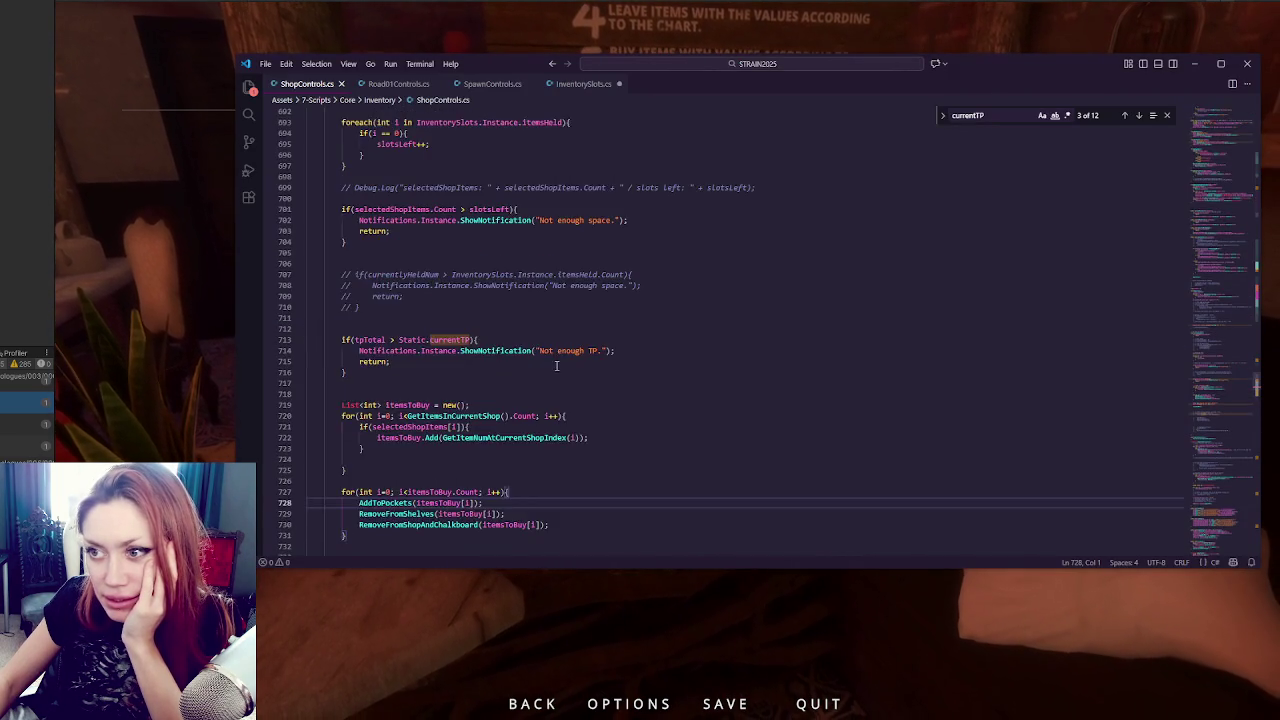
{"action": "double_click", "coordinate": [378, 277]}
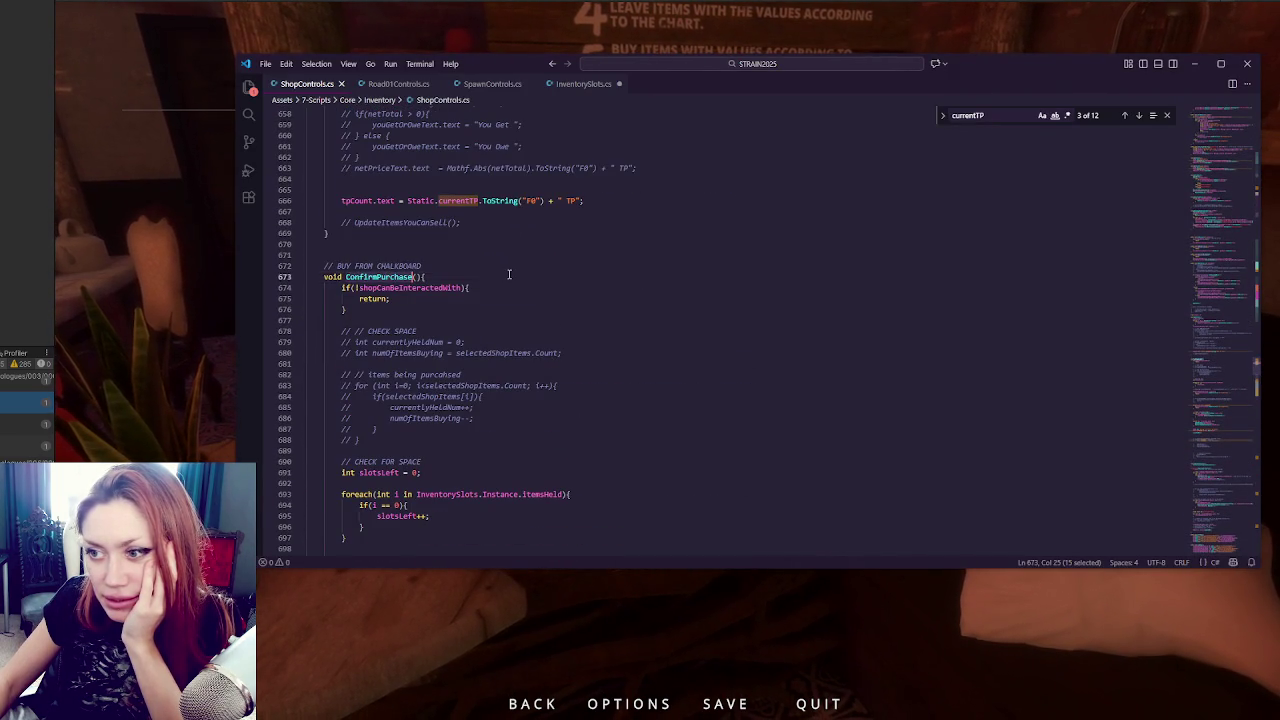
{"action": "scroll", "coordinate": [466, 327], "scroll_direction": "down", "scroll_amount": 10}
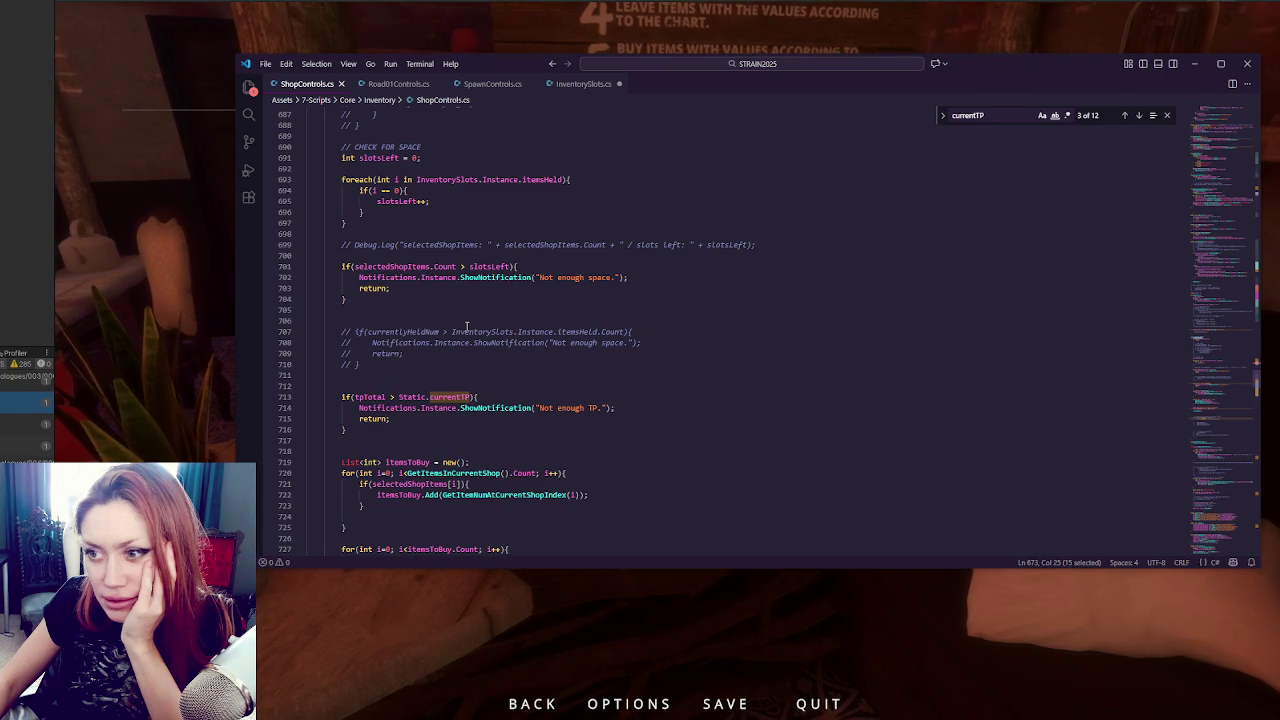
{"action": "scroll", "coordinate": [466, 327], "scroll_direction": "down", "scroll_amount": 3}
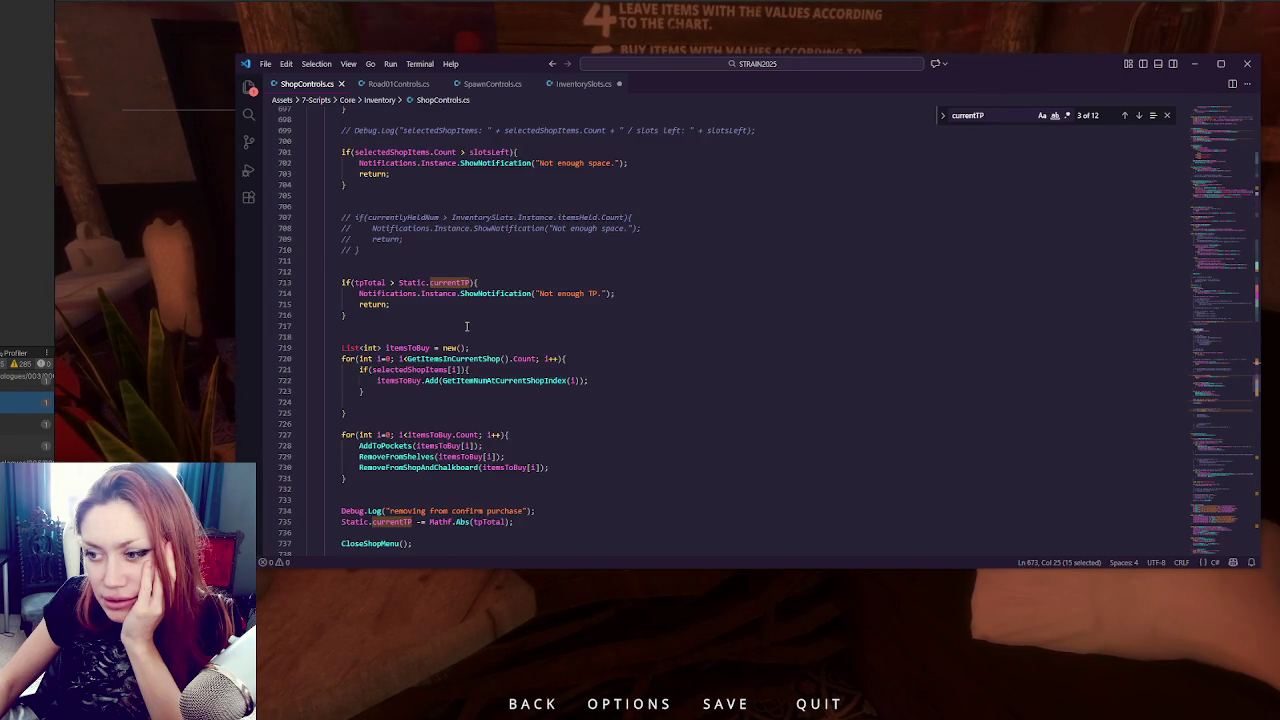
{"action": "scroll", "coordinate": [466, 326], "scroll_direction": "down", "scroll_amount": 3}
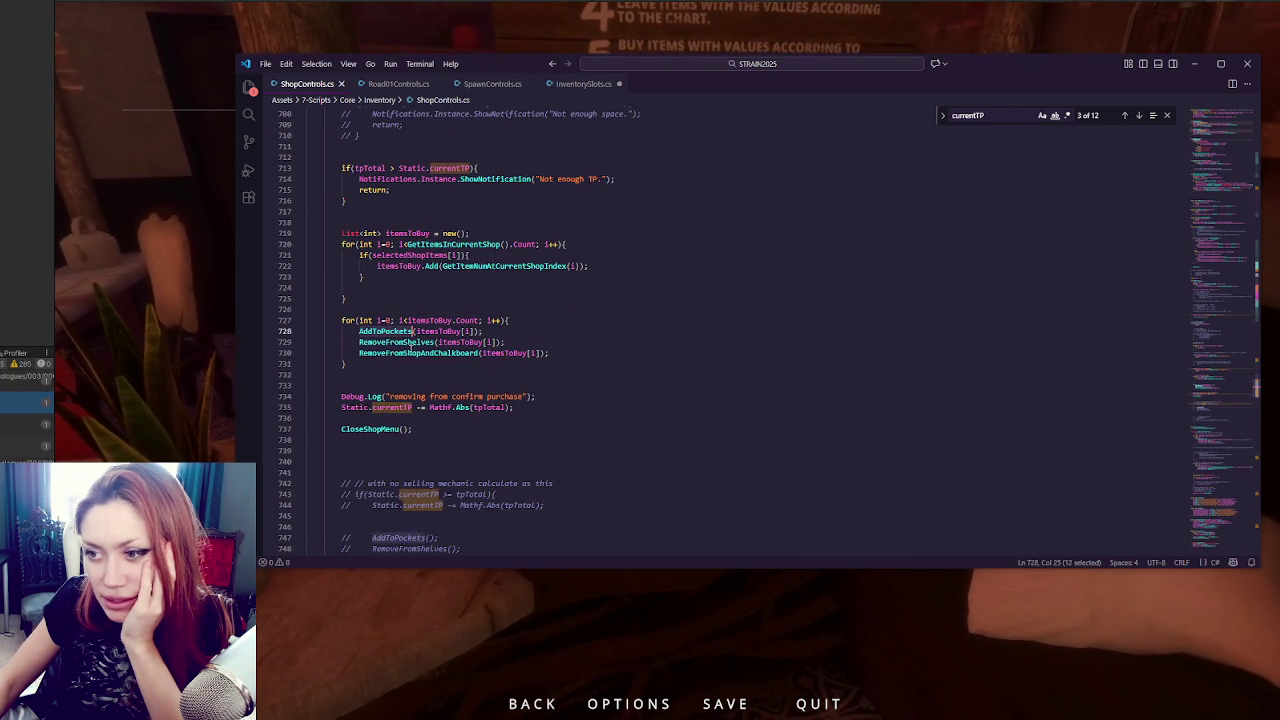
{"action": "mouse_move", "coordinate": [320, 385]}
{"action": "left_mouse_down"}
{"action": "mouse_move", "coordinate": [548, 396]}
{"action": "mouse_move", "coordinate": [549, 409]}
{"action": "left_mouse_up"}
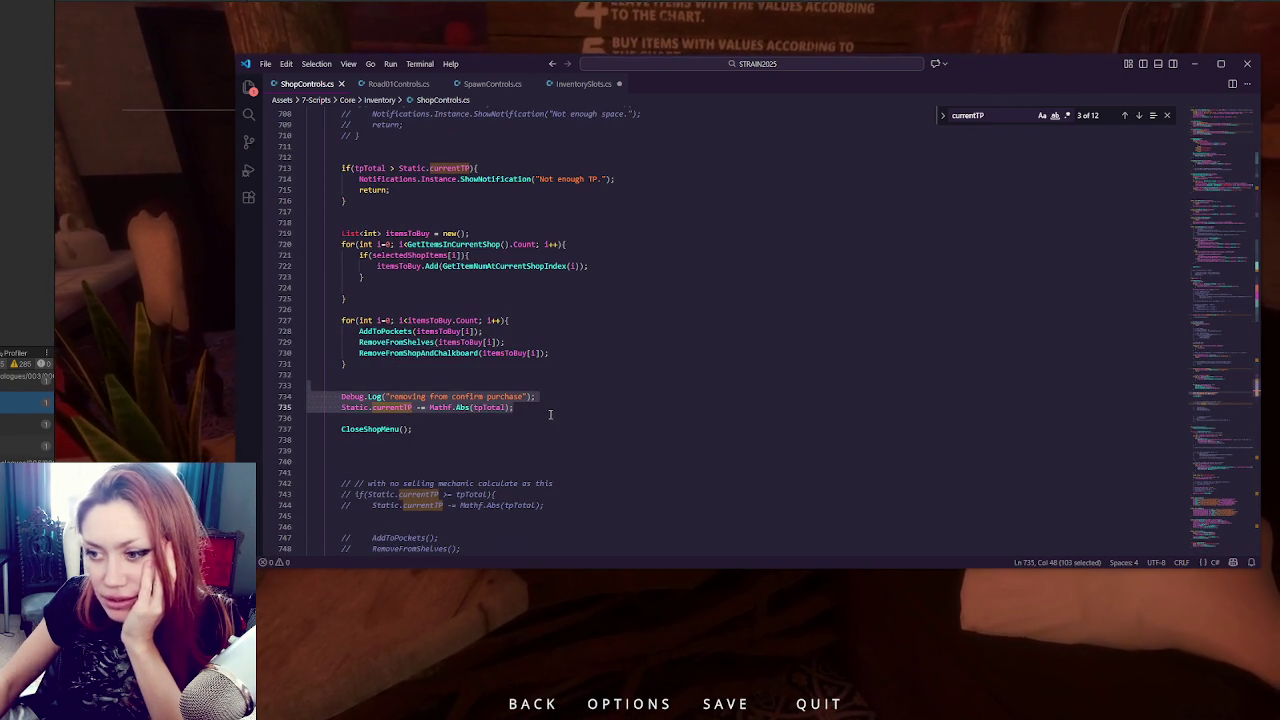
{"action": "key", "text": "BackSpace"}
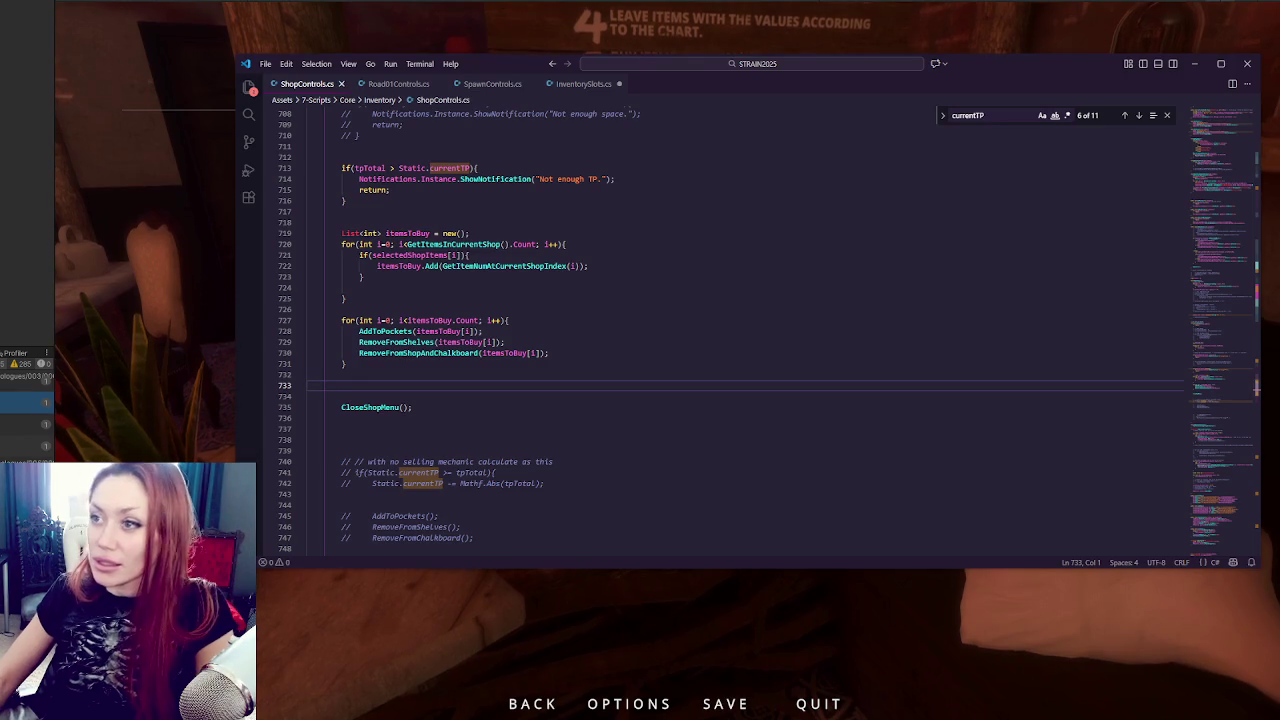
{"action": "key", "text": "alt+Tab"}
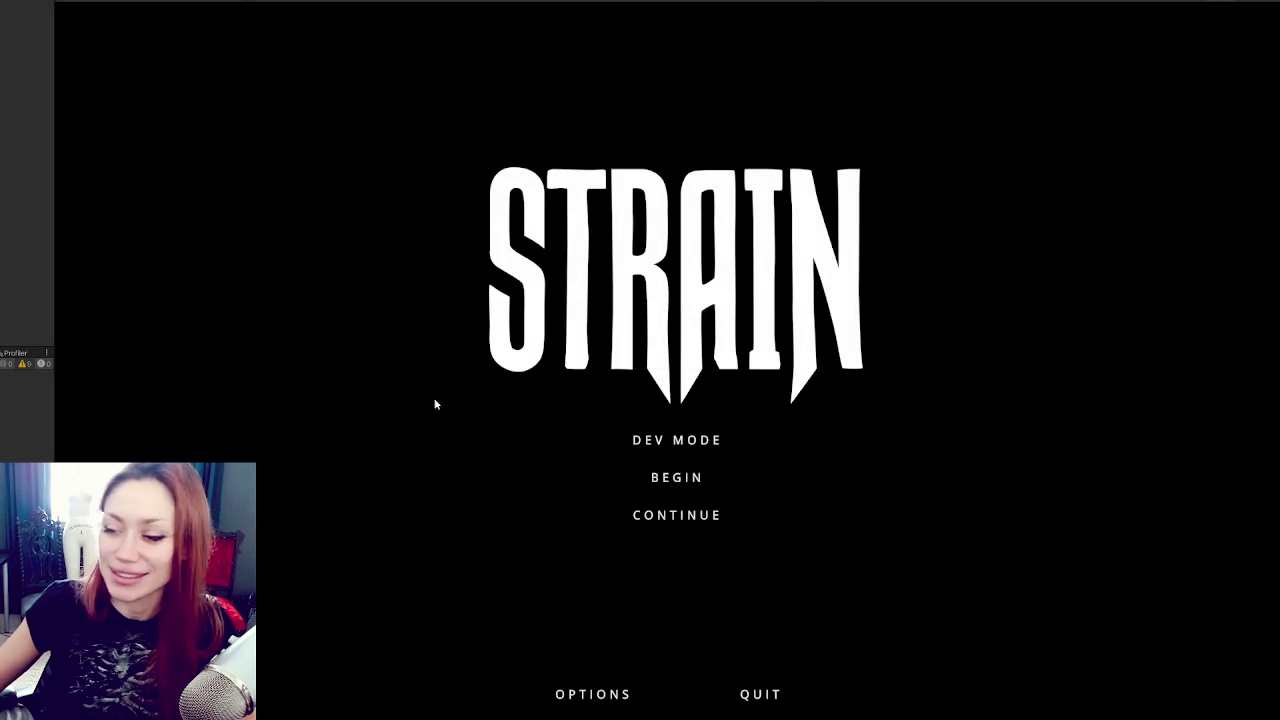
Continue the saved game and buy a Potato Sapling from the Todays Items chalkboard.
{"action": "left_click", "coordinate": [685, 518]}
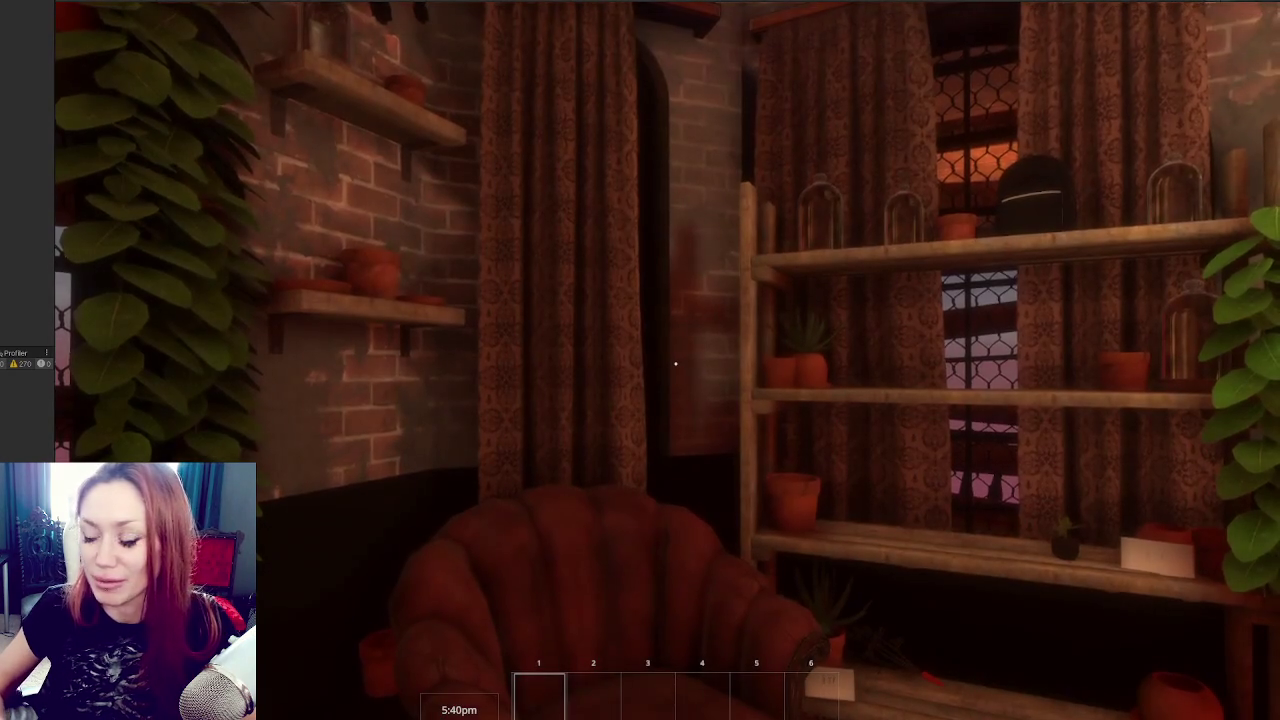
{"action": "key", "text": "w"}
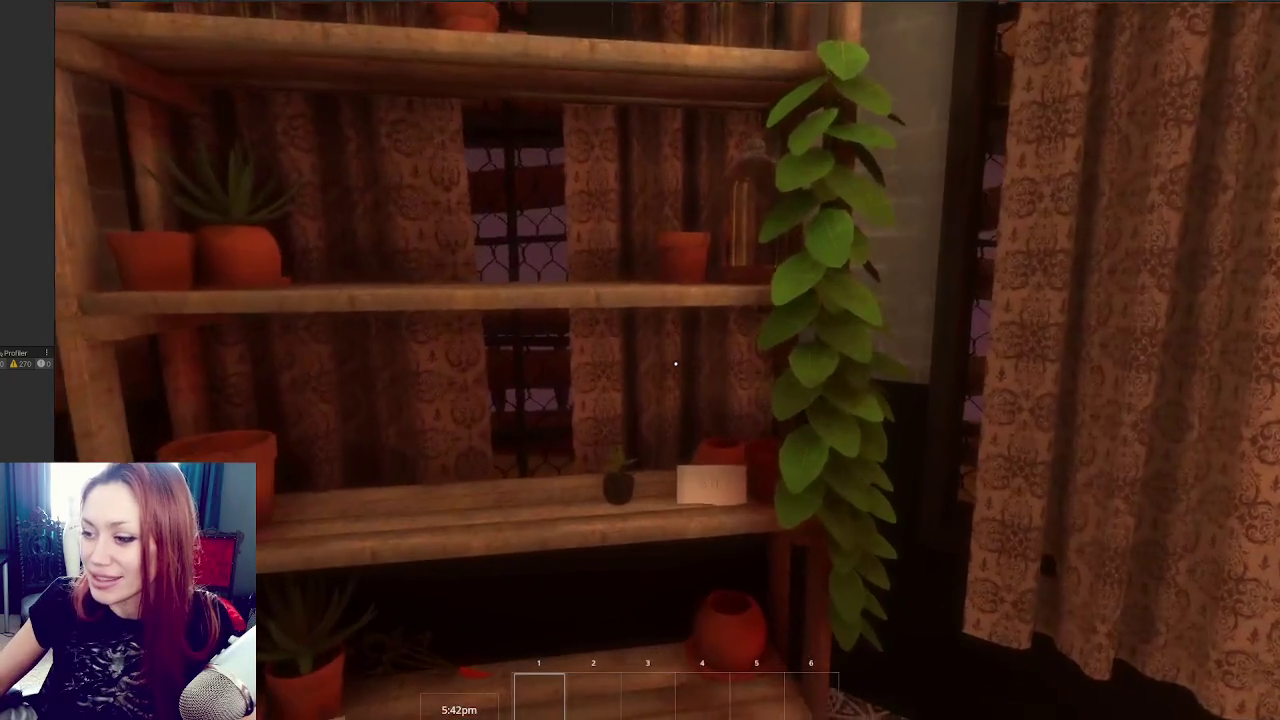
{"action": "mouse_move", "coordinate": [676, 365]}
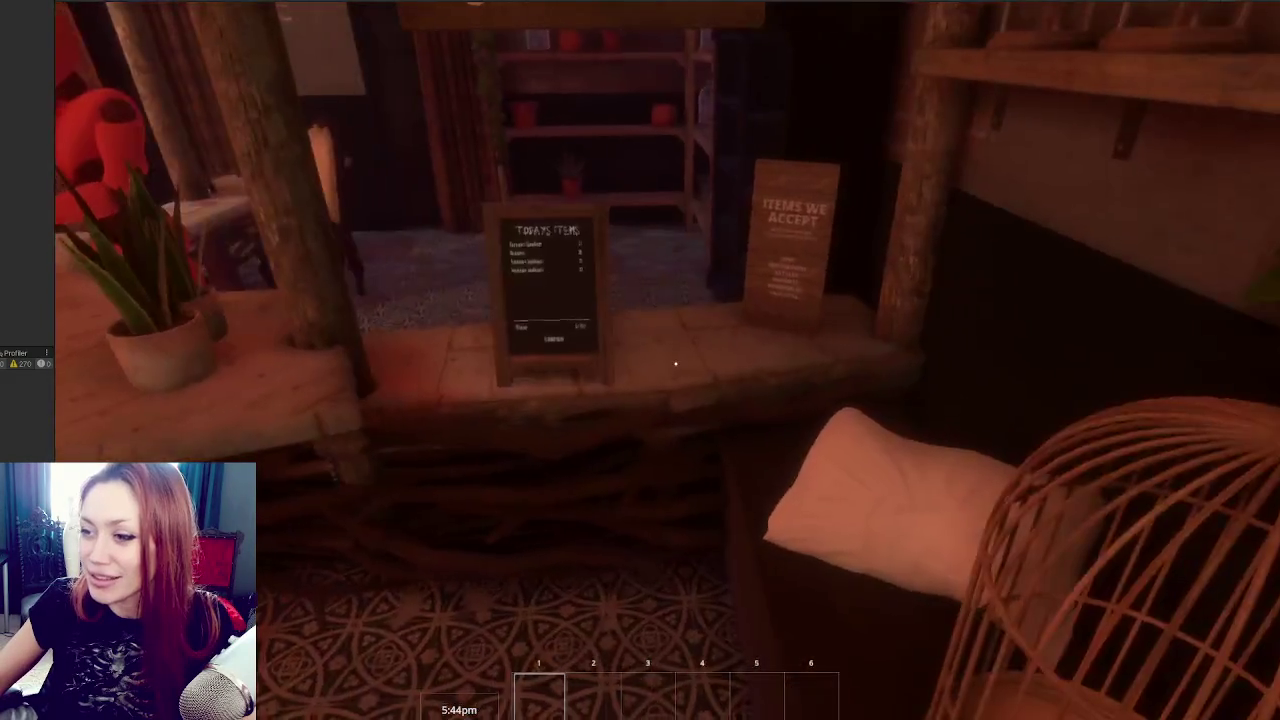
{"action": "key", "text": "w"}
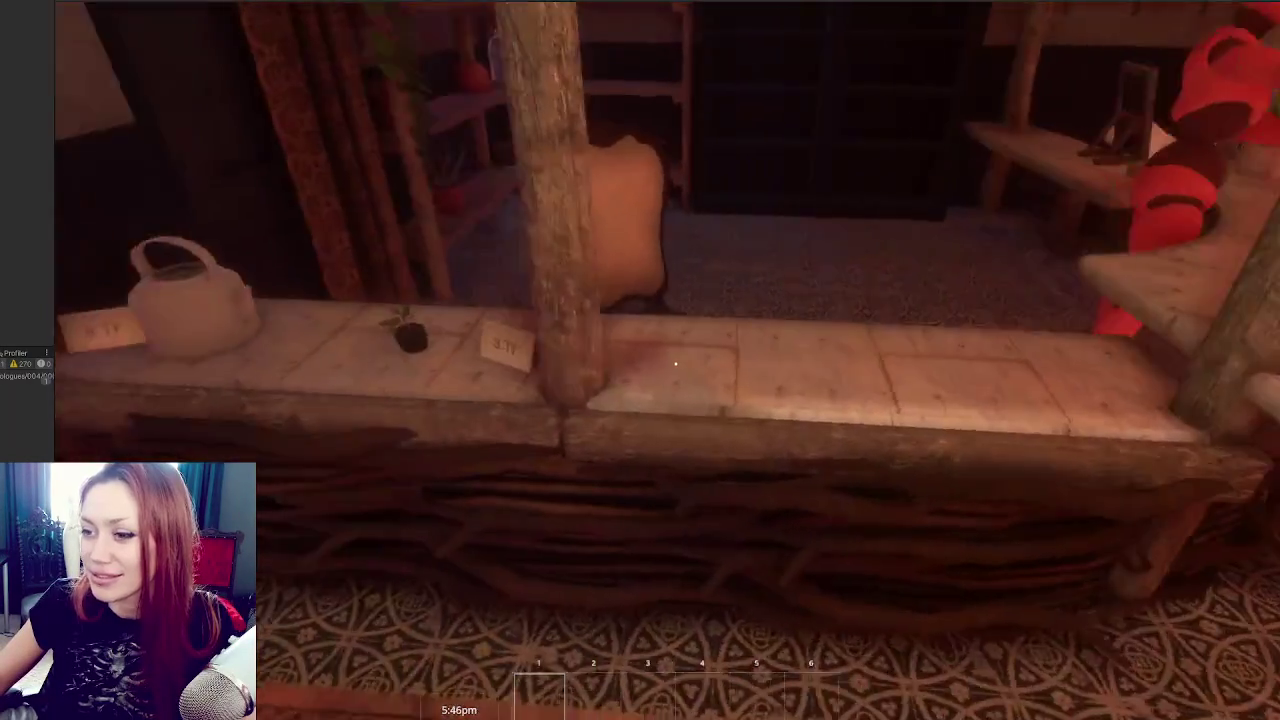
{"action": "key", "text": "w"}
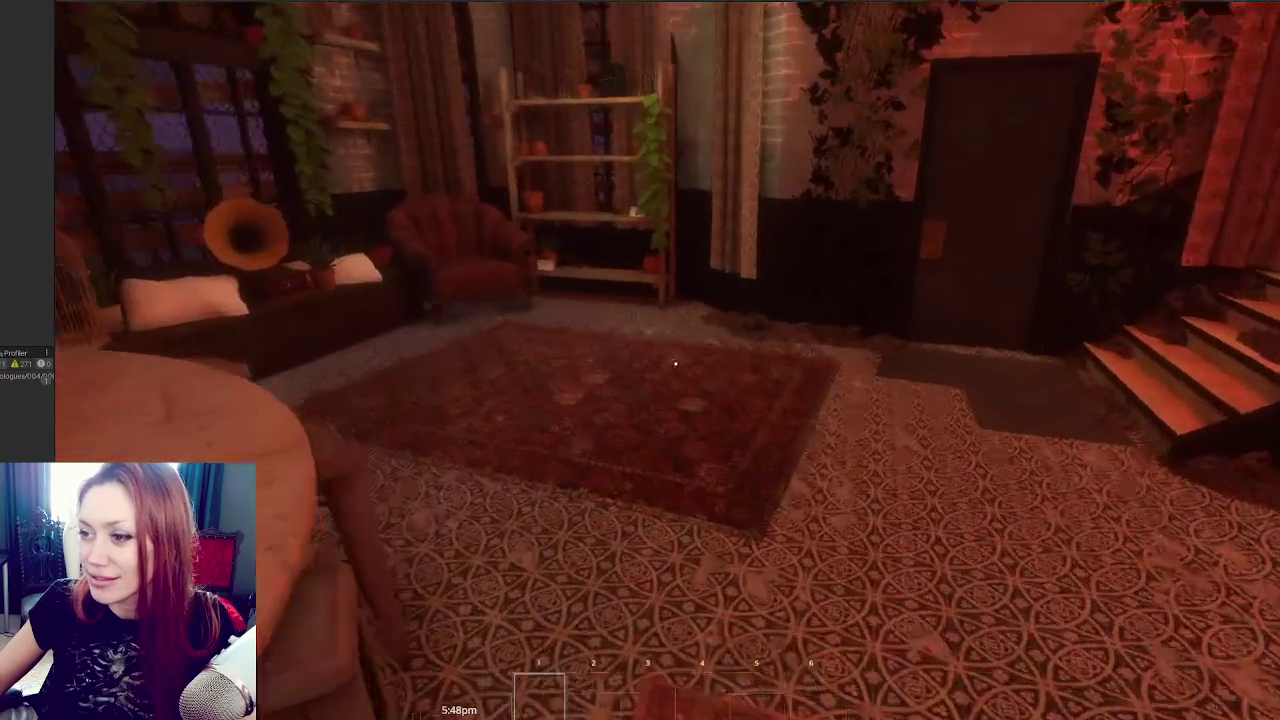
{"action": "key", "text": "w"}
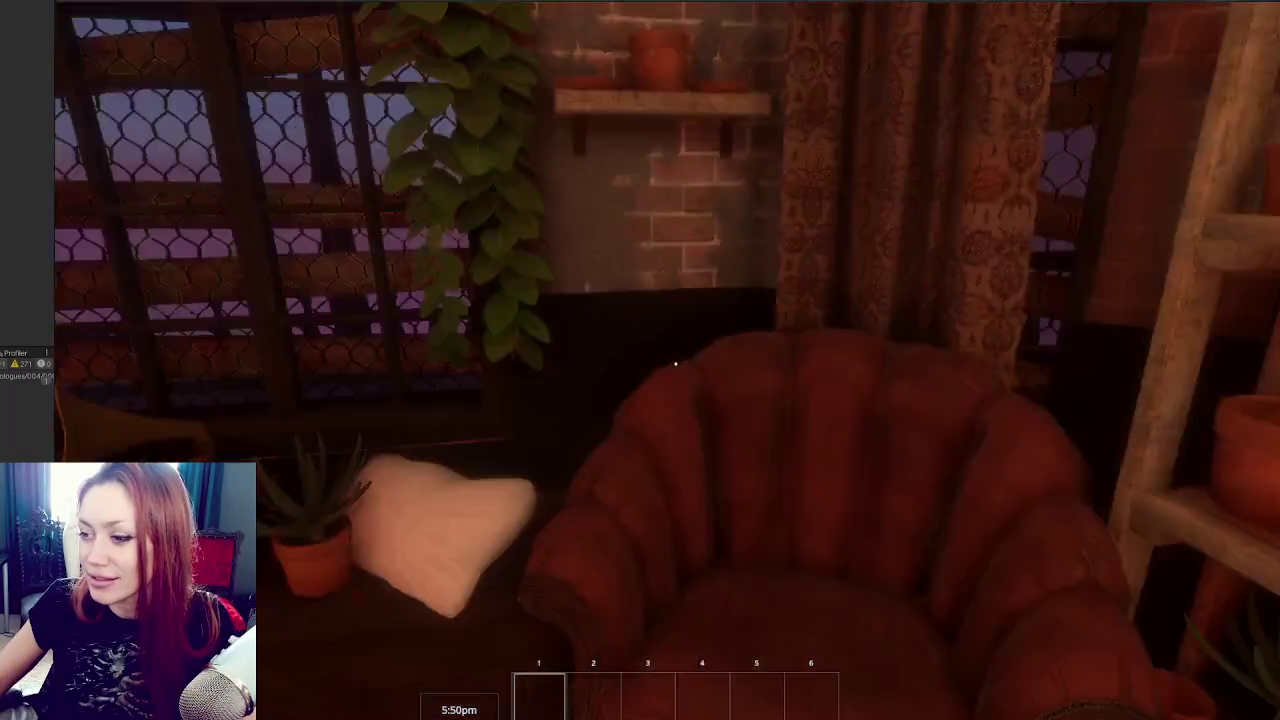
{"action": "key", "text": "w"}
{"action": "left_click", "coordinate": [676, 363]}
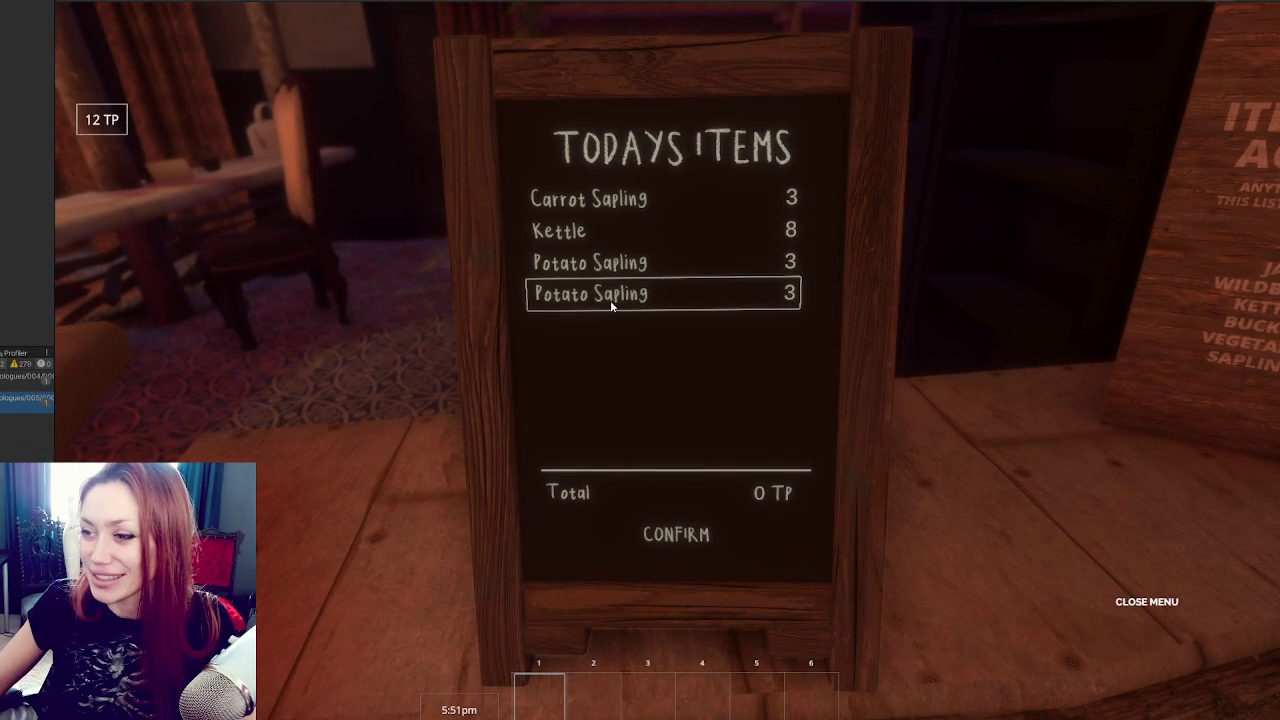
{"action": "left_click", "coordinate": [610, 294]}
{"action": "left_click", "coordinate": [677, 534]}
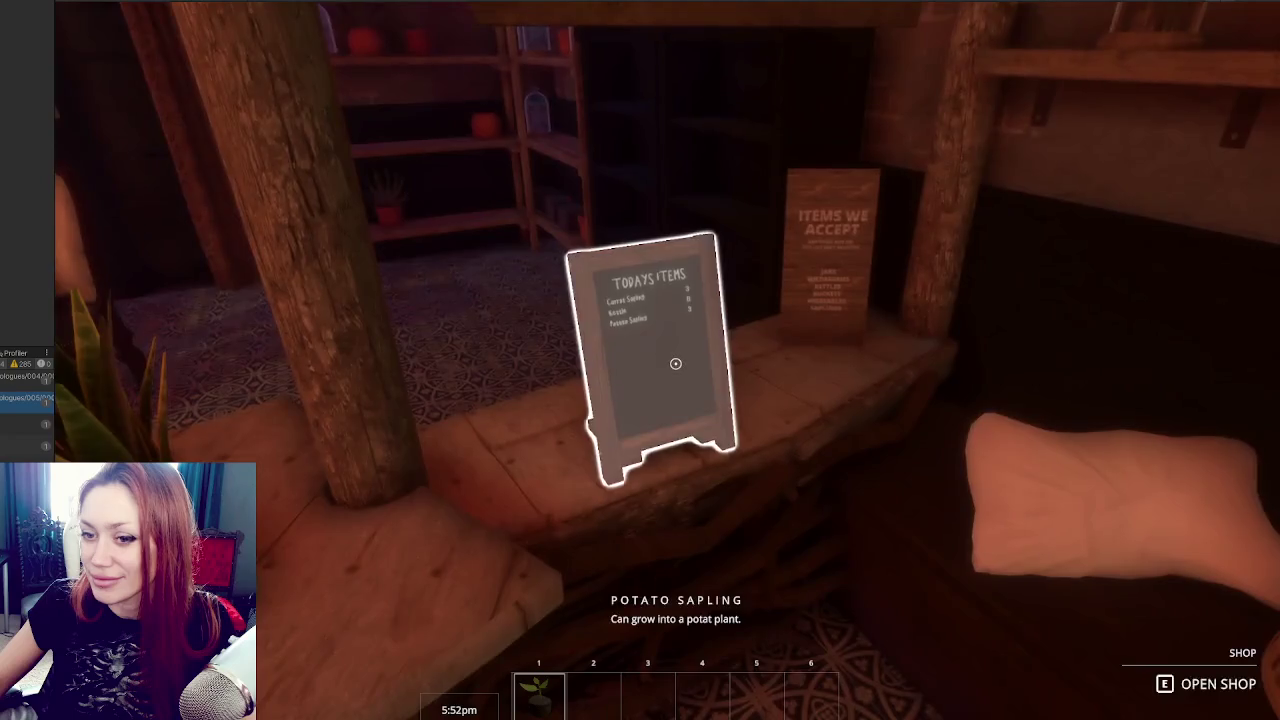
Walk across the rug to the counter, then stop the game after seeing 9 TP.
{"action": "key", "text": "w"}
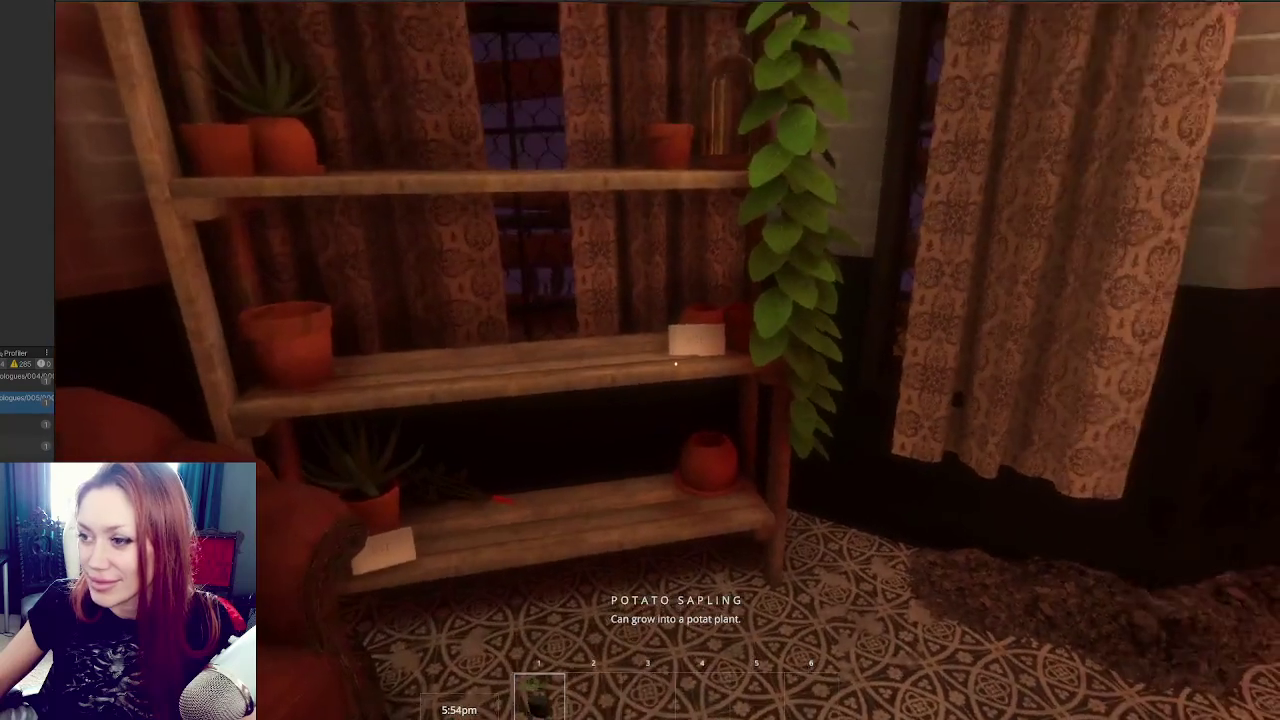
{"action": "key", "text": "w"}
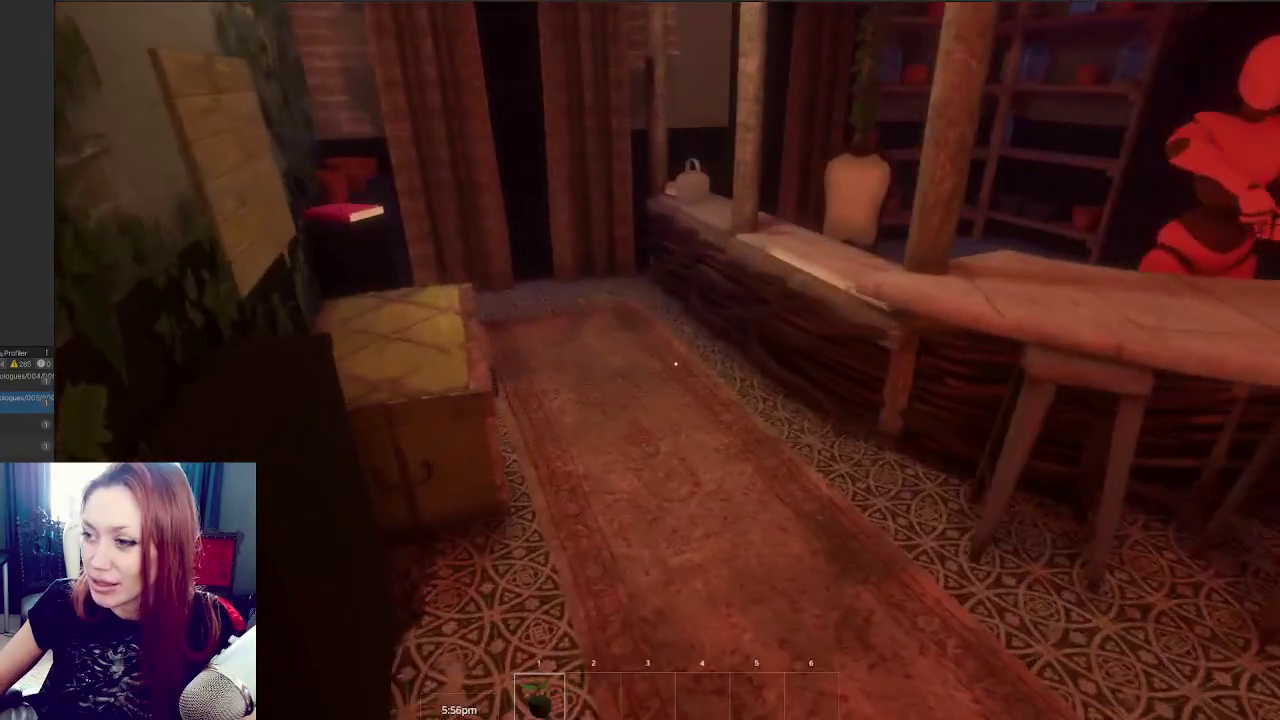
{"action": "key", "text": "w"}
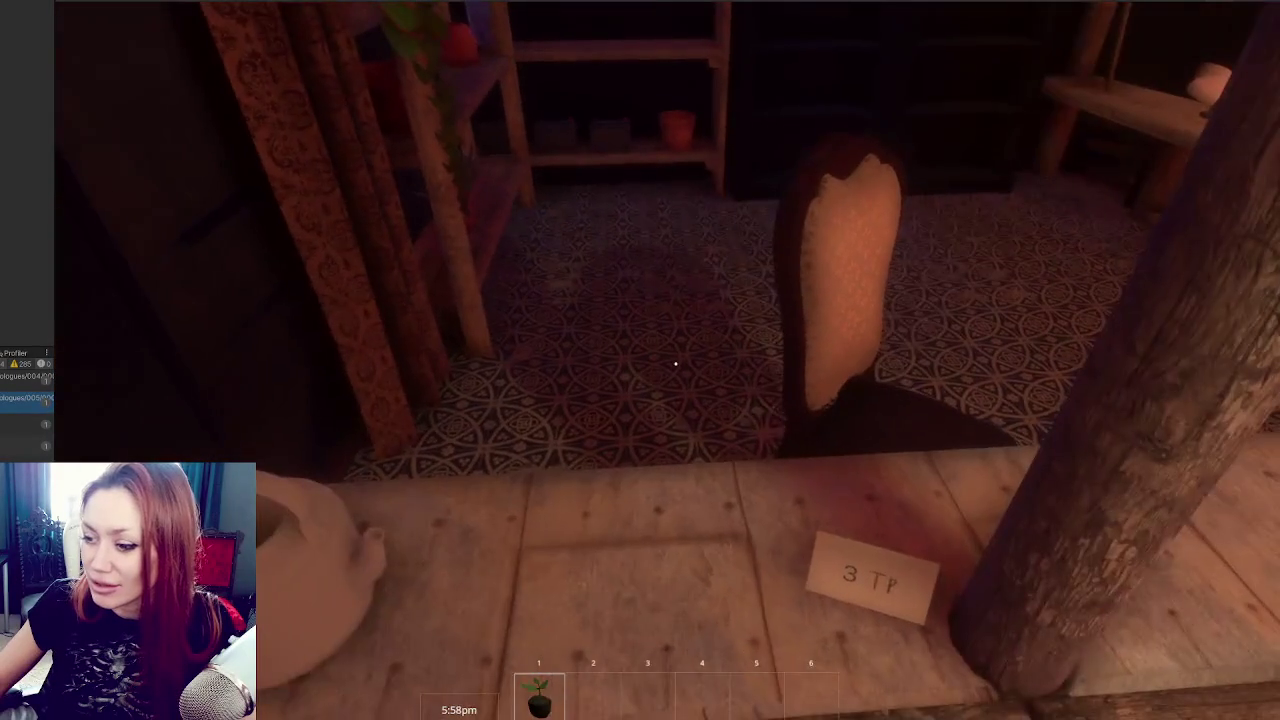
{"action": "mouse_move", "coordinate": [675, 364]}
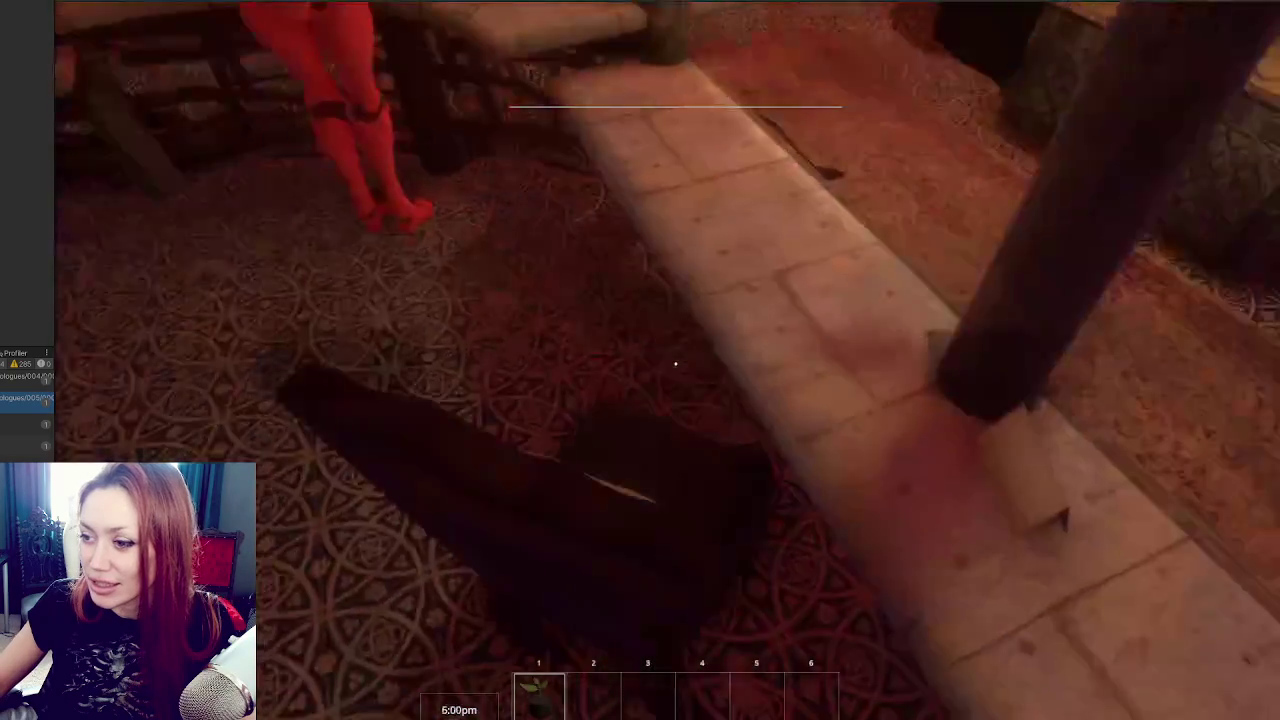
{"action": "key", "text": "a"}
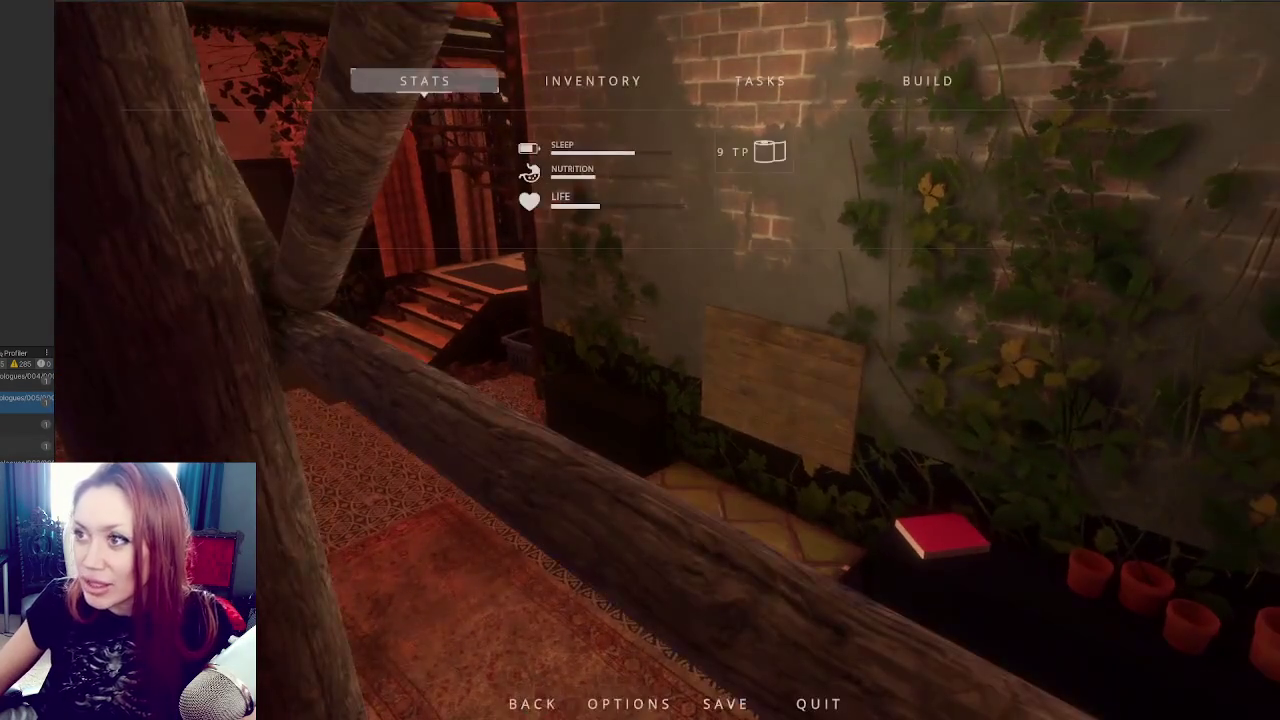
{"action": "key", "text": "alt+Tab"}
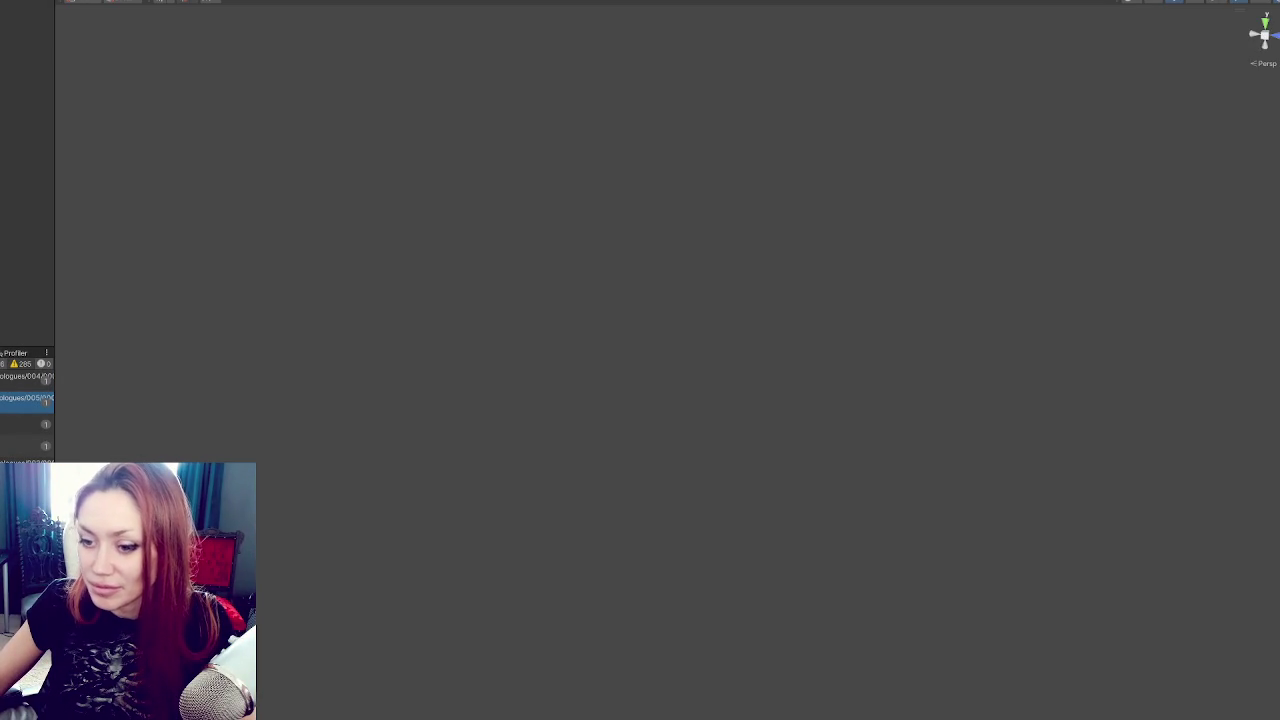
Delete the commented-out old purchase block below ConfirmPurchase in ShopControls.cs.
{"action": "left_click", "coordinate": [620, 395]}
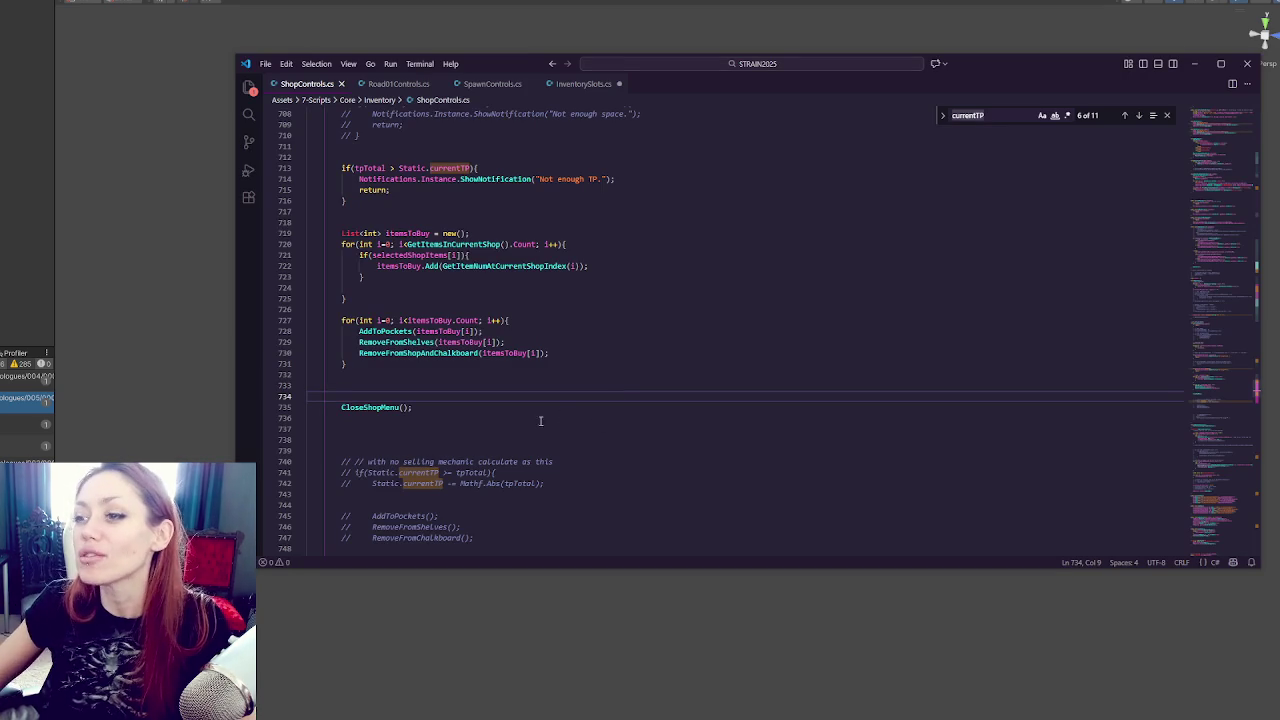
{"action": "left_click", "coordinate": [1166, 115]}
{"action": "left_click", "coordinate": [786, 279]}
{"action": "left_click", "coordinate": [480, 450]}
{"action": "scroll", "coordinate": [476, 330], "scroll_direction": "down", "scroll_amount": 5}
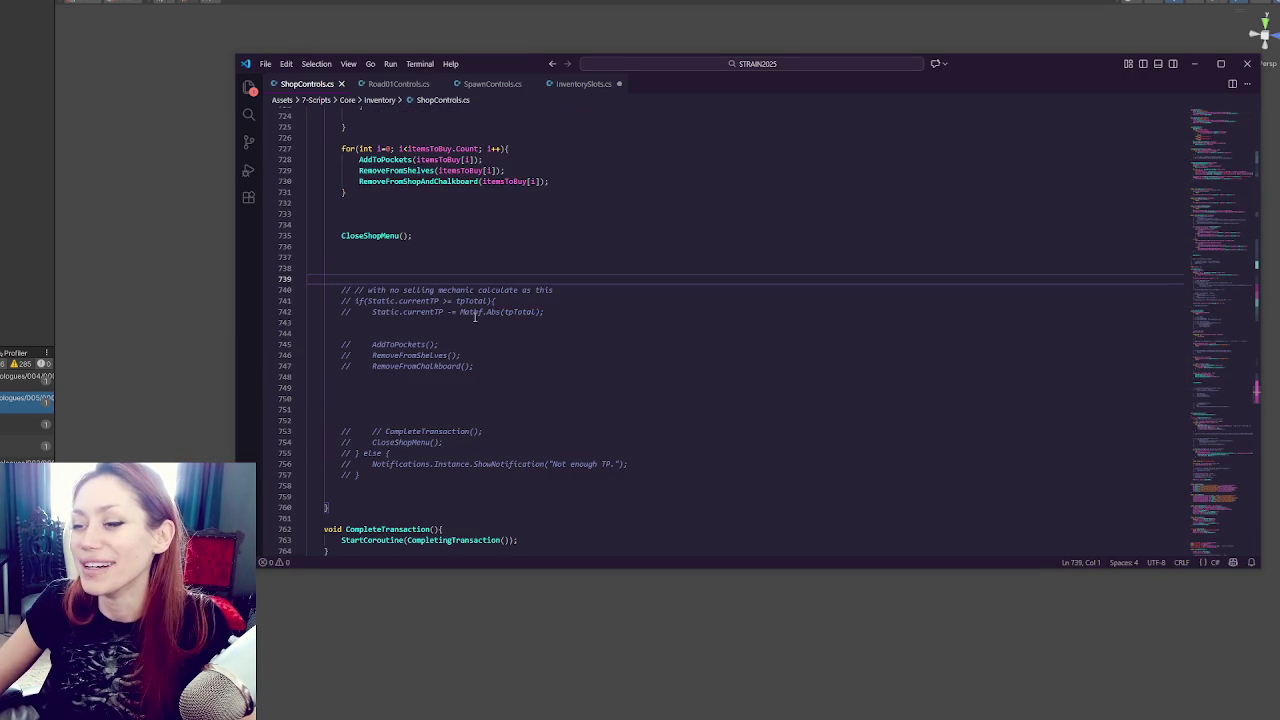
{"action": "left_click_drag", "start_coordinate": [450, 247], "coordinate": [487, 496]}
{"action": "key", "text": "BackSpace"}
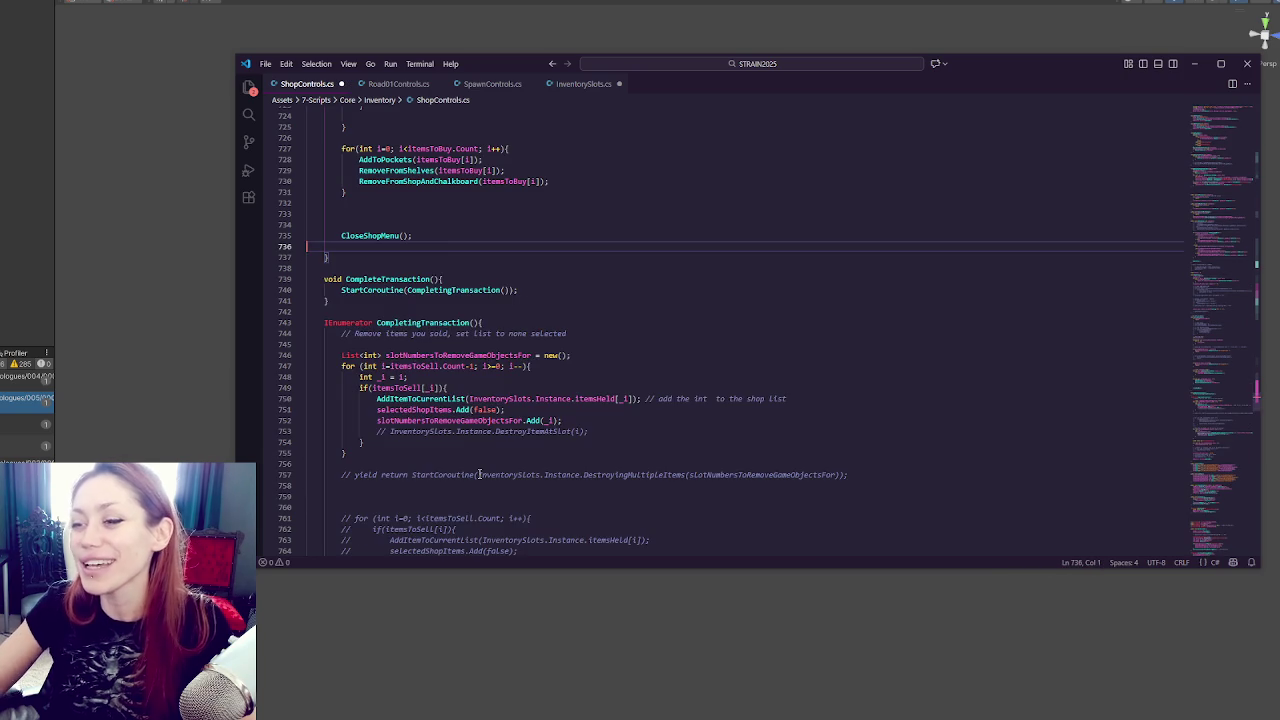
Remove the blank lines above CloseShopMenu(), then search the file for currentTP and 'removefrom'.
{"action": "left_click", "coordinate": [381, 214]}
{"action": "left_click", "coordinate": [386, 225]}
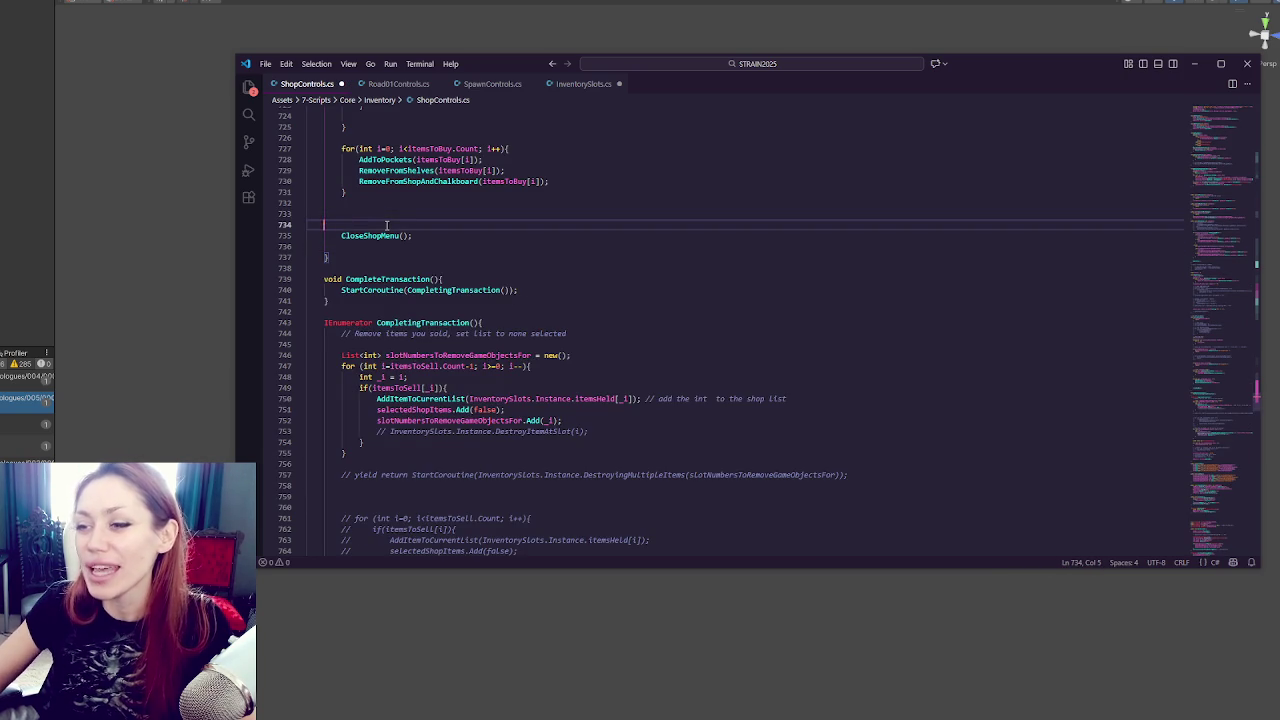
{"action": "key", "text": "BackSpace"}
{"action": "key", "text": "BackSpace"}
{"action": "scroll", "coordinate": [386, 225], "scroll_direction": "up", "scroll_amount": 19}
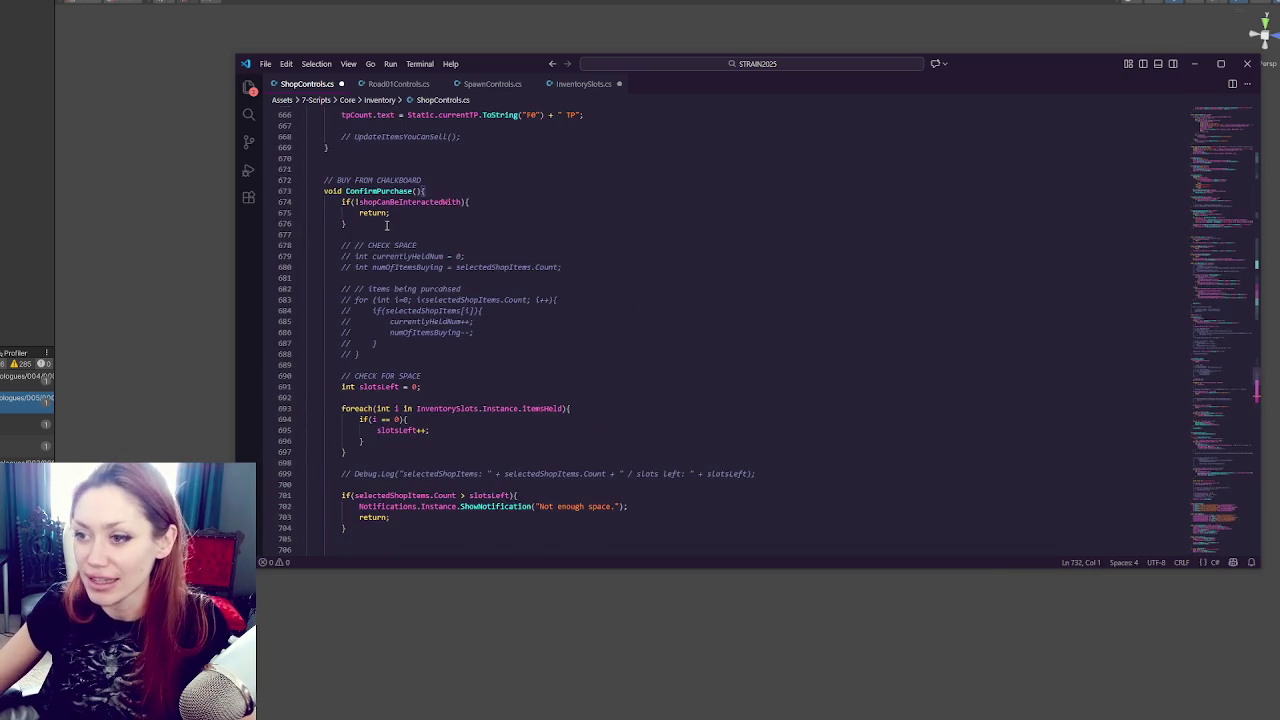
{"action": "left_click", "coordinate": [414, 346]}
{"action": "key", "text": "ctrl+f"}
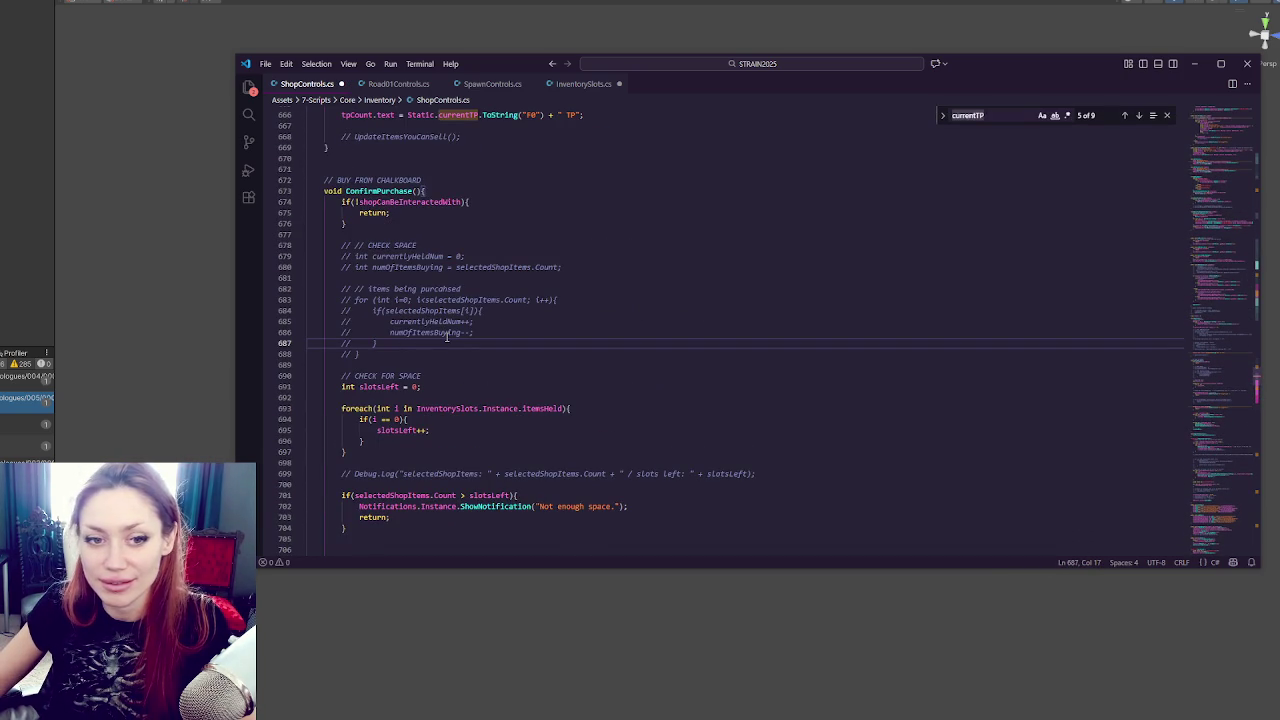
{"action": "scroll", "coordinate": [640, 300], "scroll_direction": "down", "scroll_amount": 17}
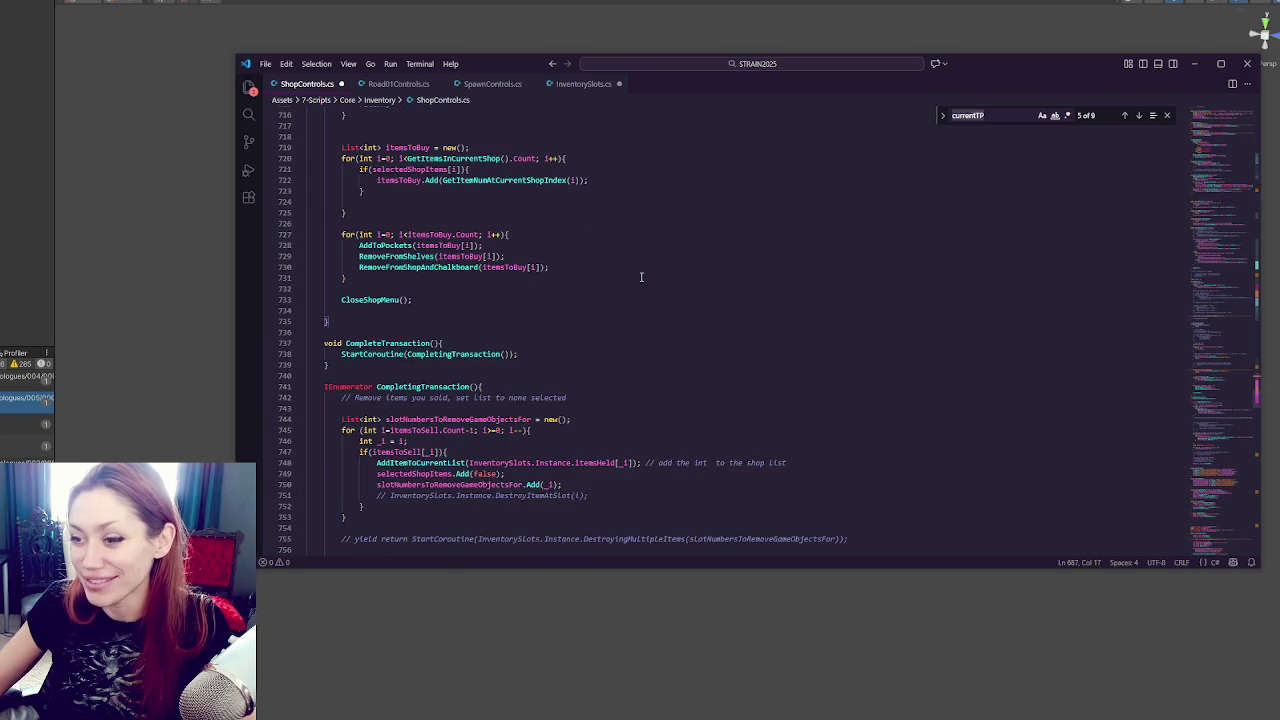
{"action": "scroll", "coordinate": [634, 271], "scroll_direction": "down", "scroll_amount": 4}
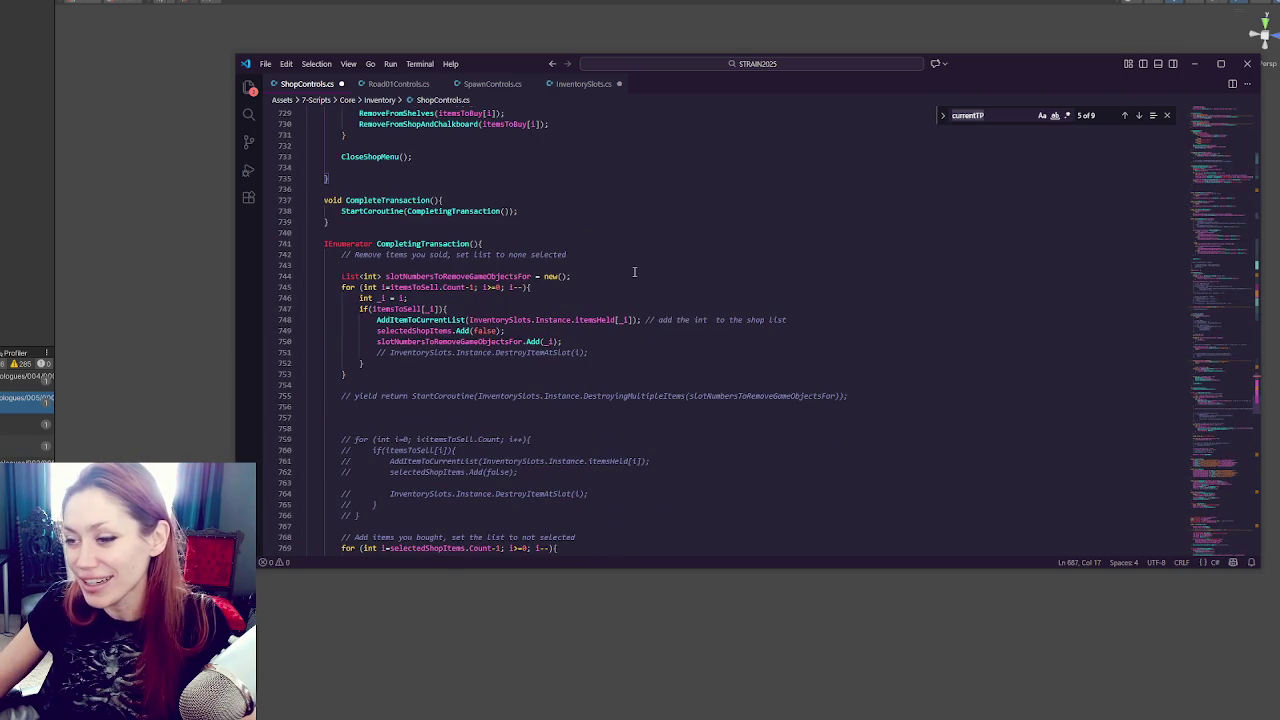
{"action": "scroll", "coordinate": [634, 271], "scroll_direction": "down", "scroll_amount": 4}
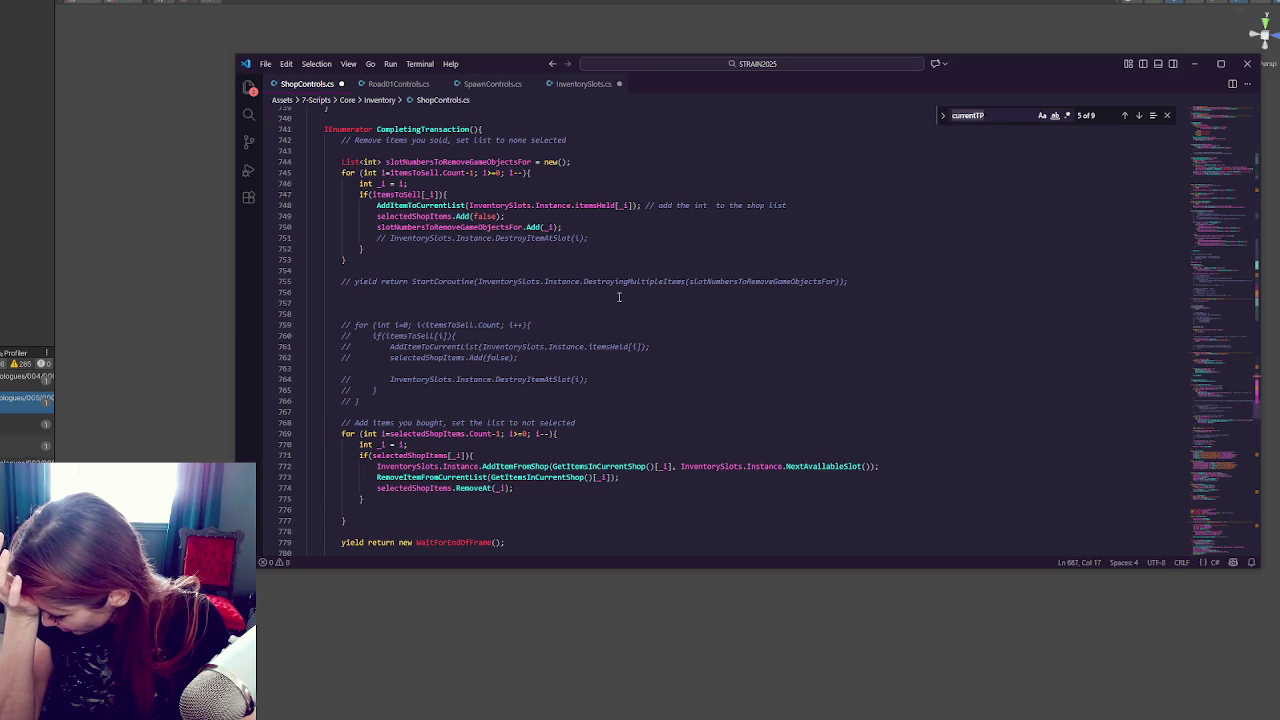
{"action": "key", "text": "ctrl+f"}
{"action": "type", "text": "removefrom"}
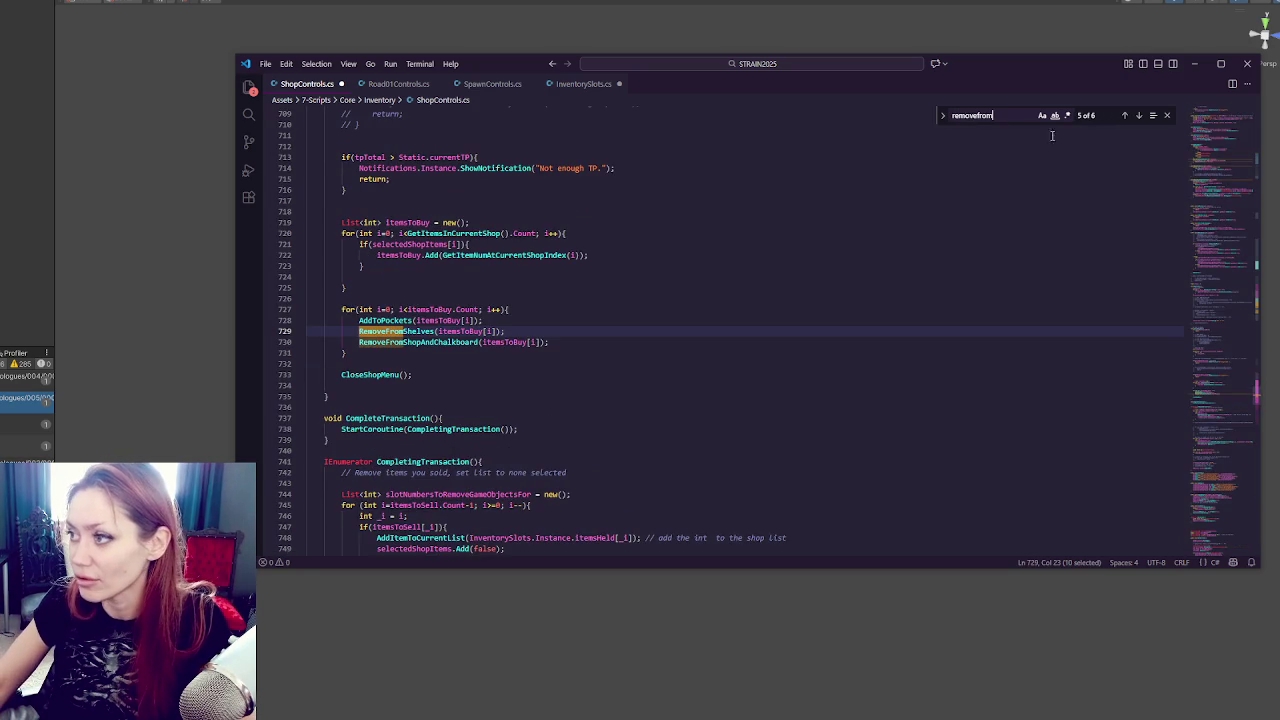
Add a return; statement right after the Destroy call in RemoveFromShelves.
{"action": "left_click", "coordinate": [1136, 118]}
{"action": "left_click", "coordinate": [1136, 118]}
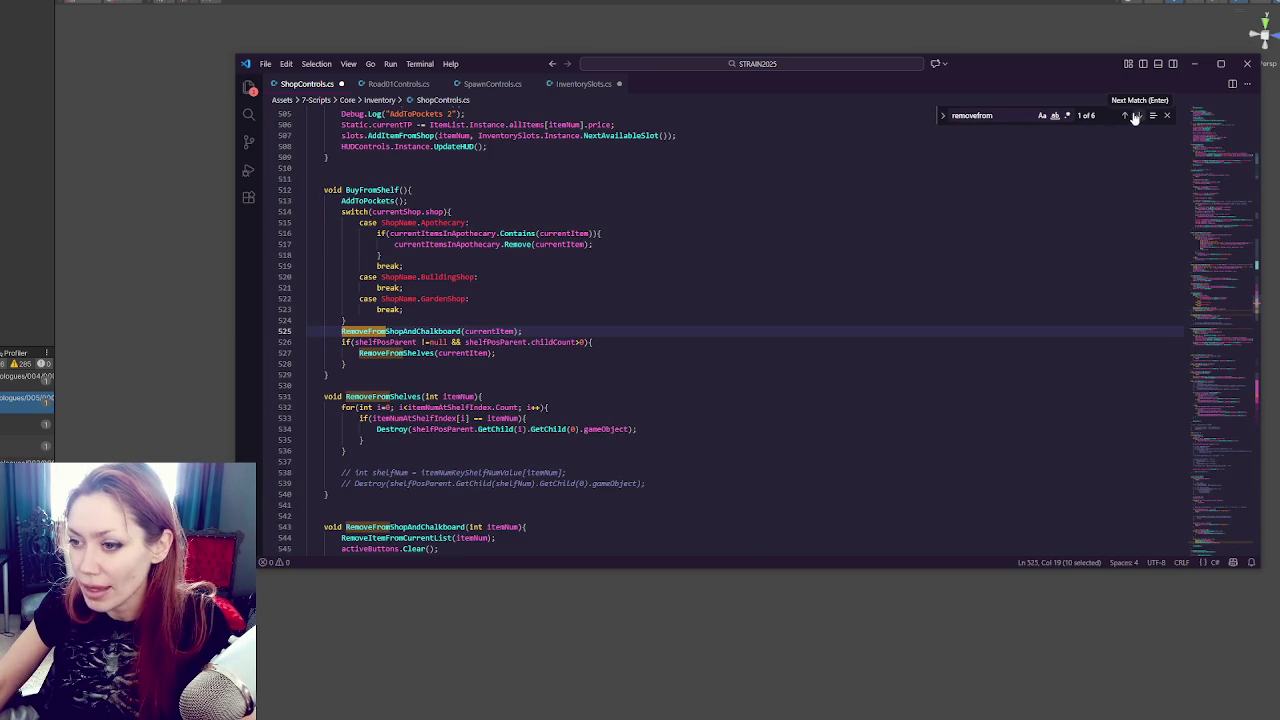
{"action": "left_click", "coordinate": [1136, 118]}
{"action": "scroll", "coordinate": [494, 293], "scroll_direction": "down", "scroll_amount": 4}
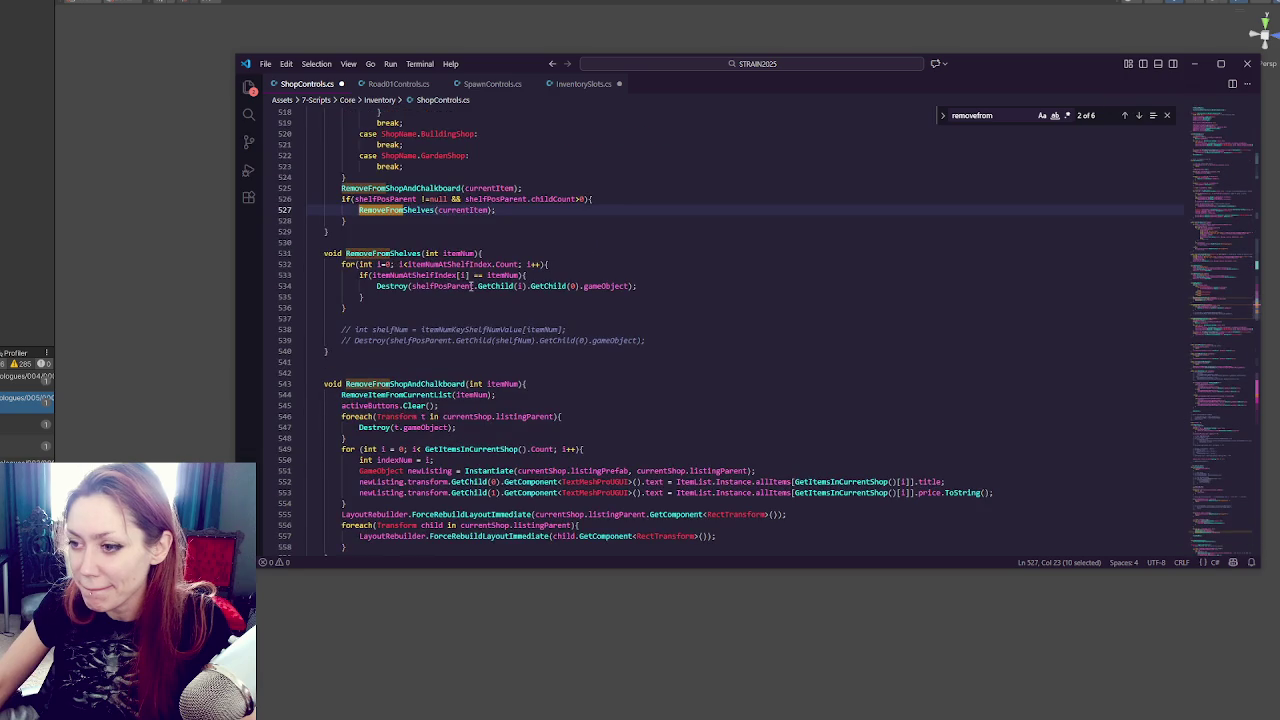
{"action": "left_click", "coordinate": [682, 285]}
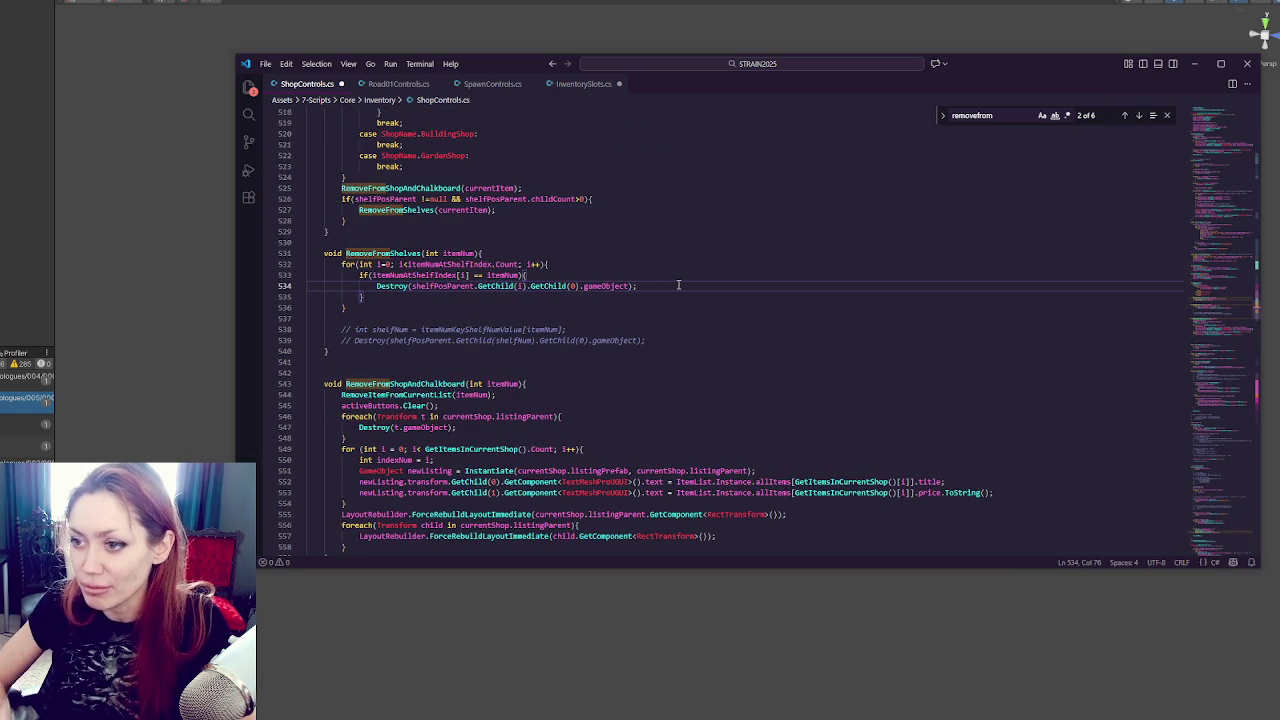
{"action": "key", "text": "Return"}
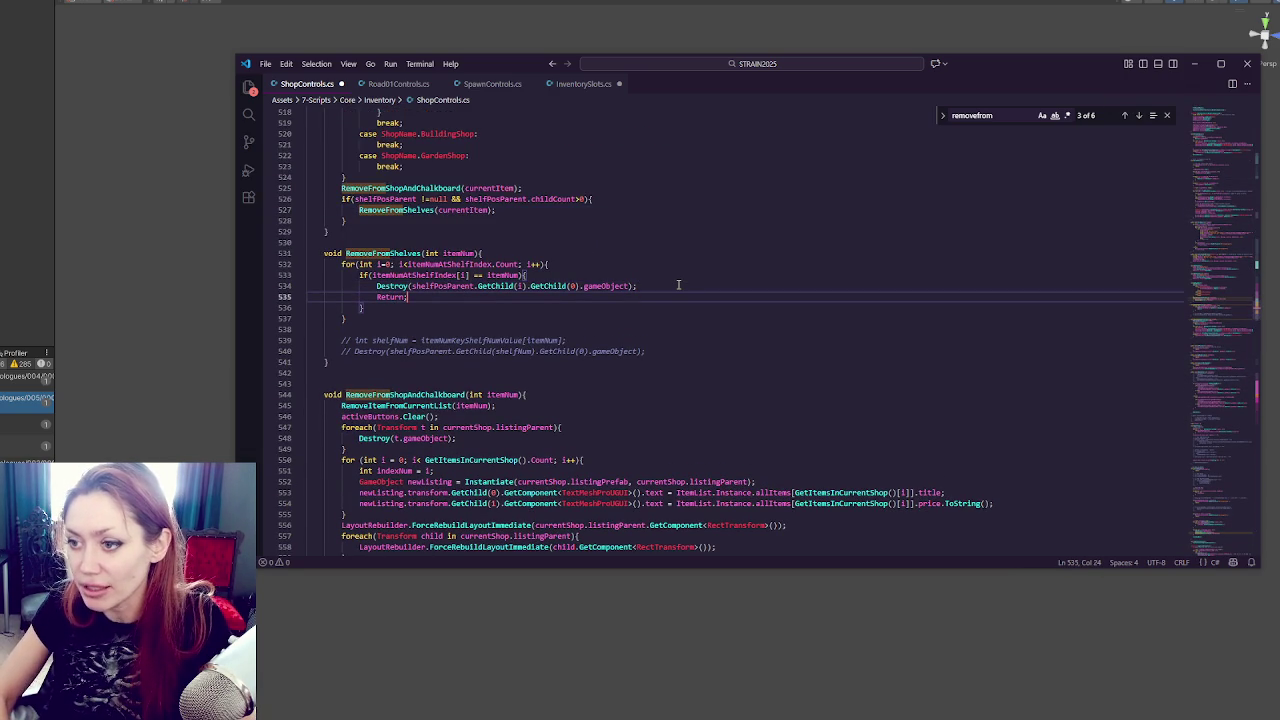
{"action": "type", "text": "();"}
{"action": "key", "text": "BackSpace"}
{"action": "key", "text": "BackSpace"}
{"action": "key", "text": "BackSpace"}
{"action": "type", "text": ";"}
{"action": "left_click", "coordinate": [460, 27]}
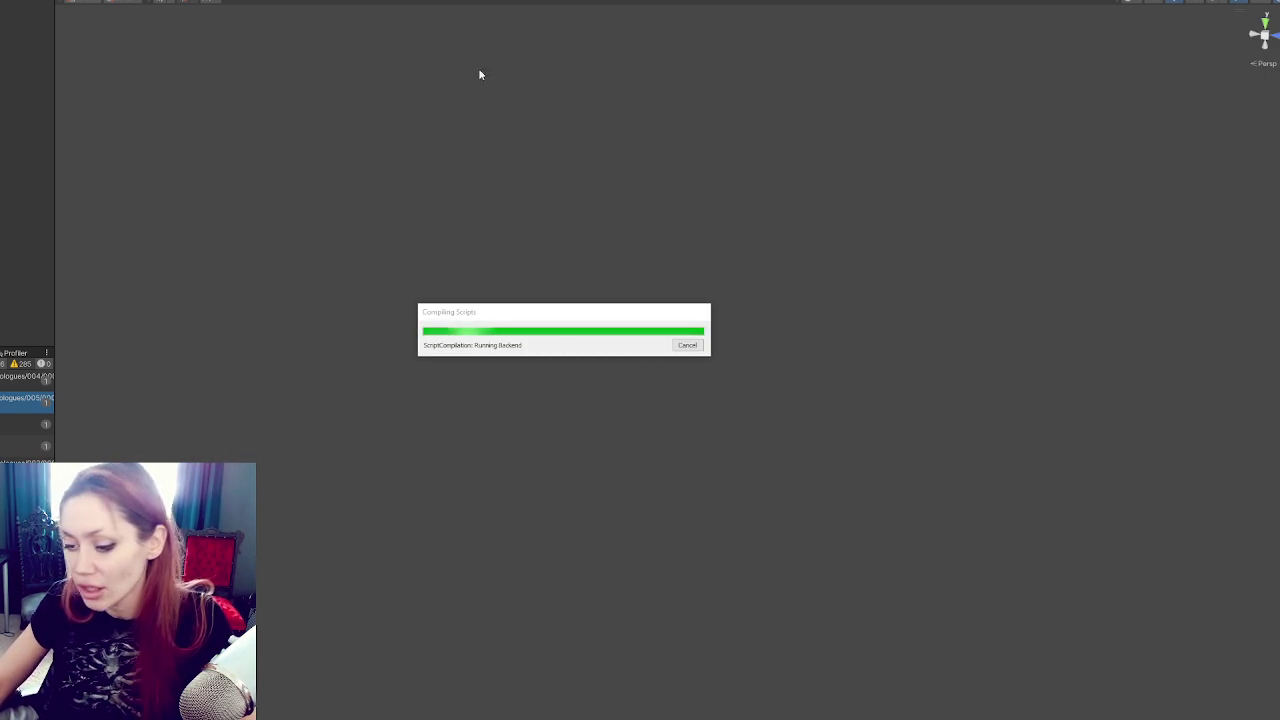
Return to Unity after recompiling and continue the saved STRAIN game.
{"action": "key", "text": "alt+Tab"}
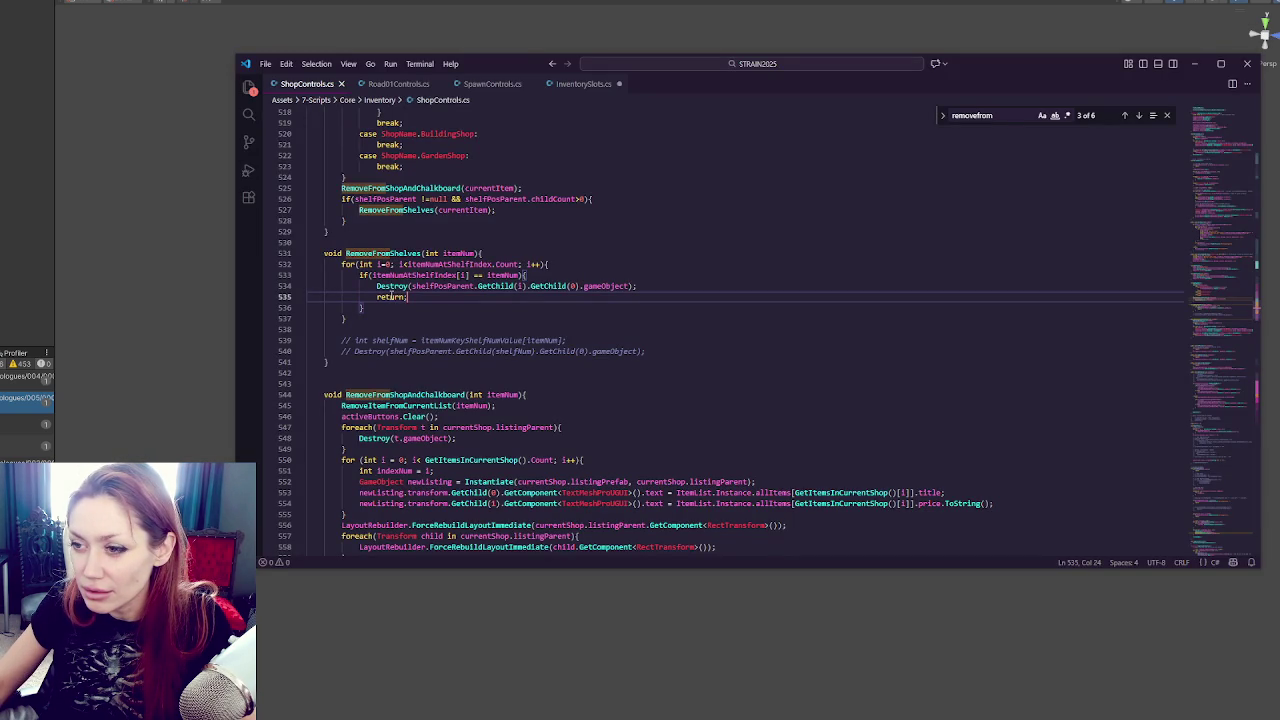
{"action": "left_click", "coordinate": [158, 139]}
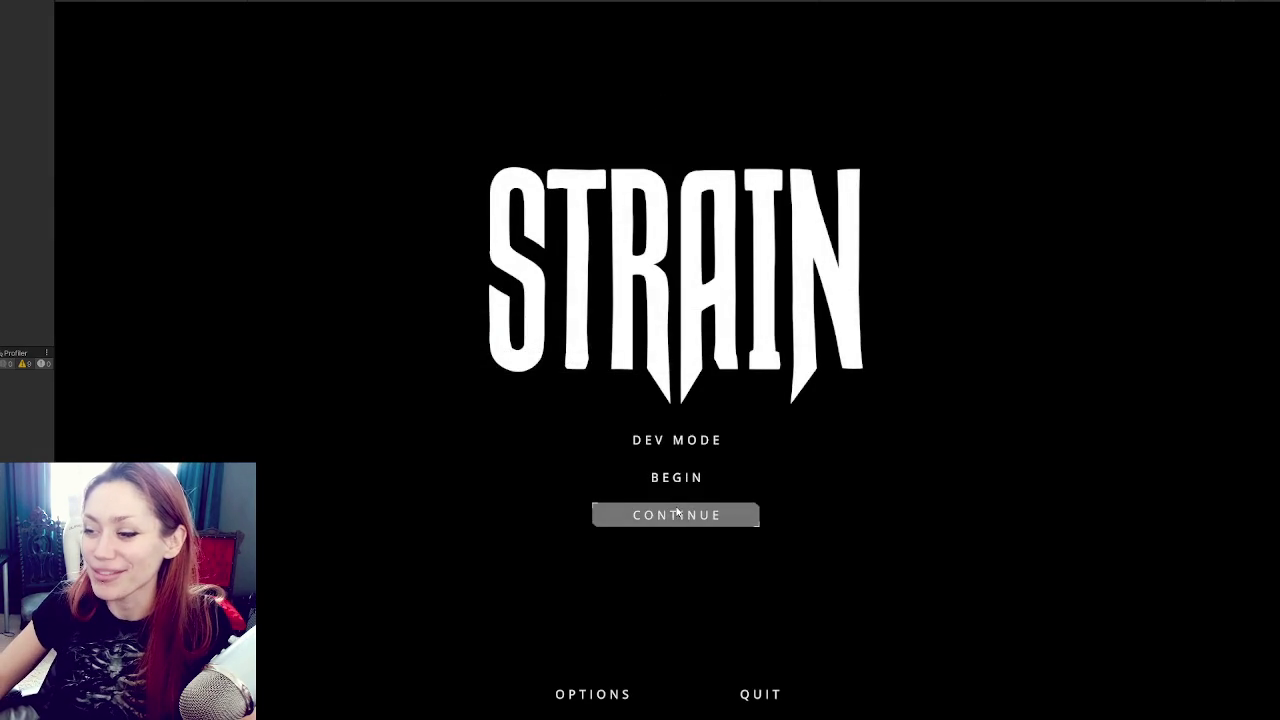
{"action": "left_click", "coordinate": [678, 514]}
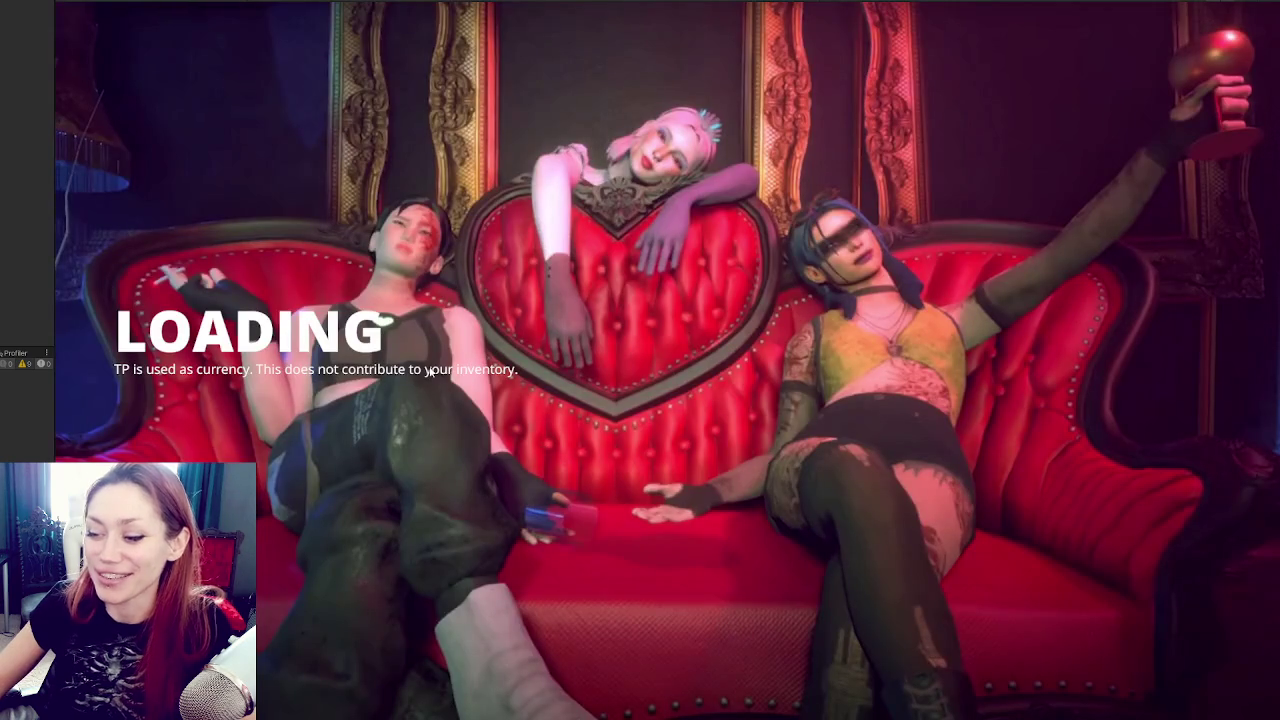
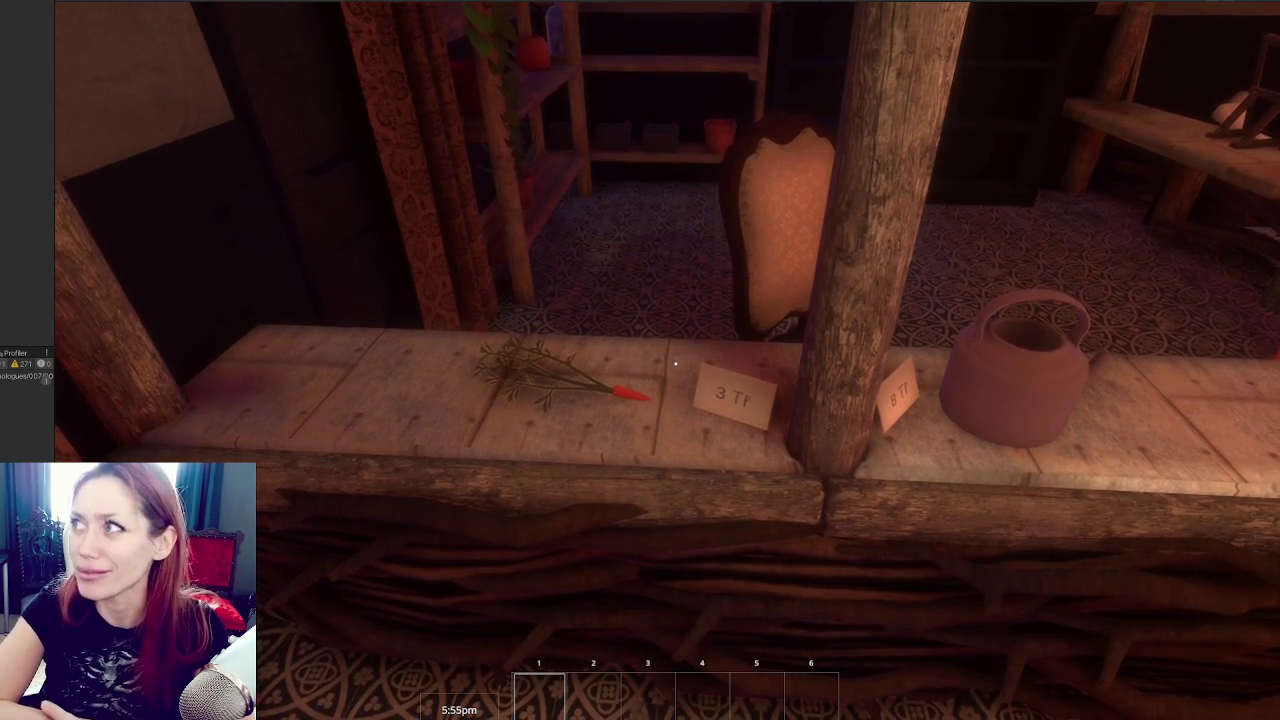
Walk to the shop chalkboard and buy the Potato Sapling for 3 TP.
{"action": "key", "text": "d"}
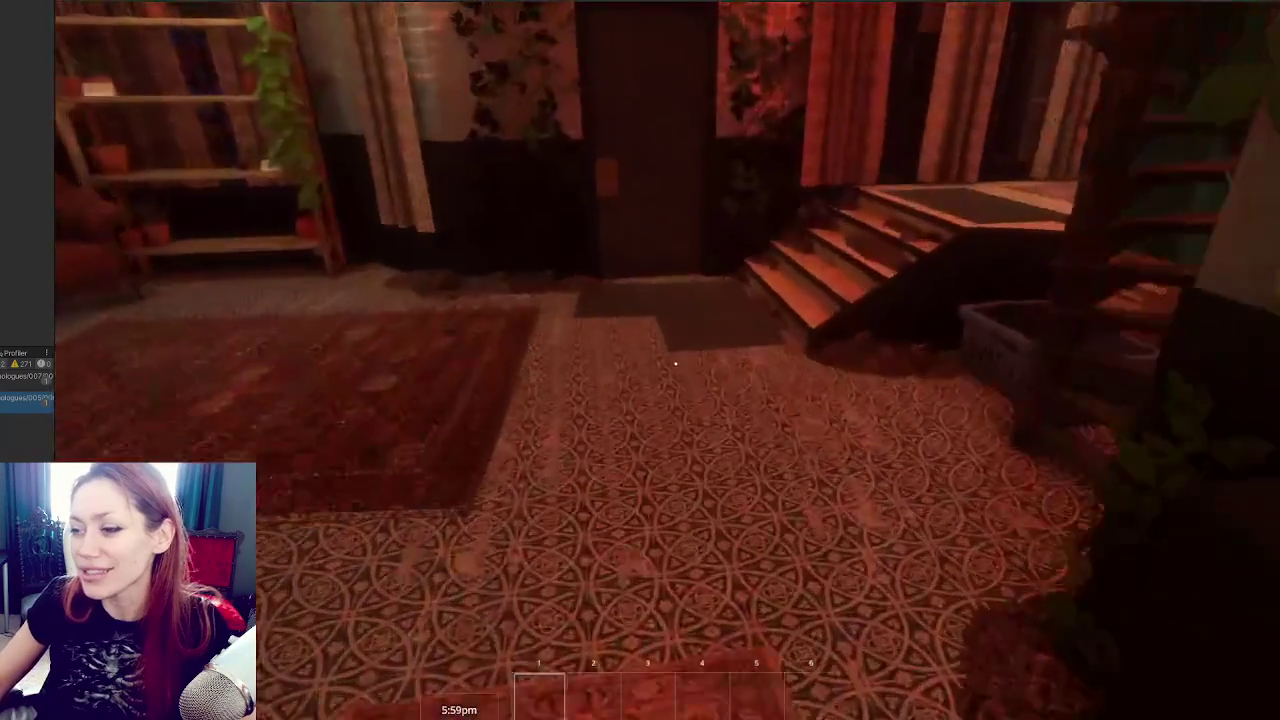
{"action": "key", "text": "w"}
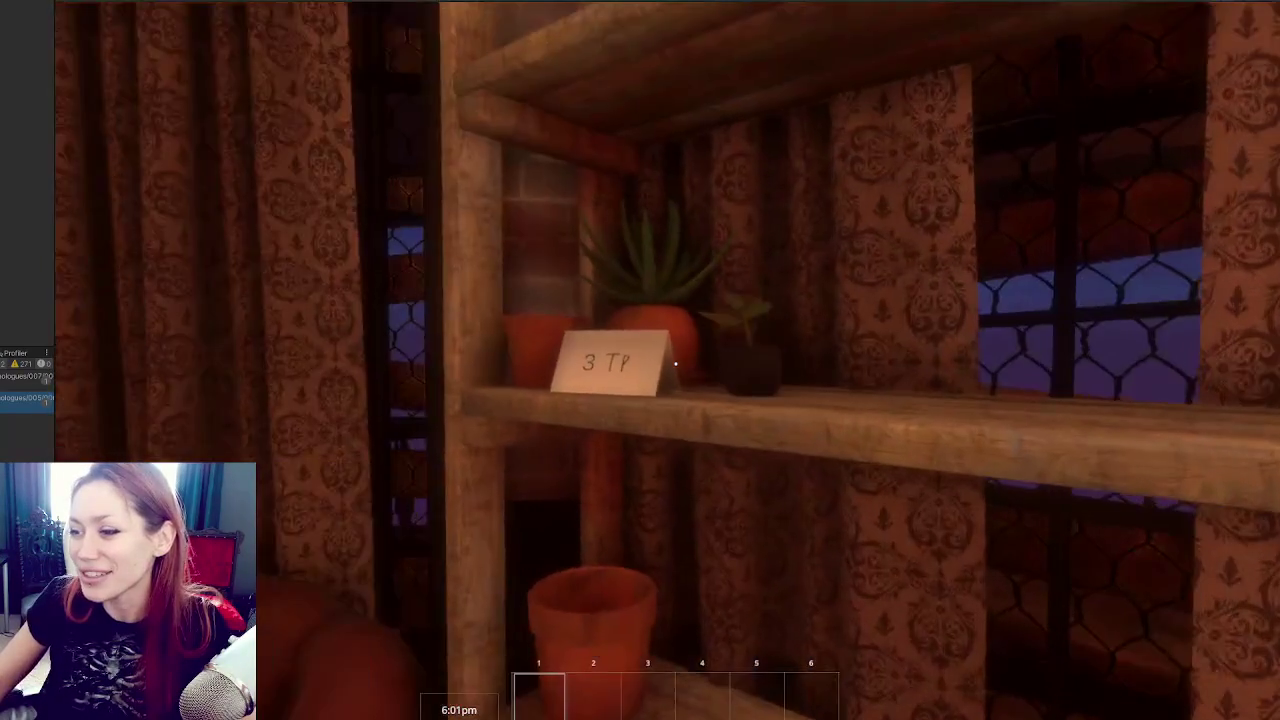
{"action": "key", "text": "e"}
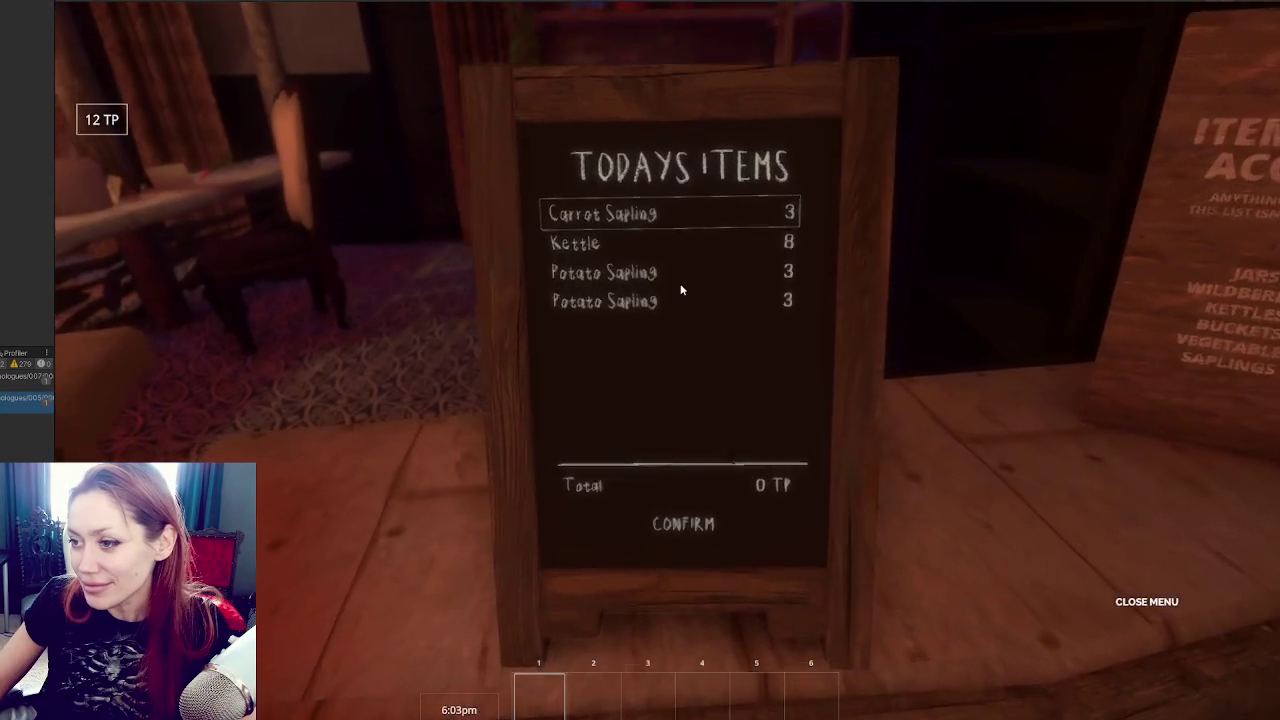
{"action": "left_click", "coordinate": [685, 262]}
{"action": "left_click", "coordinate": [680, 536]}
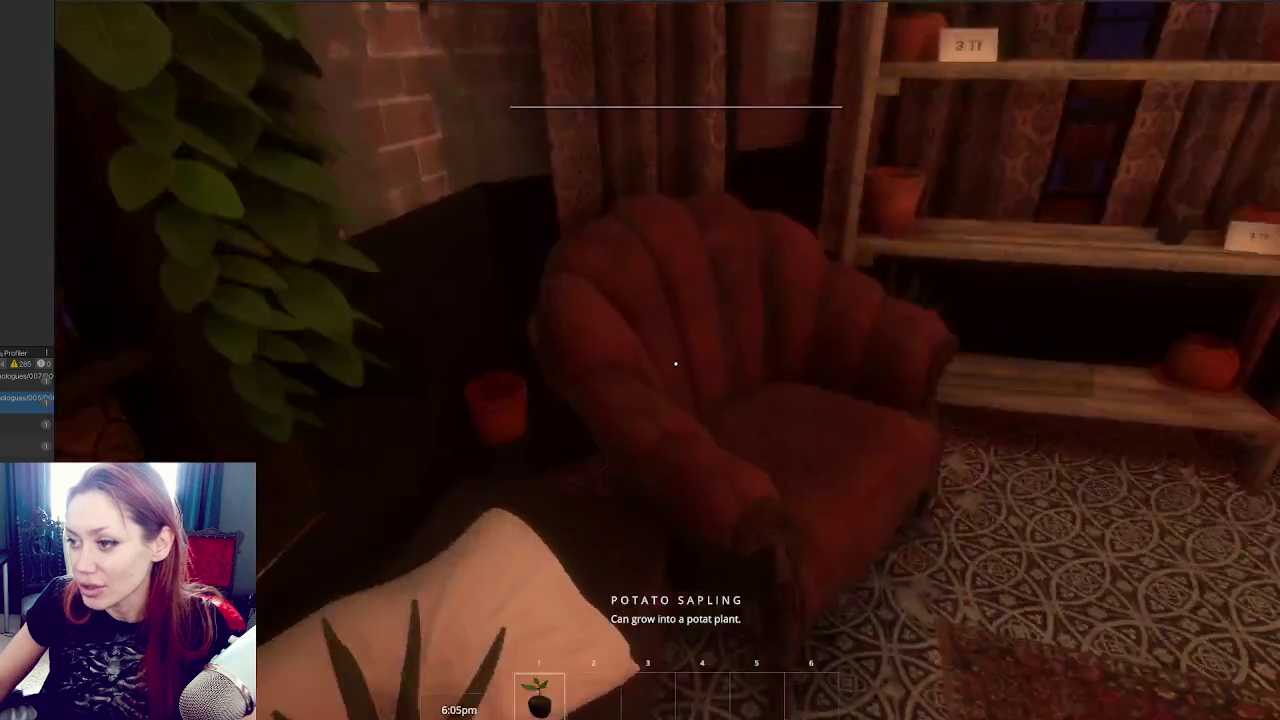
Walk across the room to the gramophone and pause the game.
{"action": "key", "text": "s"}
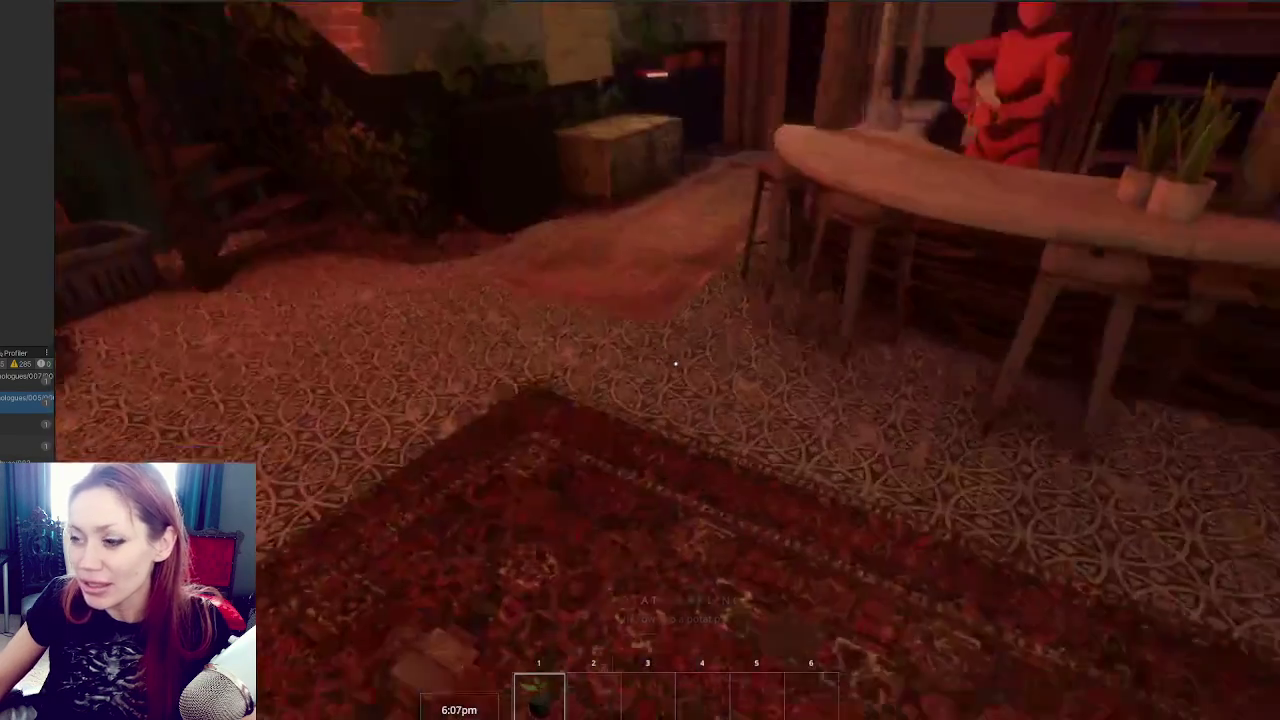
{"action": "key", "text": "w"}
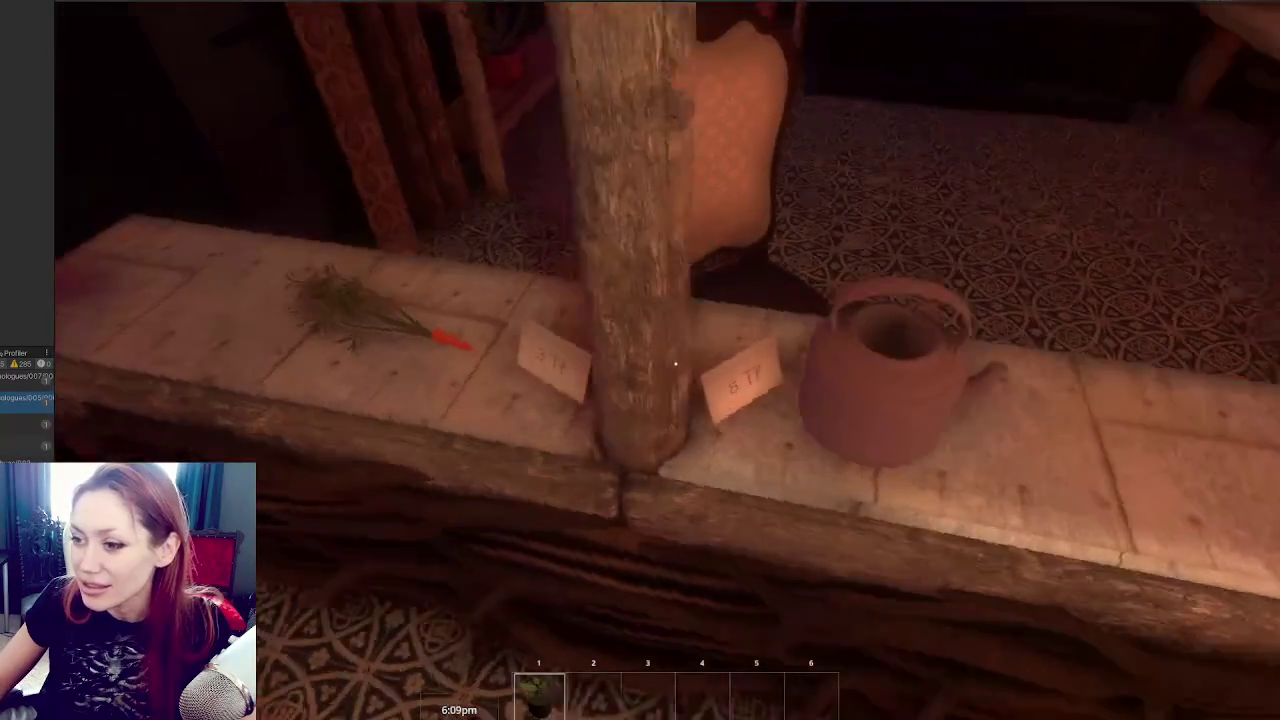
{"action": "key", "text": "w"}
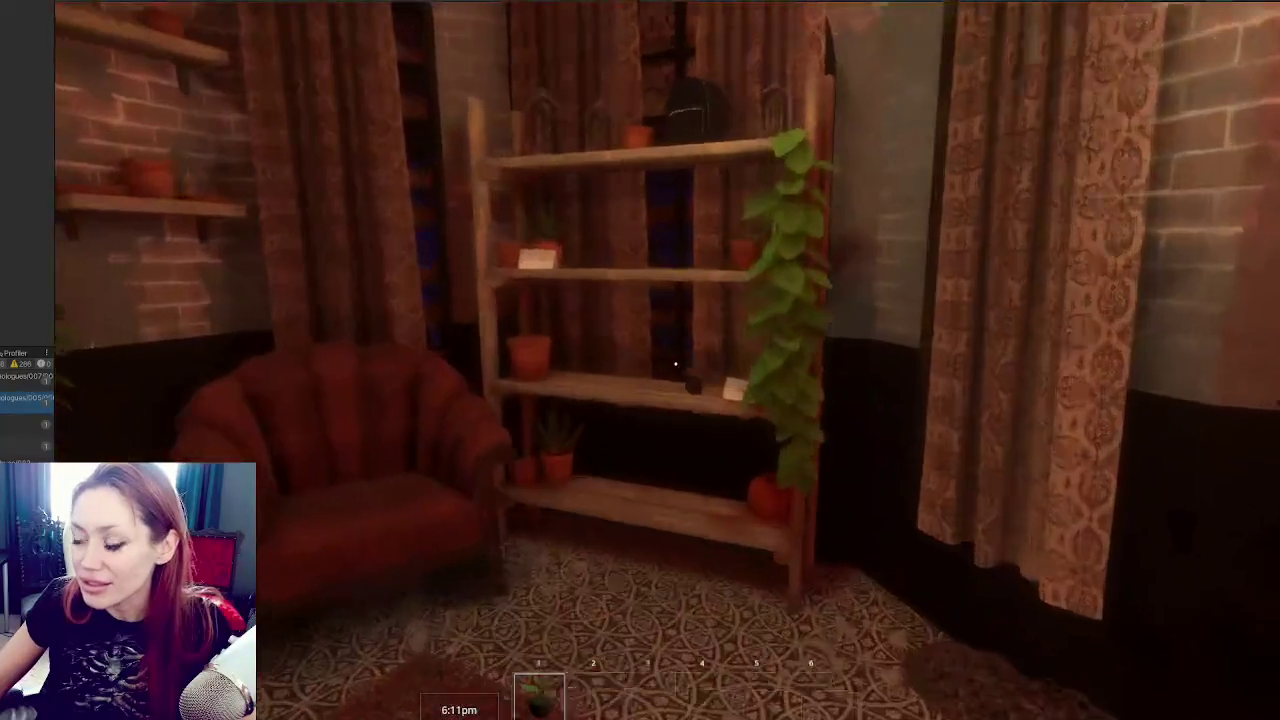
{"action": "key", "text": "Escape"}
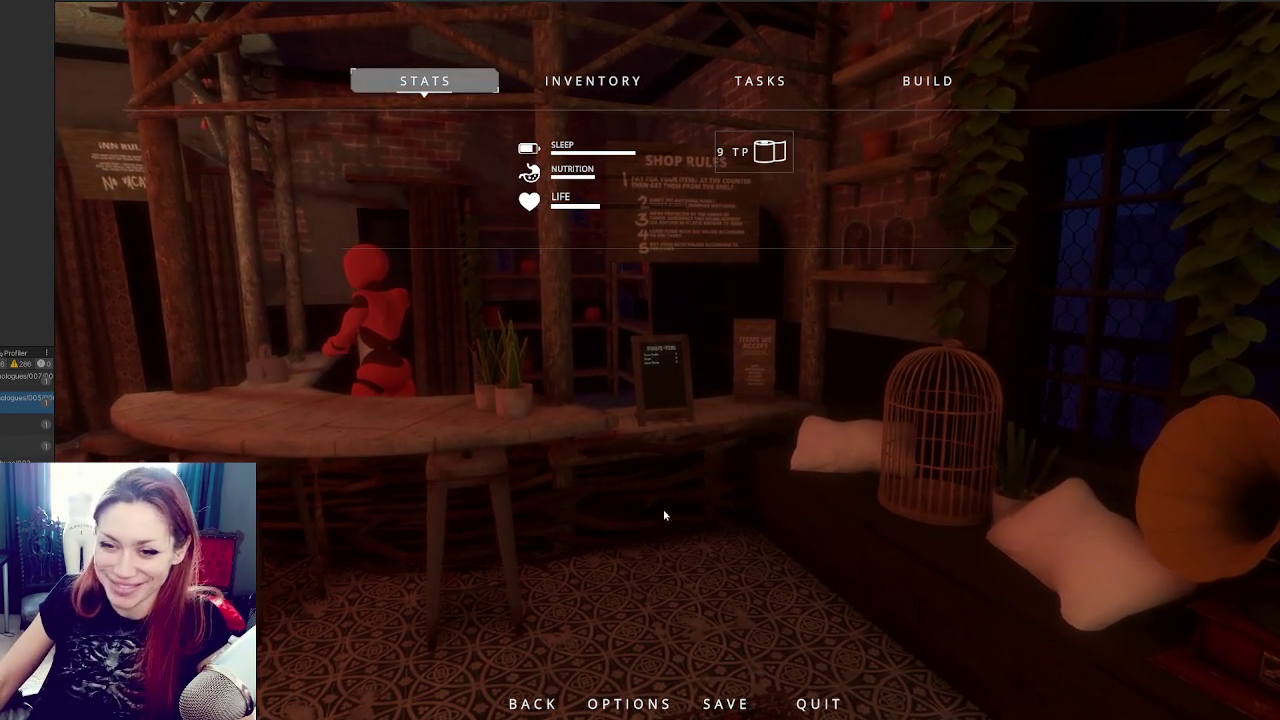
Resume play, cross the night garden past the shed and go through the gate door.
{"action": "key", "text": "Escape"}
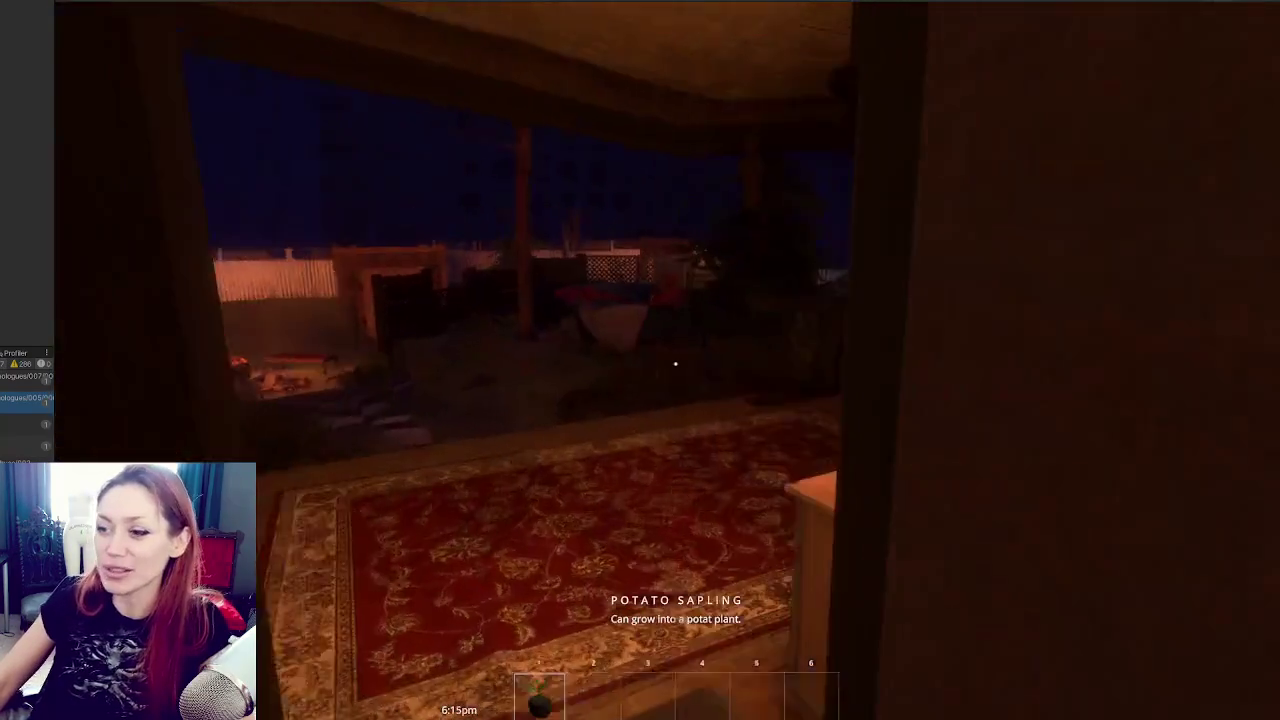
{"action": "key", "text": "w"}
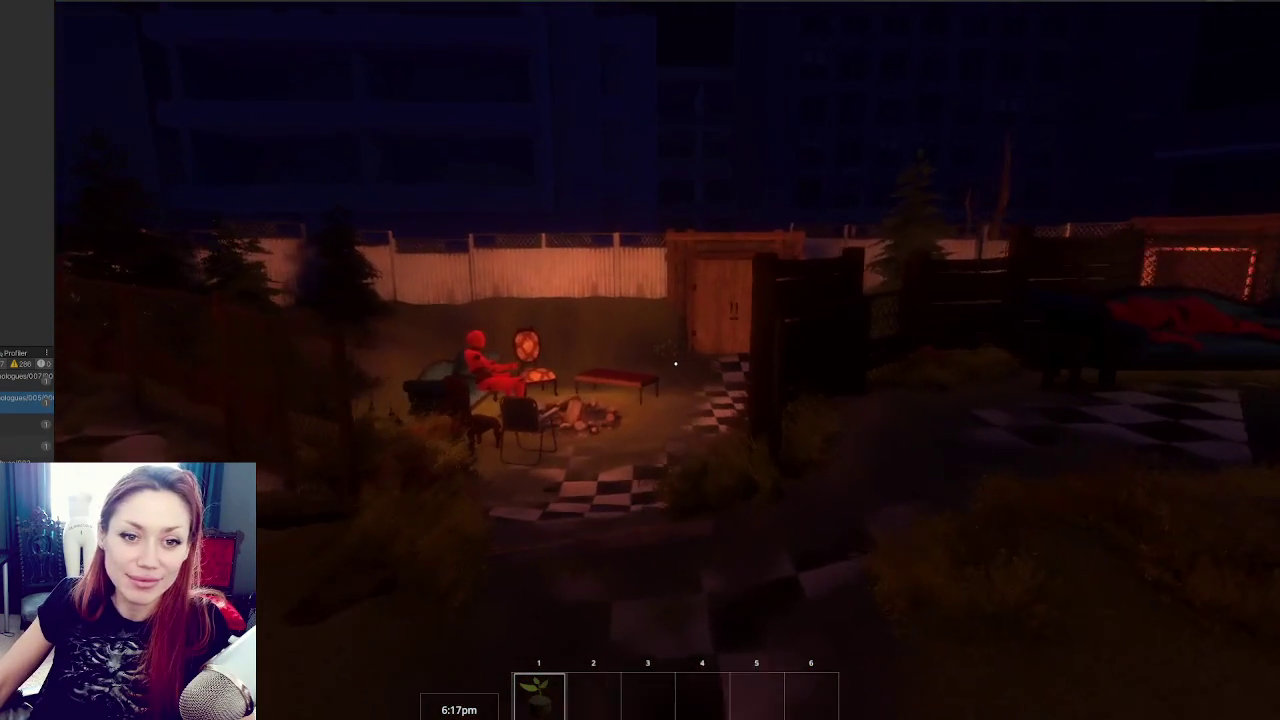
{"action": "key", "text": "w"}
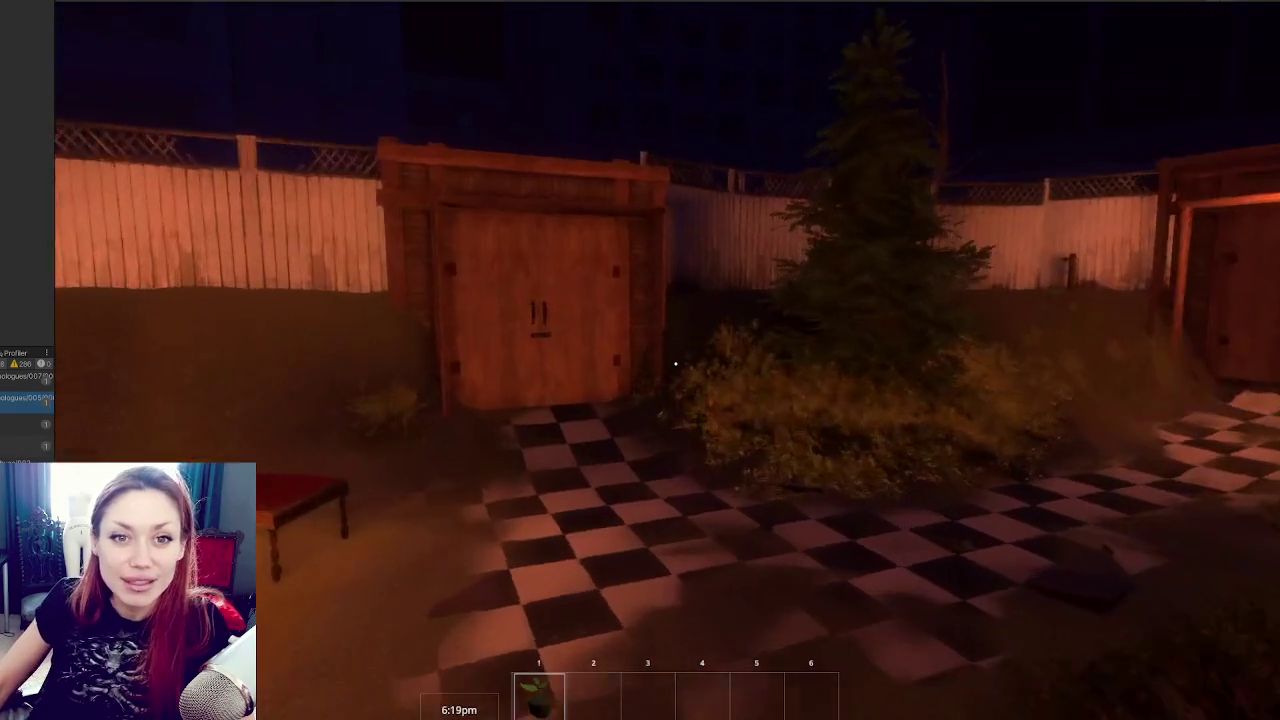
{"action": "key", "text": "w"}
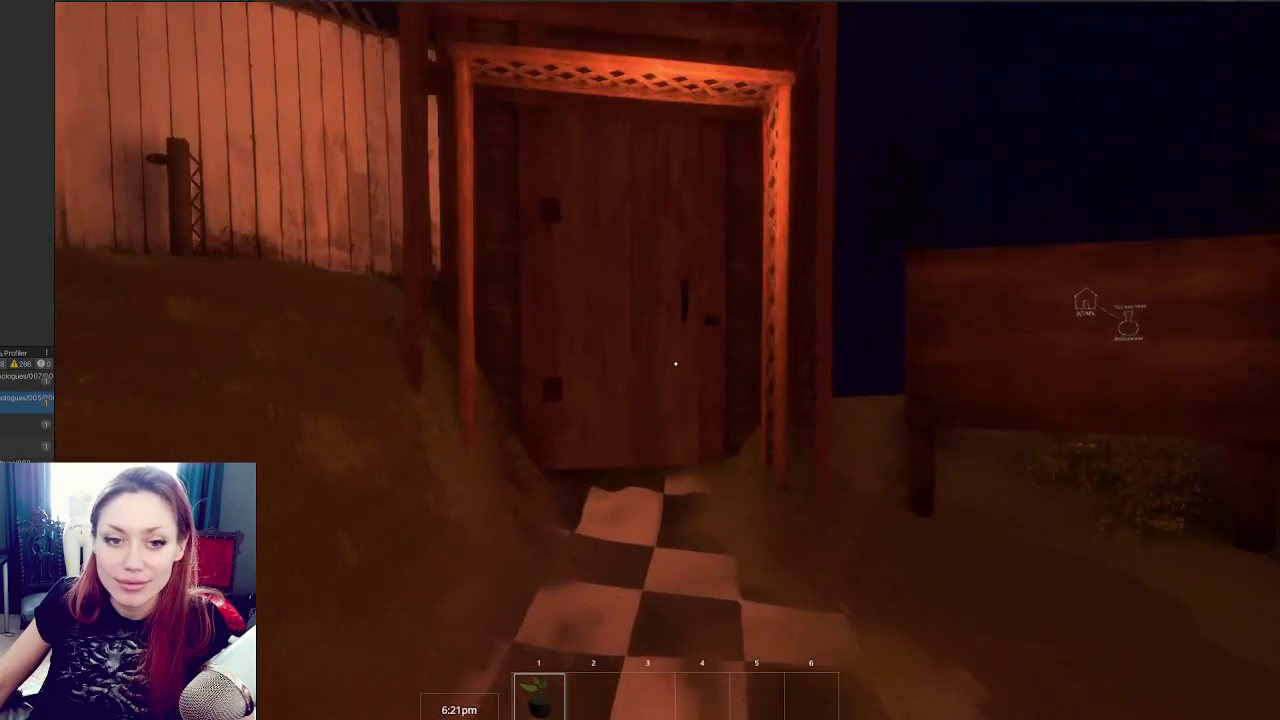
{"action": "key", "text": "w"}
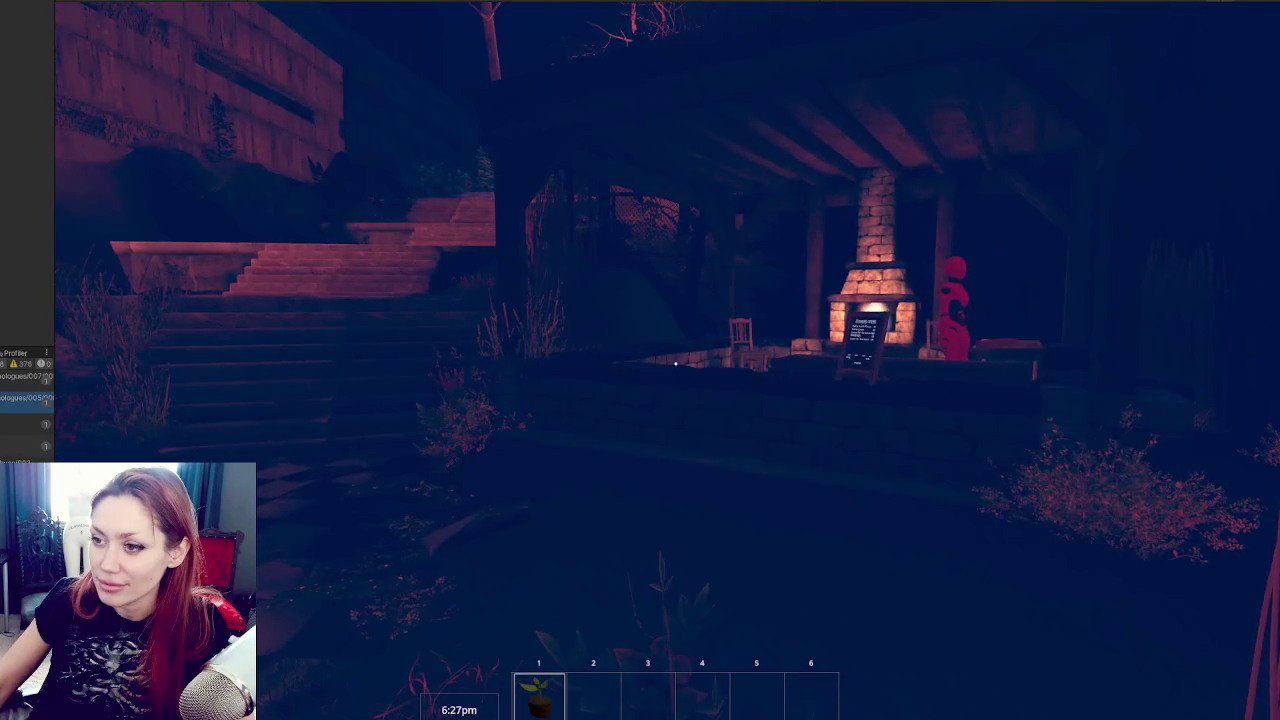
Enter the Apothecary with E and walk up to the Todays Items chalkboard.
{"action": "mouse_move", "coordinate": [676, 363]}
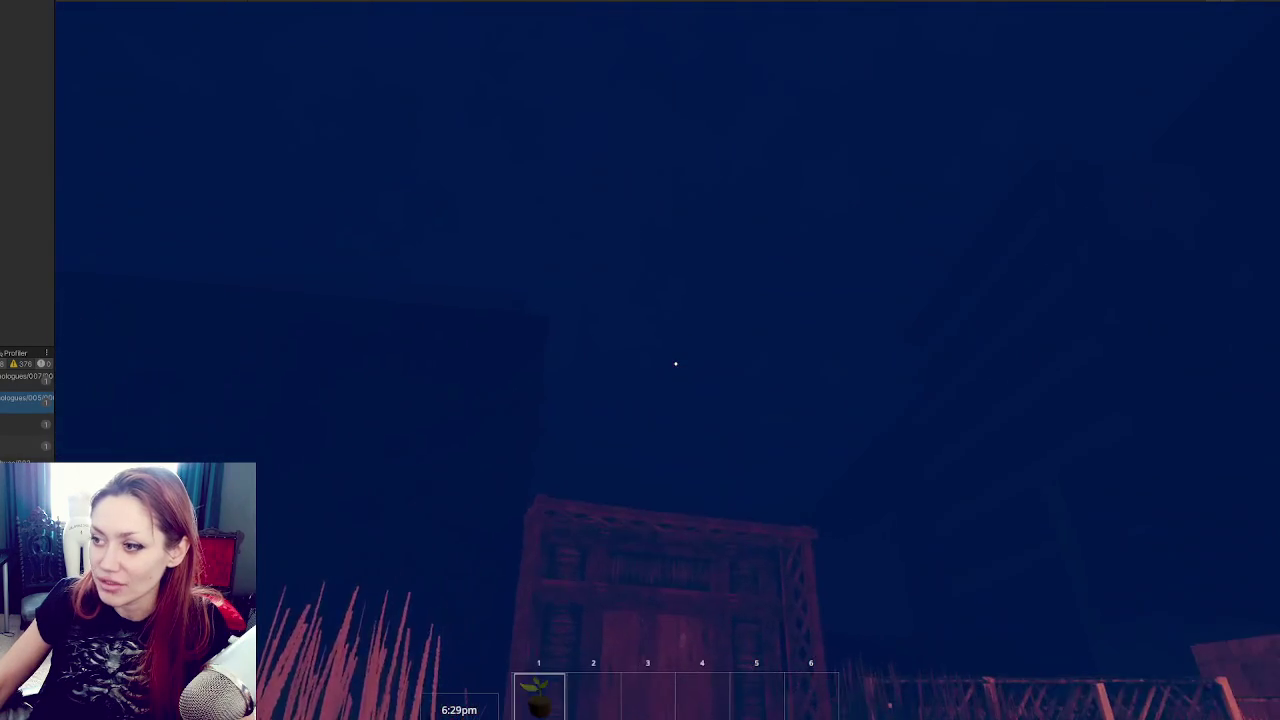
{"action": "key", "text": "w"}
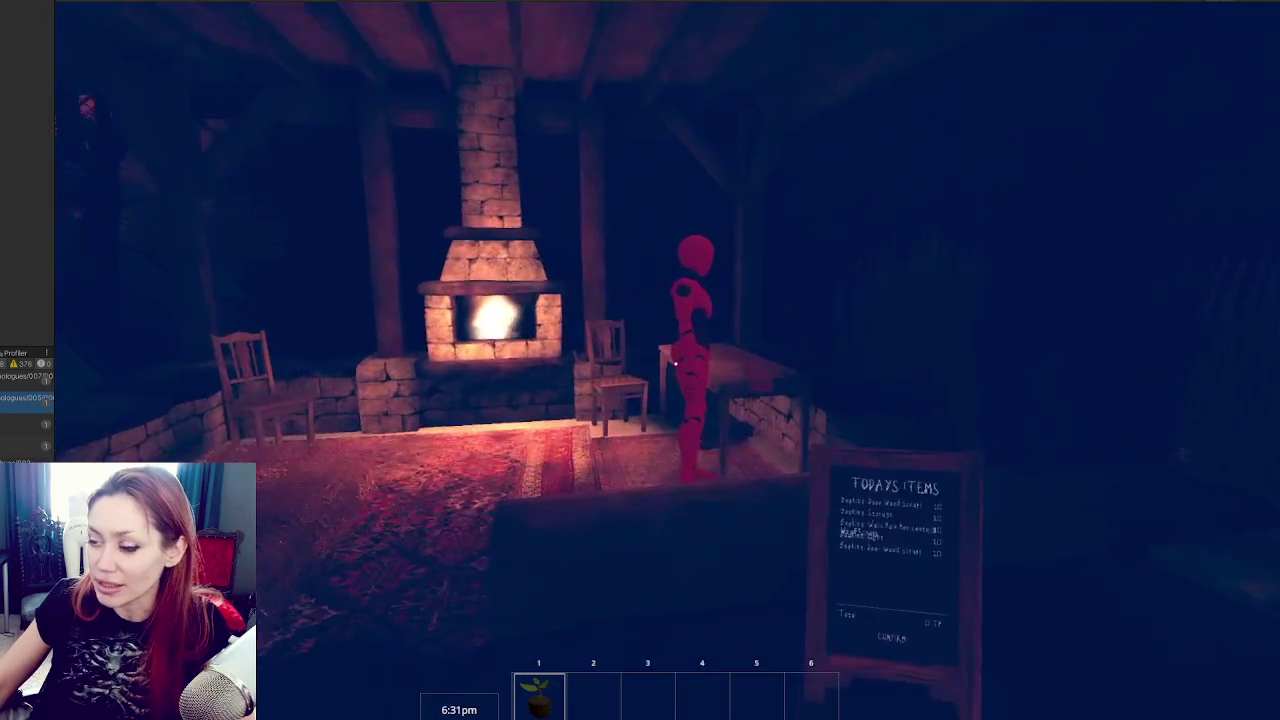
{"action": "key", "text": "s"}
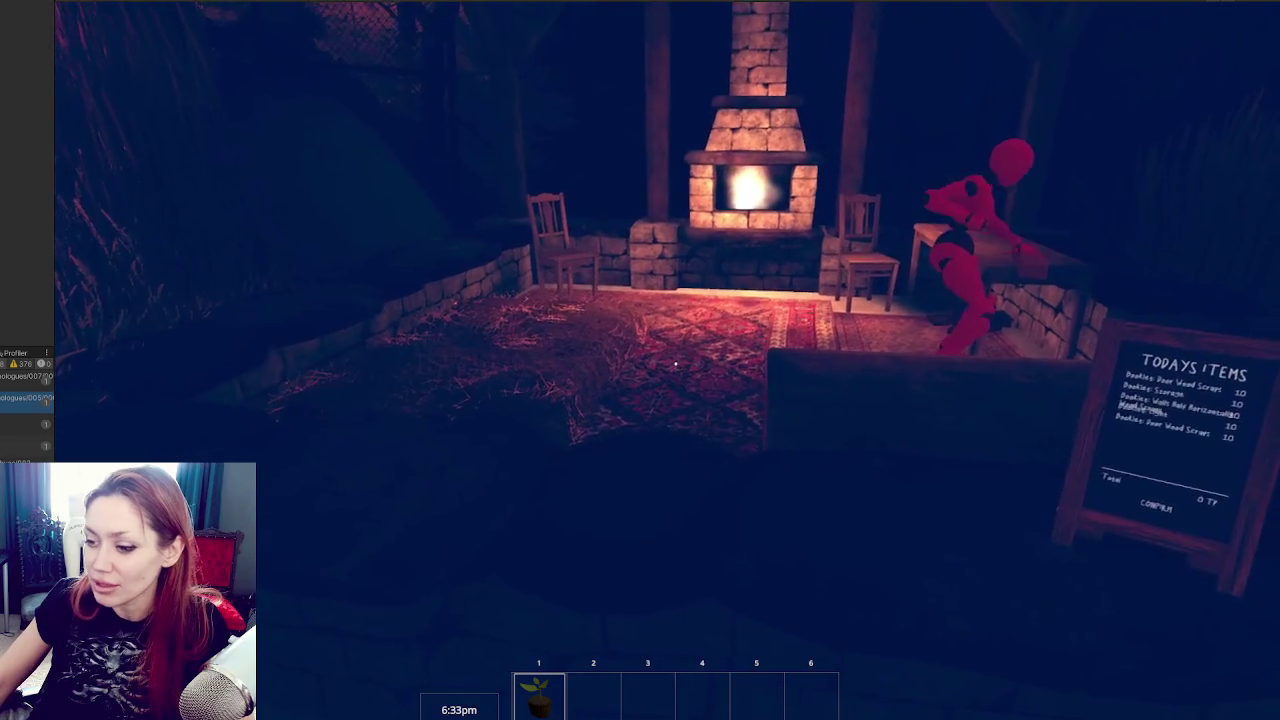
{"action": "key", "text": "w"}
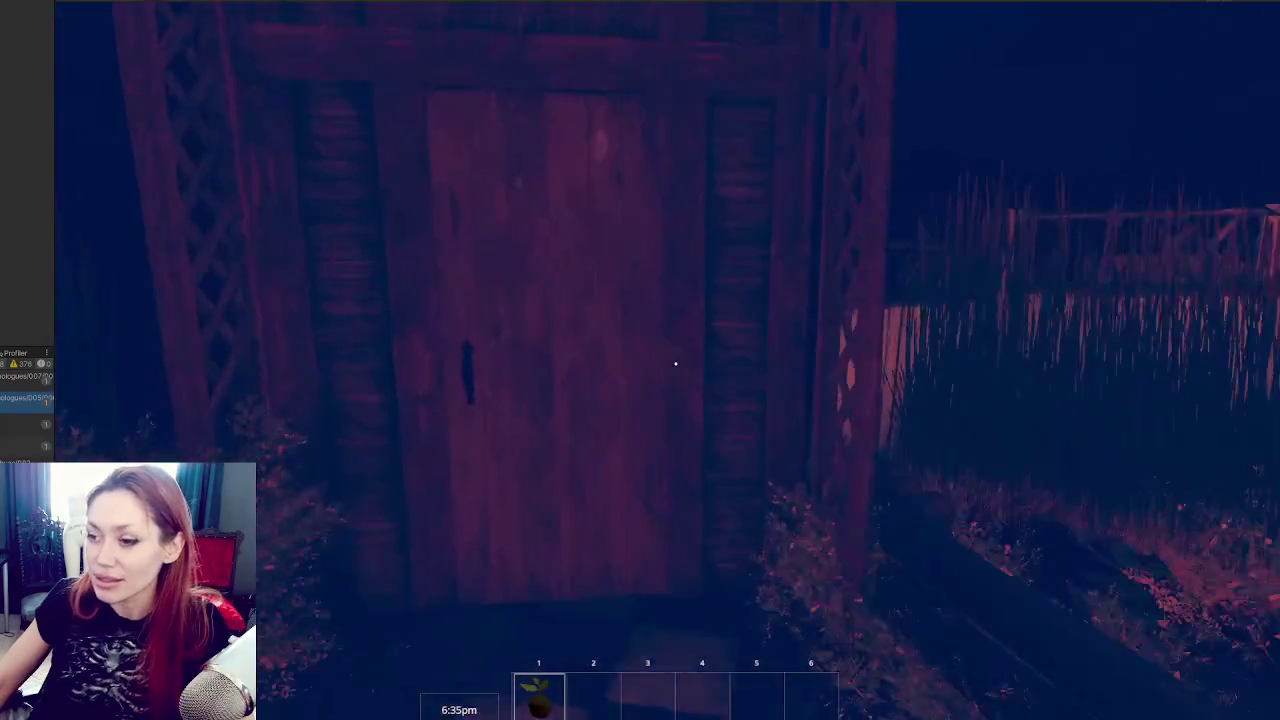
{"action": "key", "text": "e"}
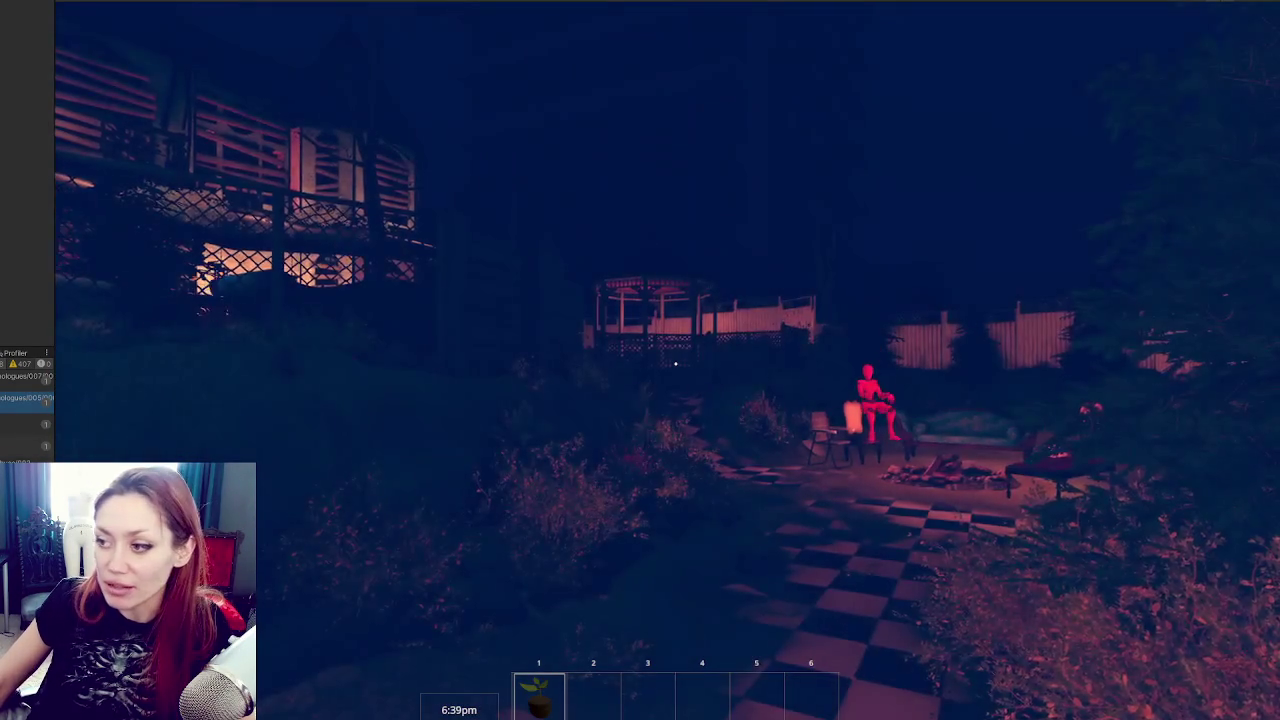
{"action": "key", "text": "w"}
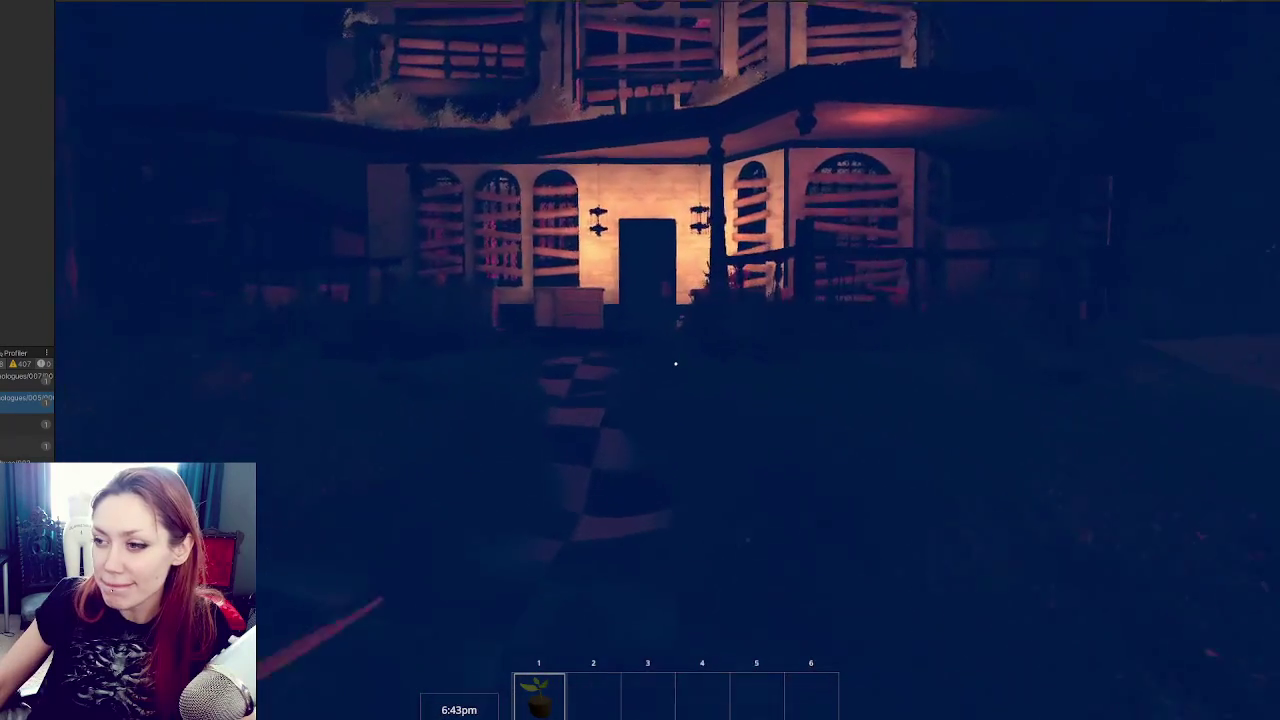
{"action": "key", "text": "w"}
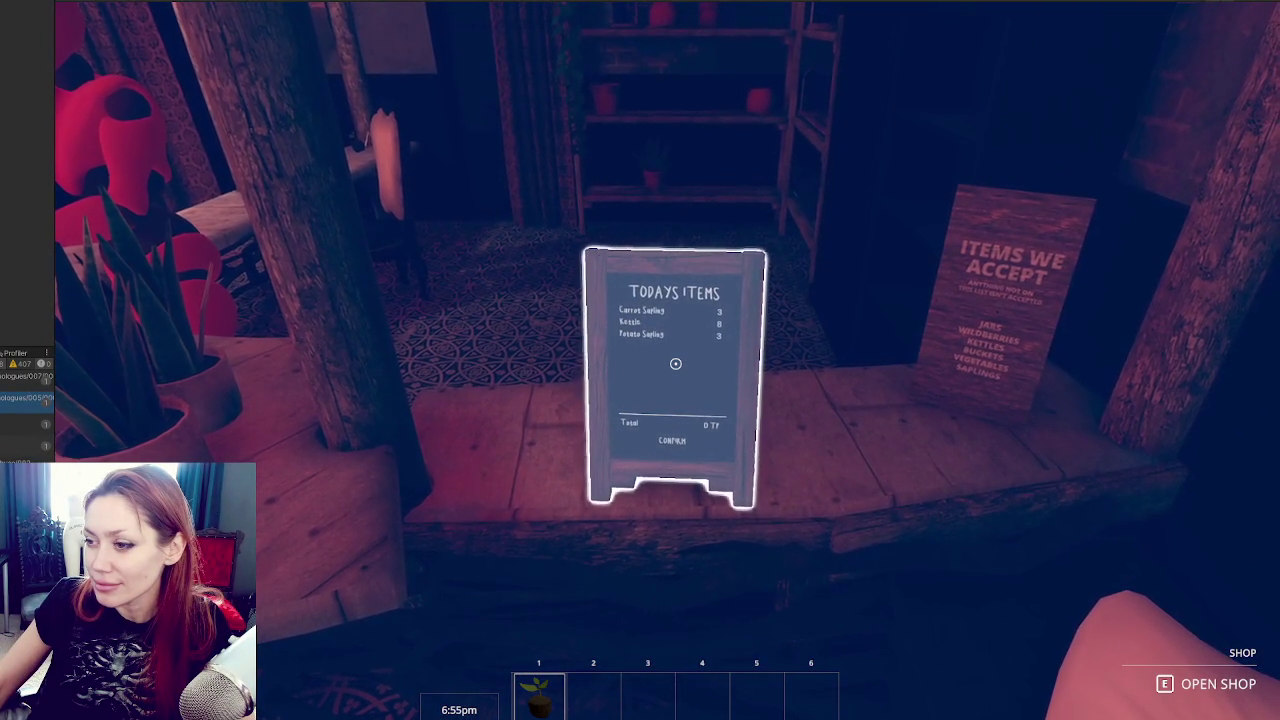
Leave the shop through the doorway into the garden and pause to view Stats with 9 TP.
{"action": "key", "text": "w"}
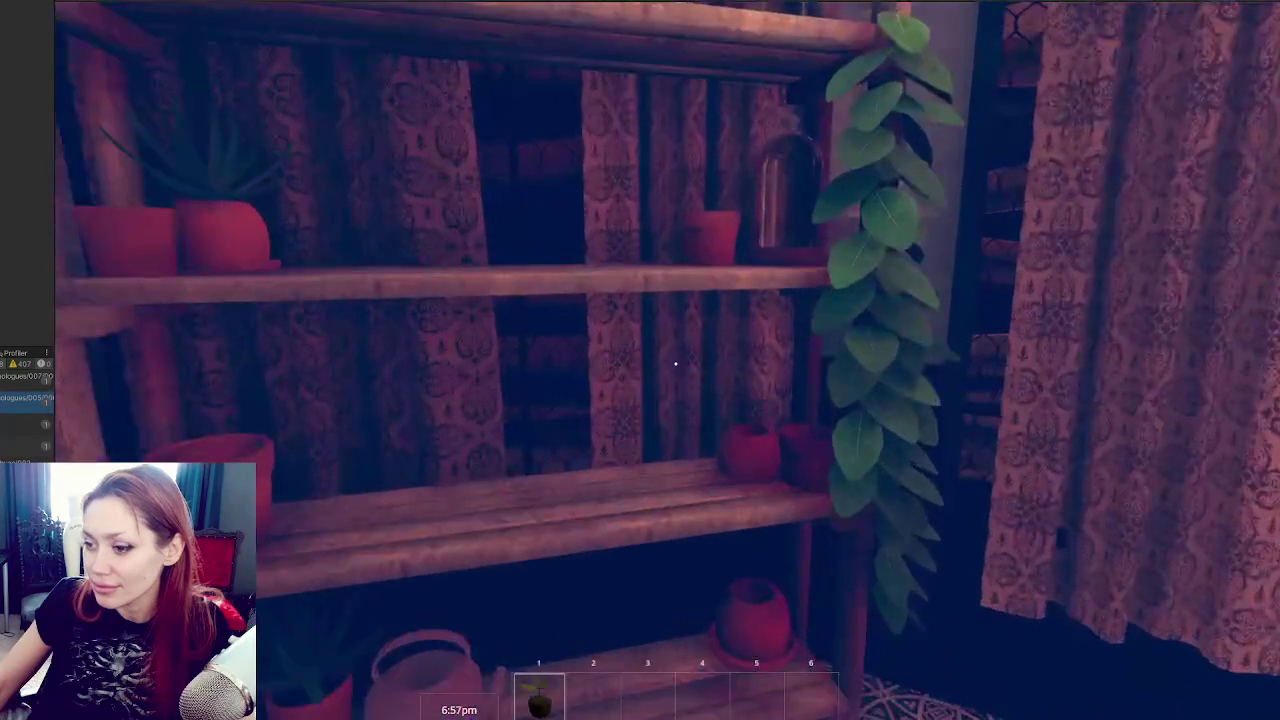
{"action": "key", "text": "s"}
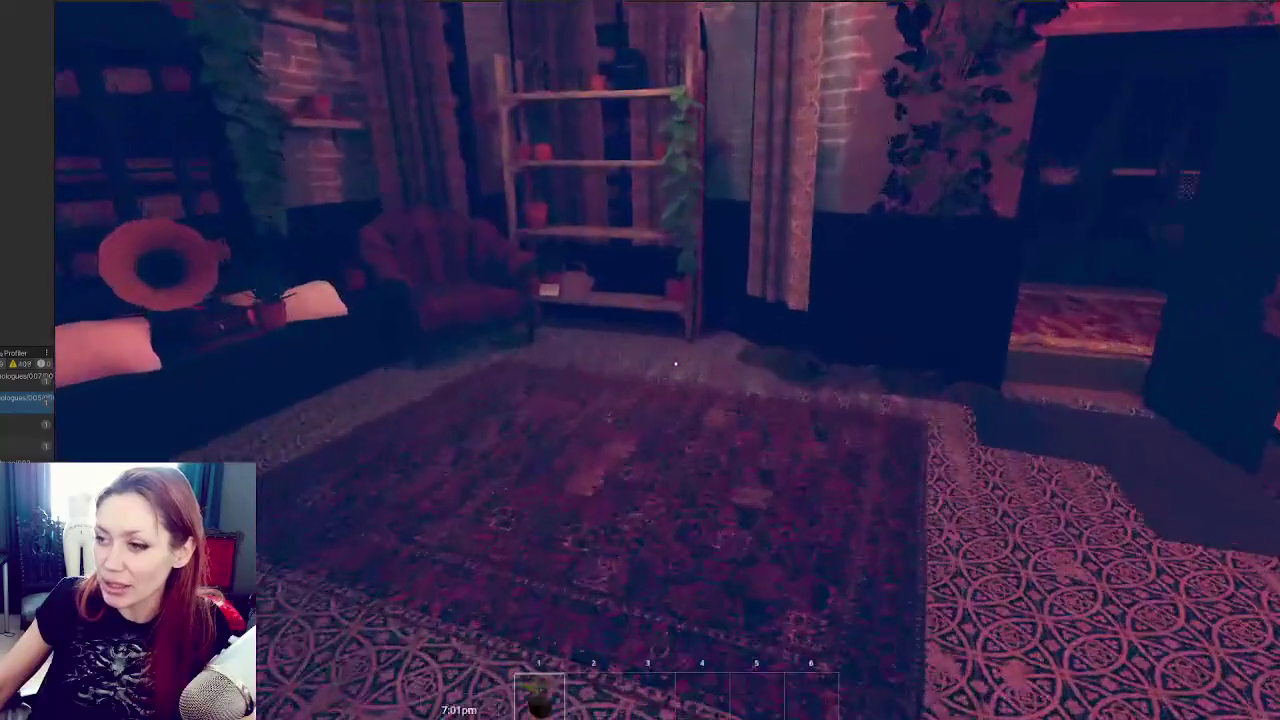
{"action": "key", "text": "w"}
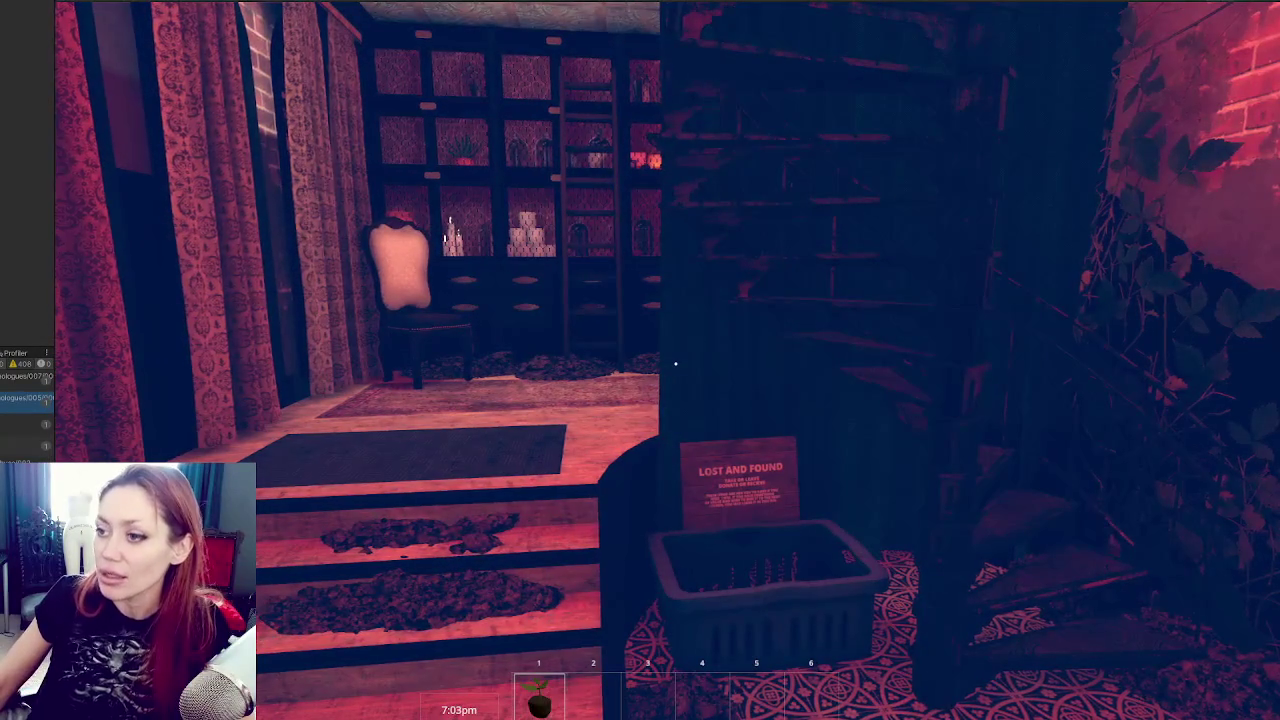
{"action": "key", "text": "w"}
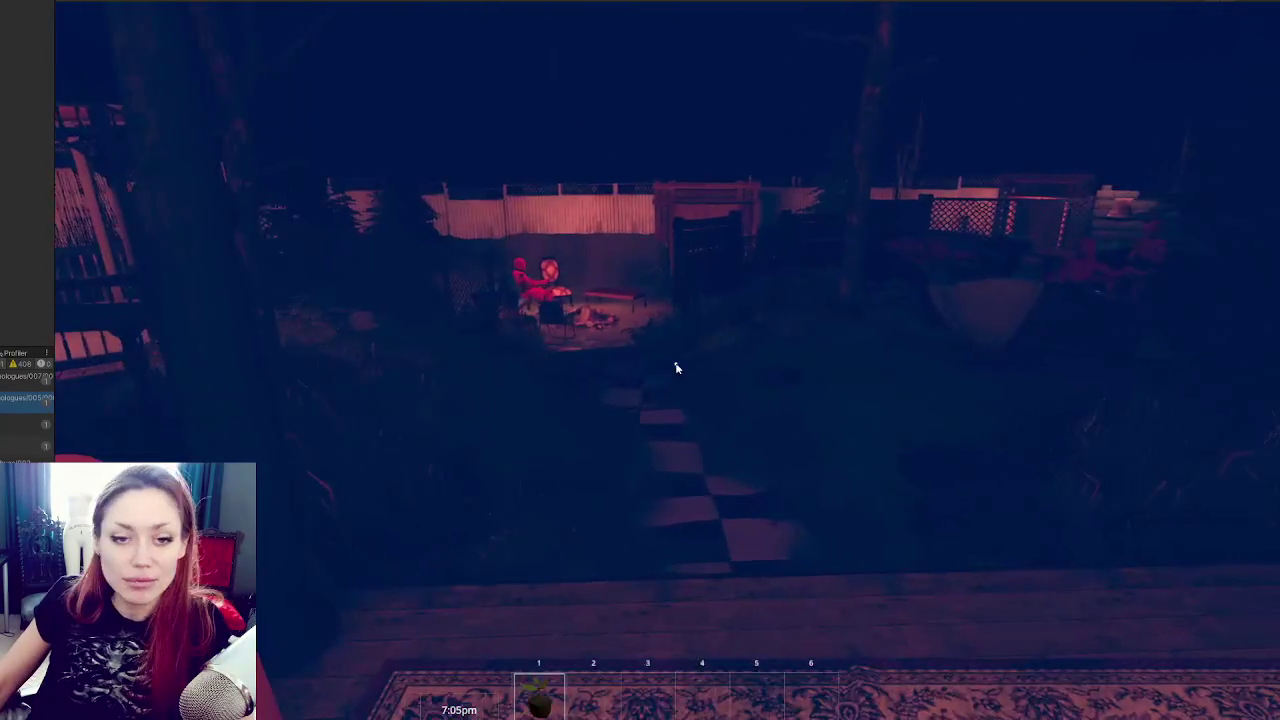
{"action": "key", "text": "Escape"}
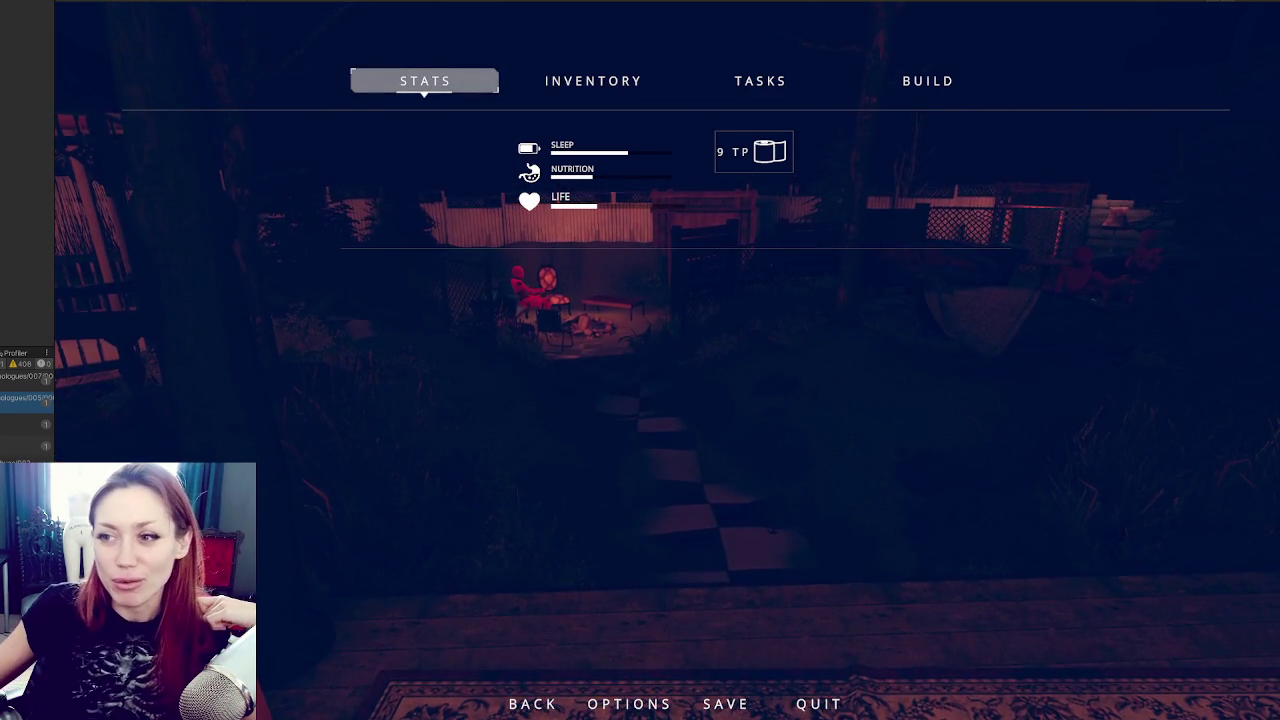
Widen the Hierarchy panel and bring ShopControls.cs forward in VS Code.
{"action": "left_click_drag", "start_coordinate": [54, 200], "coordinate": [150, 200]}
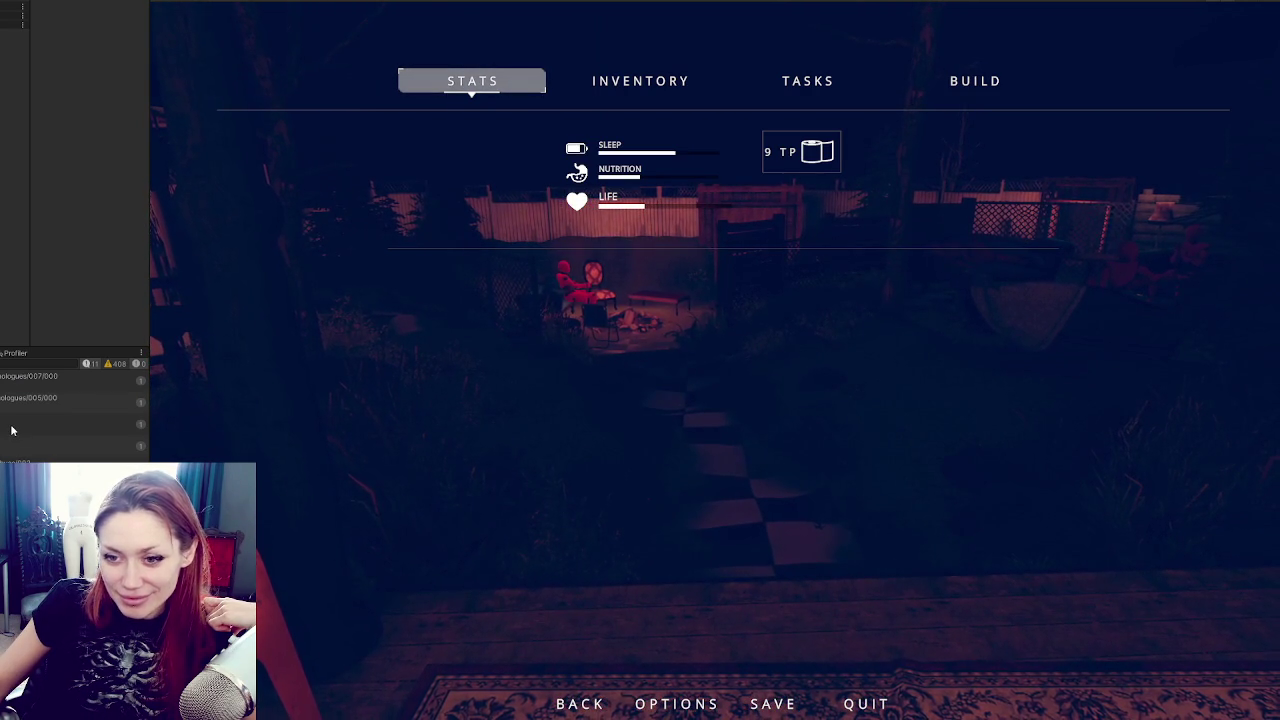
{"action": "key", "text": "alt+Tab"}
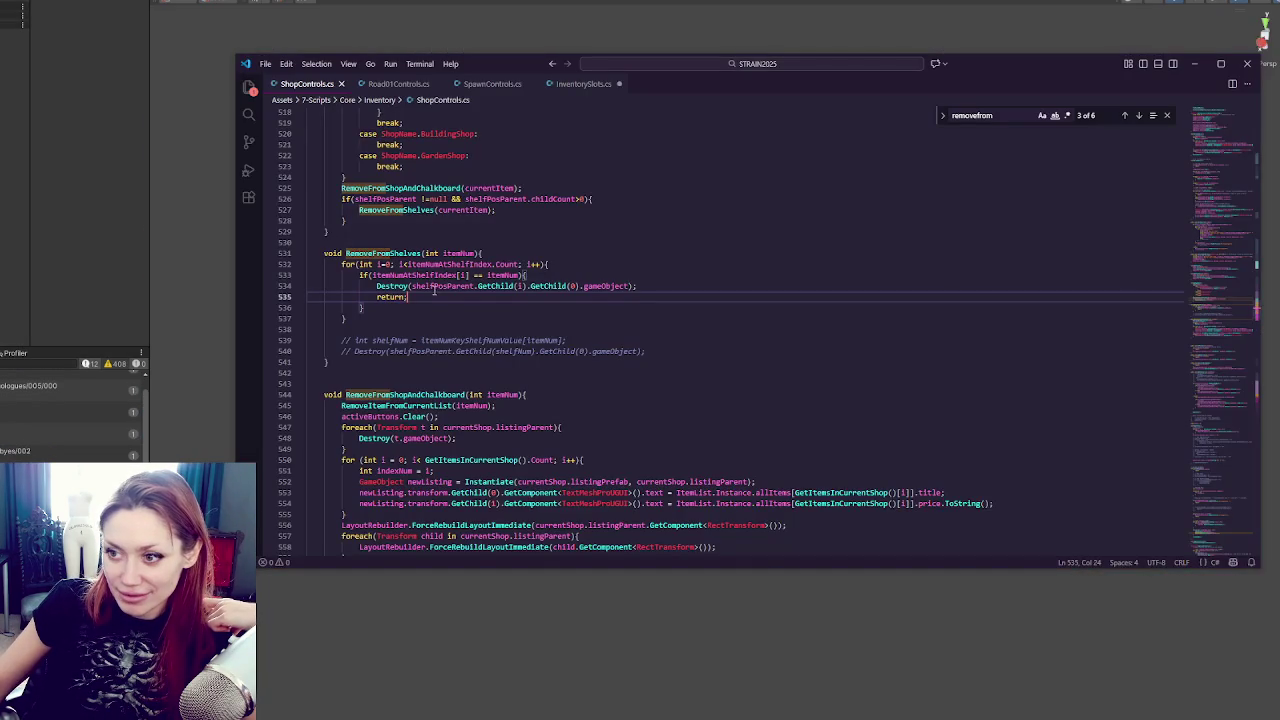
Search ShopControls.cs for 'debug' and step through matches to the AddToPockets Debug.Log line.
{"action": "left_click", "coordinate": [446, 416]}
{"action": "key", "text": "ctrl+f"}
{"action": "type", "text": "debug."}
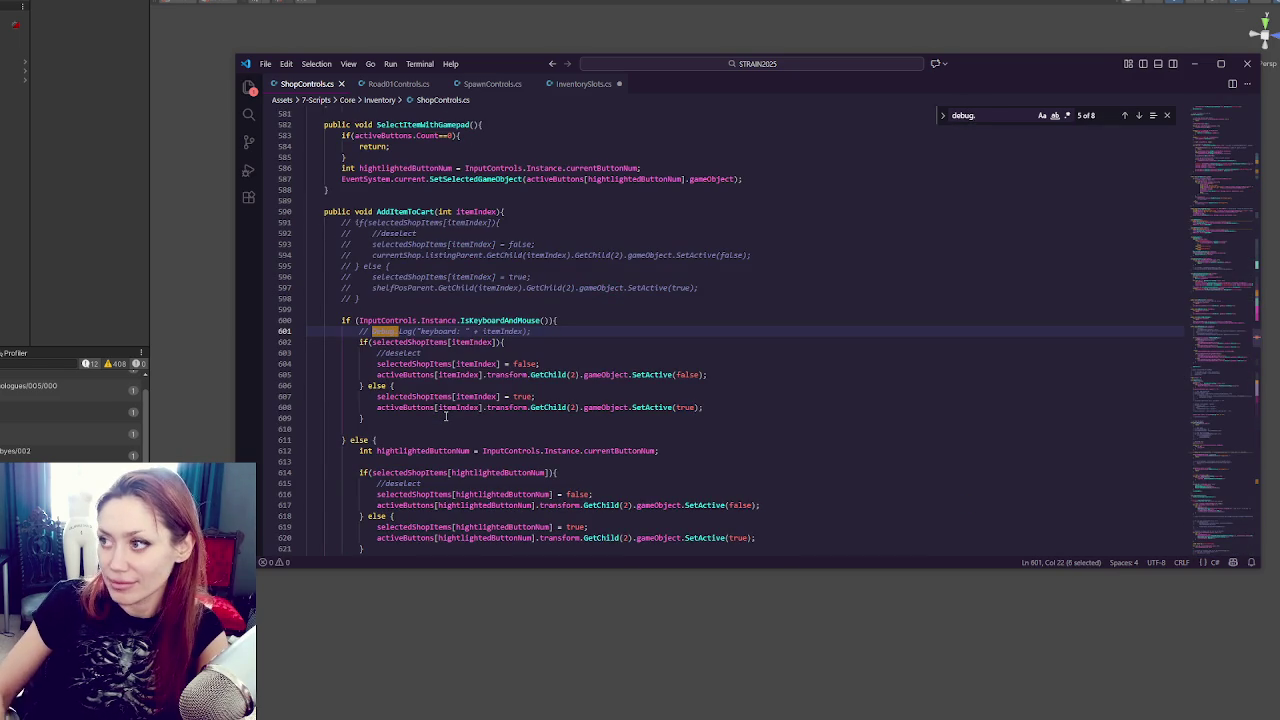
{"action": "key", "text": "BackSpace"}
{"action": "left_click", "coordinate": [1140, 116]}
{"action": "left_click", "coordinate": [1140, 116]}
{"action": "left_click", "coordinate": [1140, 116]}
{"action": "left_click", "coordinate": [1140, 116]}
{"action": "left_click", "coordinate": [1140, 116]}
{"action": "left_click", "coordinate": [1140, 116]}
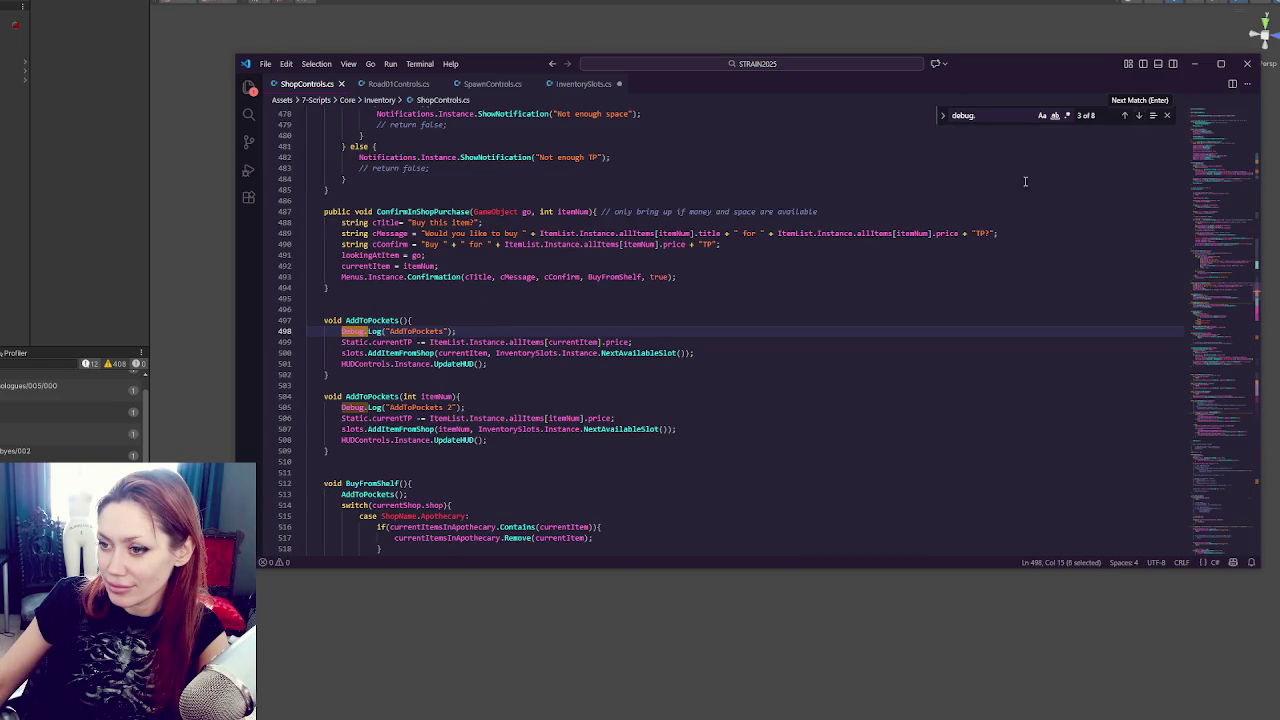
Delete both AddToPockets Debug.Log lines, check the remaining matches, and return to Unity.
{"action": "left_click_drag", "start_coordinate": [493, 332], "coordinate": [500, 320]}
{"action": "key", "text": "BackSpace"}
{"action": "left_click_drag", "start_coordinate": [508, 398], "coordinate": [460, 385]}
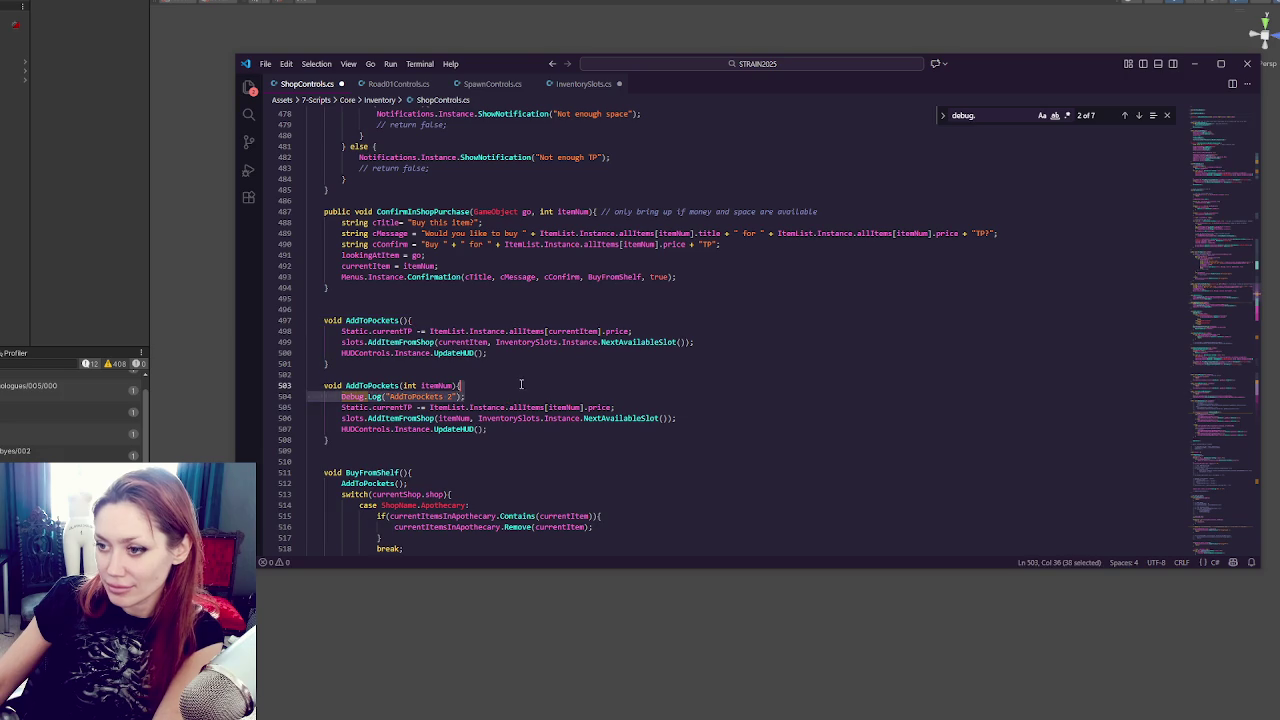
{"action": "key", "text": "BackSpace"}
{"action": "left_click", "coordinate": [1138, 116]}
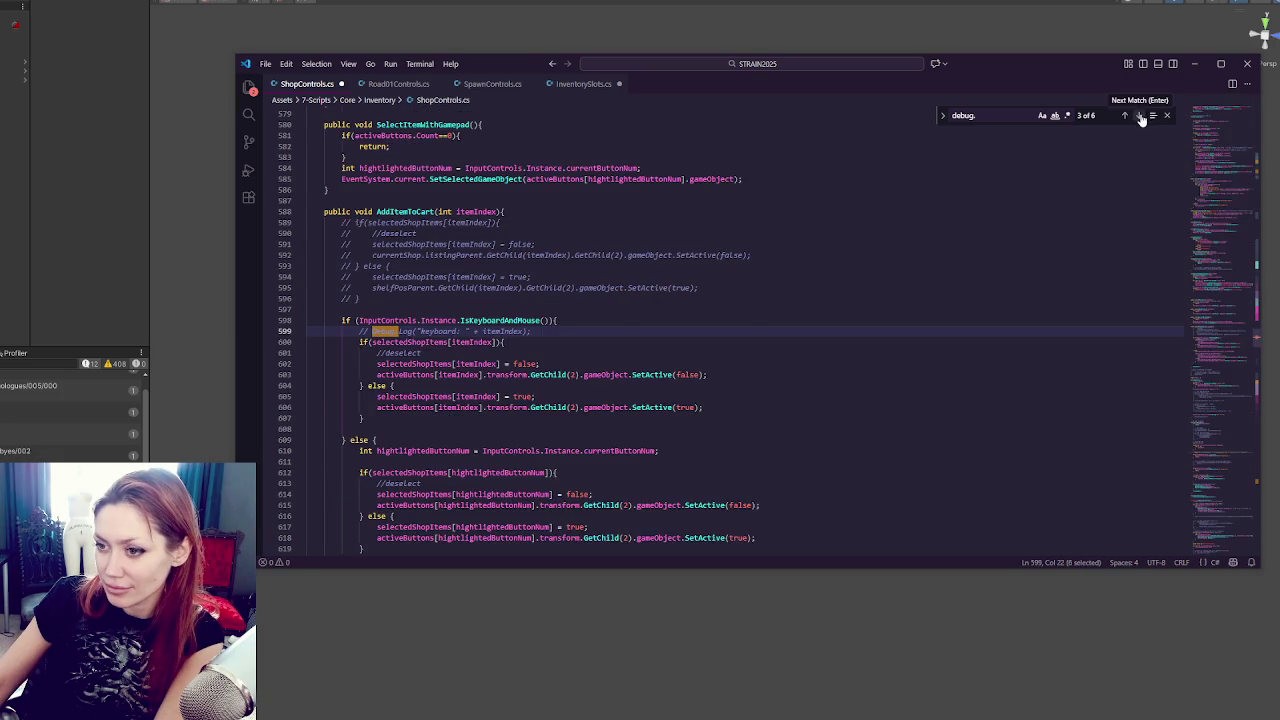
{"action": "left_click", "coordinate": [1138, 116]}
{"action": "left_click", "coordinate": [1138, 116]}
{"action": "left_click", "coordinate": [140, 206]}
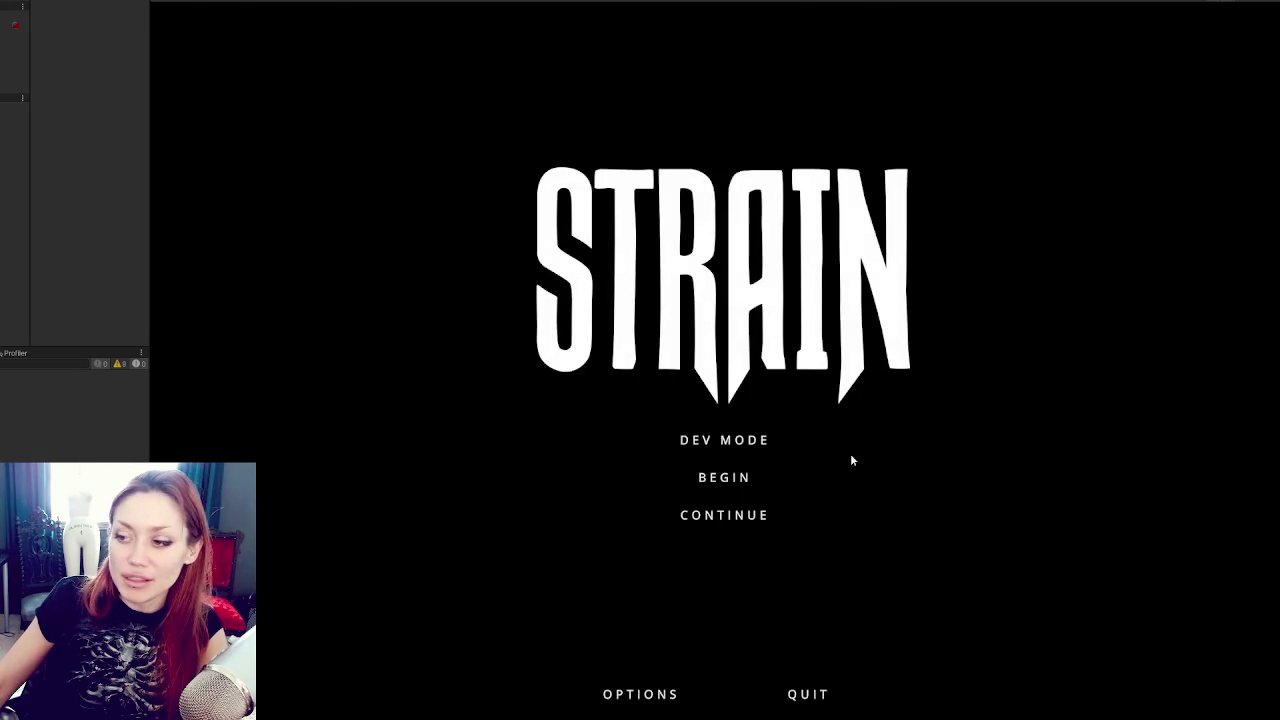
Choose CONTINUE on the STRAIN title menu to load the saved game.
{"action": "left_click", "coordinate": [712, 524]}
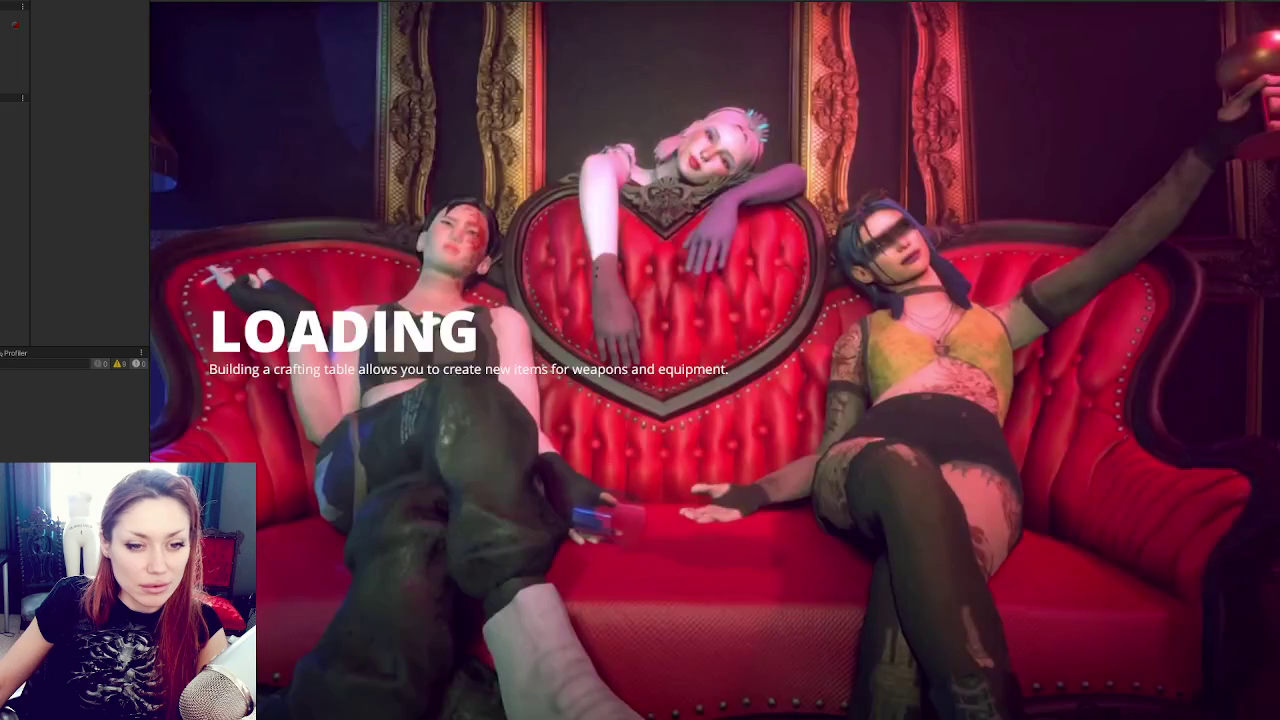